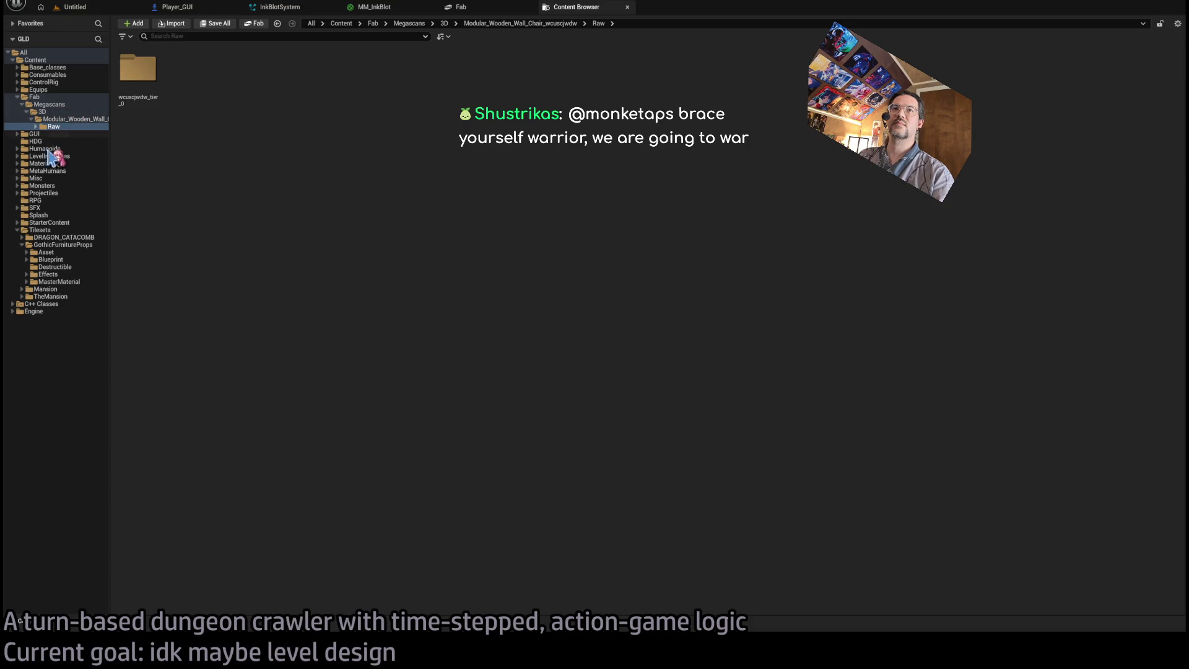
Inside Tilesets, add a new folder named Megascans beside DRAGON_CATACOMB, GothicFurnitureProps and Mansion.
click(40, 230)
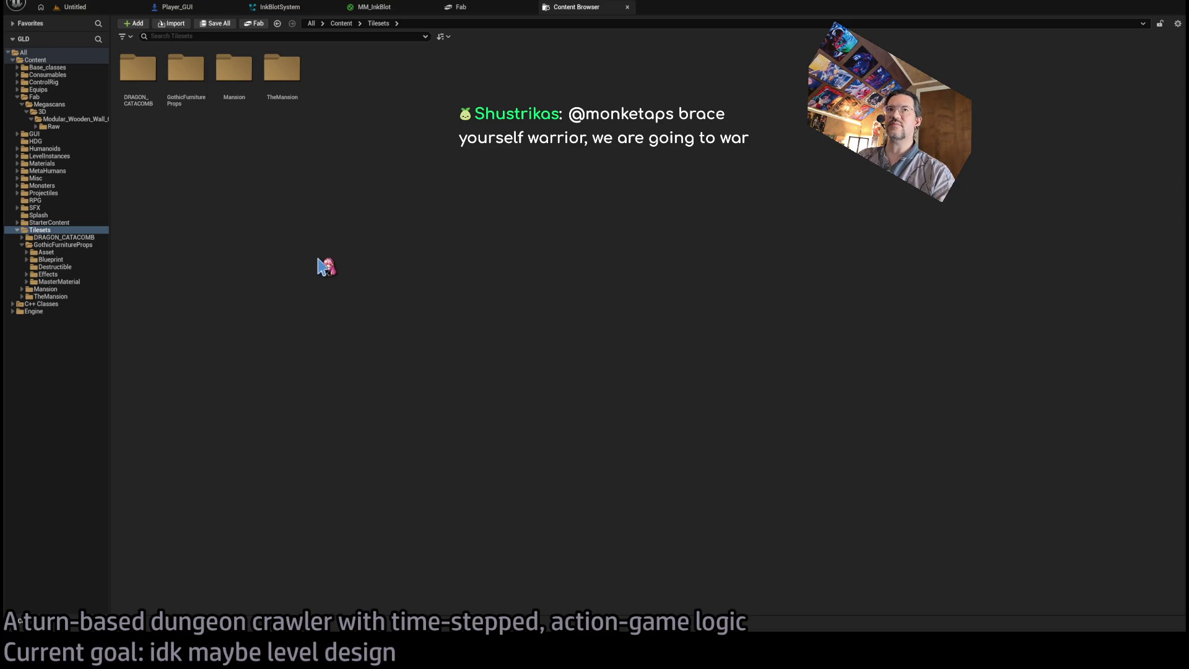
key(ctrl+shift+n)
text(Megascans)
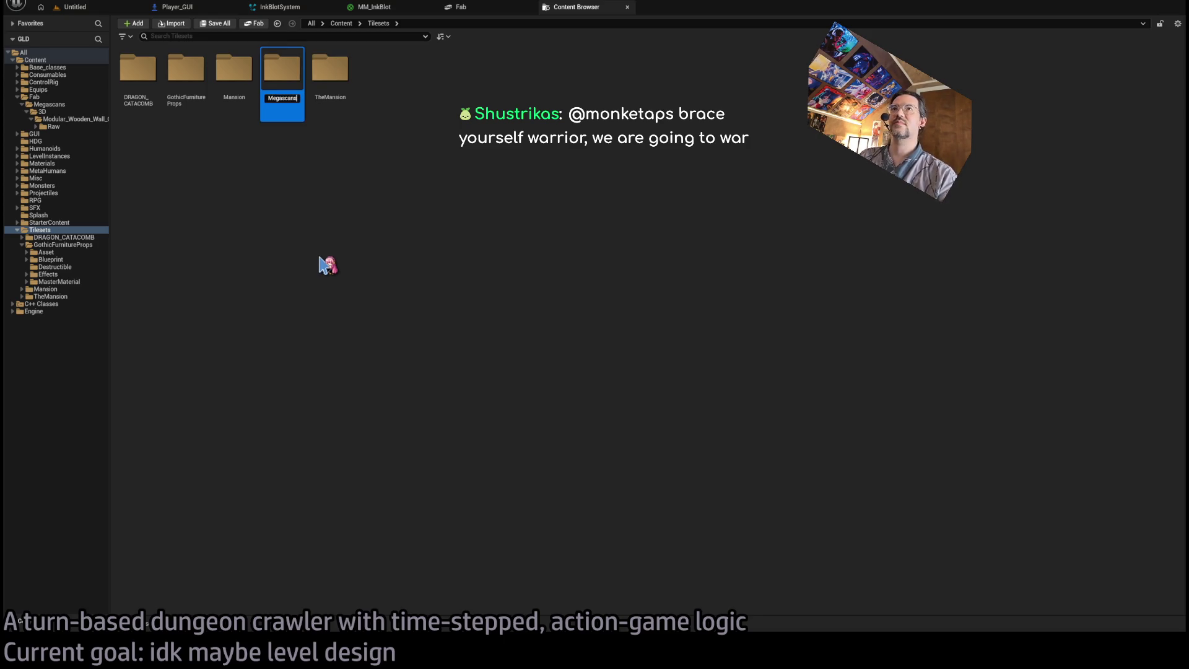
key(Return)
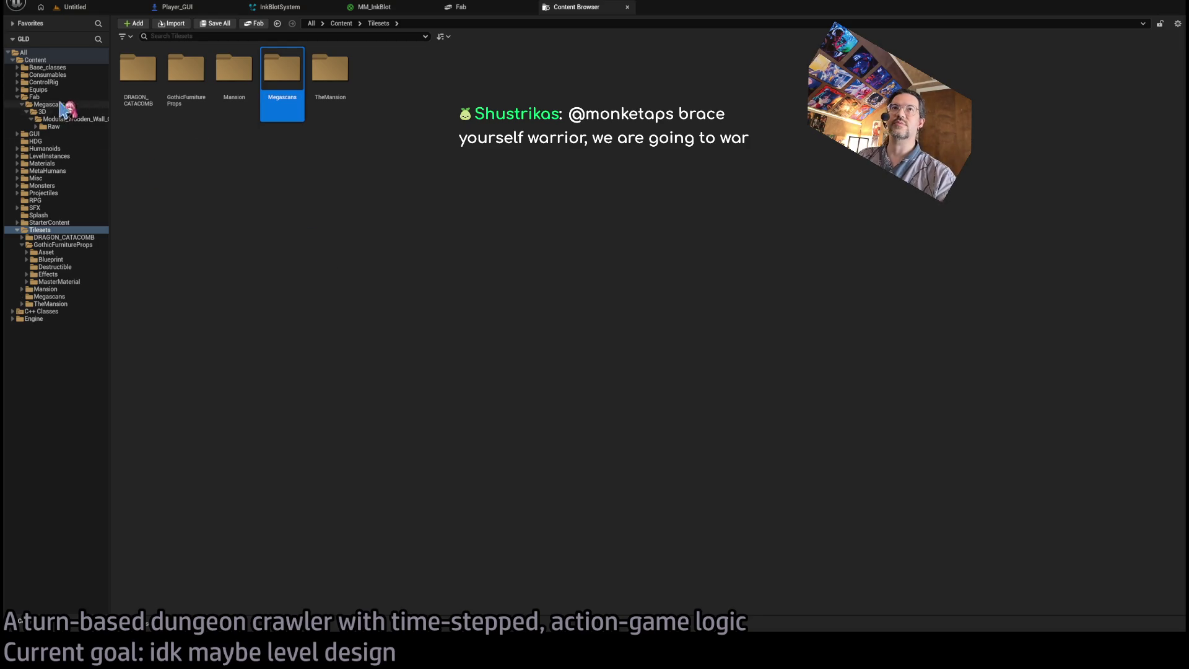
Browse the Fab chair's wcuscjwdw_tier_0 Materials, StaticMeshes and Textures folders.
click(70, 119)
click(70, 133)
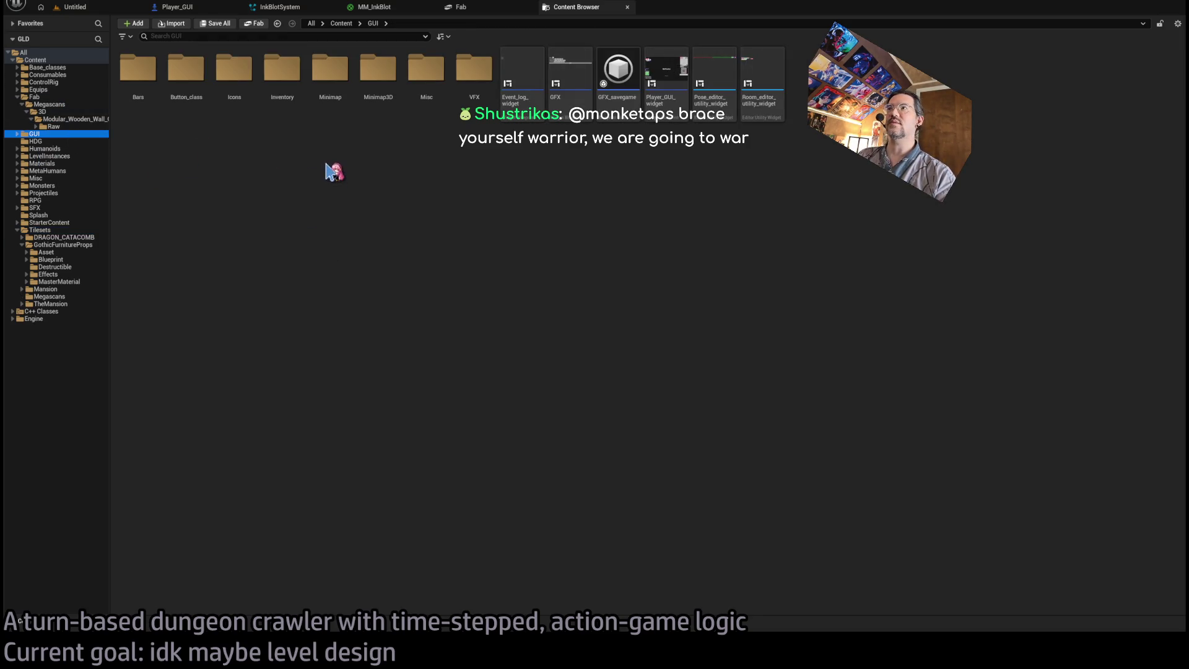
click(85, 127)
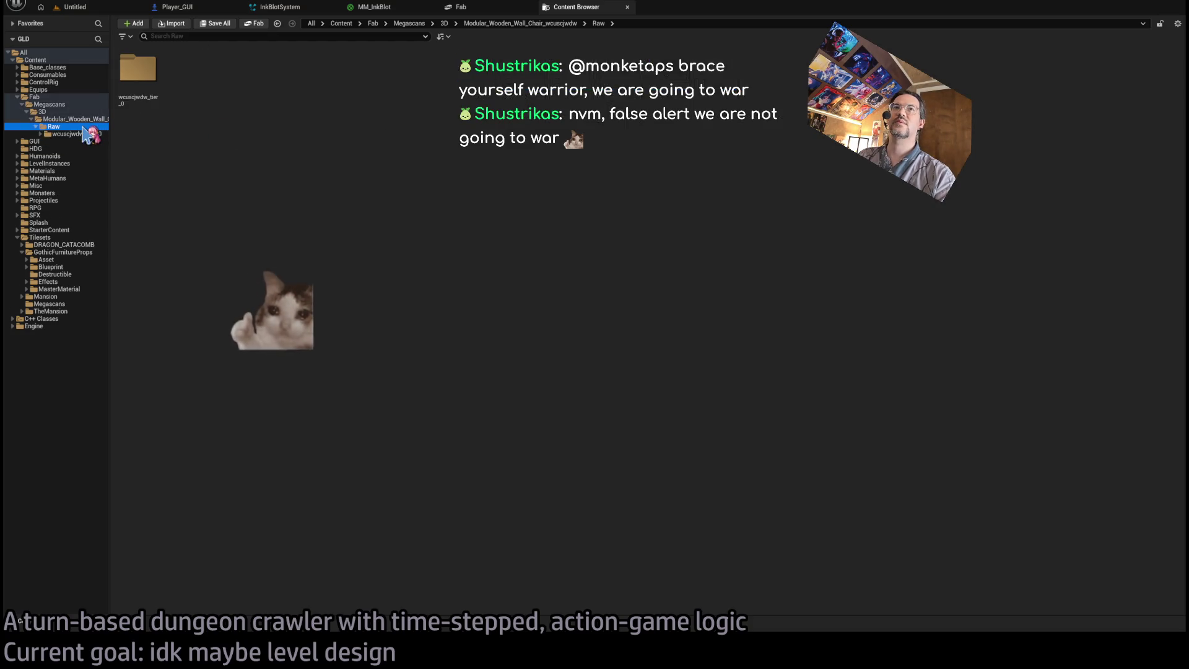
double_click(138, 70)
double_click(149, 80)
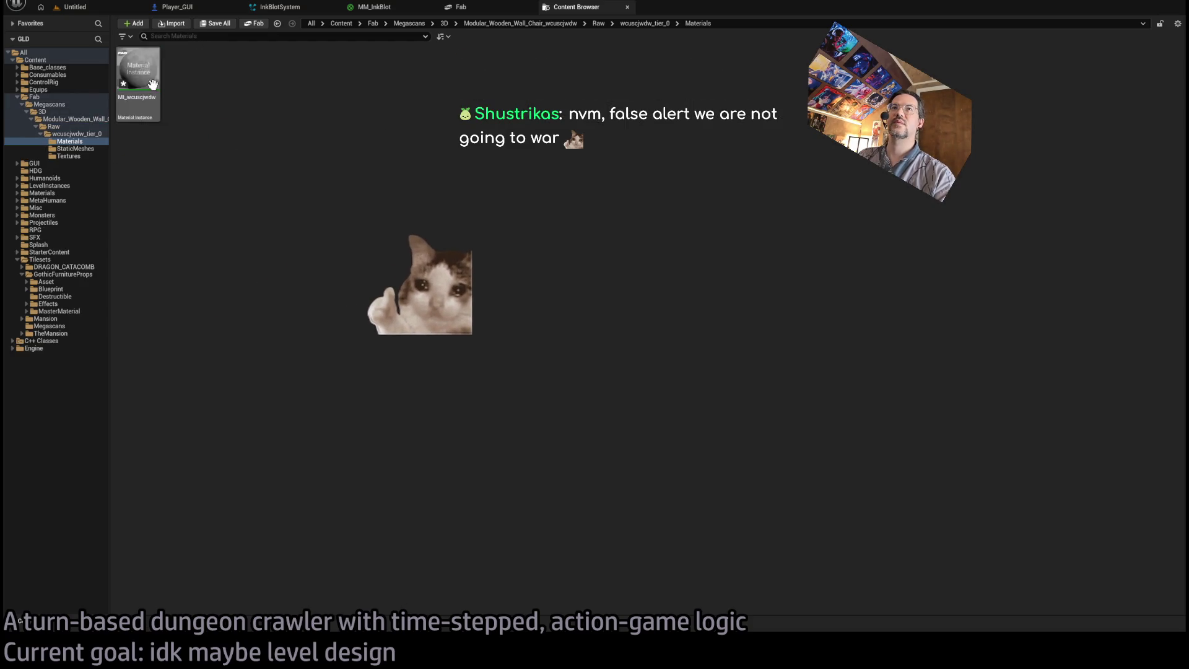
click(77, 150)
click(80, 156)
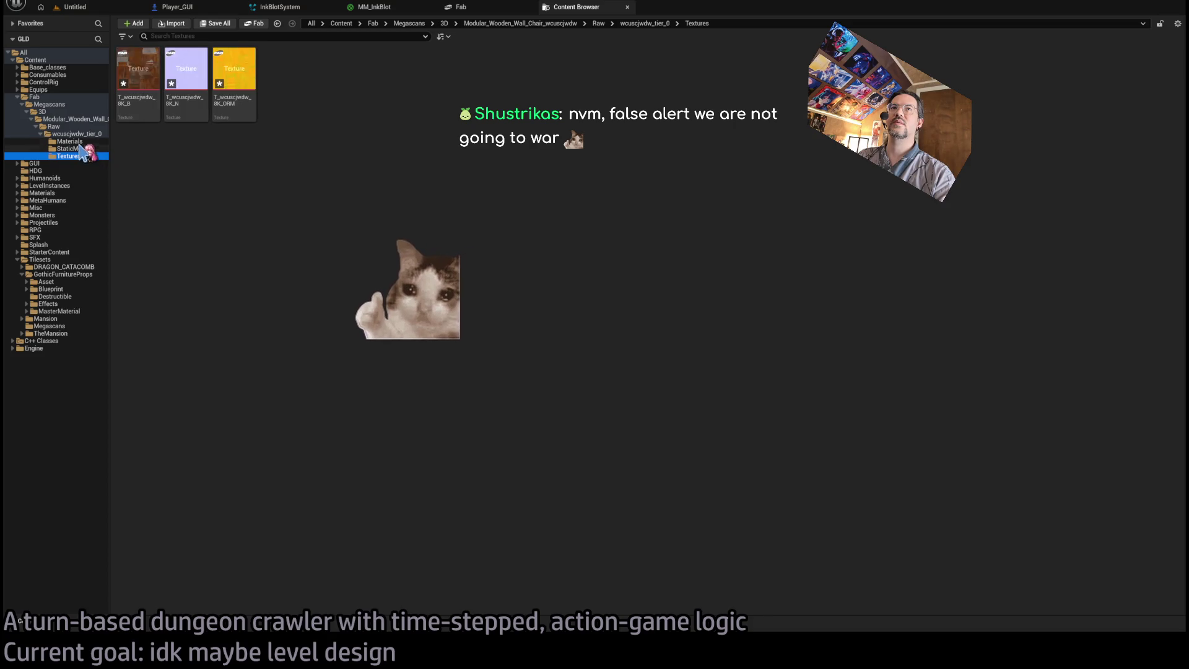
click(84, 149)
click(87, 157)
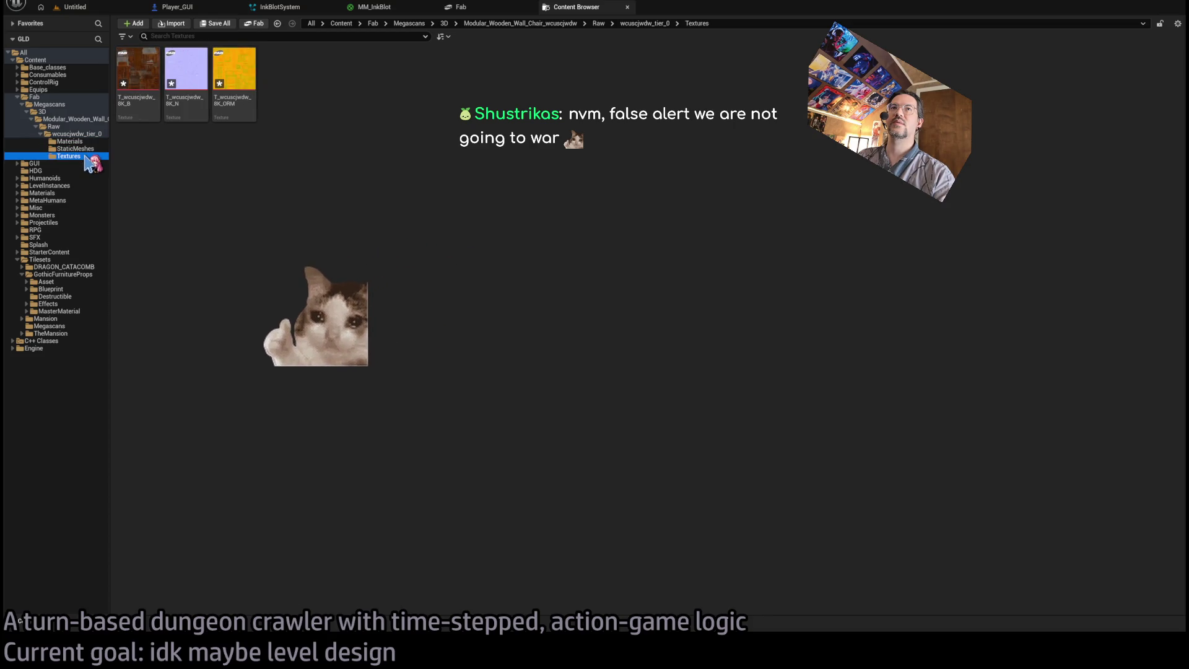
click(84, 149)
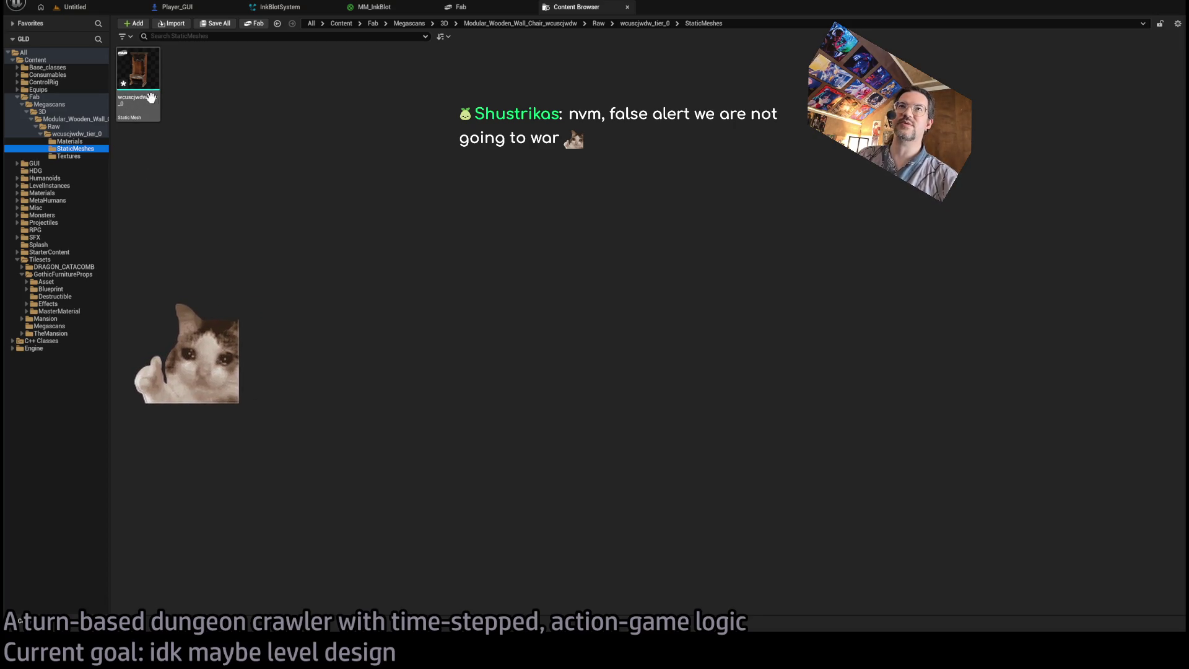
Move the chair's Materials, StaticMeshes and Textures folders into Tilesets/Megascans.
click(92, 134)
drag(263, 133, 154, 199)
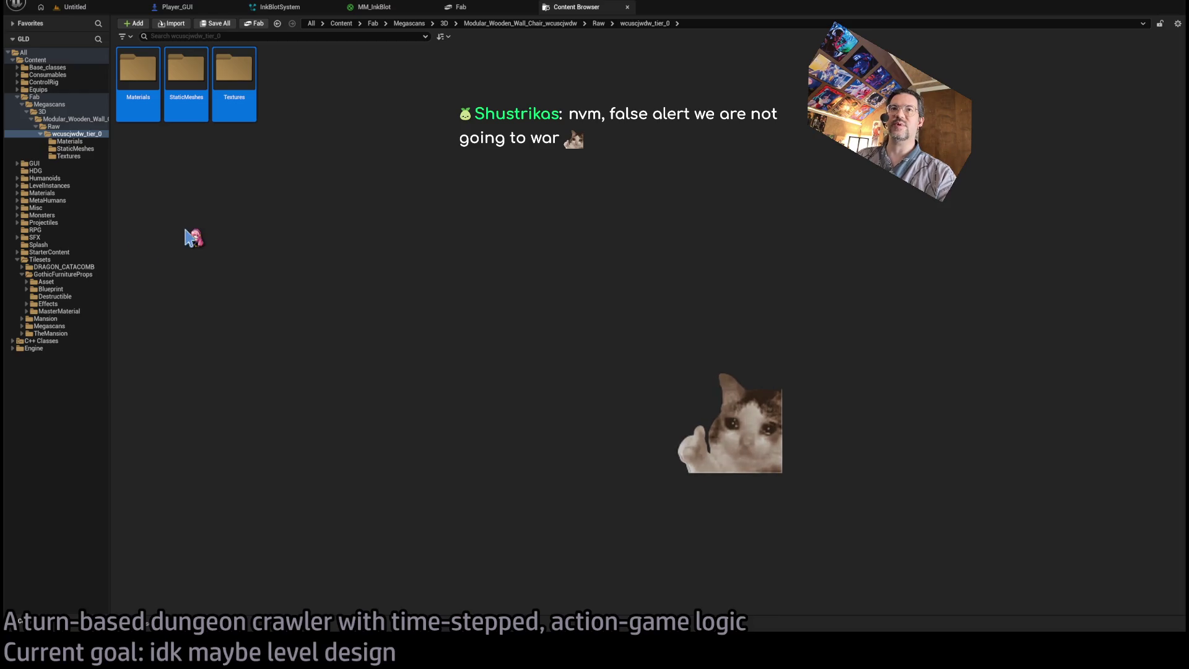
click(61, 326)
double_click(135, 107)
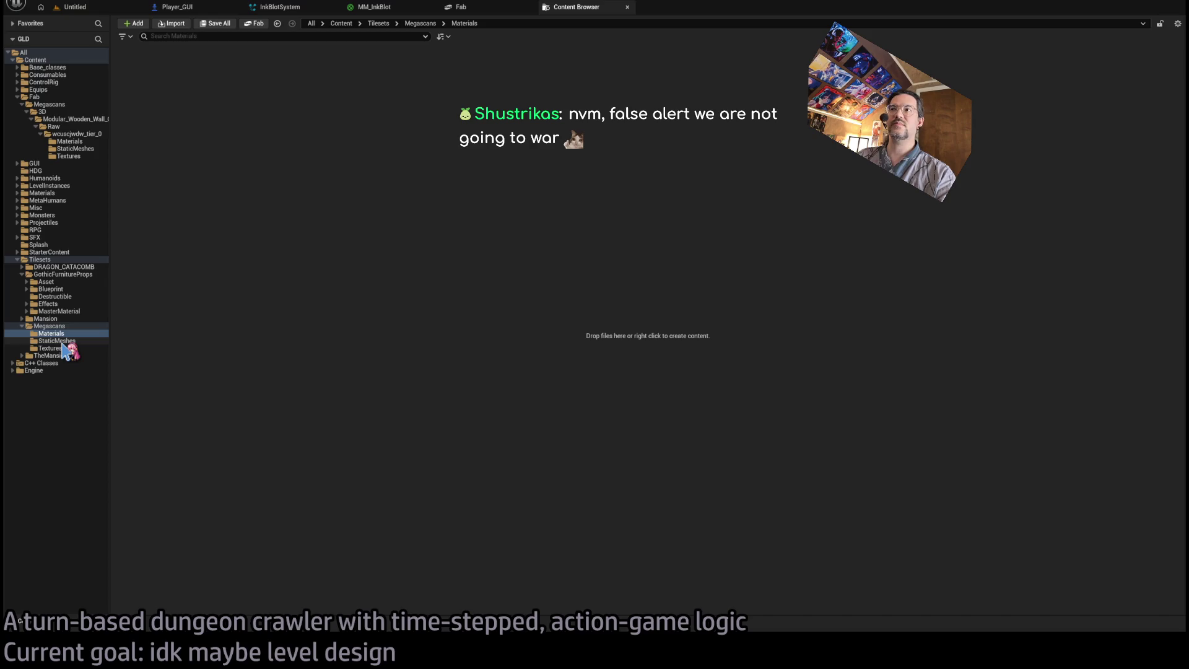
Recheck the chair's subfolders and select all three of them again.
click(69, 141)
click(68, 156)
click(78, 149)
click(80, 134)
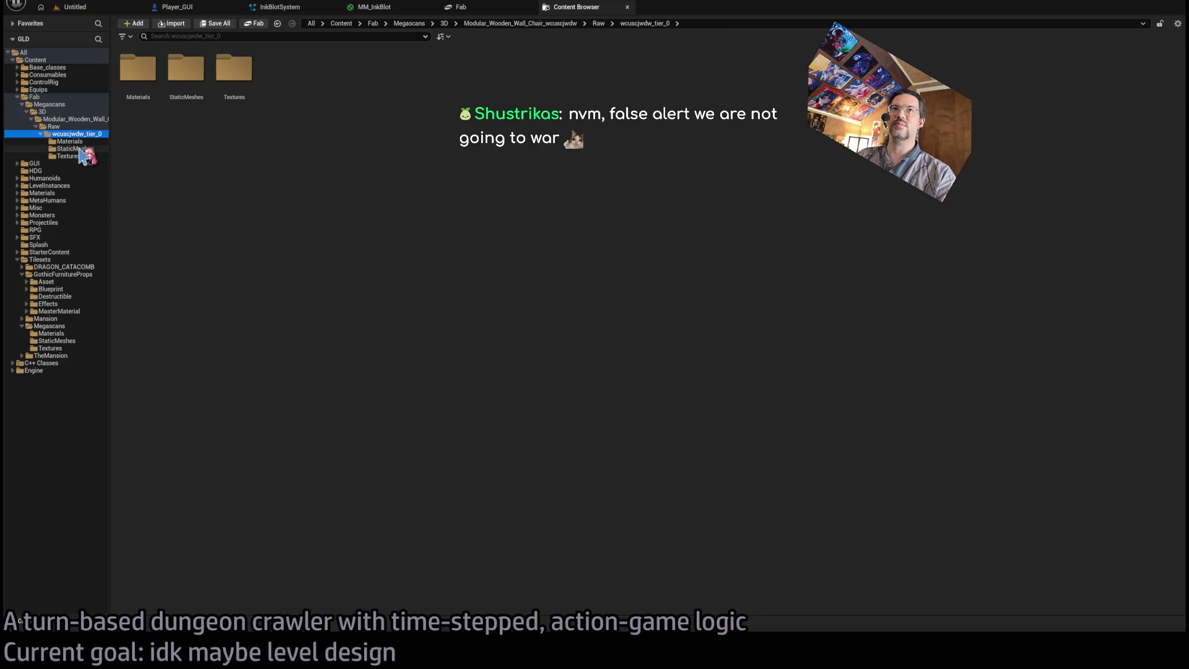
click(77, 149)
click(79, 134)
click(234, 75)
shift+click(139, 91)
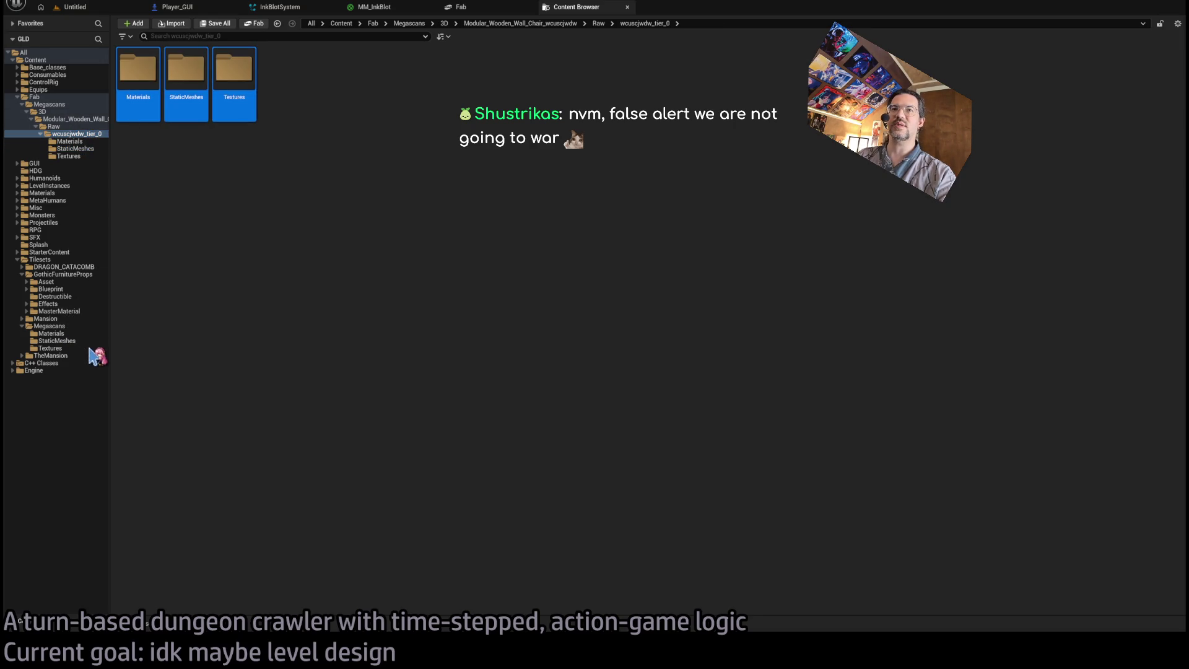
Check the Materials, StaticMeshes and Textures folders now inside Tilesets/Megascans.
click(62, 326)
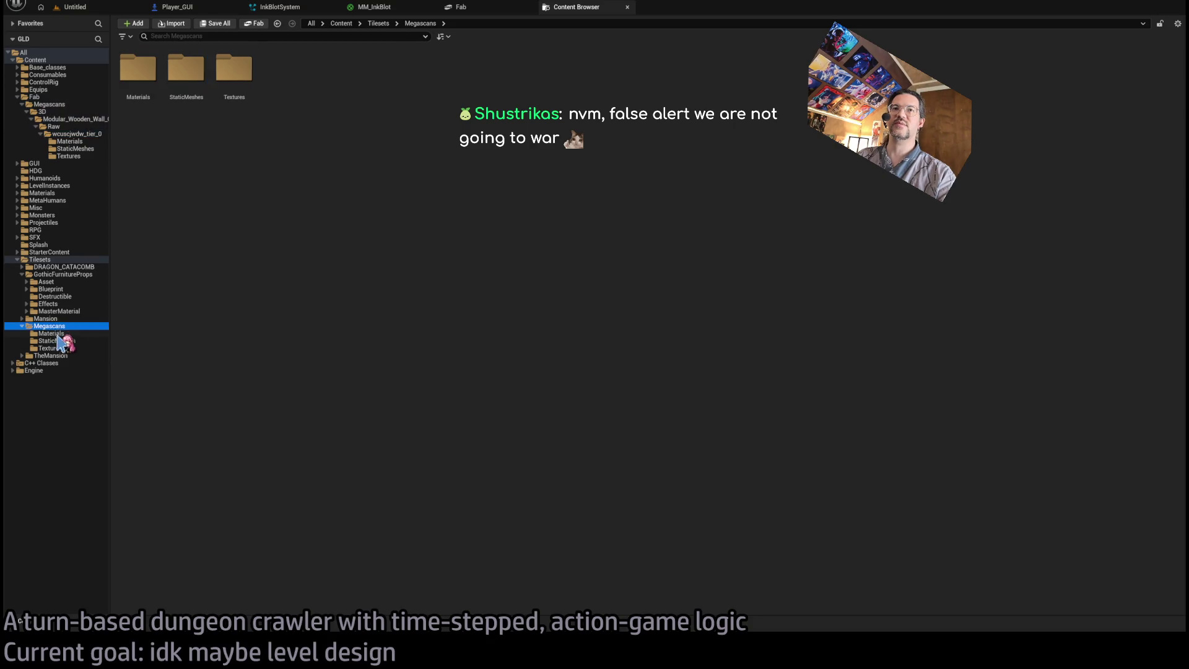
click(64, 334)
click(67, 348)
click(64, 327)
click(65, 340)
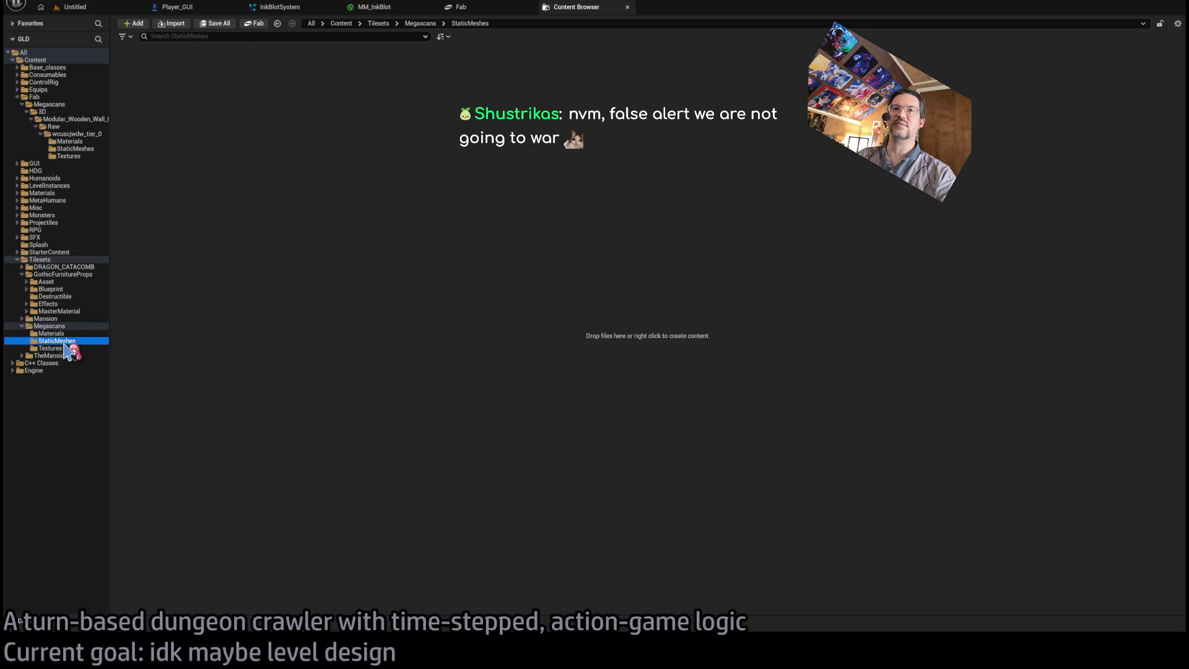
Inspect the chair's MI_wcuscjwdw material instance, static mesh and textures.
click(68, 141)
click(136, 80)
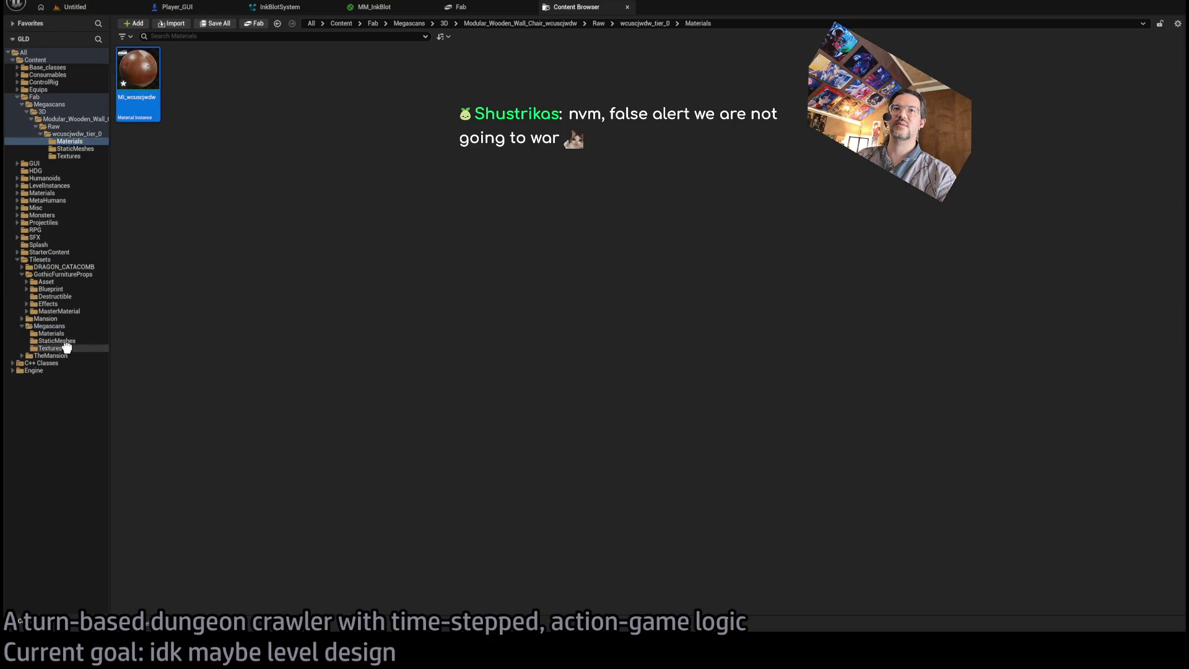
click(75, 149)
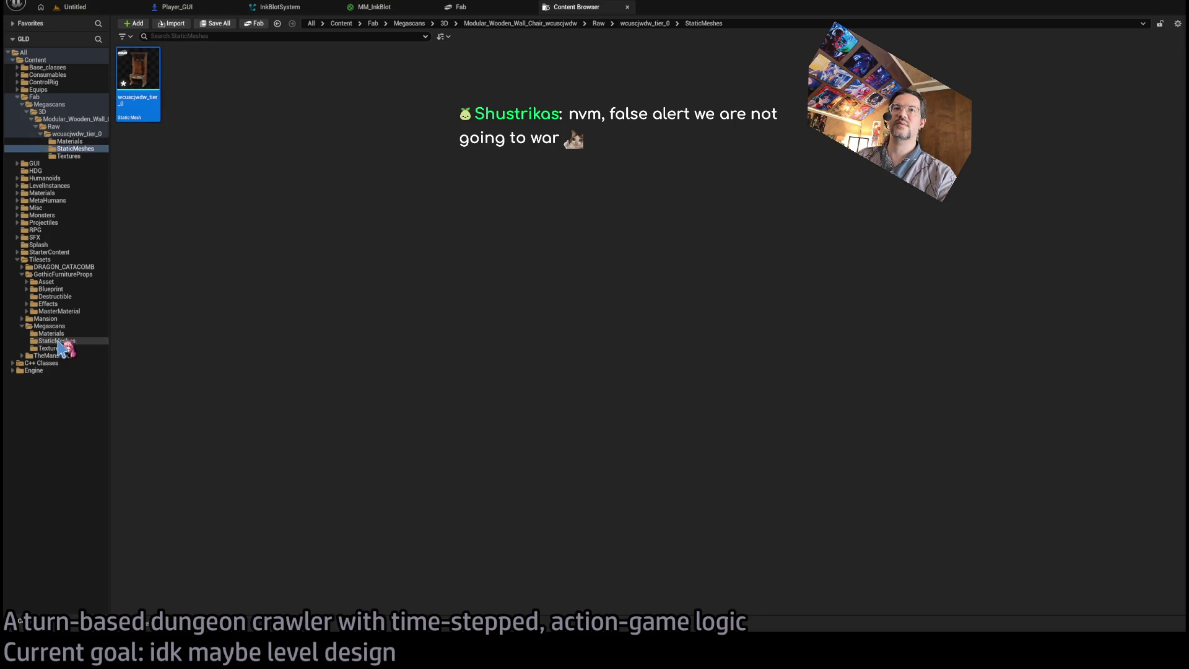
click(77, 156)
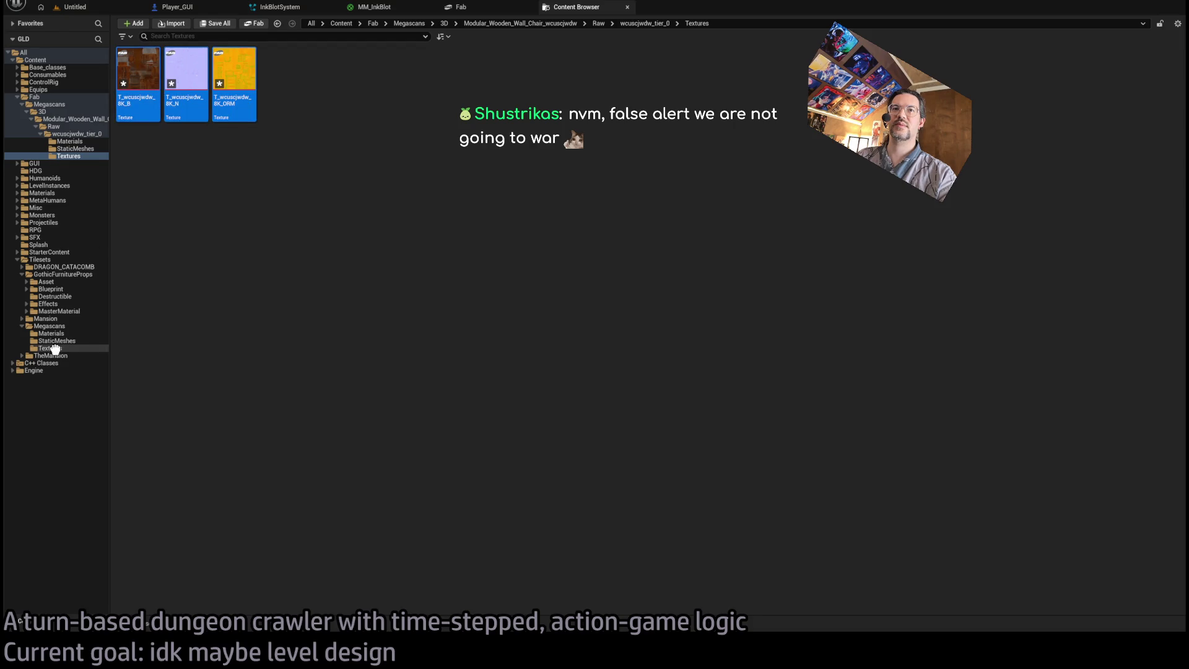
Step back up the chair's folder tree to the Fab folder.
click(87, 149)
click(69, 142)
click(65, 133)
click(55, 120)
click(43, 112)
click(39, 104)
click(35, 97)
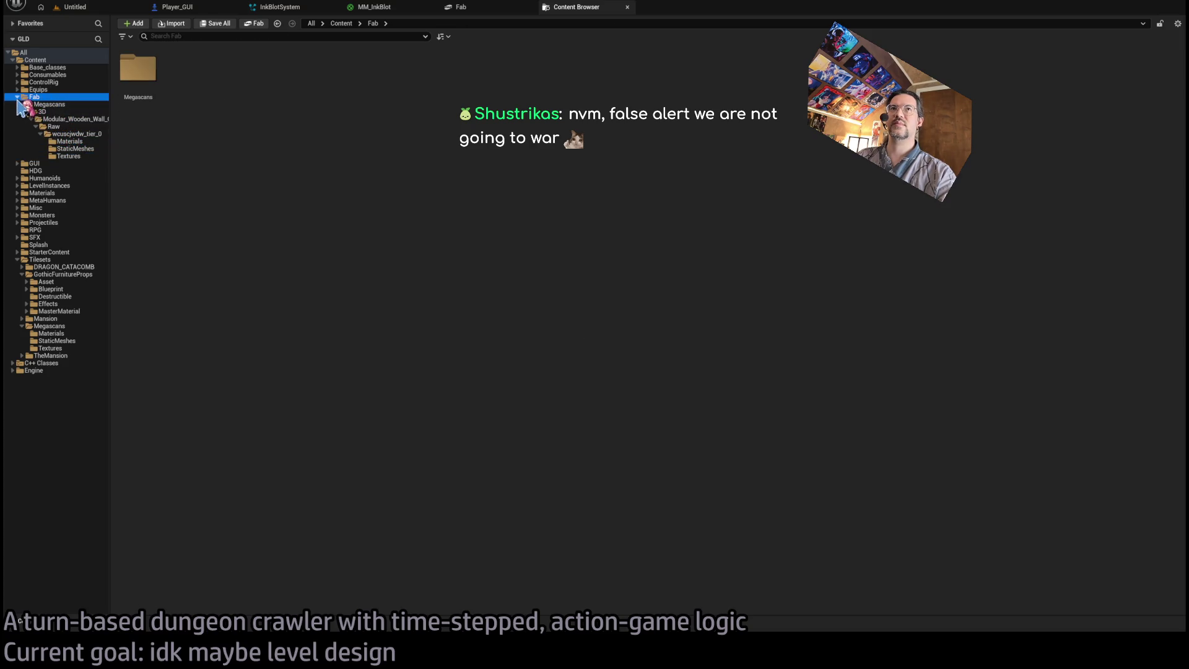
Collapse the chair folders and select the chair mesh in Tilesets/Megascans/StaticMeshes.
click(41, 133)
click(36, 127)
click(82, 119)
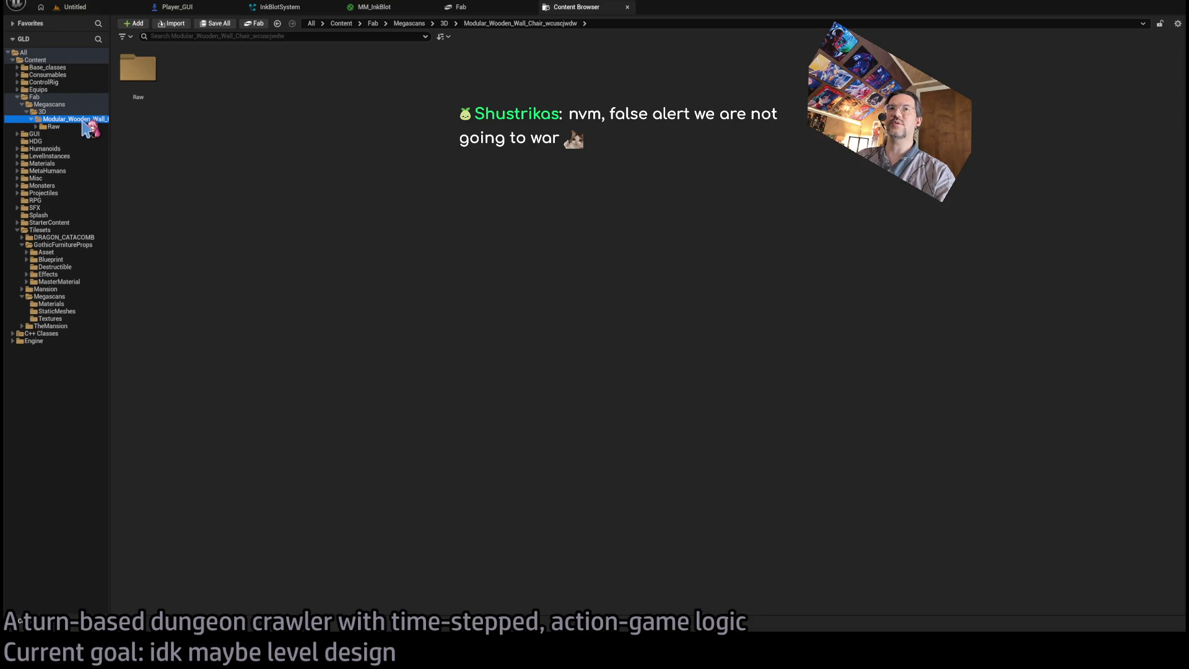
click(67, 312)
click(138, 74)
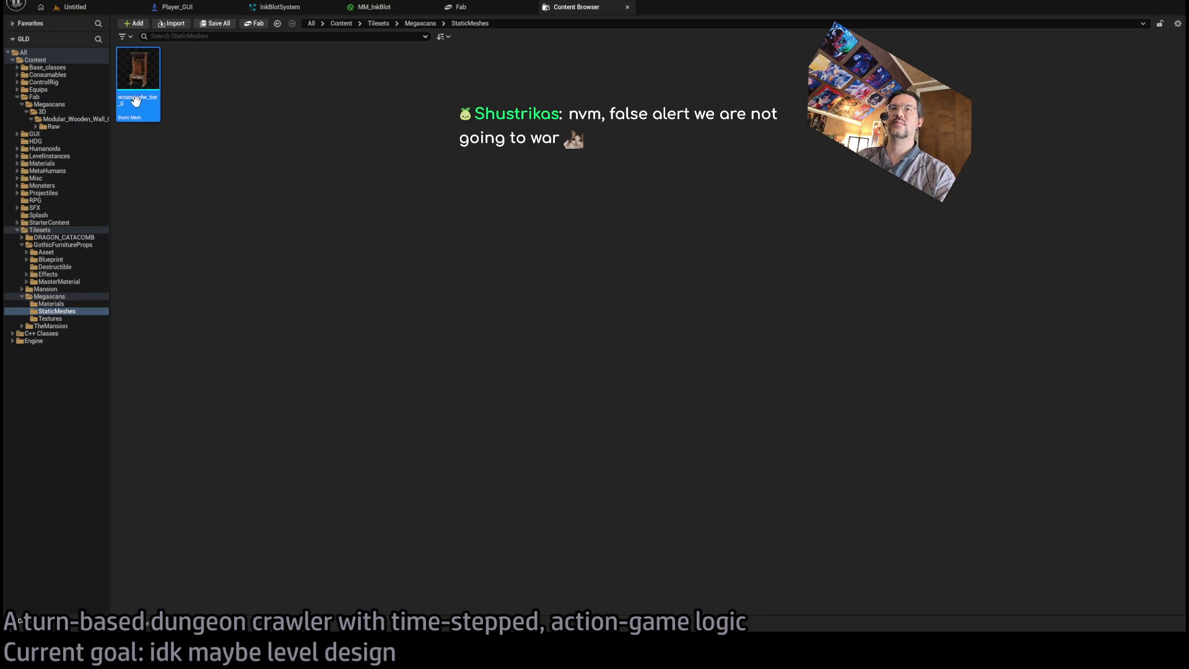
Rename the chair mesh WallChair and open it in the Static Mesh Editor.
key(F2)
text(Wall)
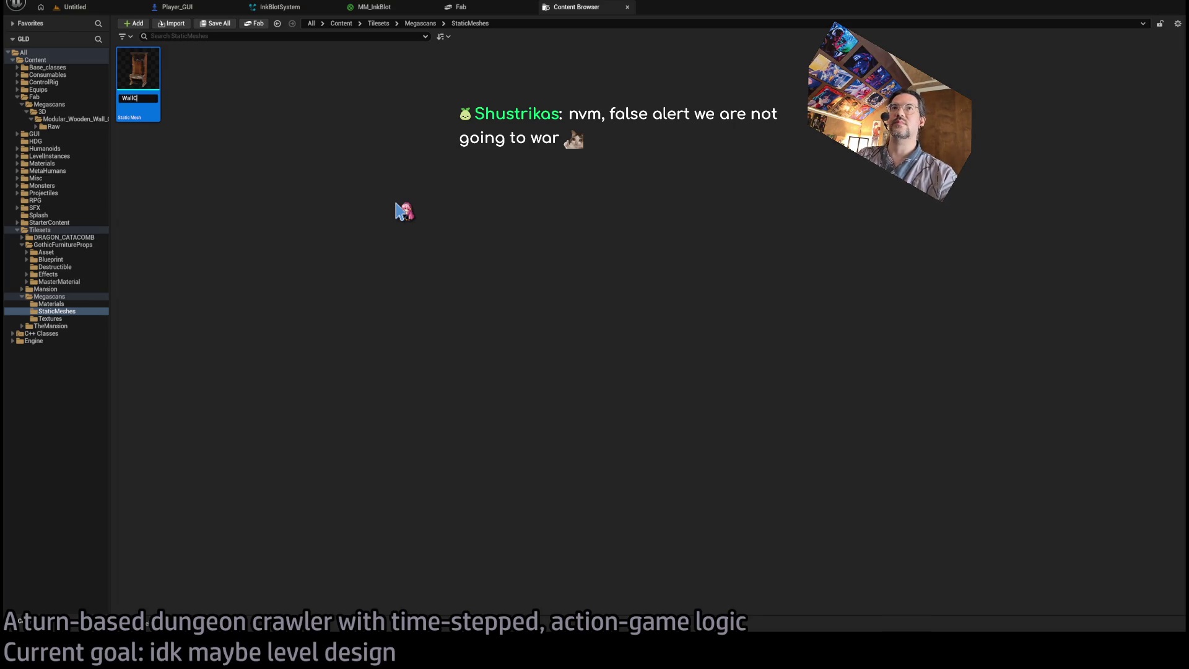
text(hair)
key(Return)
click(53, 319)
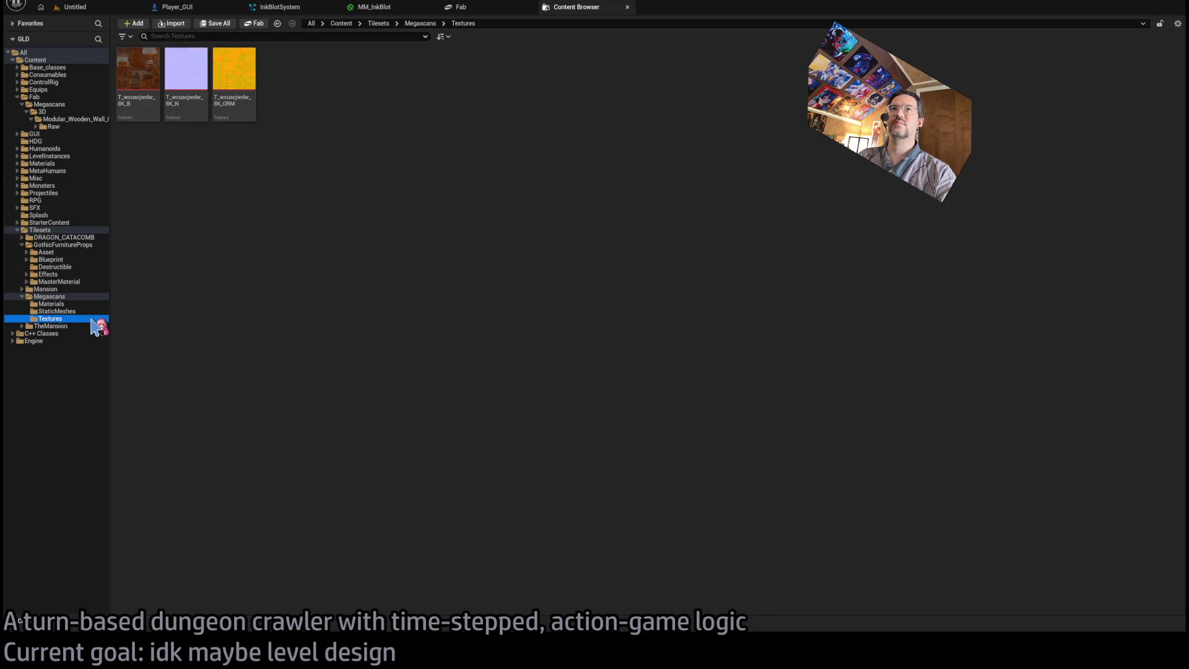
click(59, 311)
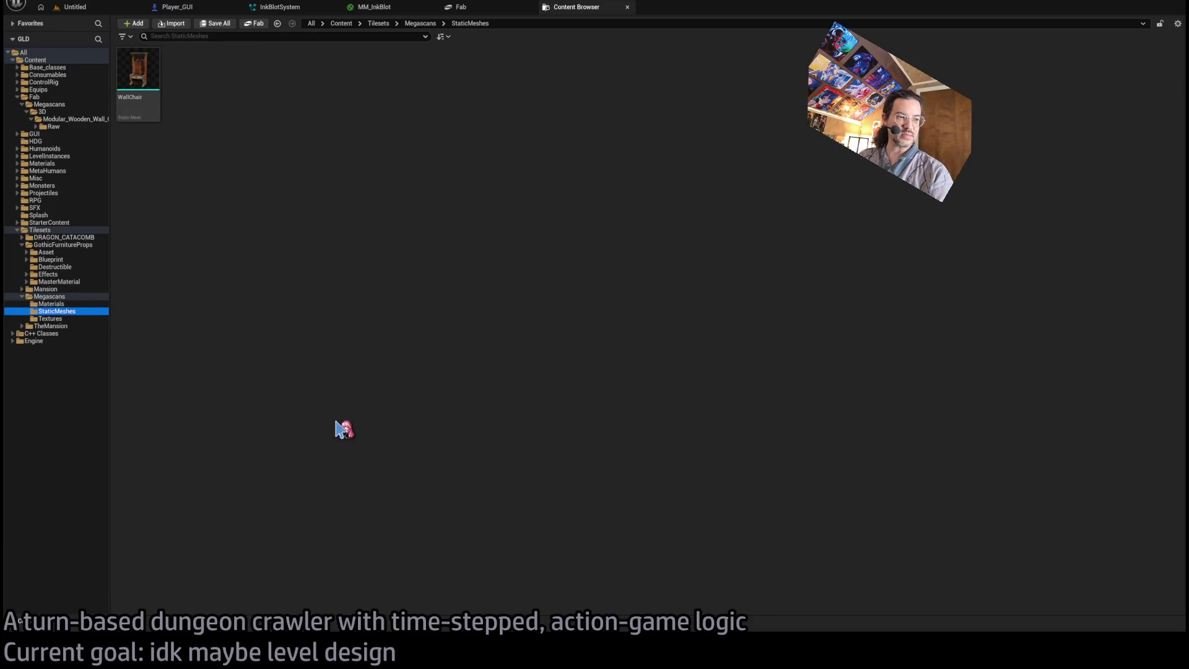
double_click(137, 69)
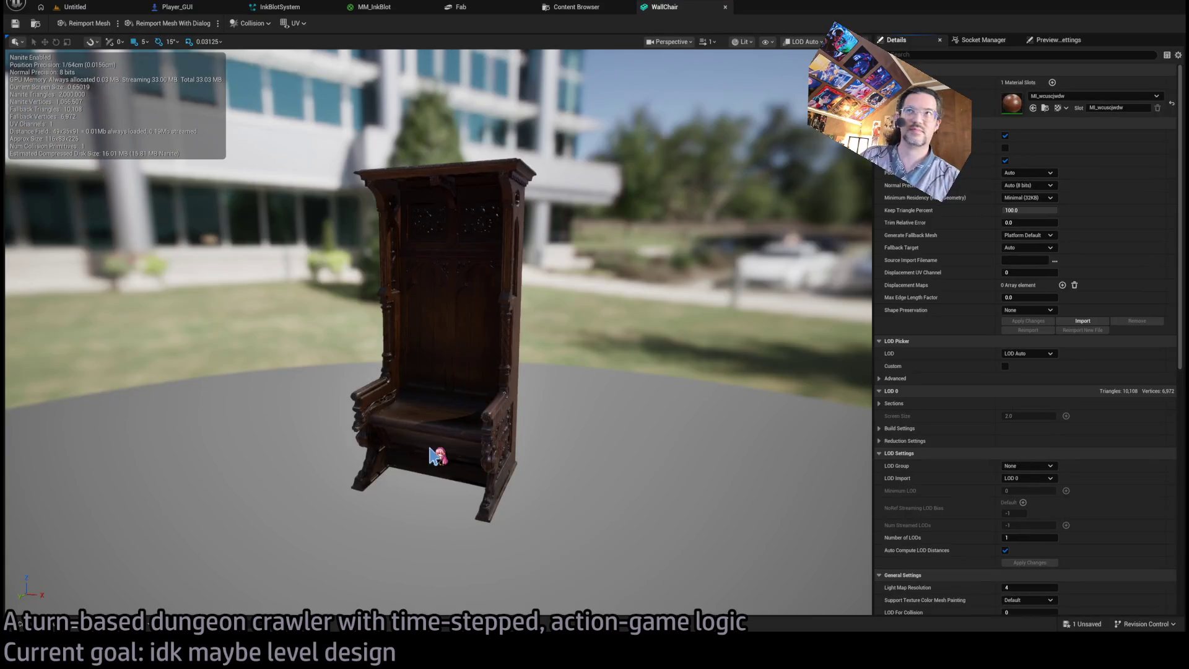
Inspect WallChair in wireframe and lit views, then browse TheMansion's static meshes.
drag(434, 357, 368, 348)
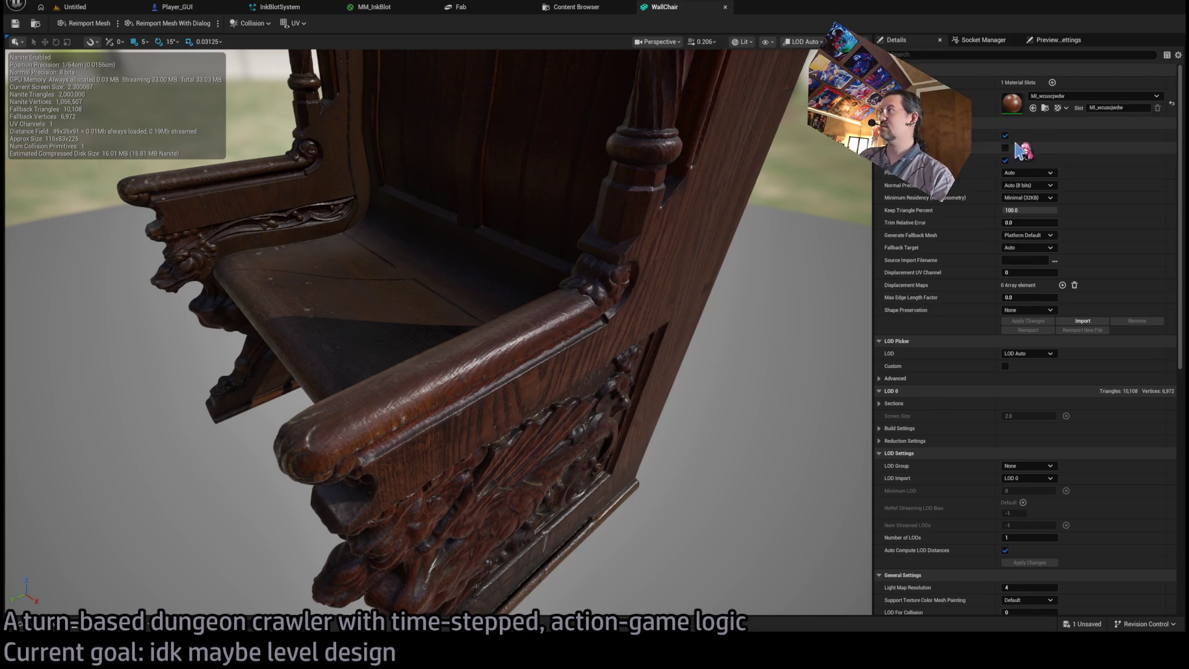
mouse_move(636, 251)
mouse_down()
mouse_move(594, 258)
mouse_move(616, 247)
mouse_up()
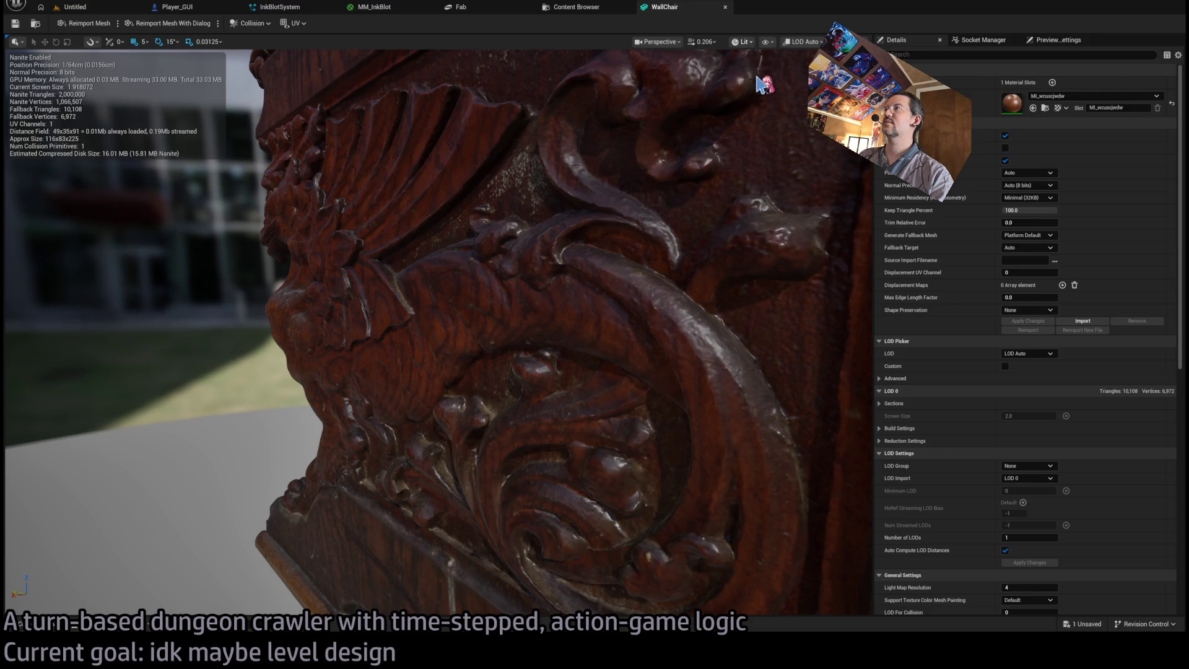
key(alt+2)
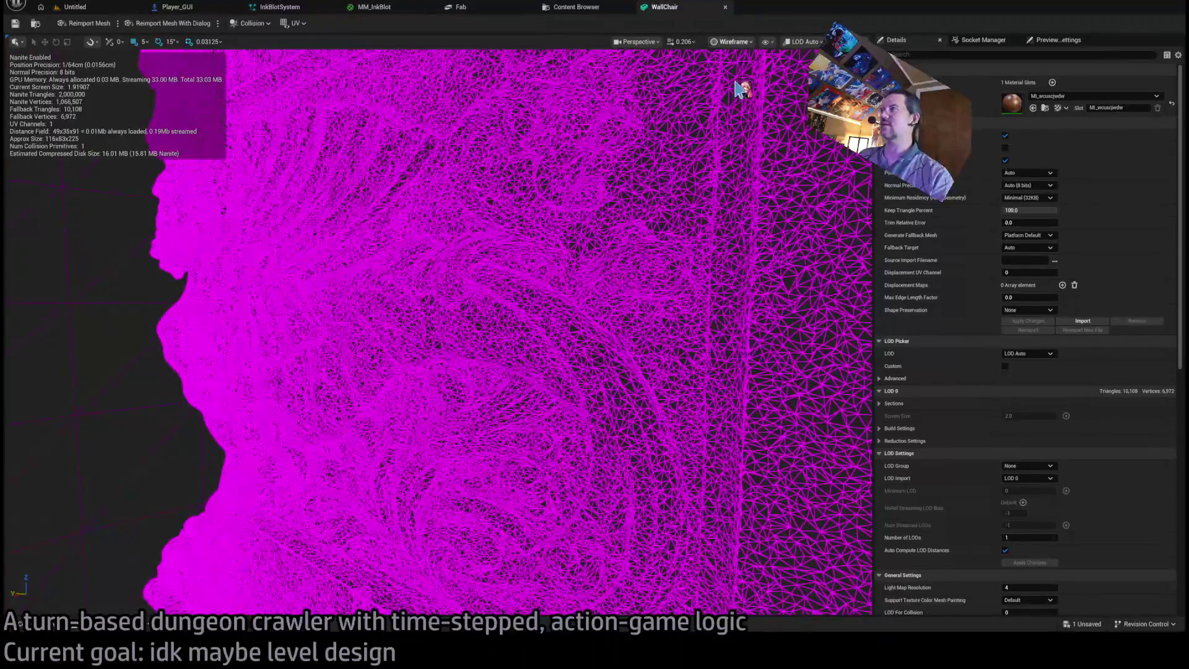
key(alt+4)
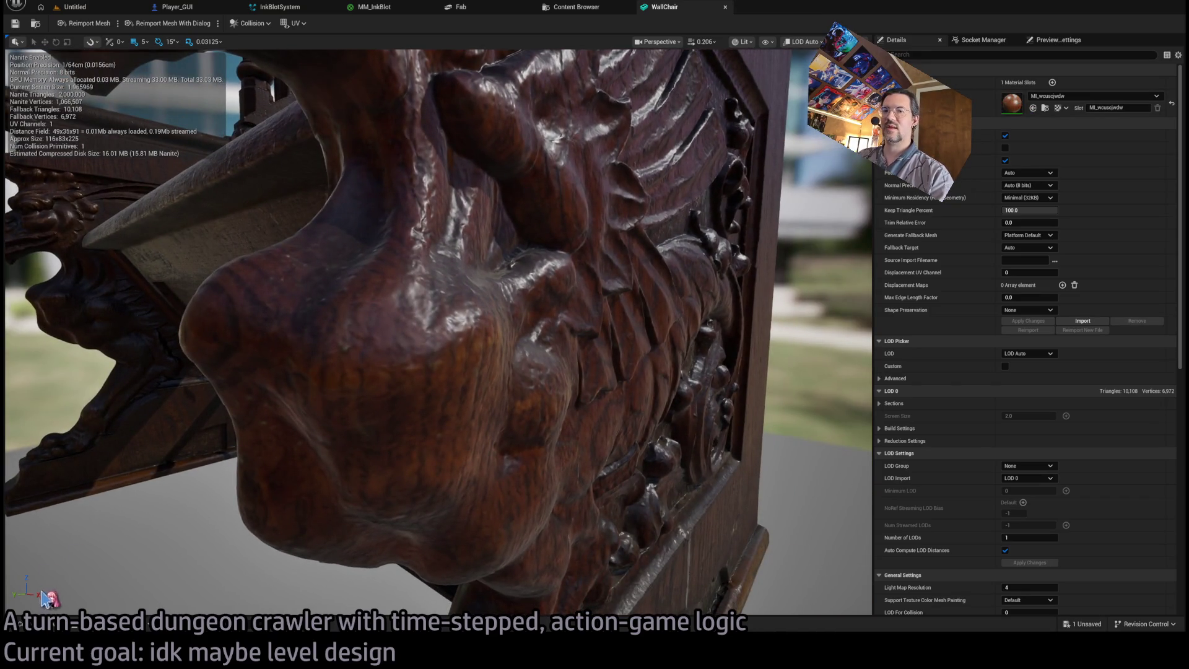
click(51, 627)
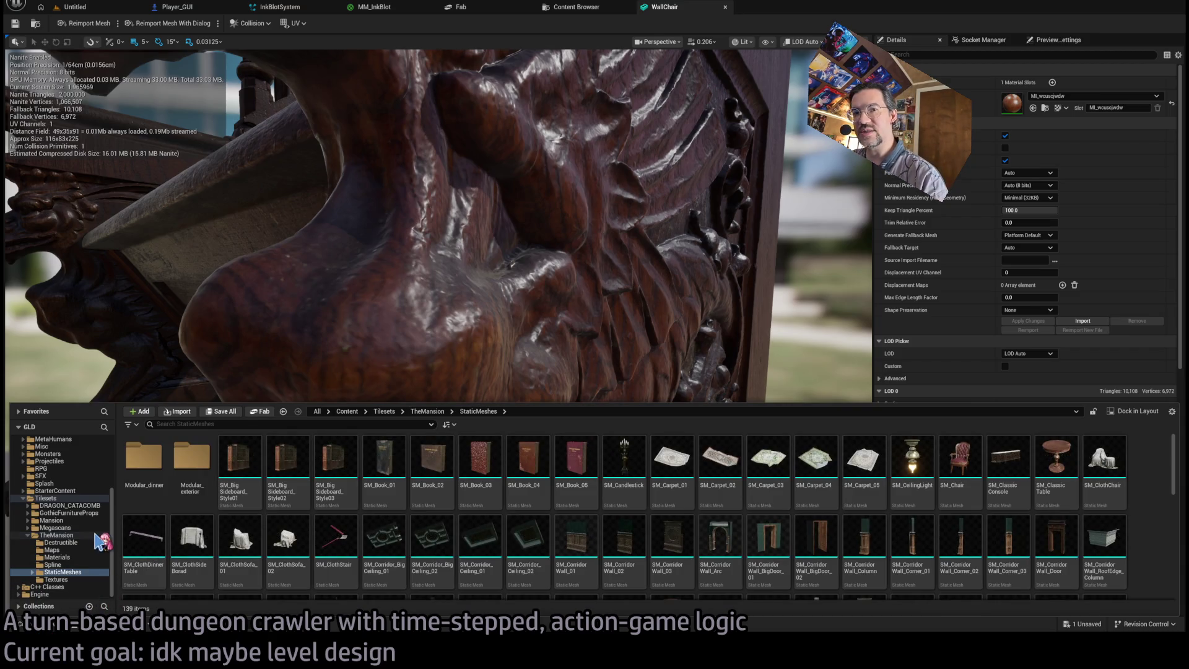
double_click(1012, 103)
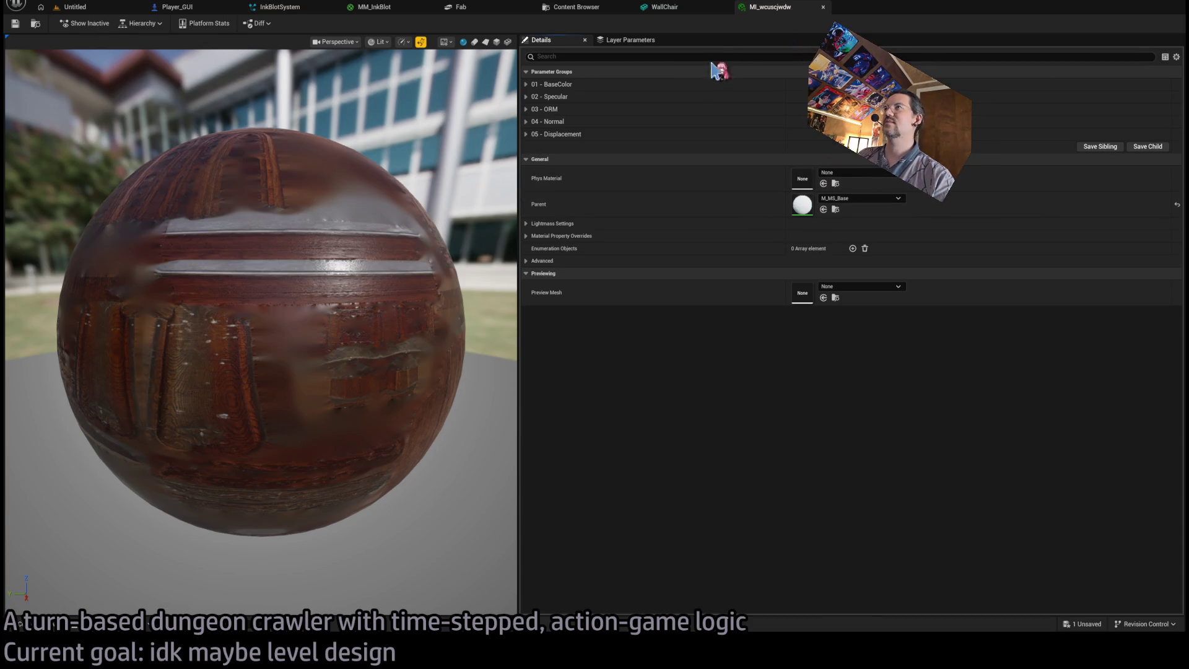
click(823, 7)
click(56, 627)
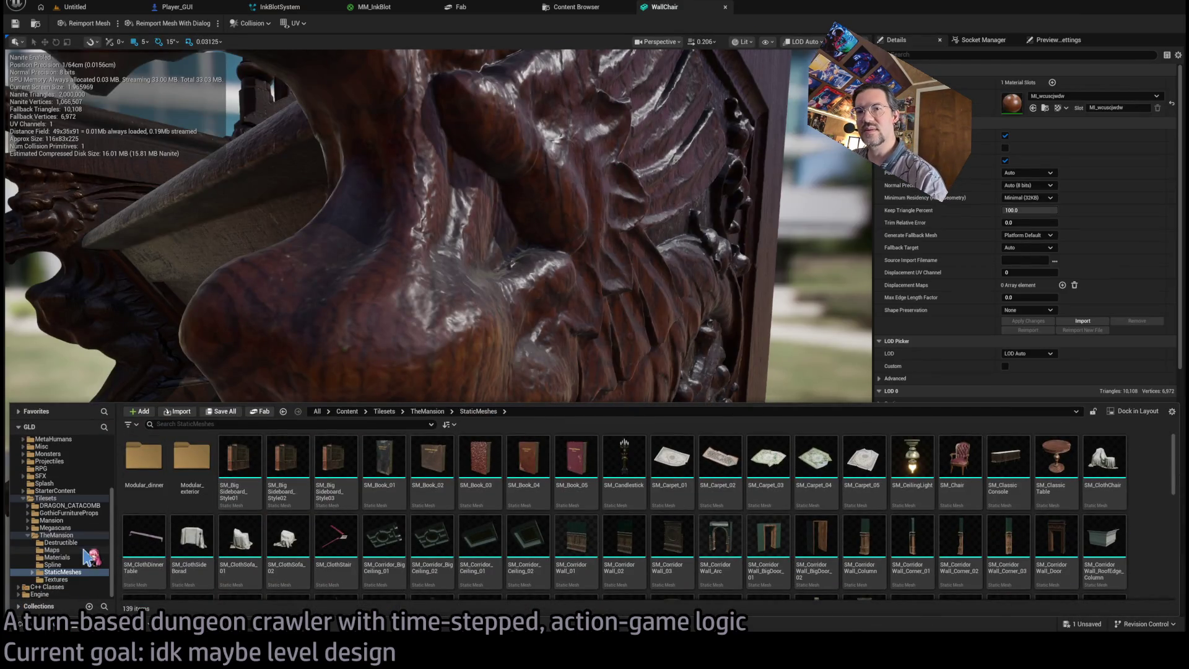
ctrl+click(37, 535)
click(28, 535)
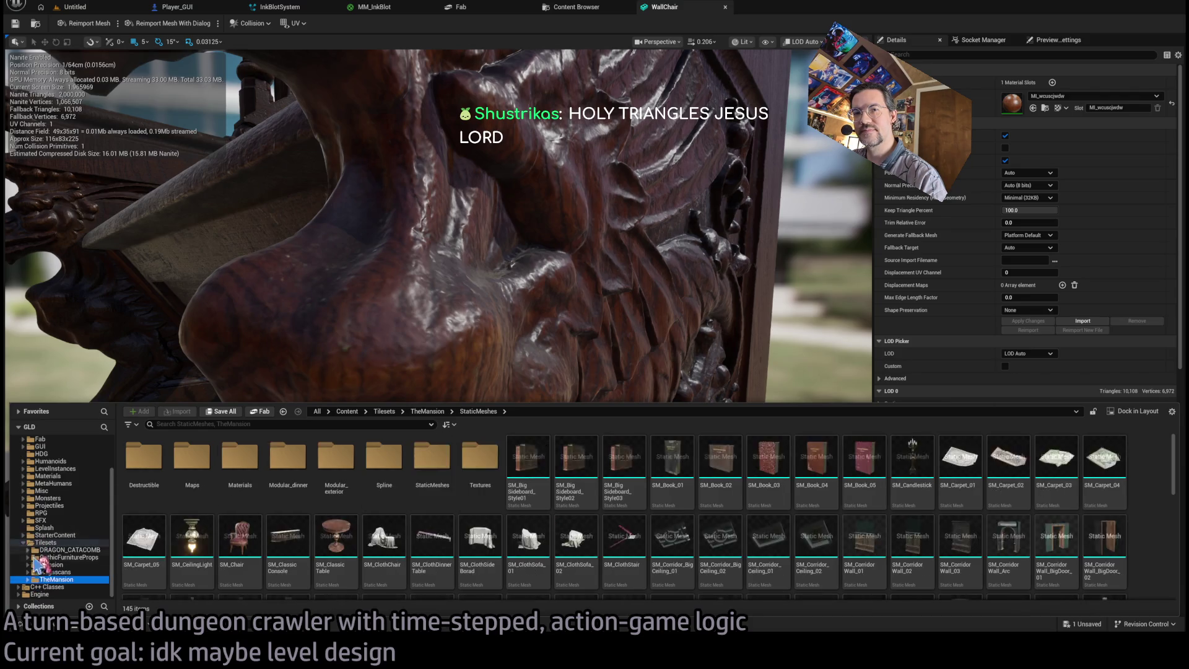
click(55, 572)
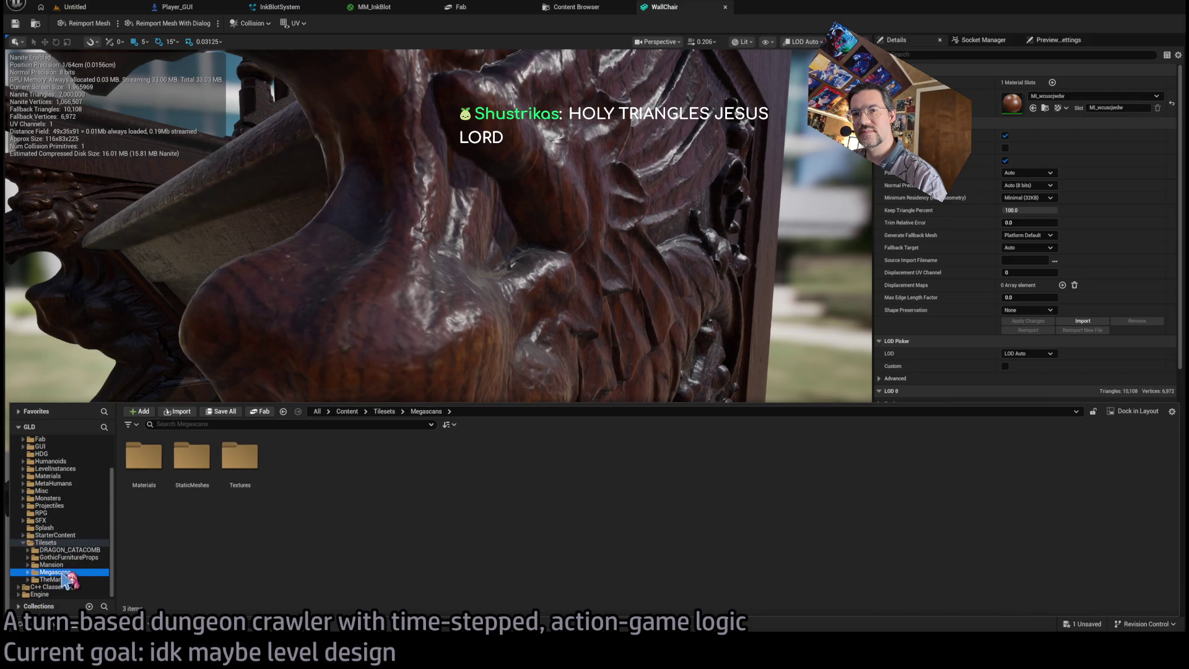
double_click(191, 477)
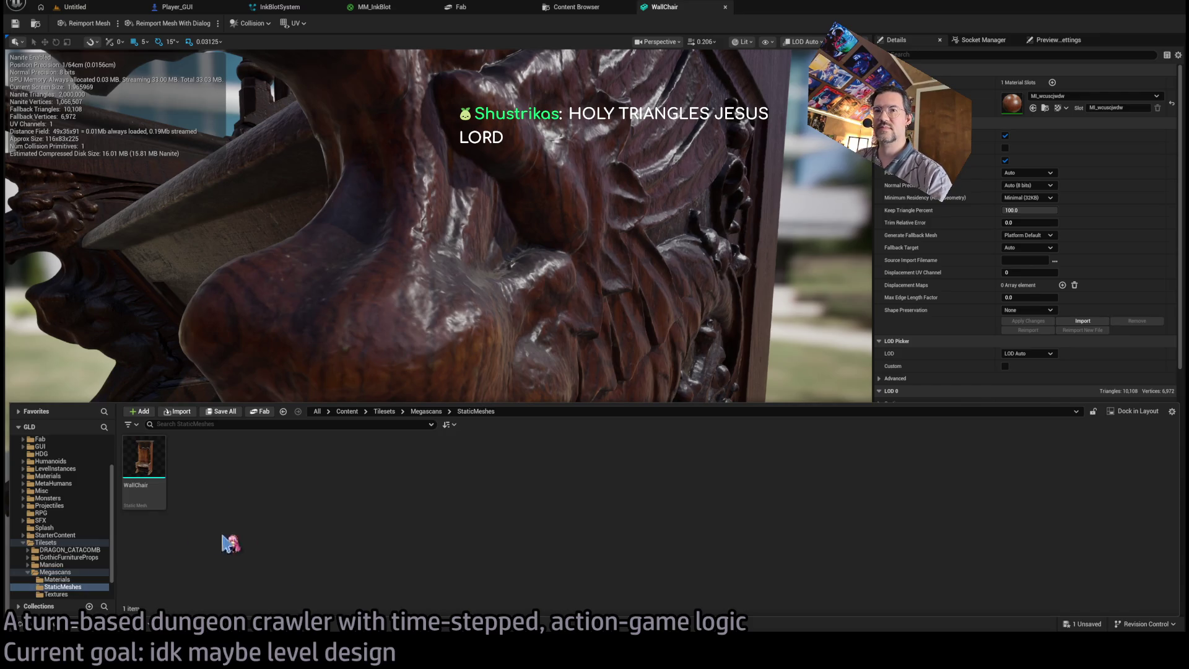
click(62, 594)
double_click(144, 462)
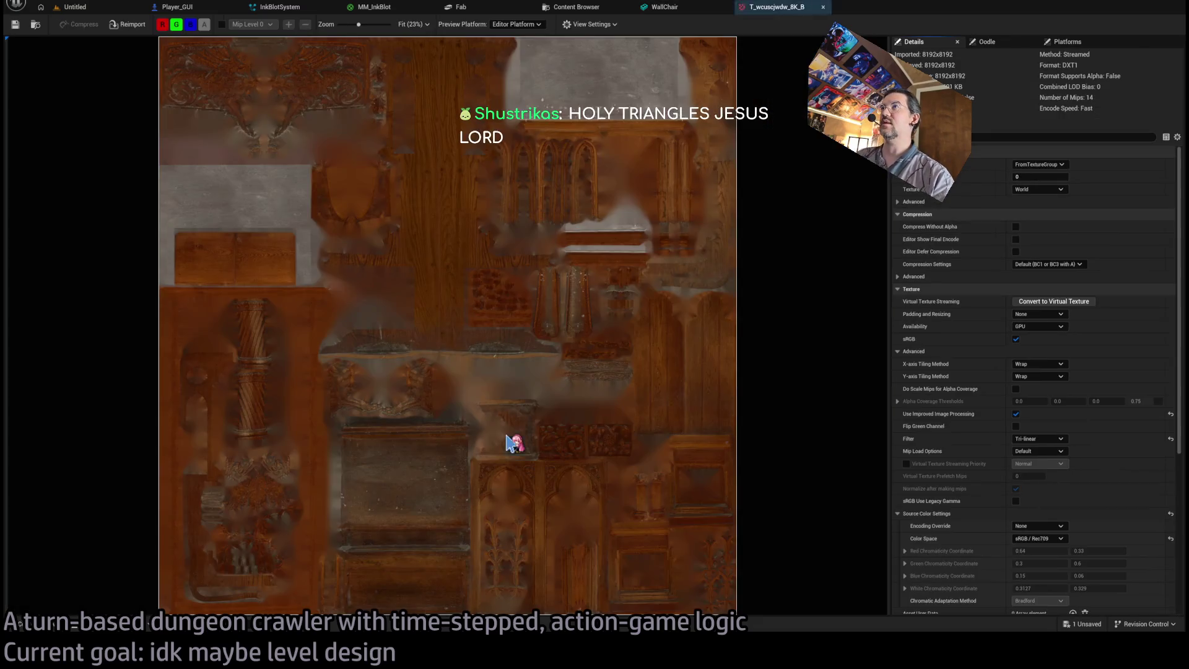
scroll(552, 206, up, 10)
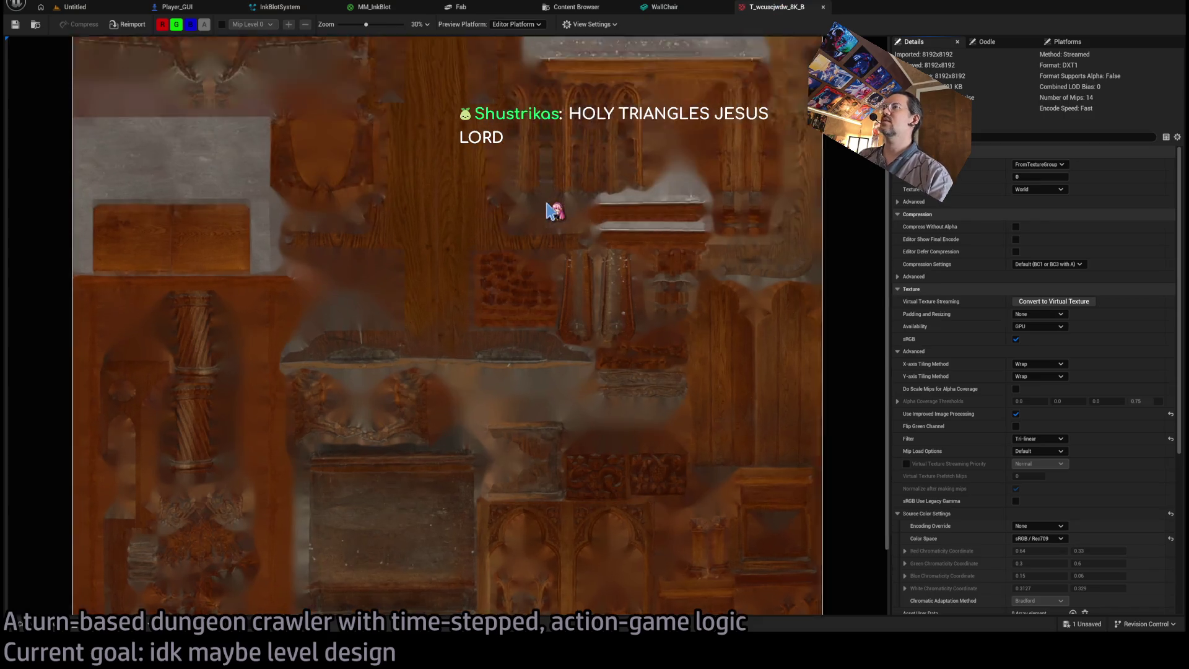
mouse_move(638, 197)
mouse_down()
mouse_move(481, 213)
mouse_move(511, 204)
mouse_up()
middle_click(786, 9)
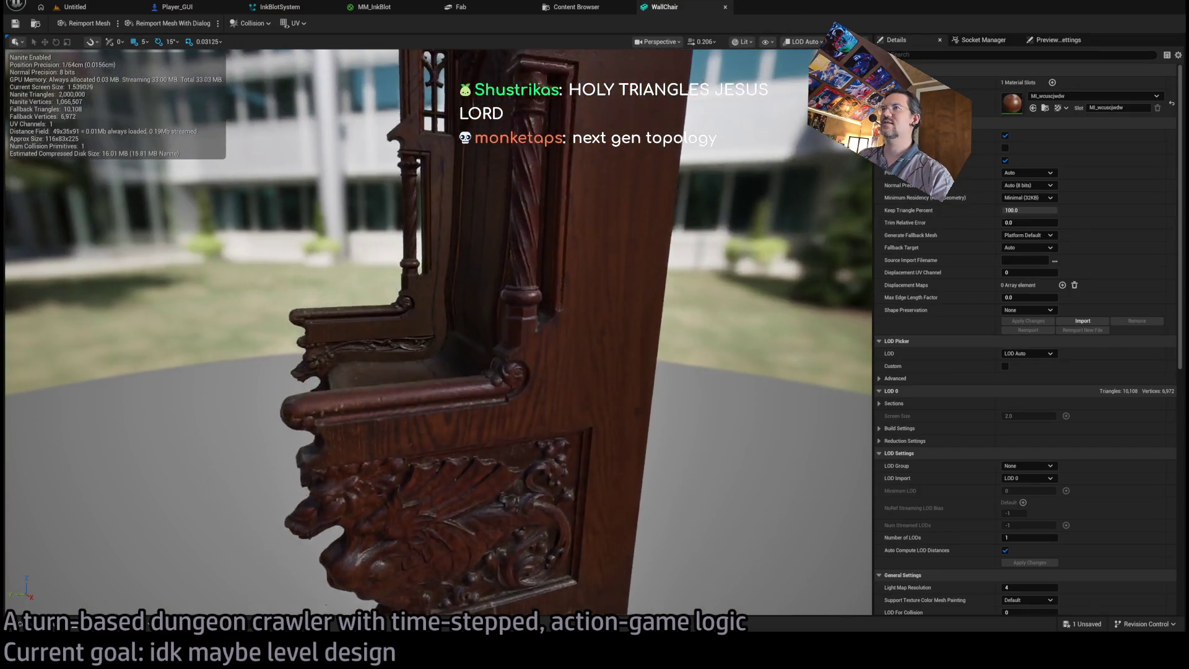
Orbit around WallChair to inspect the carved back panel and seat close up.
mouse_move(433, 334)
mouse_down()
mouse_move(368, 340)
mouse_move(421, 310)
mouse_move(427, 334)
mouse_move(477, 331)
mouse_move(394, 233)
mouse_up()
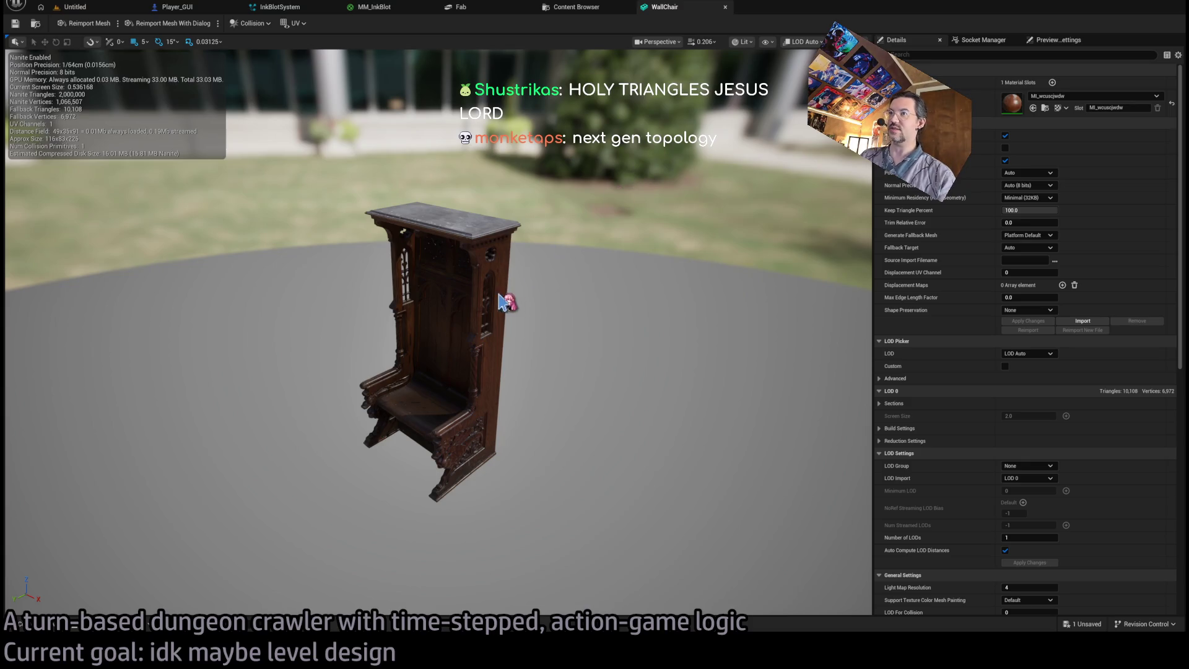
scroll(388, 196, up, 10)
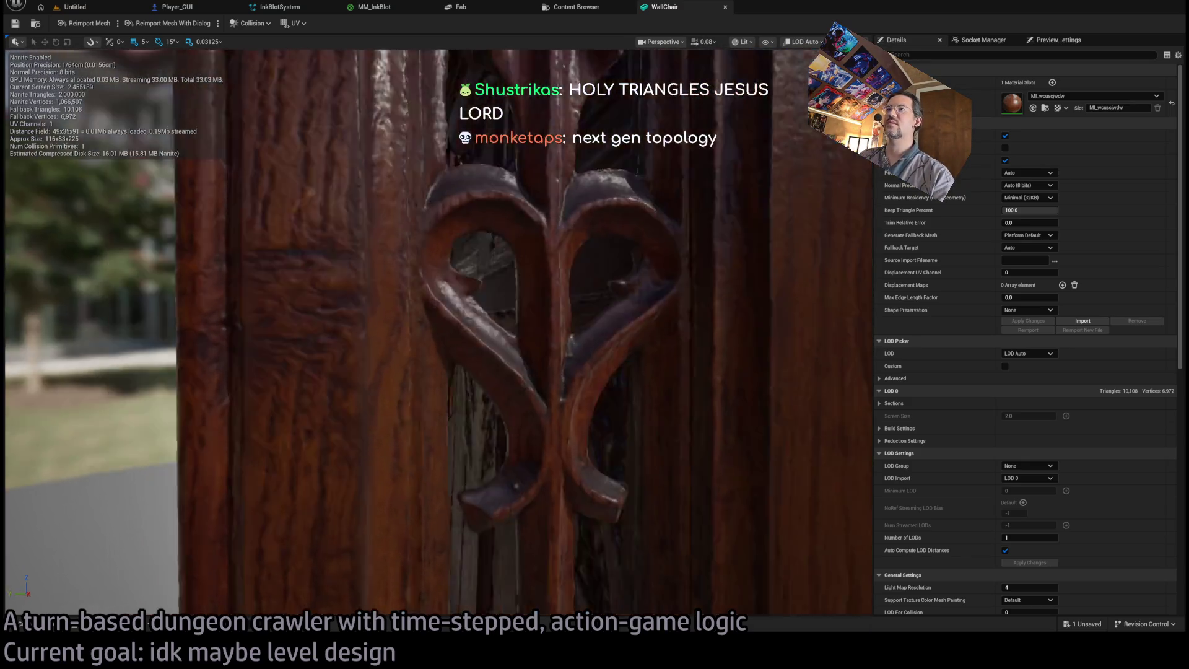
drag(434, 334, 329, 359)
drag(392, 214, 391, 214)
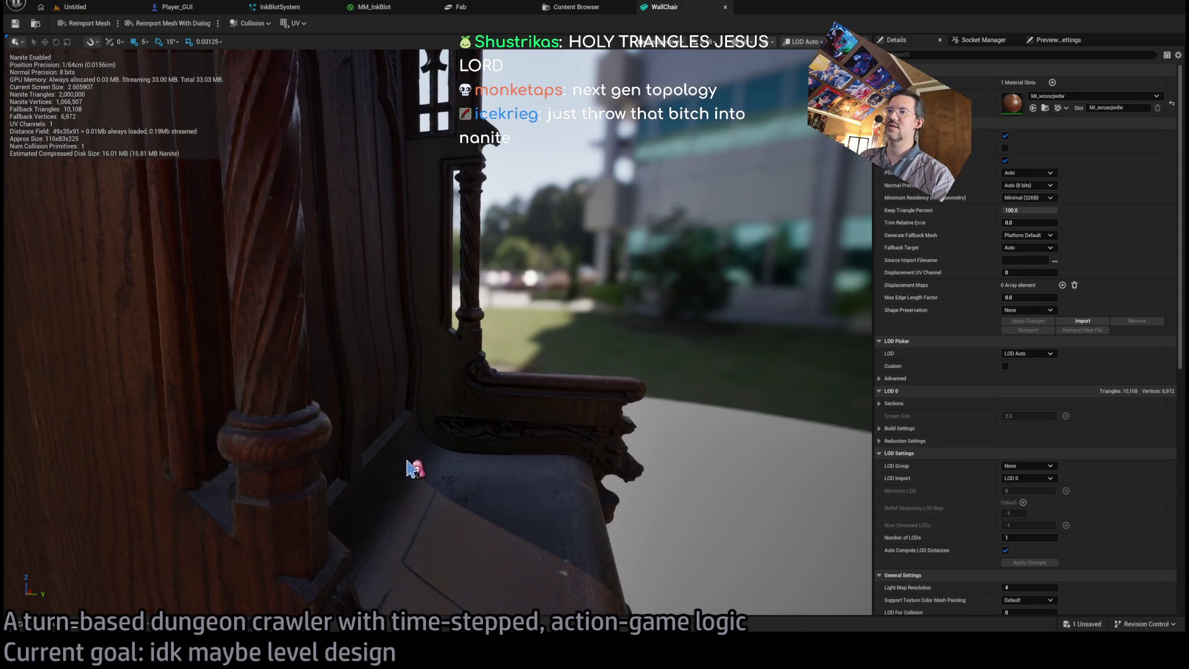
mouse_move(410, 384)
mouse_down()
mouse_move(411, 408)
mouse_move(297, 409)
mouse_move(461, 474)
mouse_move(388, 475)
mouse_up()
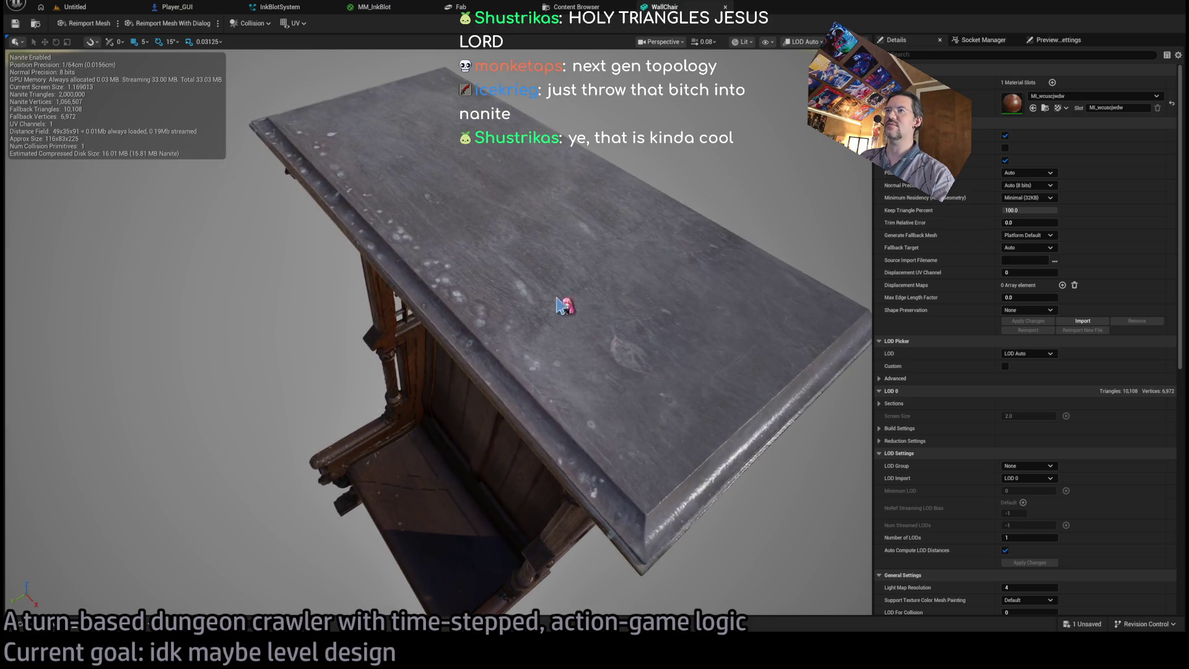
drag(388, 474, 364, 474)
Fly in to the carved dragon side panel, then close the WallChair editor.
key(w)
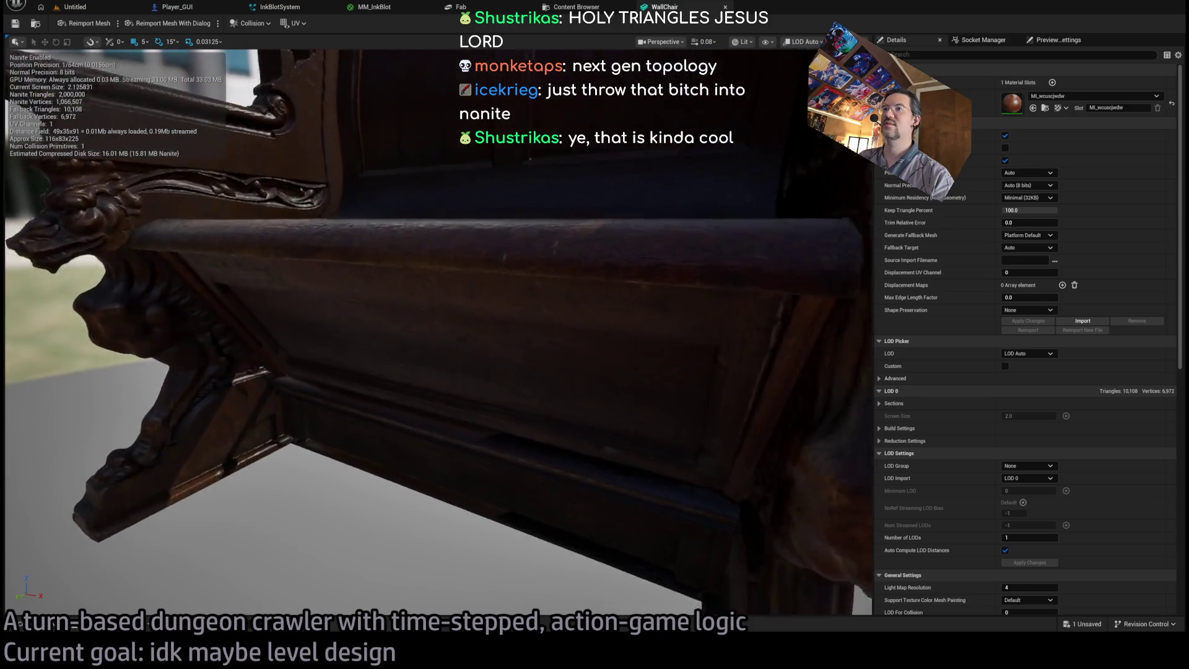
key(w)
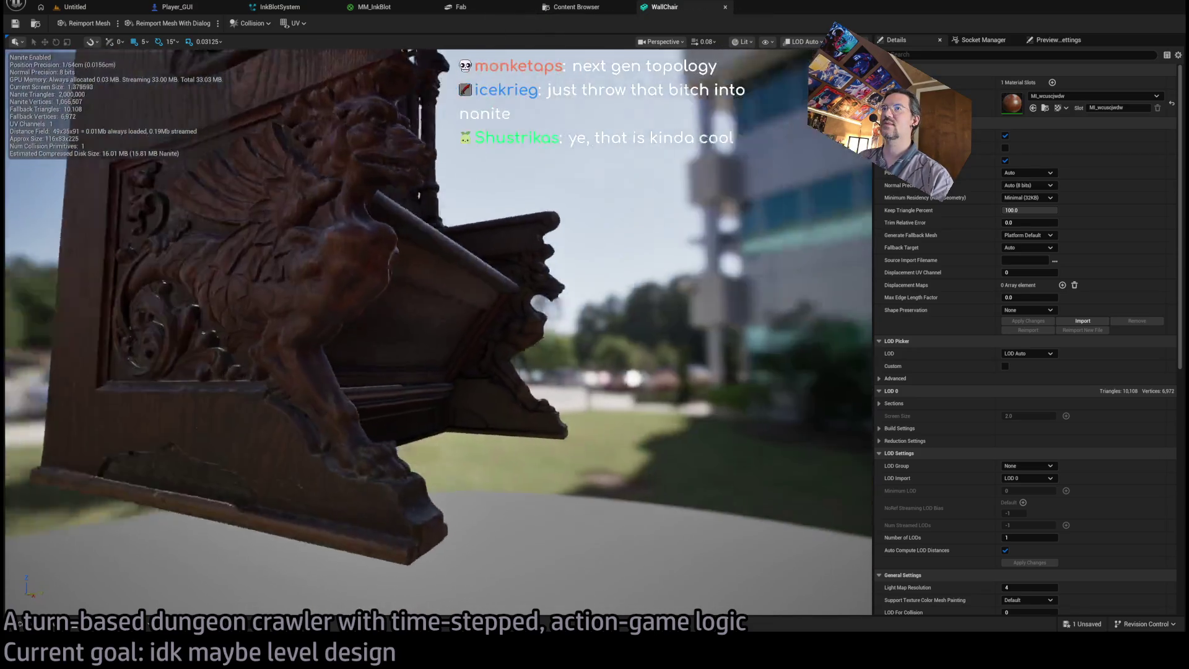
key(s)
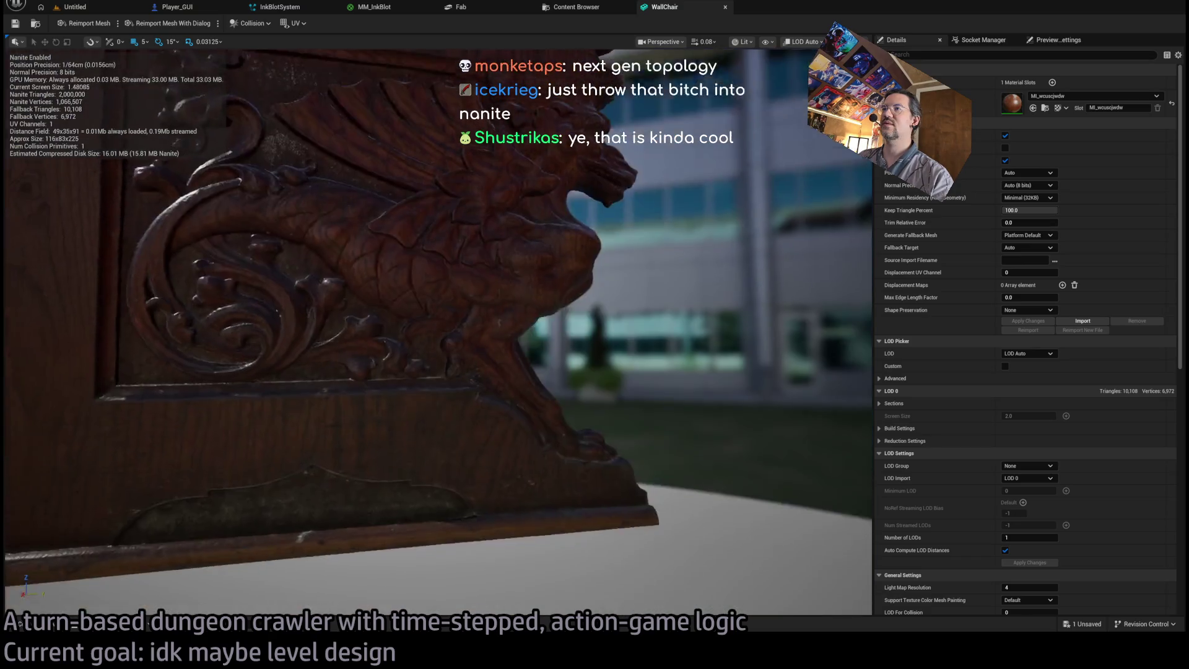
key(w)
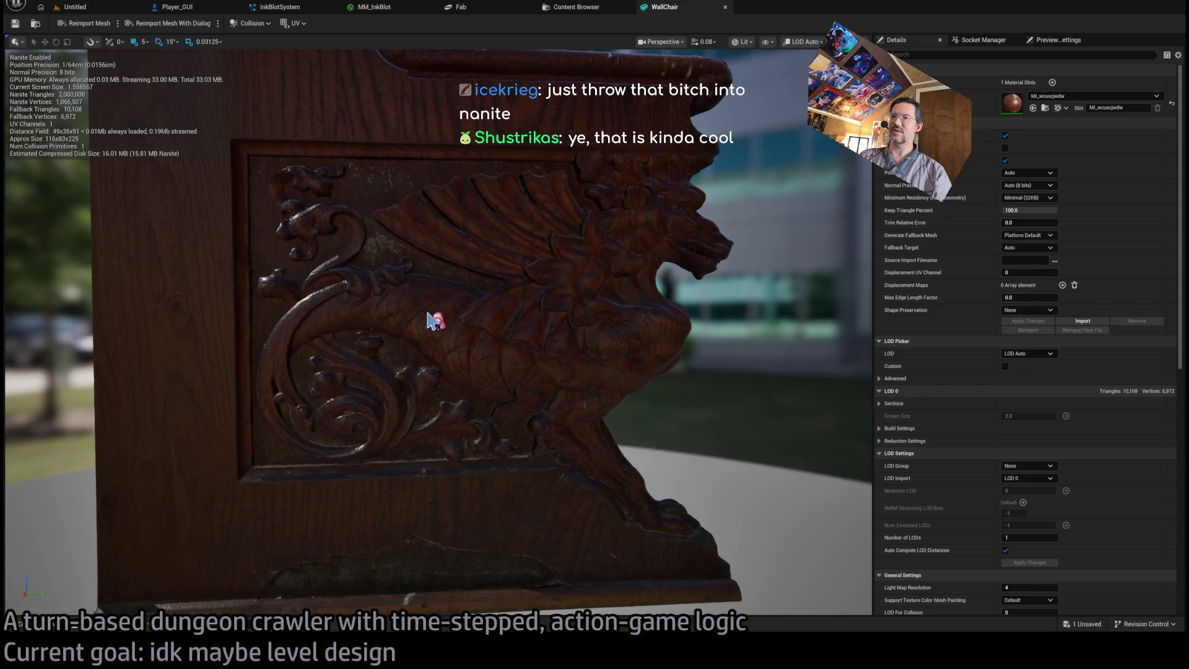
drag(594, 478, 868, 459)
drag(389, 220, 396, 218)
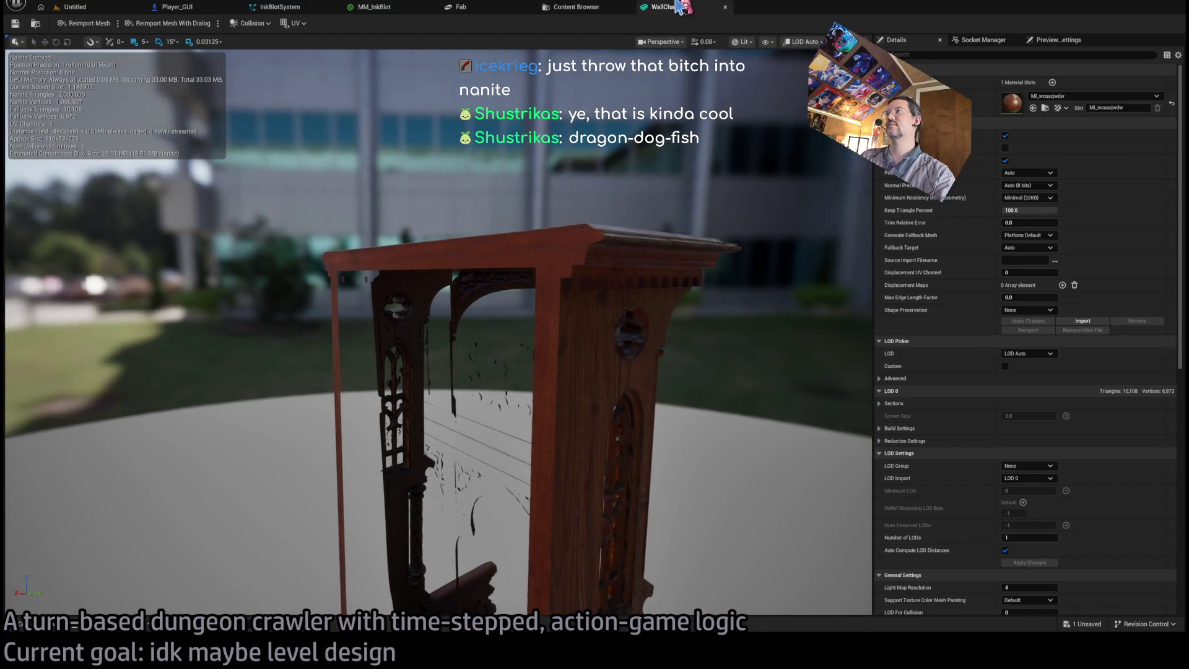
middle_click(676, 7)
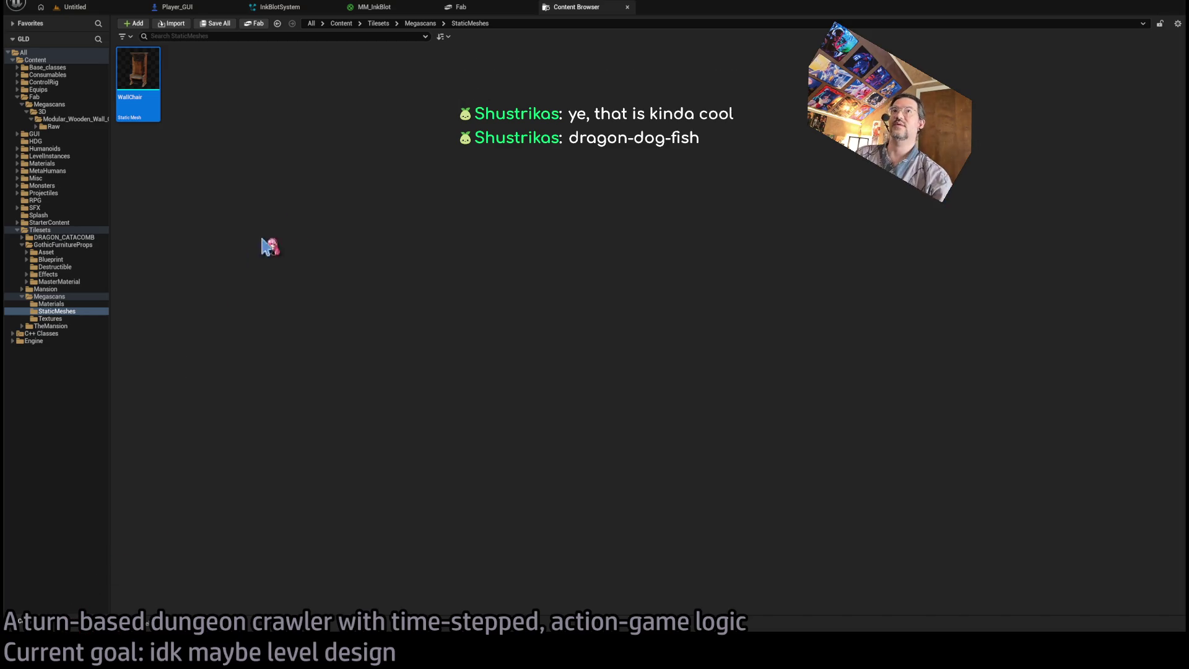
In Fab, preview the South Asian fence panel, then close Content Browser, InkBlotSystem and MM_InkBlot tabs.
click(458, 7)
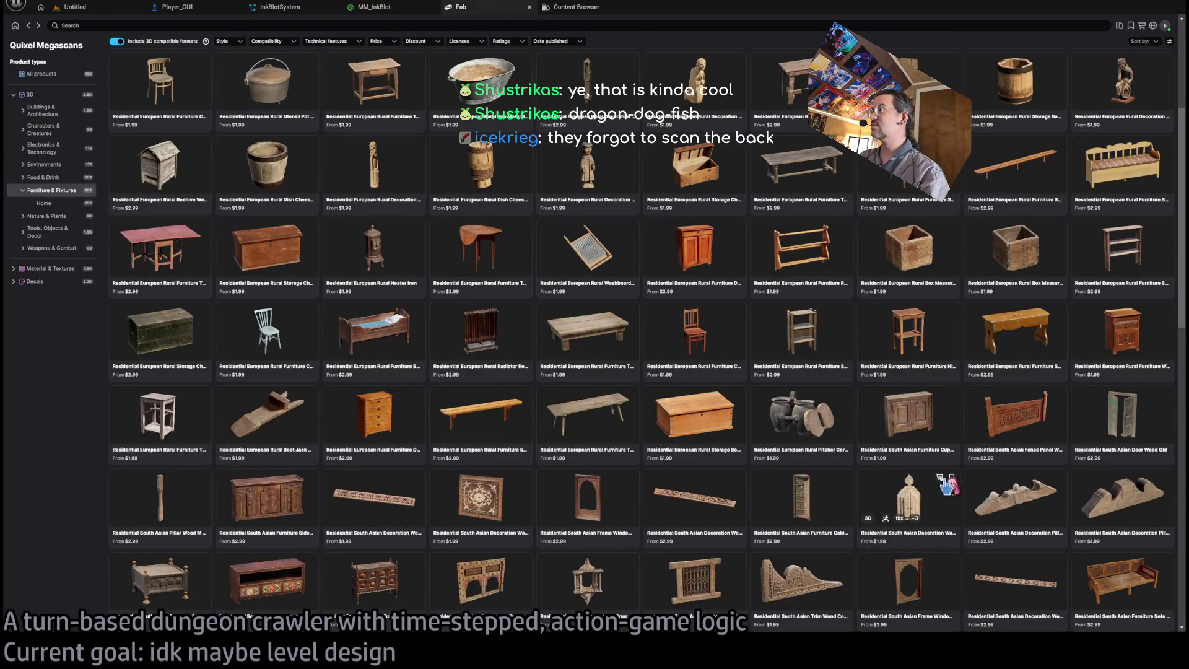
click(1018, 416)
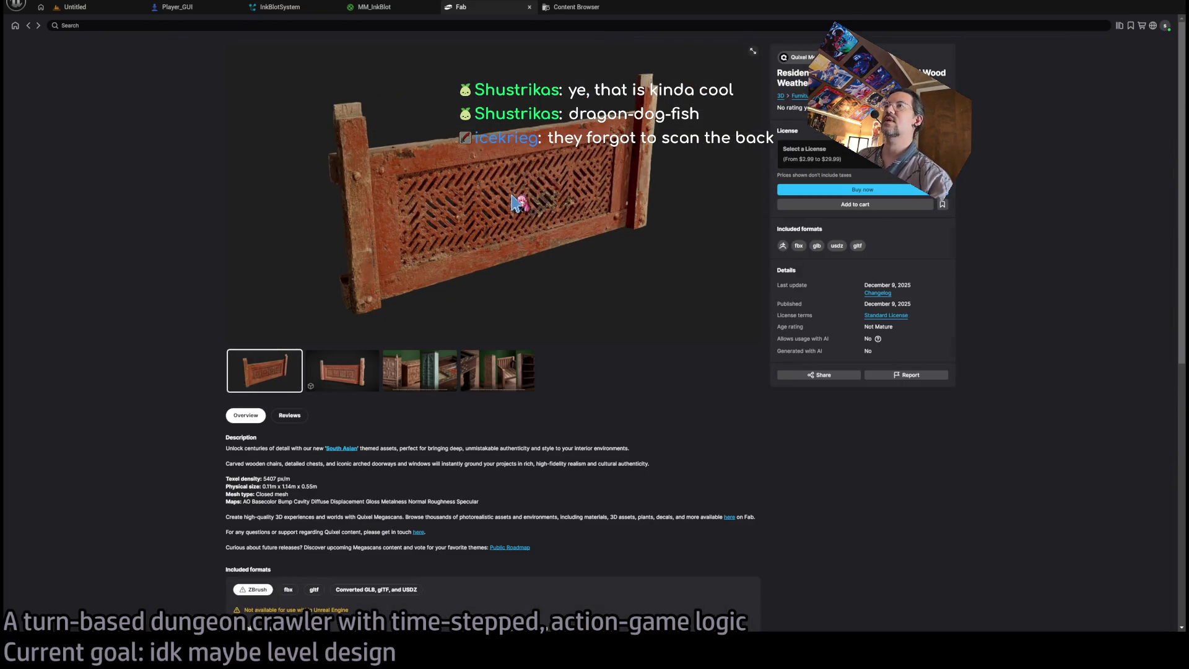
click(28, 25)
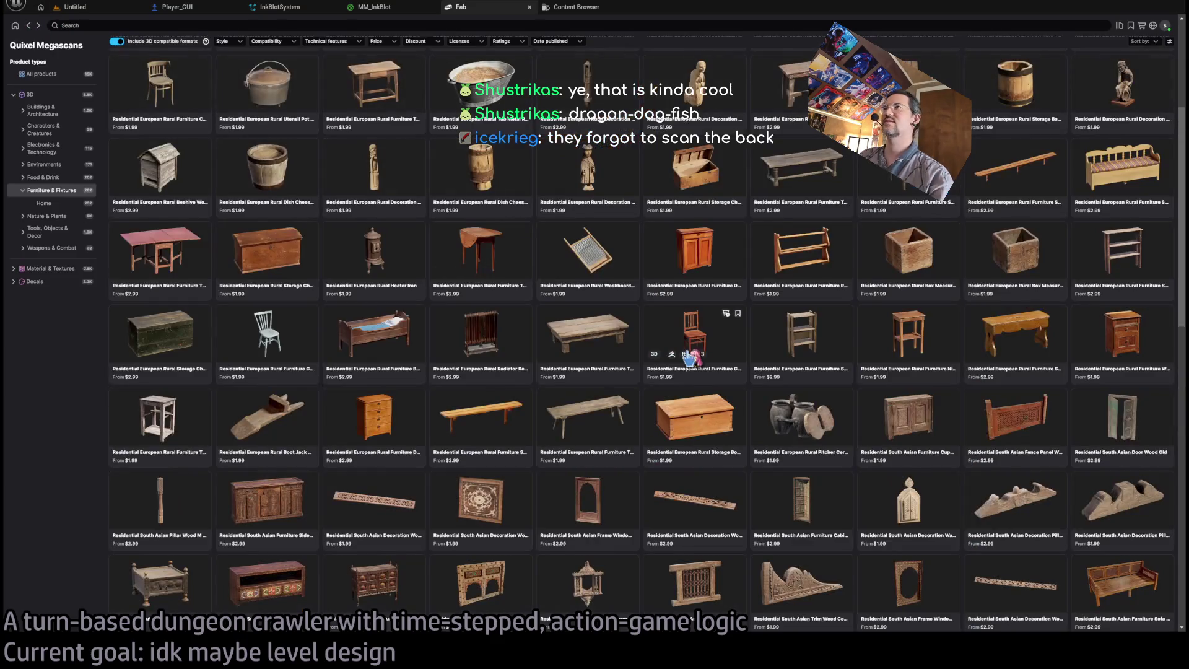
click(626, 7)
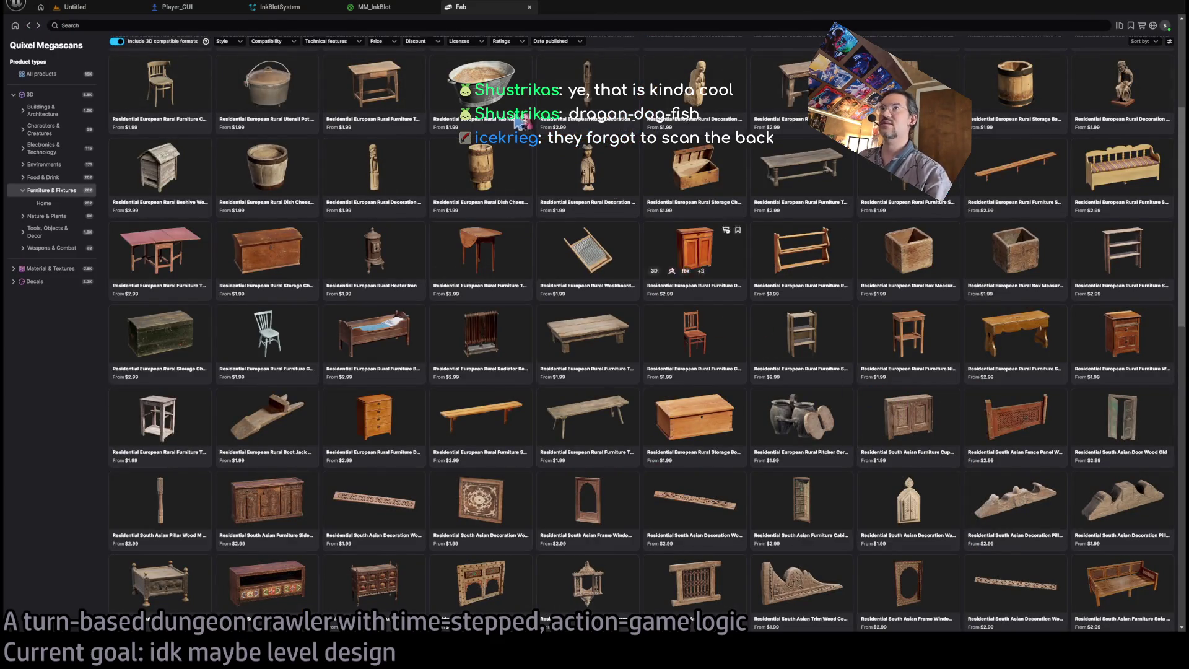
click(333, 6)
click(333, 7)
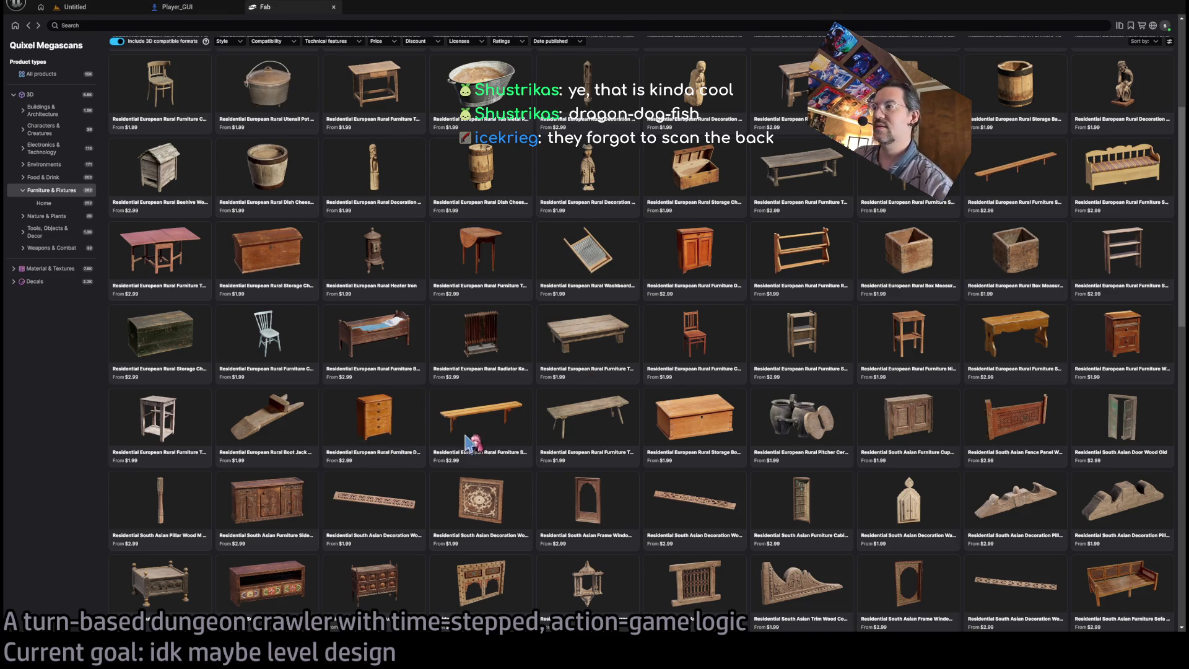
Scroll the Megascans grid down to the Wooden Chair and open its product page.
scroll(836, 402, down, 5)
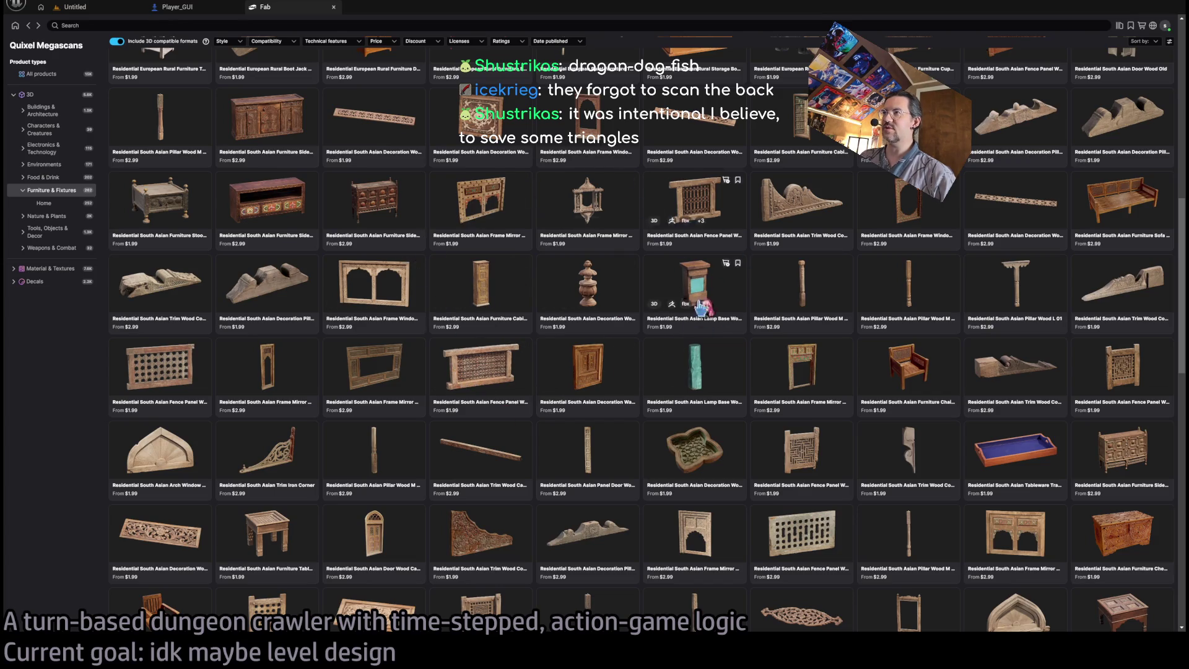
scroll(458, 372, down, 2)
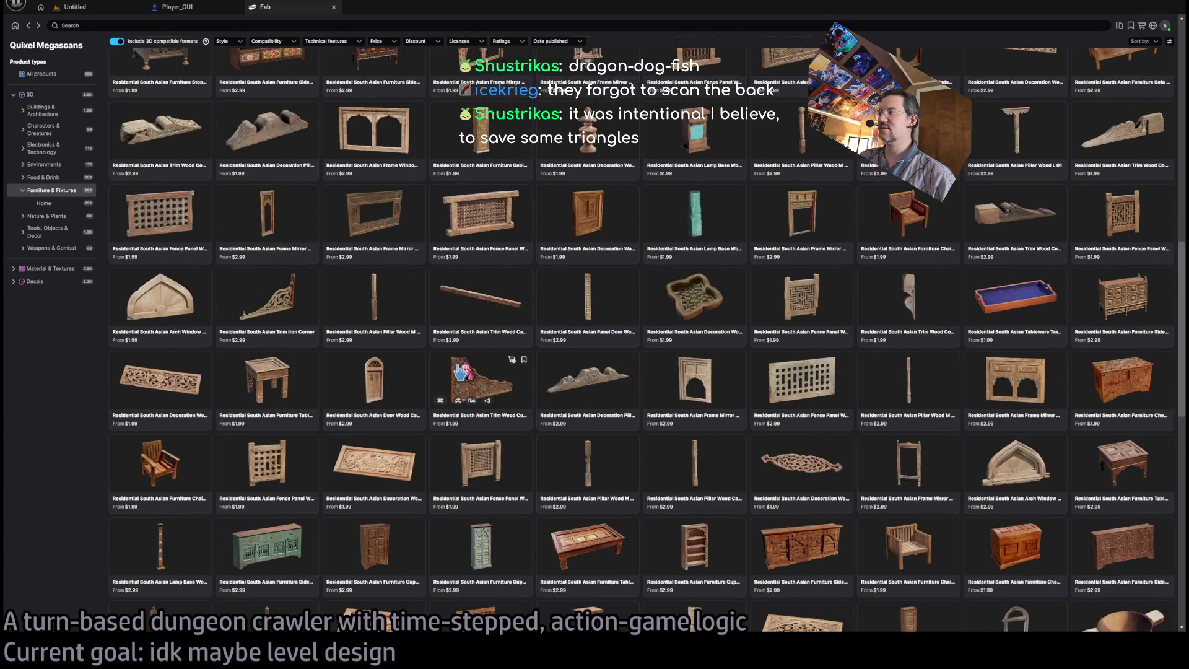
scroll(808, 393, down, 2)
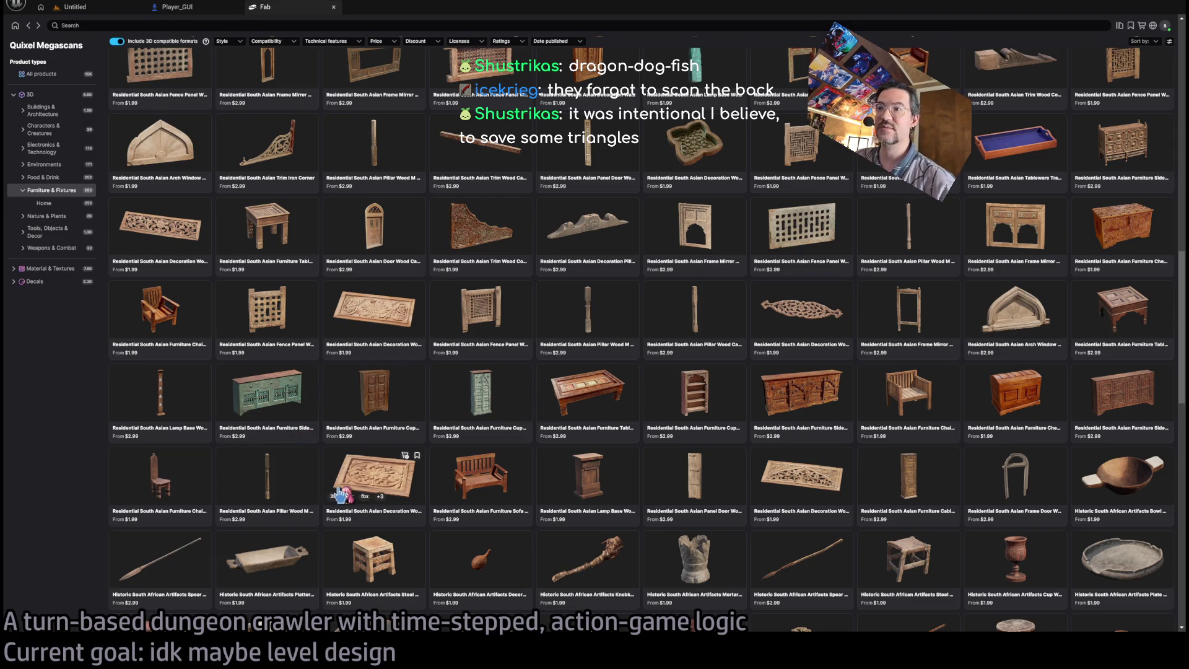
scroll(606, 457, down, 2)
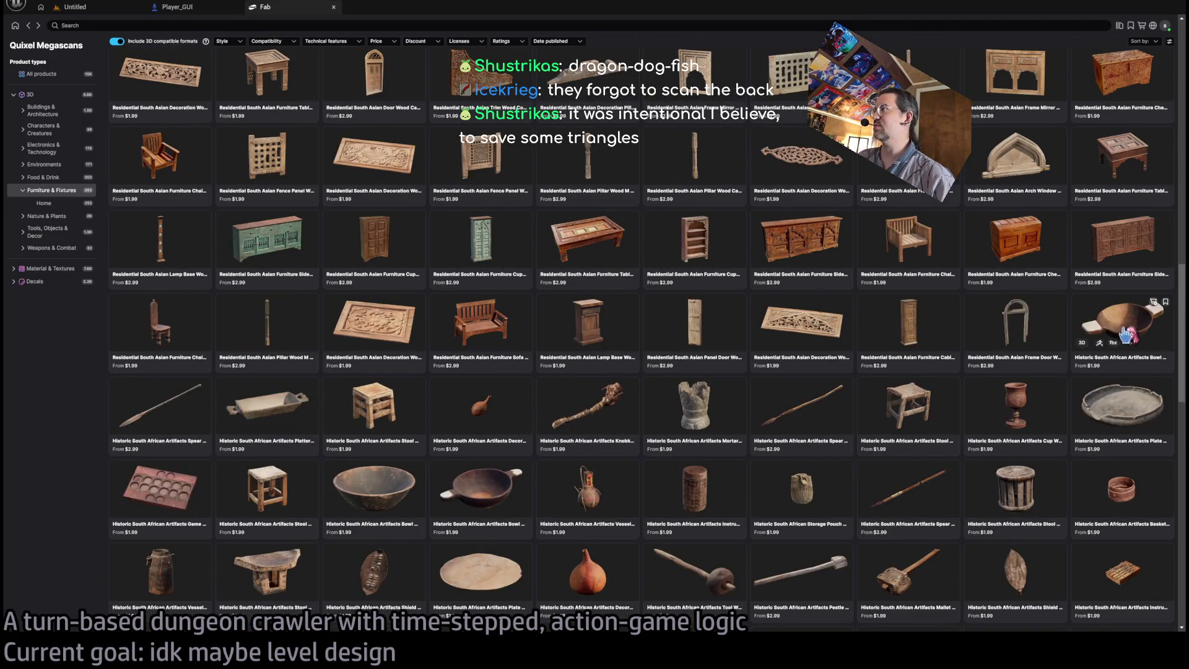
scroll(1090, 421, down, 1)
scroll(1094, 416, down, 1)
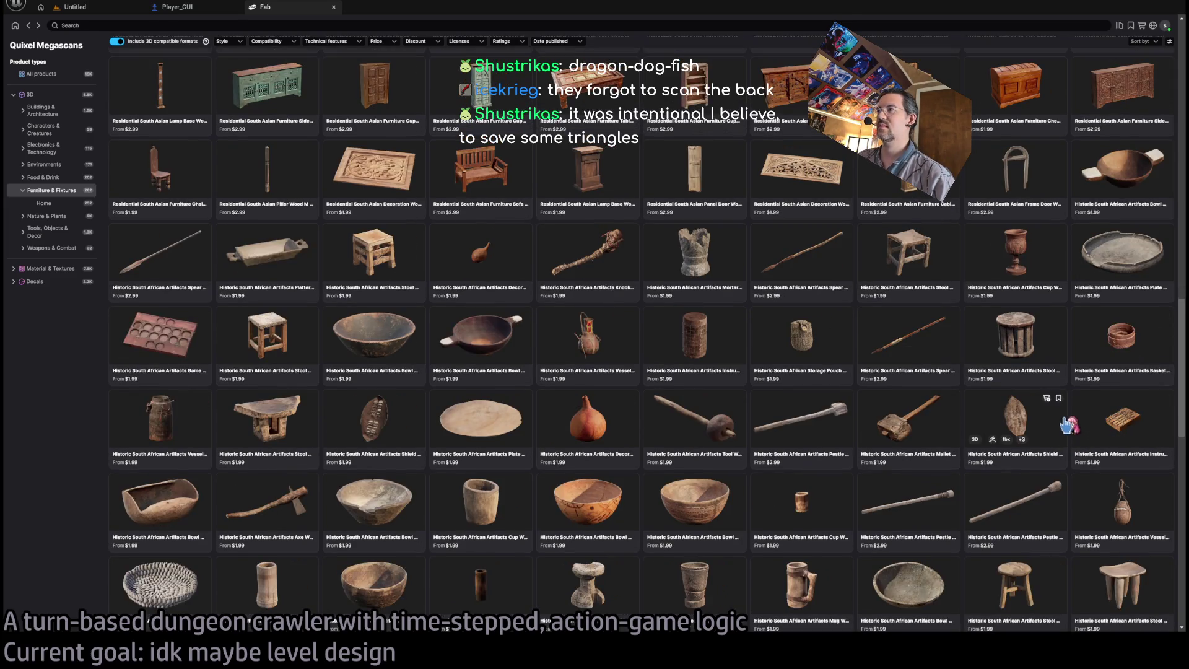
scroll(1109, 419, down, 3)
scroll(1108, 419, down, 6)
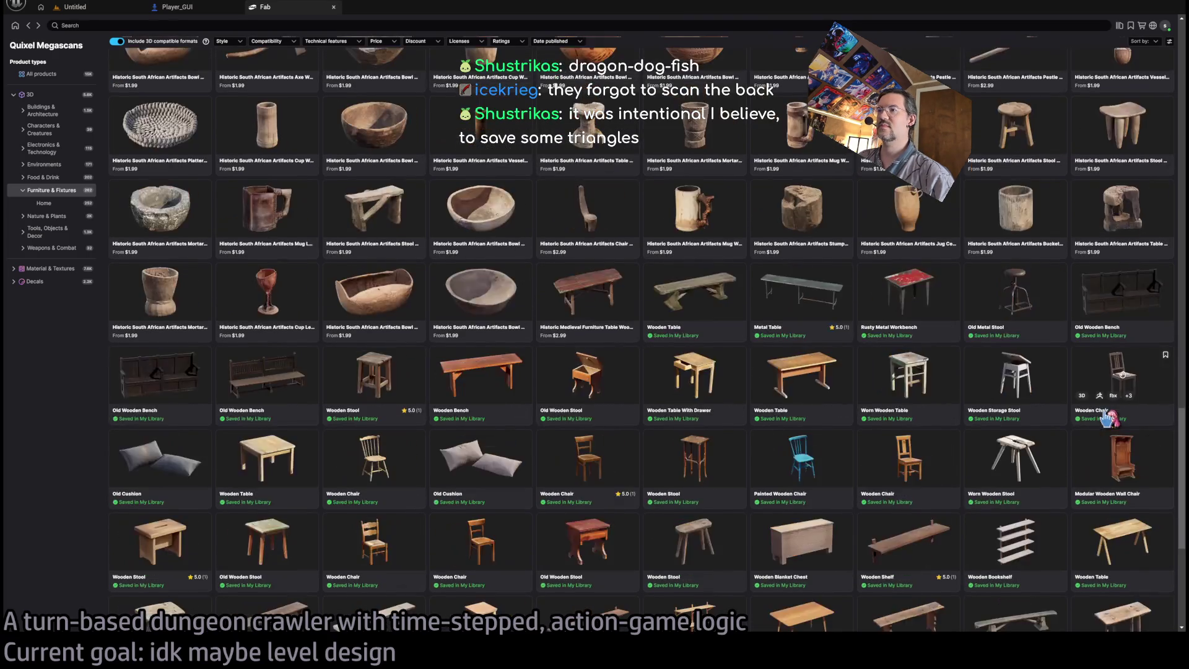
scroll(647, 498, down, 1)
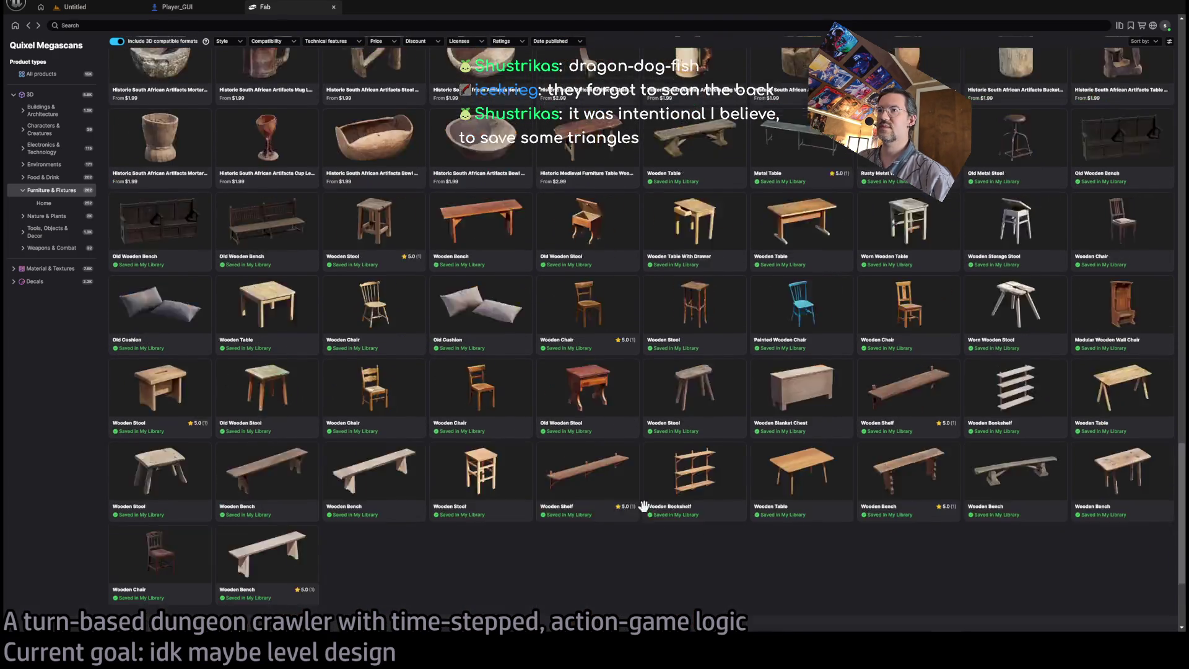
click(160, 401)
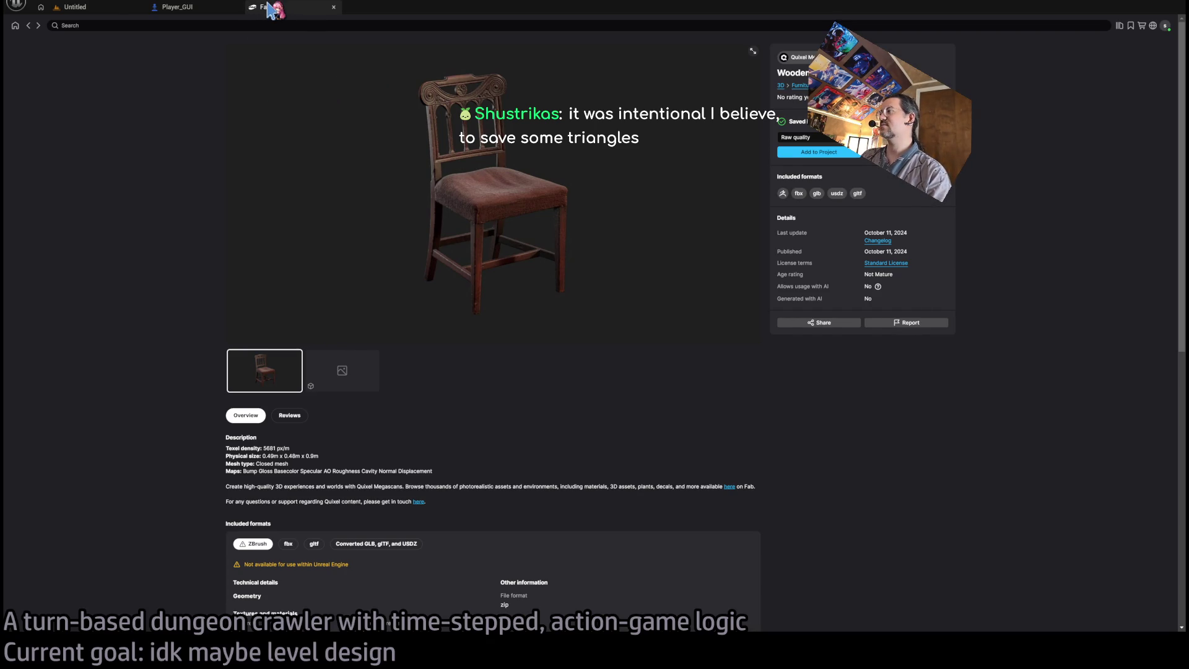
Close the Fab tab while the Wooden Chair is added to the project.
middle_click(302, 12)
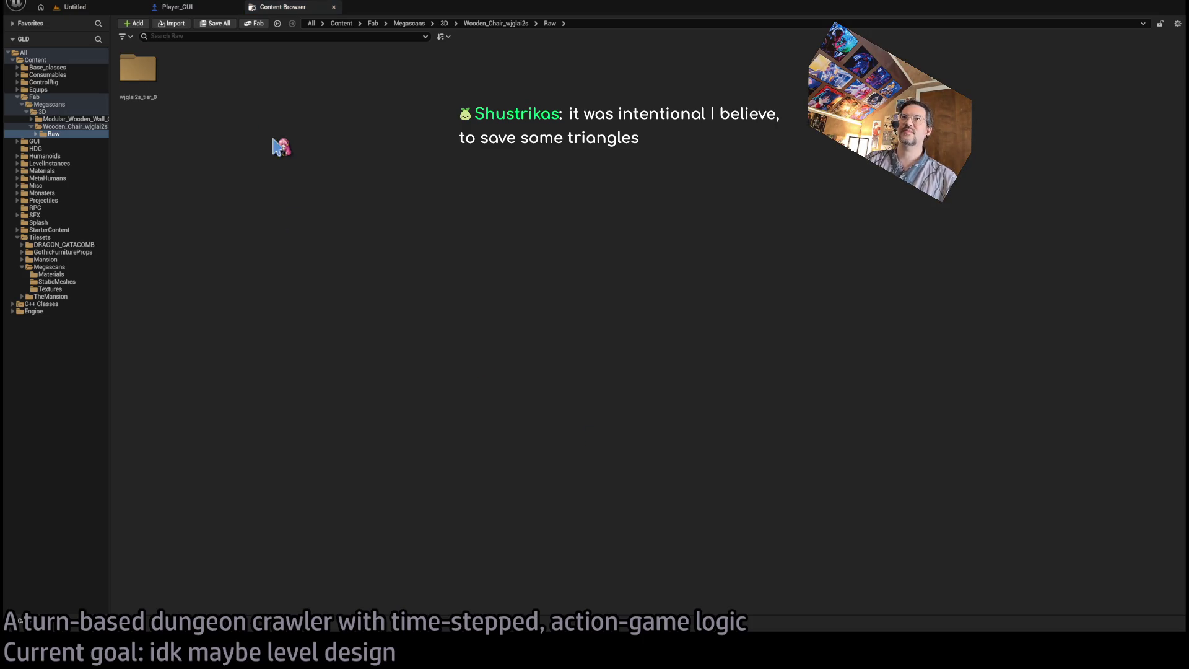
Browse the imported wjglai2s_tier_0 Materials, StaticMeshes and Textures folders and select the chair mesh.
double_click(124, 85)
click(124, 85)
double_click(124, 86)
click(75, 156)
click(84, 163)
click(82, 156)
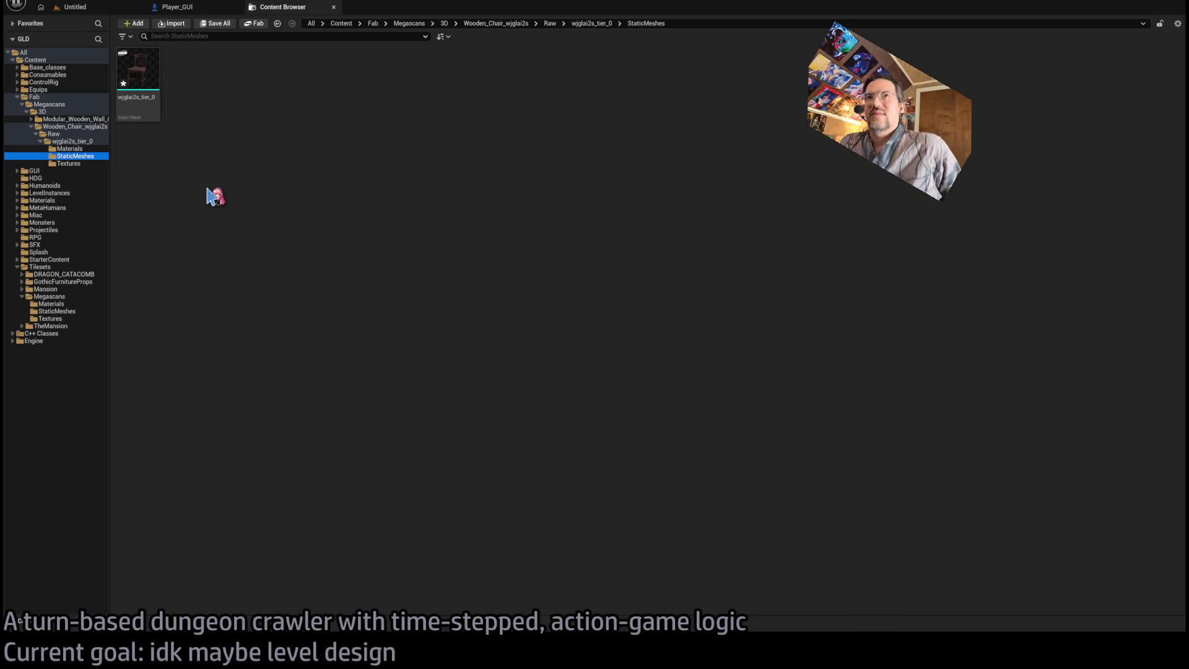
click(157, 91)
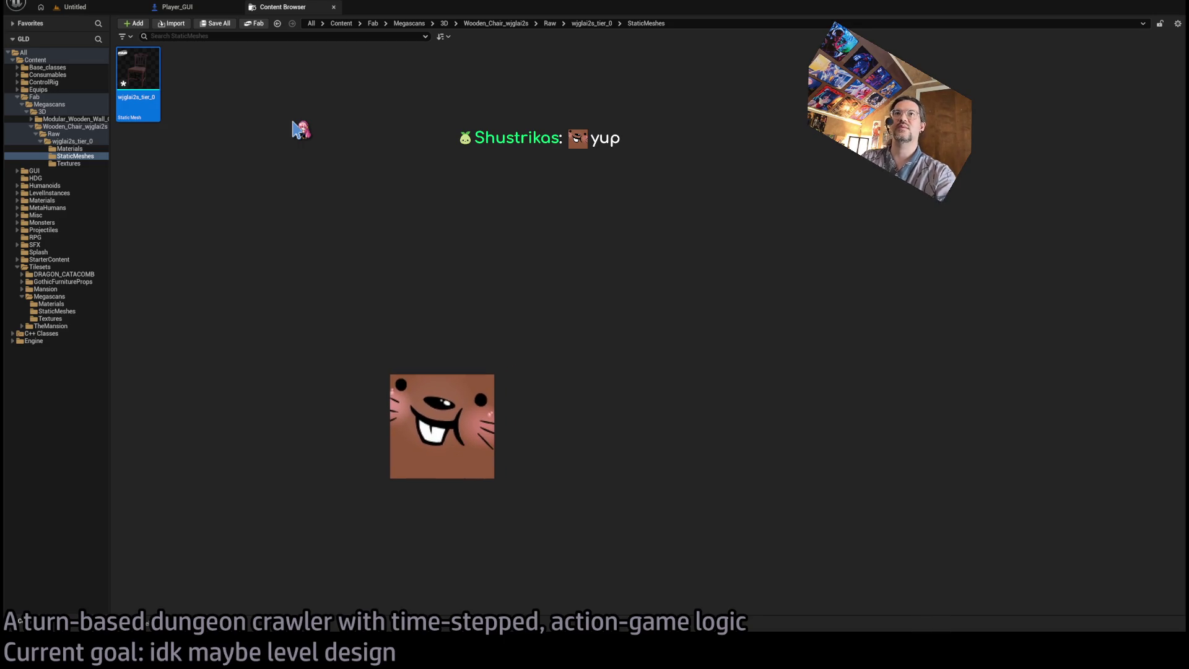
Rename the chair mesh WoodenChair, review its material and textures, then return to Content.
click(128, 98)
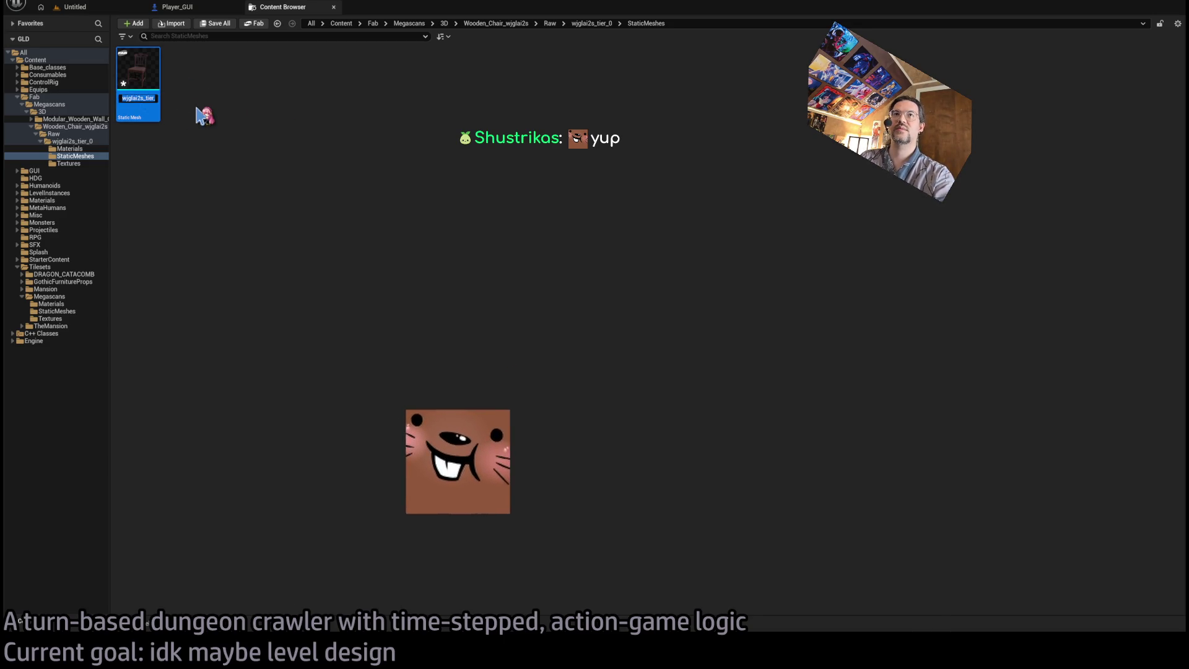
text(WoodenChair)
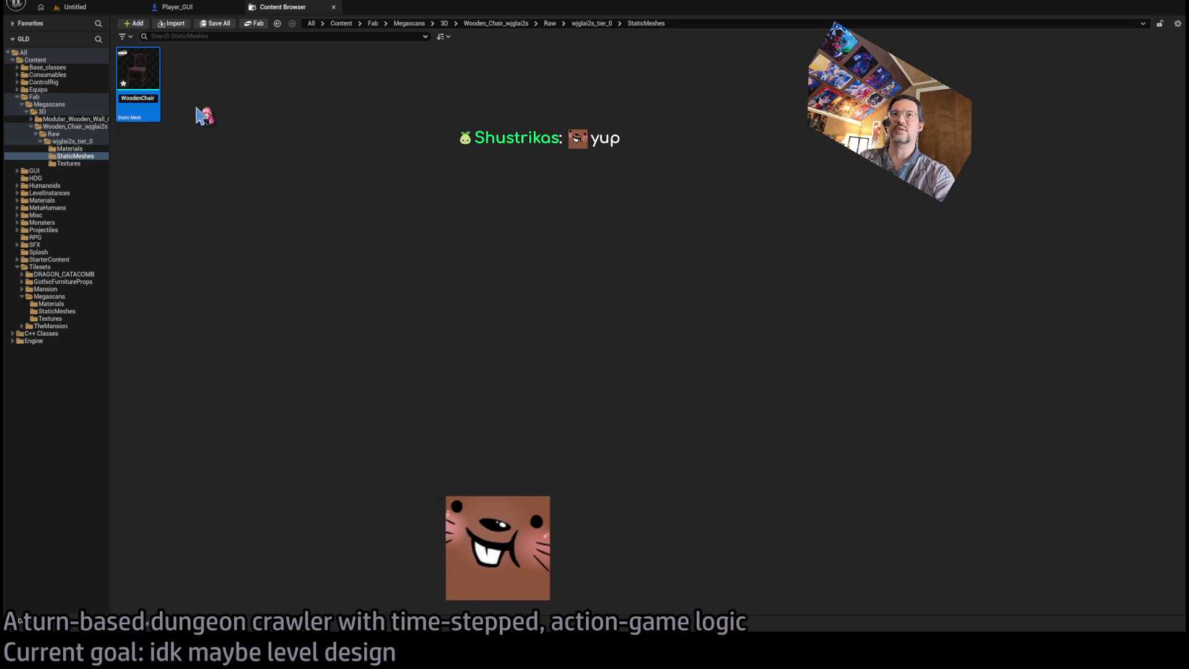
key(Return)
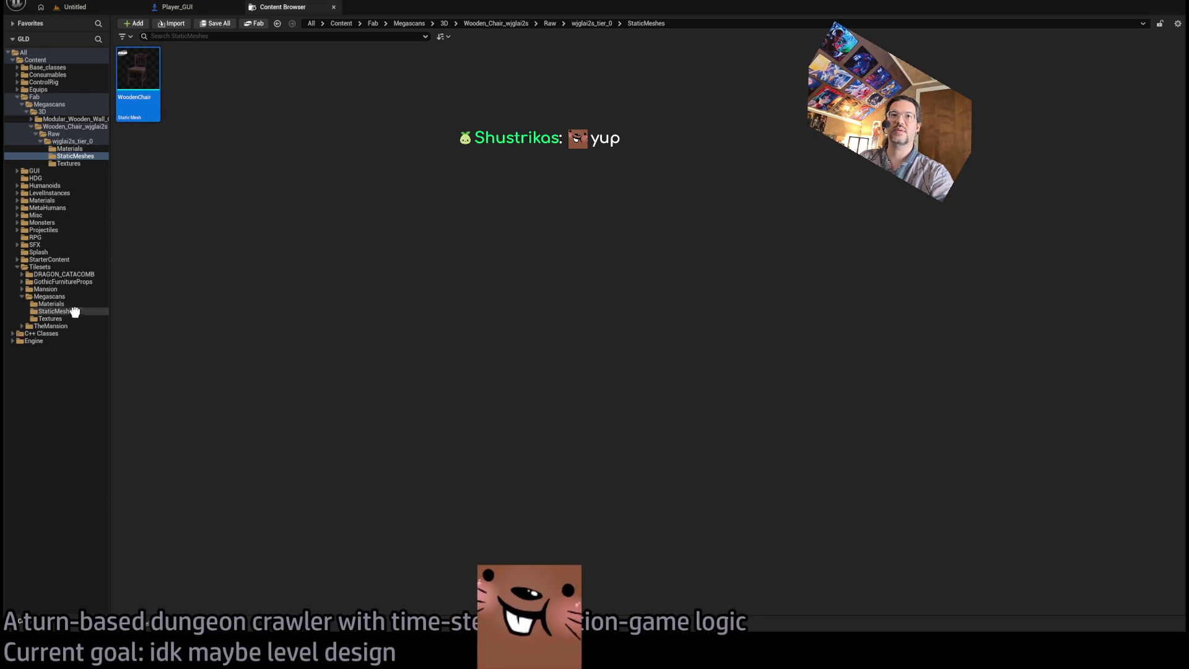
click(80, 149)
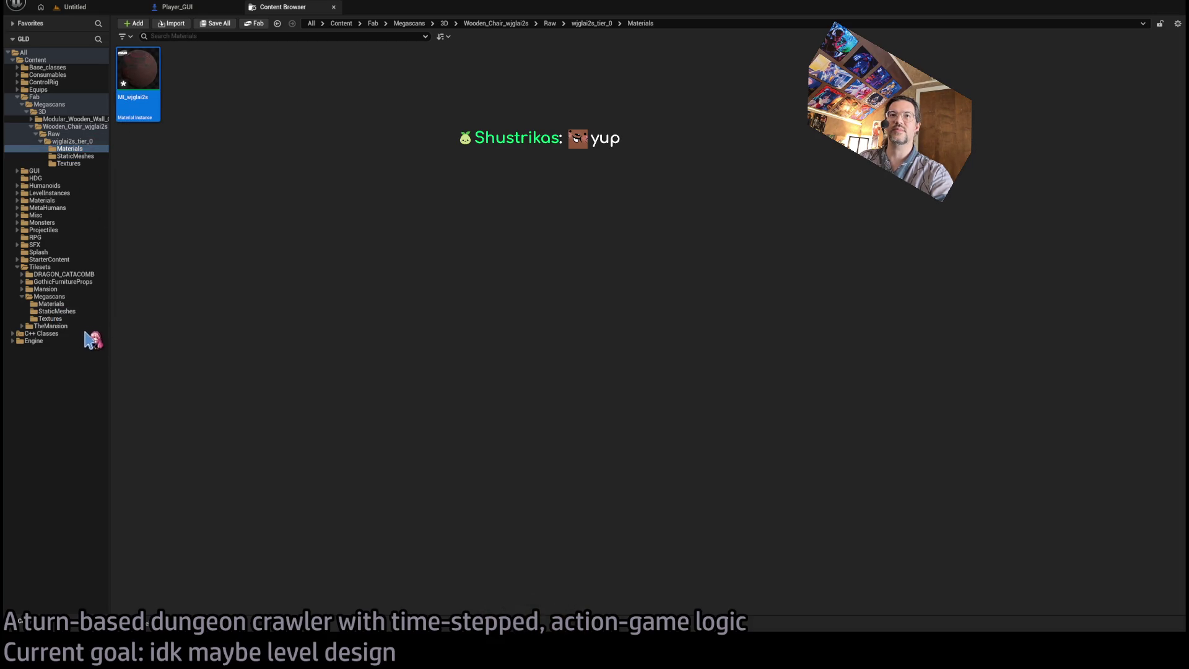
click(75, 163)
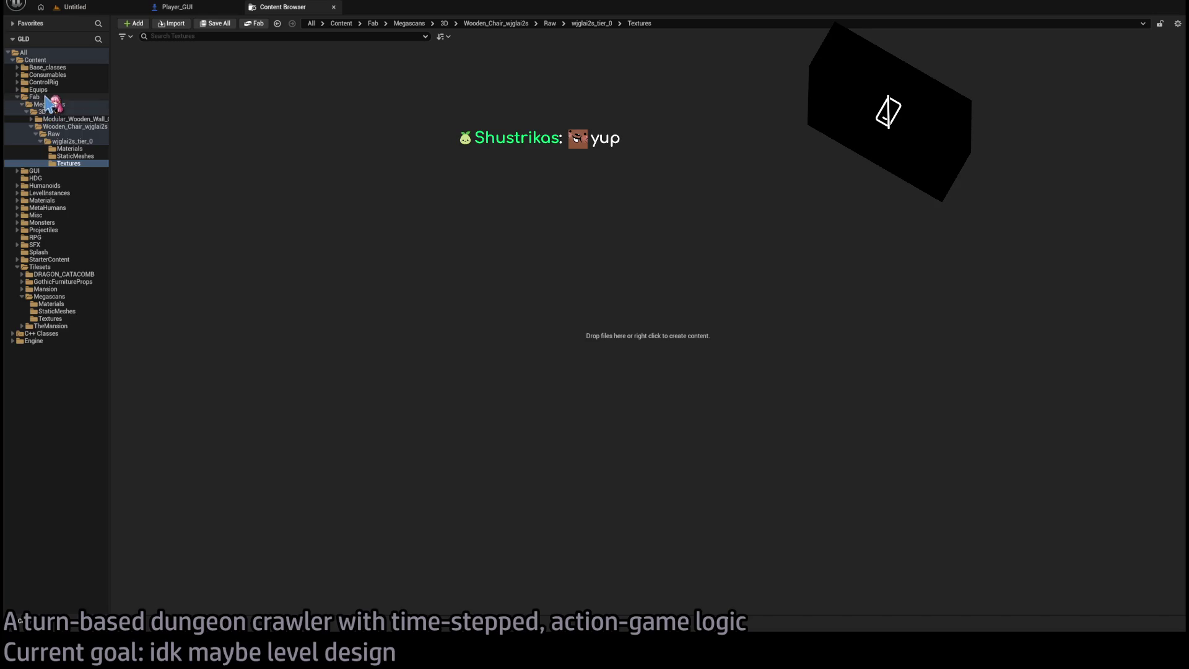
click(63, 98)
click(37, 60)
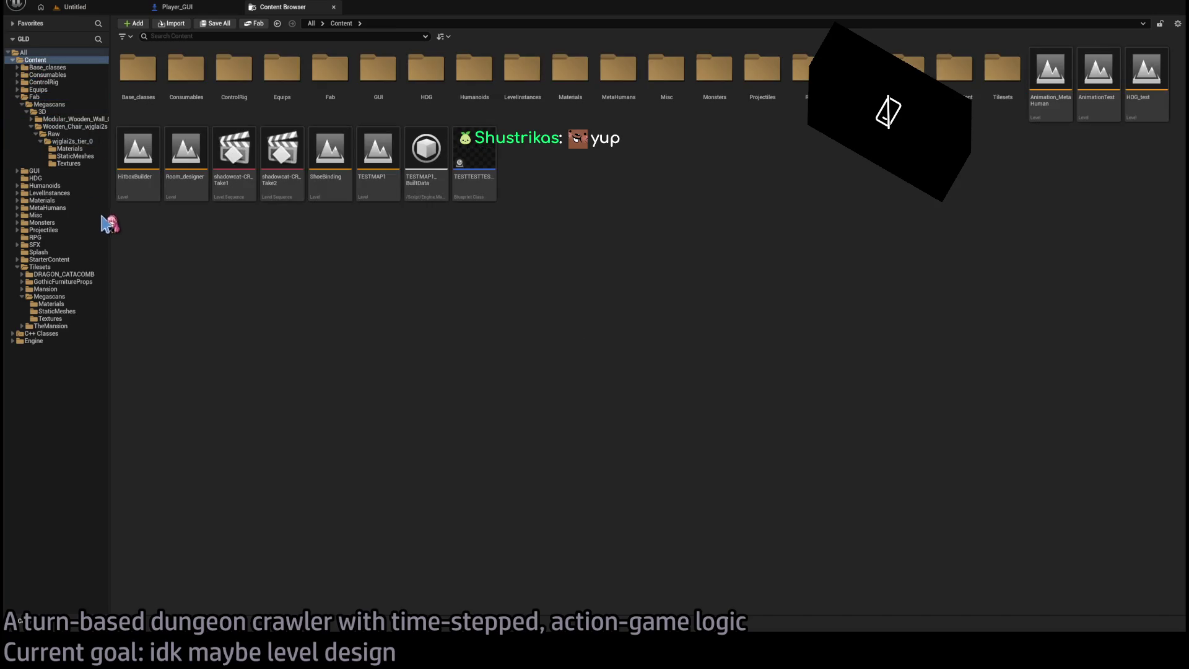
Open the Fab folder, which holds only the Megascans folder.
click(43, 97)
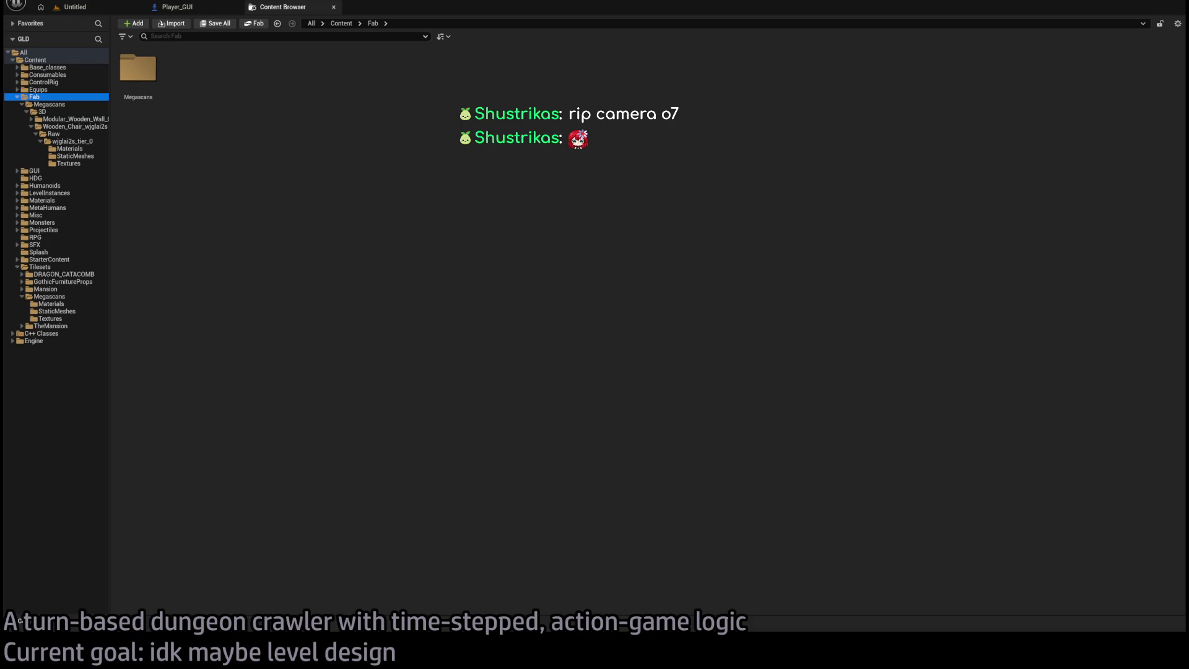
Back in the Untitled level, open WoodenChair from Tilesets/Megascans/StaticMeshes in its mesh editor.
click(406, 184)
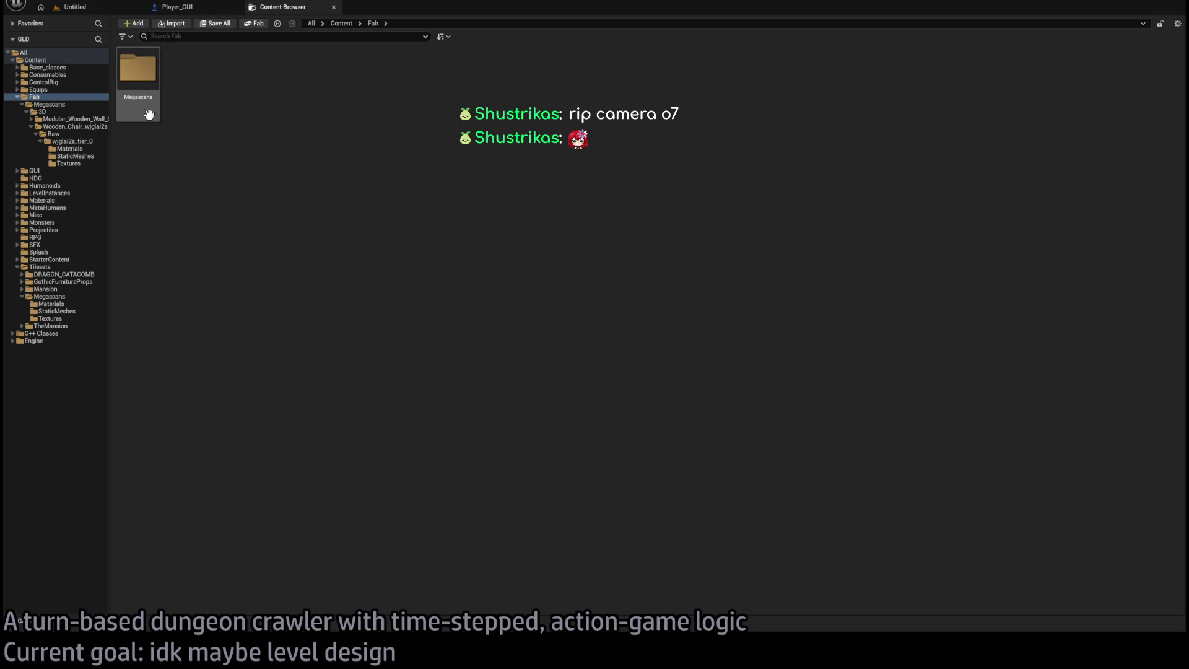
click(42, 98)
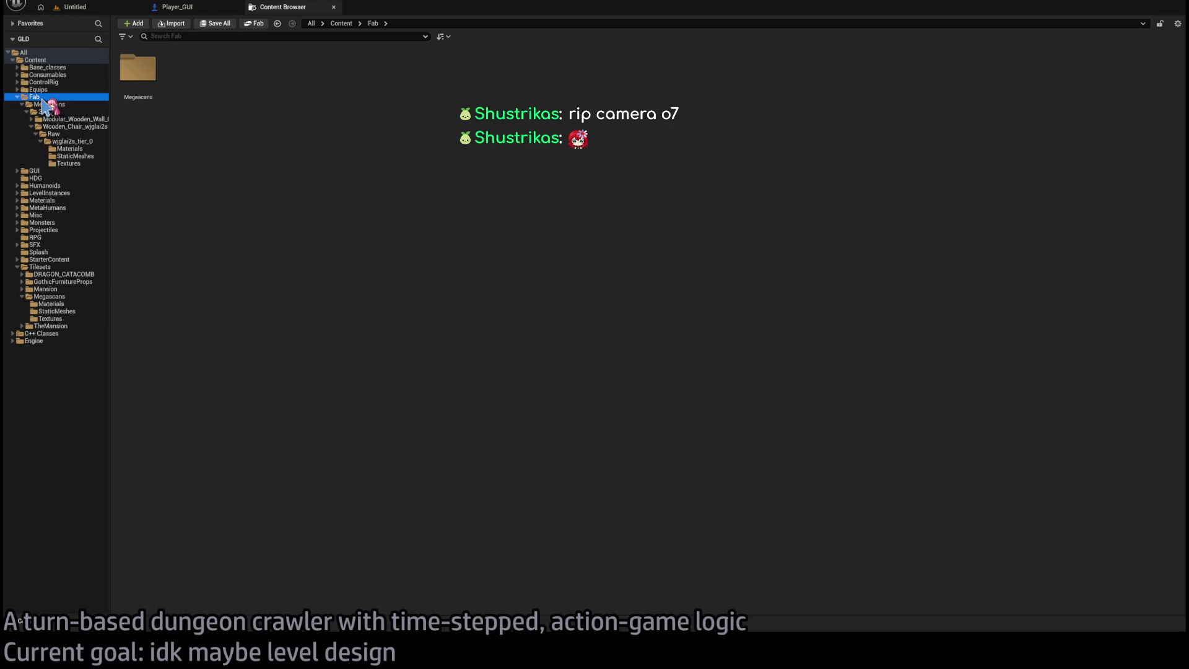
click(71, 119)
key(ctrl+Tab)
click(36, 626)
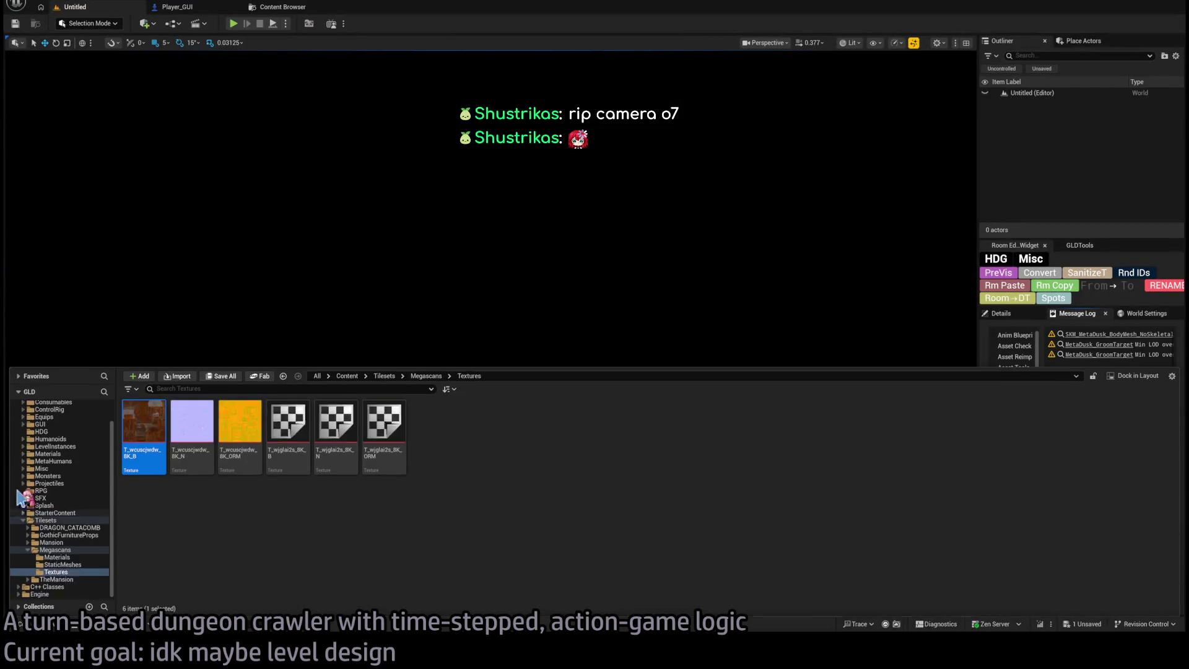
scroll(66, 483, down, 3)
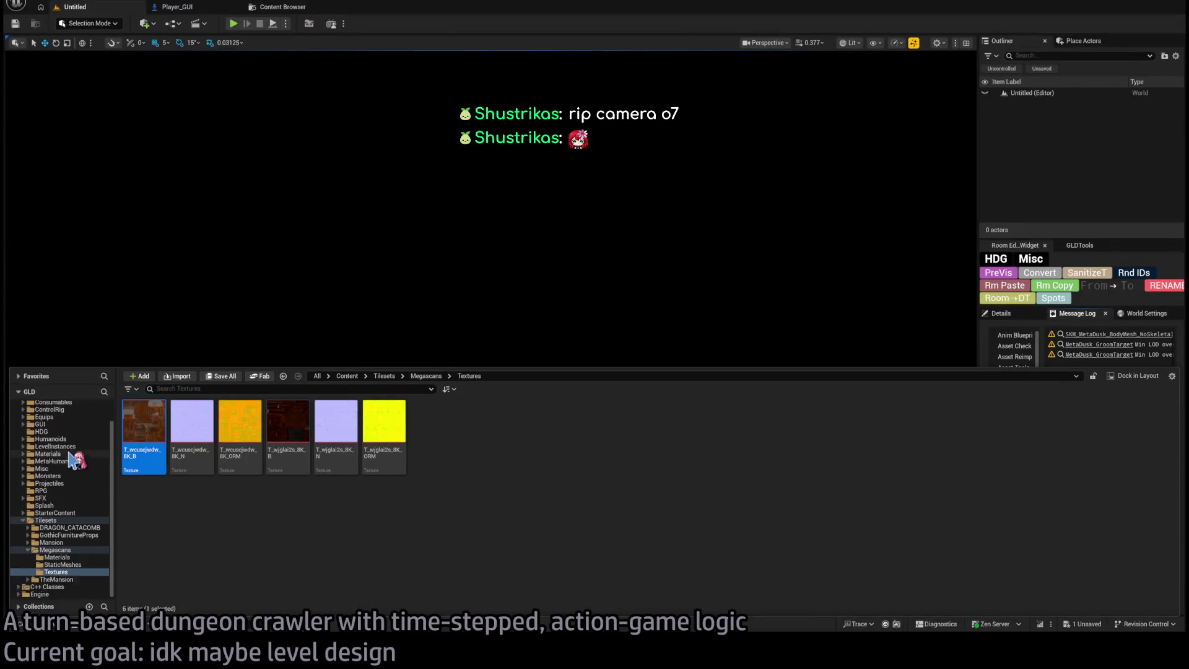
click(85, 562)
double_click(180, 427)
mouse_move(443, 267)
mouse_down()
mouse_move(359, 273)
mouse_move(331, 207)
mouse_move(458, 311)
mouse_up()
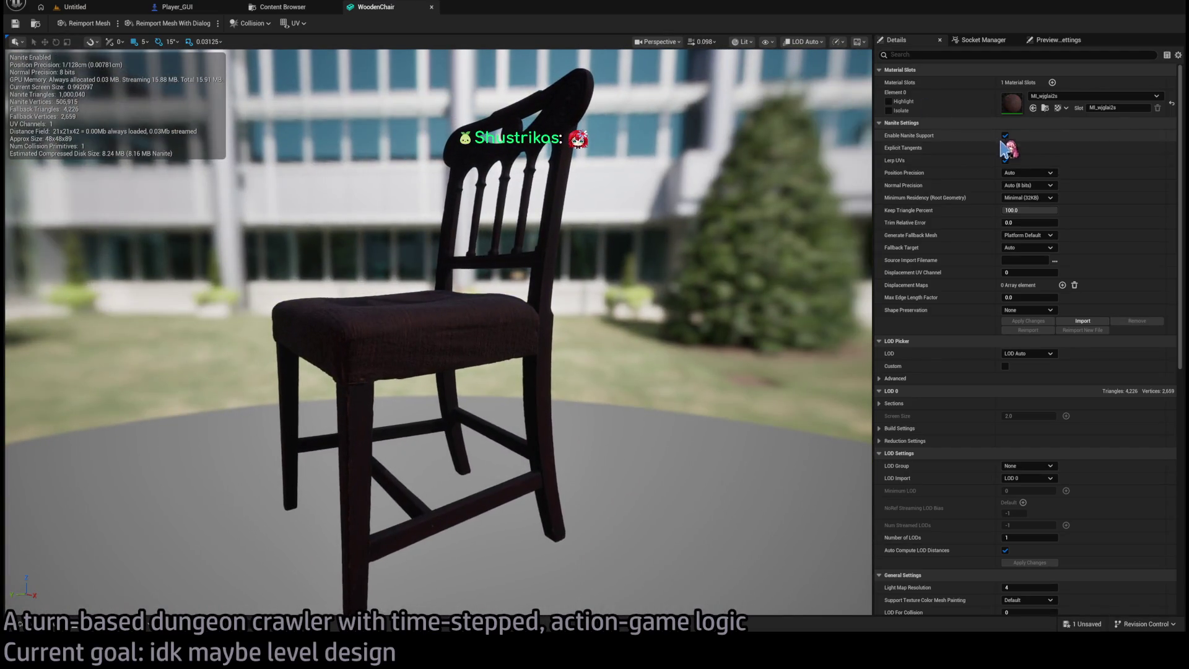
Orbit the WoodenChair preview and switch it to Wireframe view.
mouse_move(578, 252)
mouse_down()
mouse_move(579, 341)
mouse_move(579, 248)
mouse_up()
drag(579, 138, 644, 124)
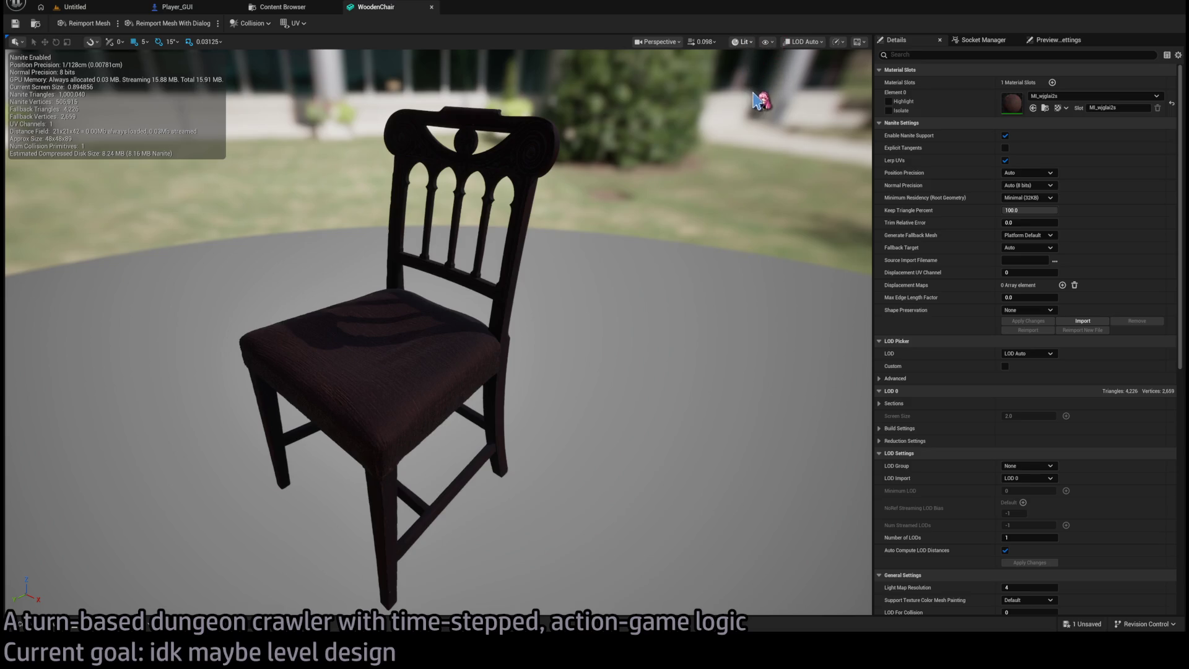
key(alt+2)
drag(624, 198, 637, 185)
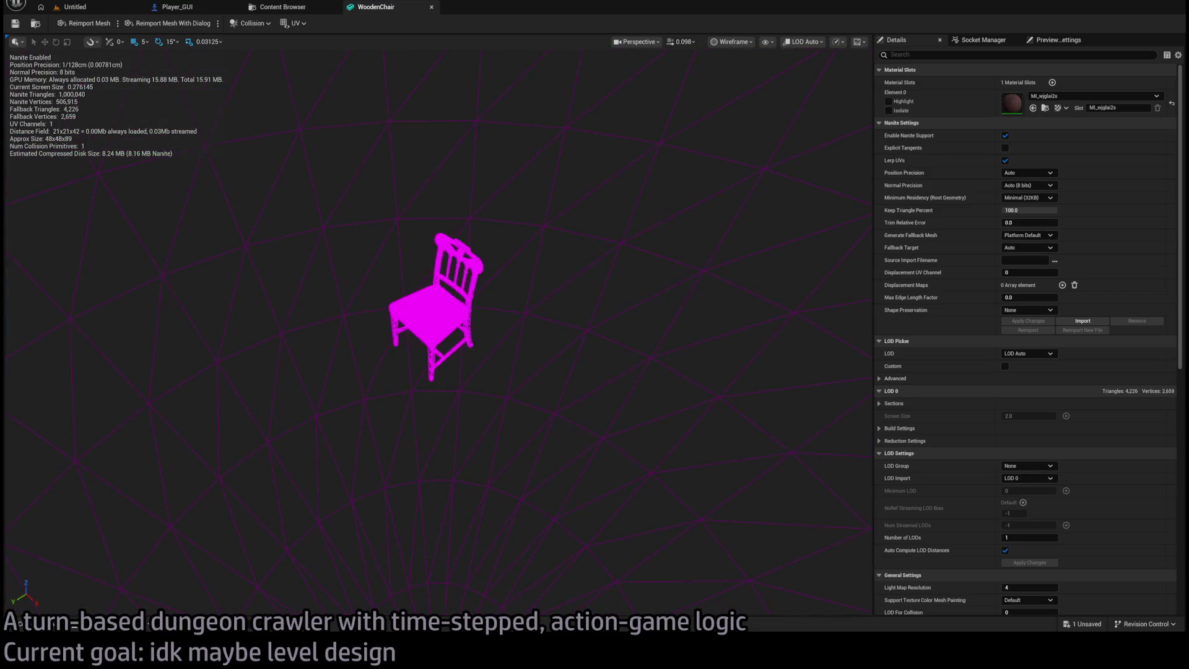
scroll(437, 332, up, 10)
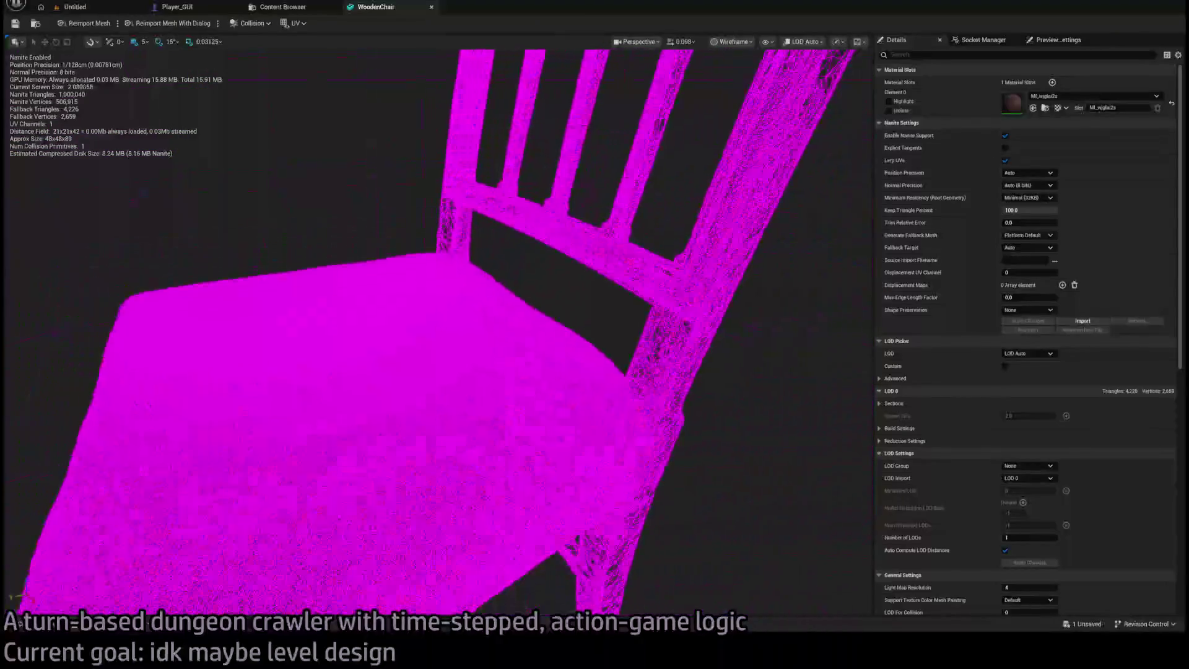
scroll(191, 93, down, 3)
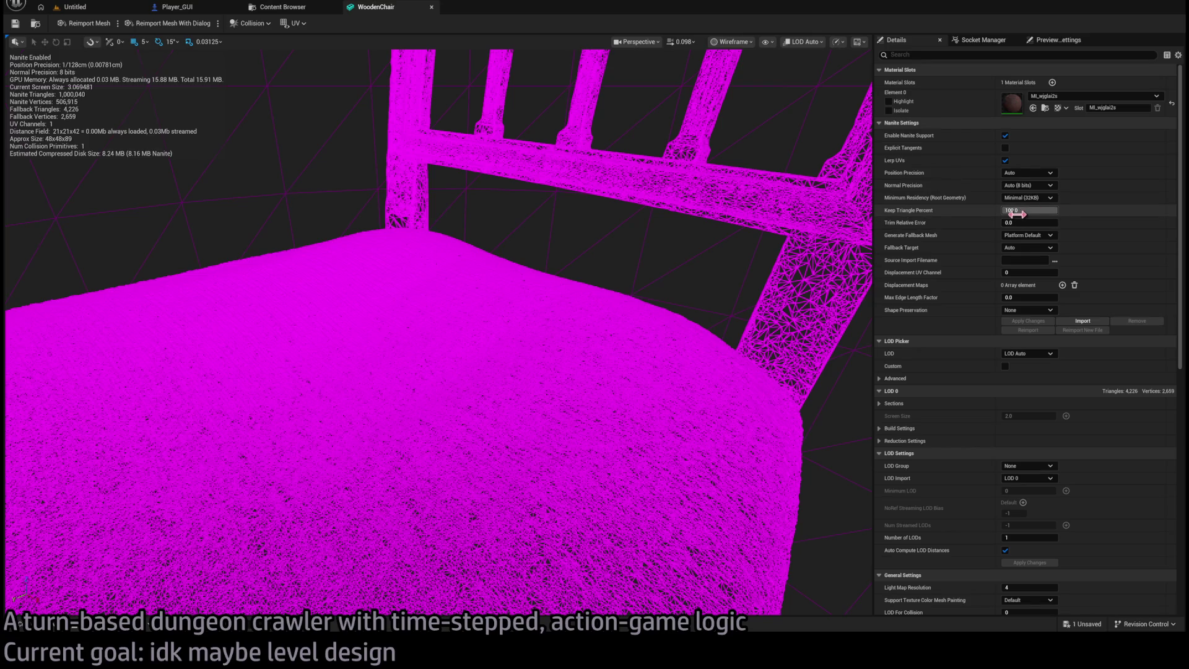
Apply a 10% Keep Triangle Percent to WoodenChair, then return it to Lit view.
click(1036, 210)
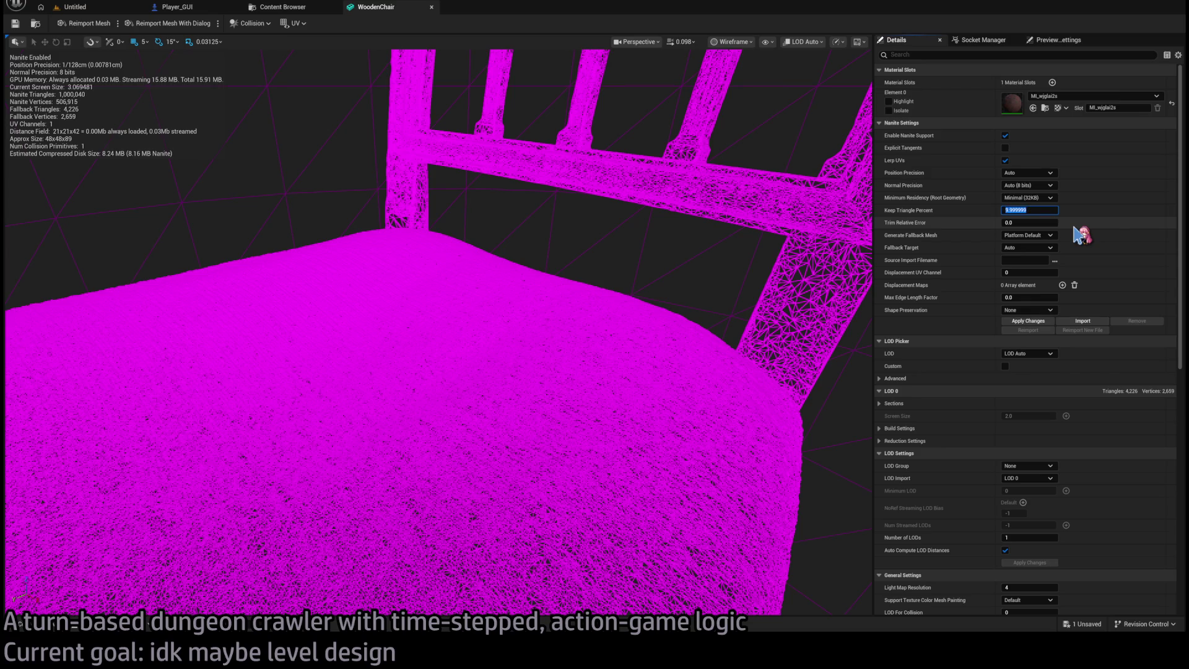
click(1047, 321)
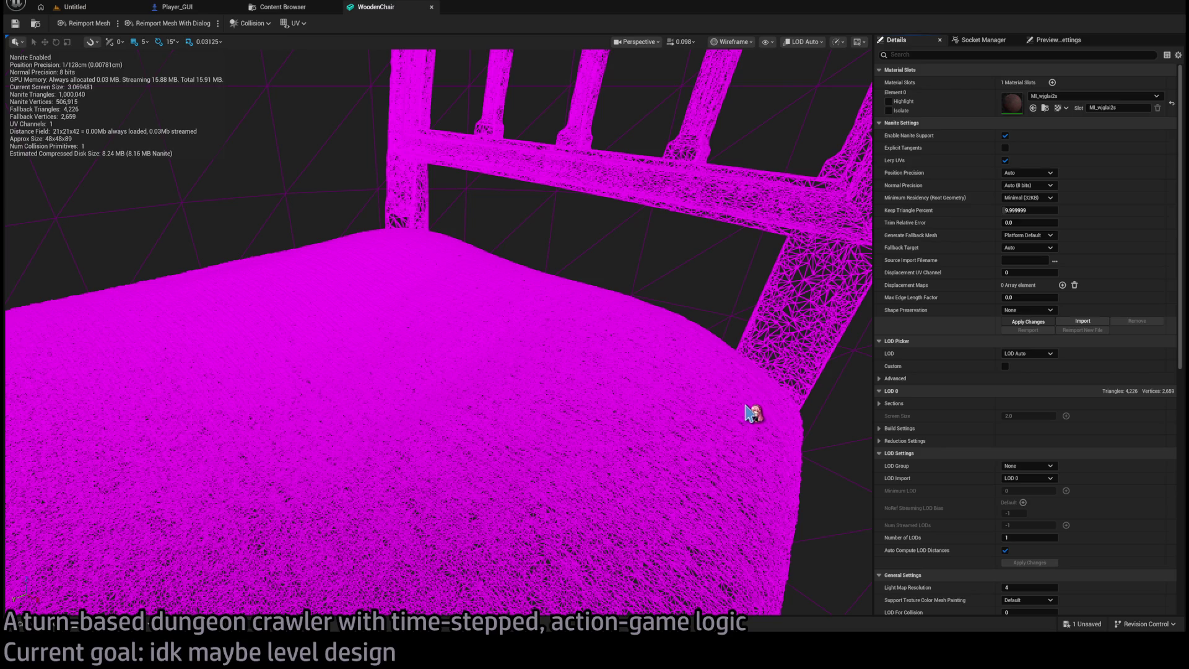
drag(695, 337, 619, 322)
scroll(433, 328, up, 8)
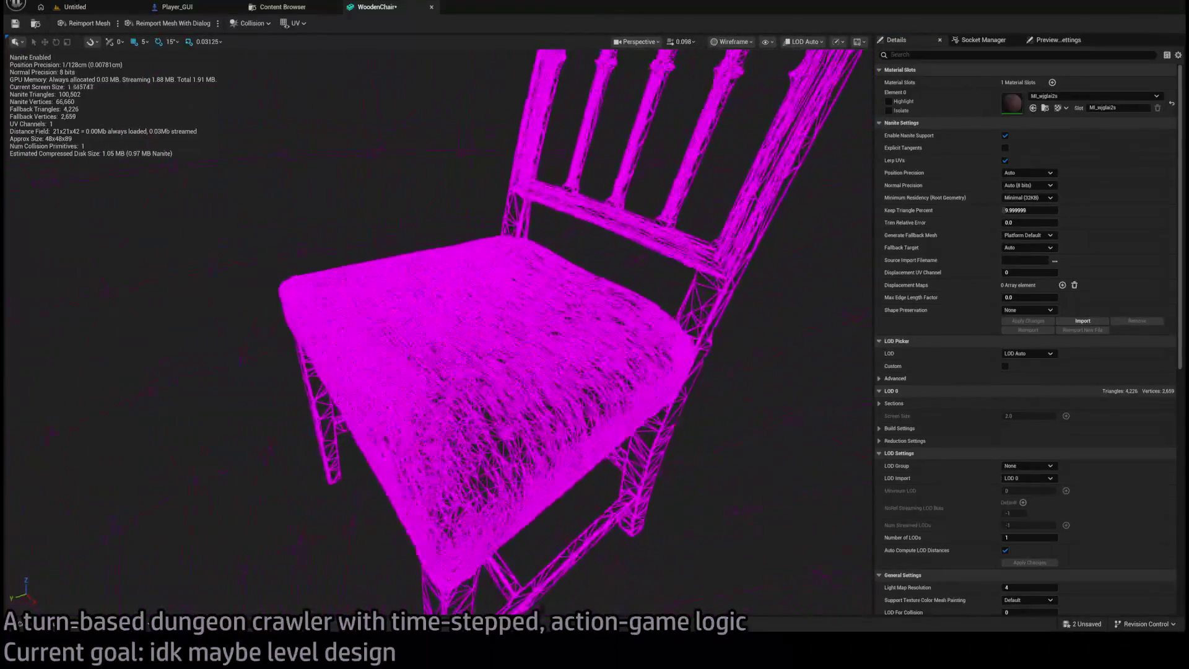
scroll(434, 328, down, 1)
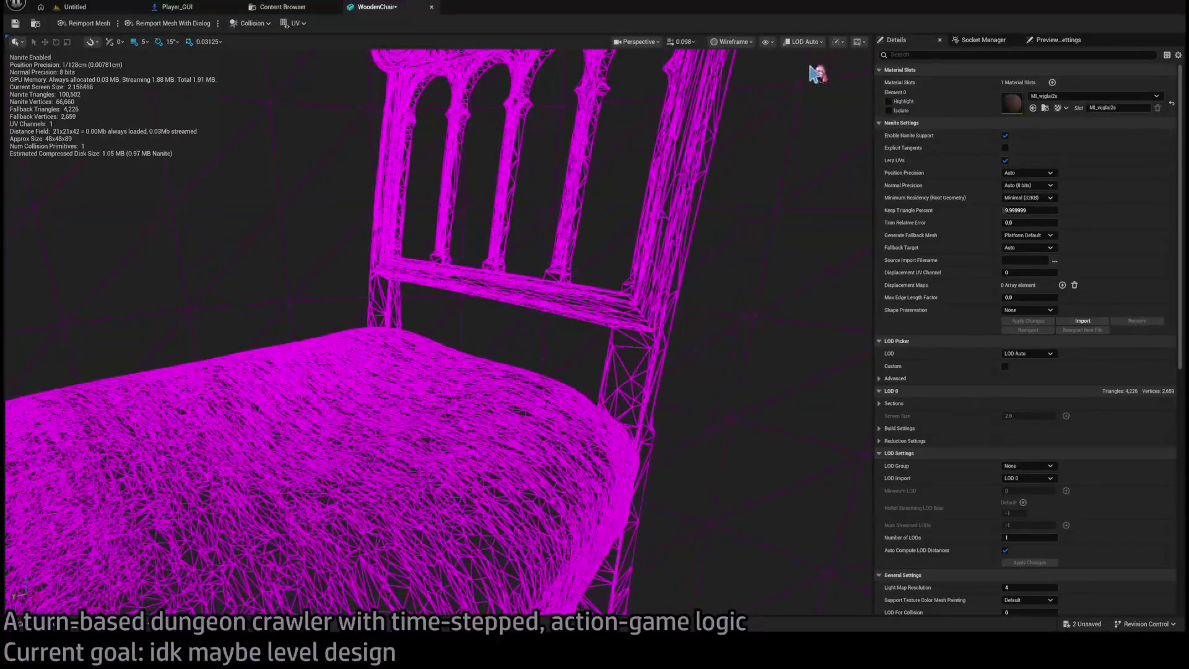
key(alt+4)
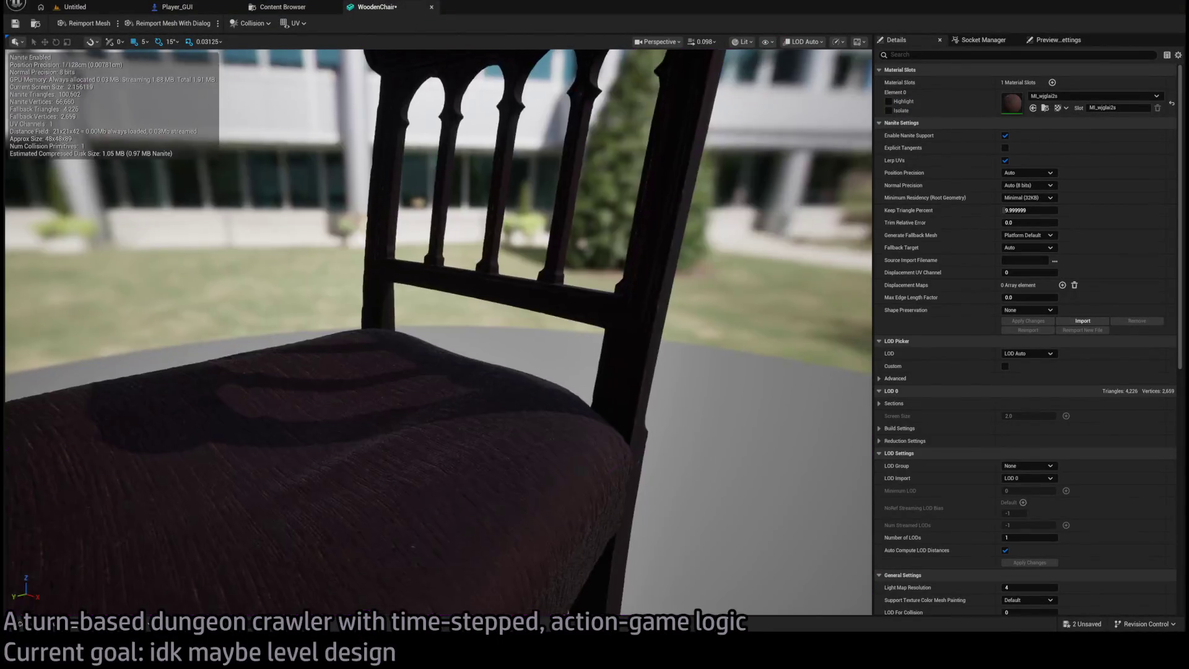
key(f)
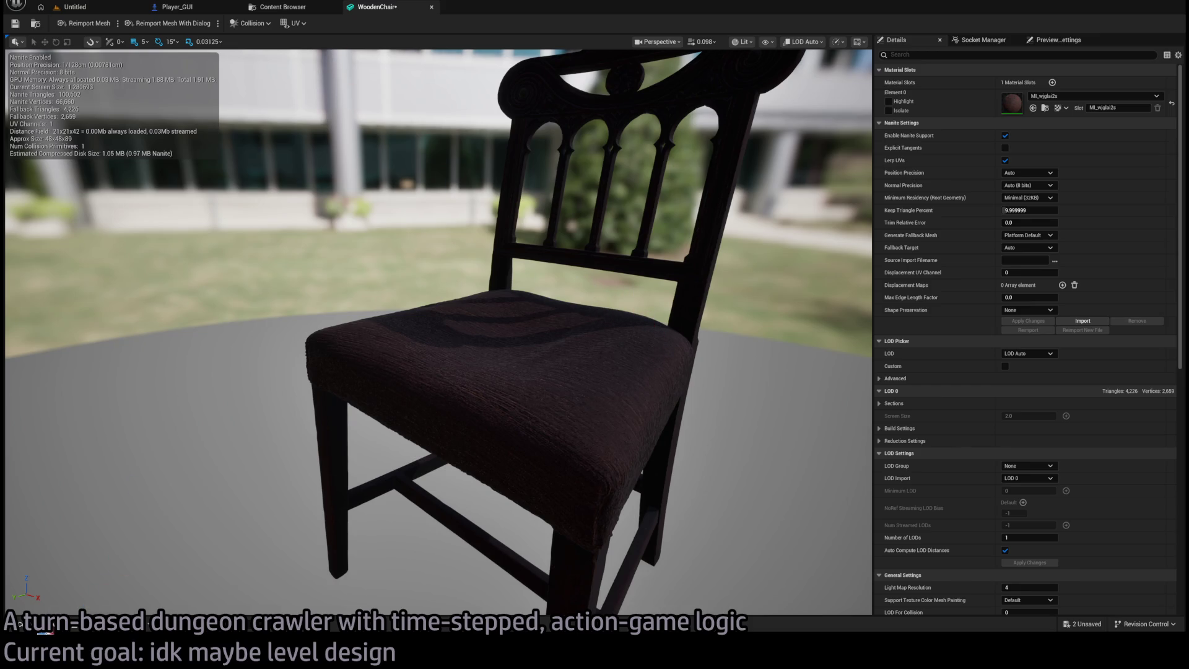
click(44, 627)
Open the WallChair mesh from the Content Drawer and orbit its preview.
click(156, 451)
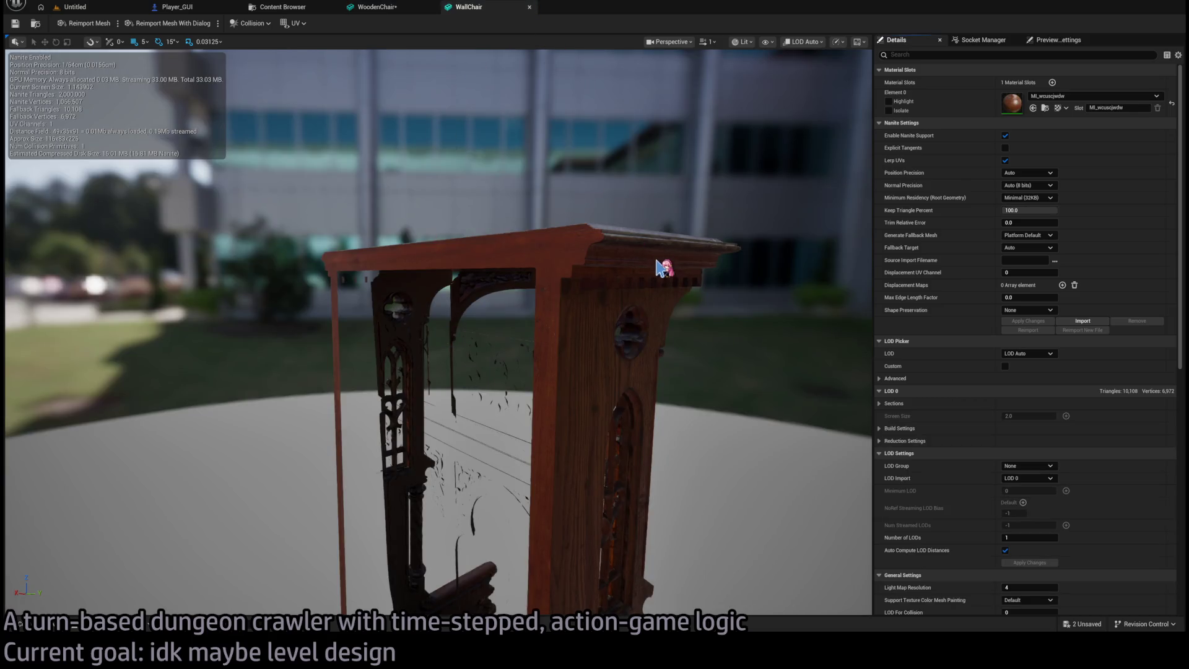
drag(663, 267, 662, 268)
drag(434, 334, 433, 334)
drag(679, 313, 679, 313)
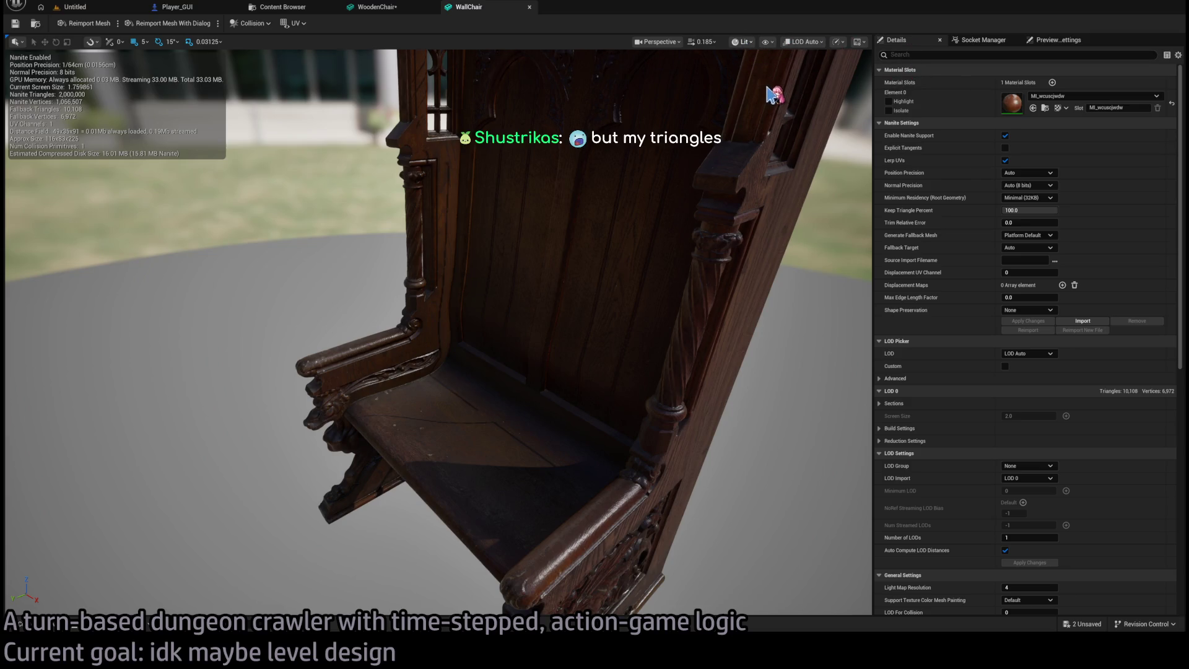
Switch WallChair to Wireframe view and zoom around its dense Nanite triangles.
key(F1)
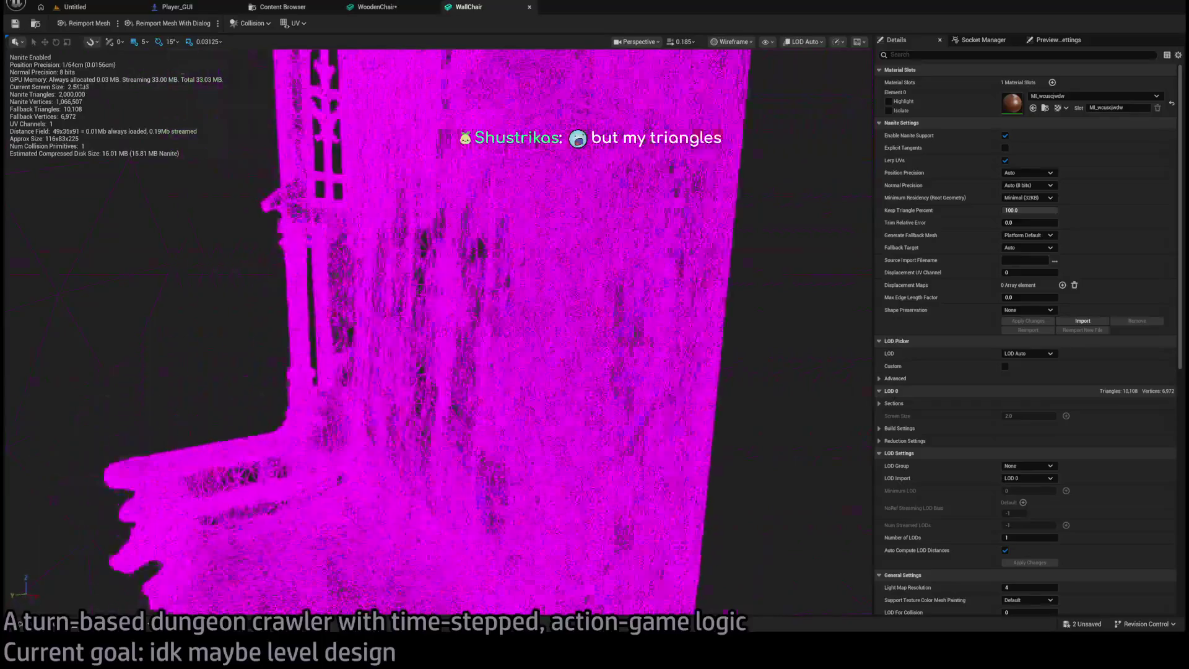
scroll(433, 334, down, 5)
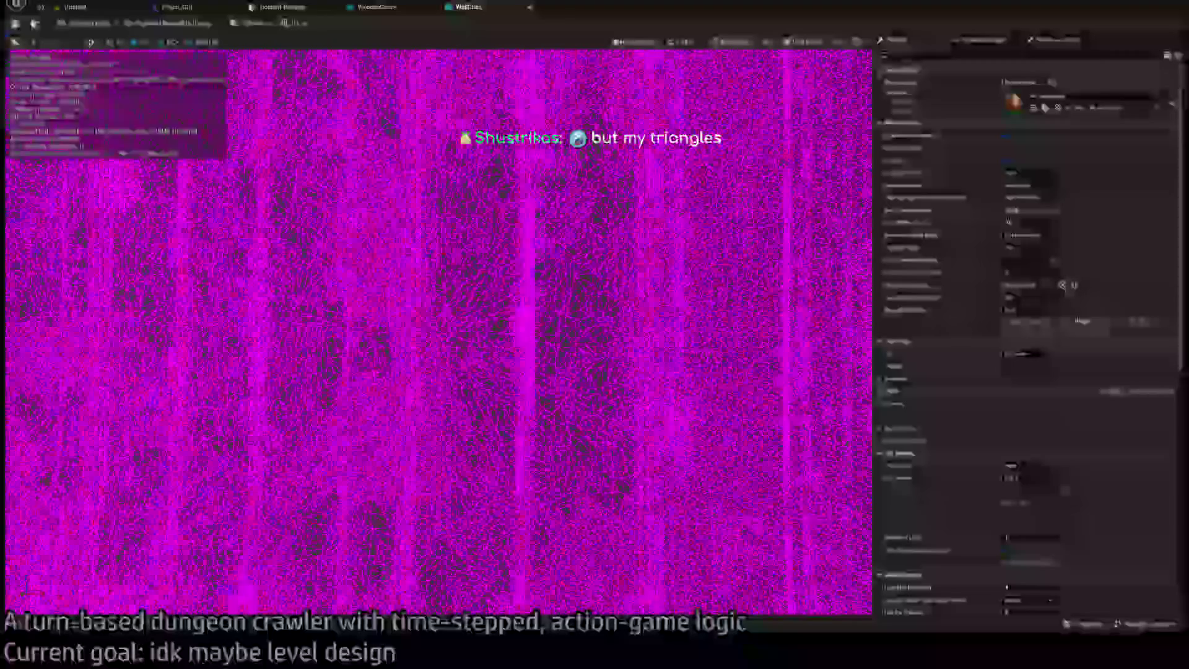
scroll(433, 334, down, 5)
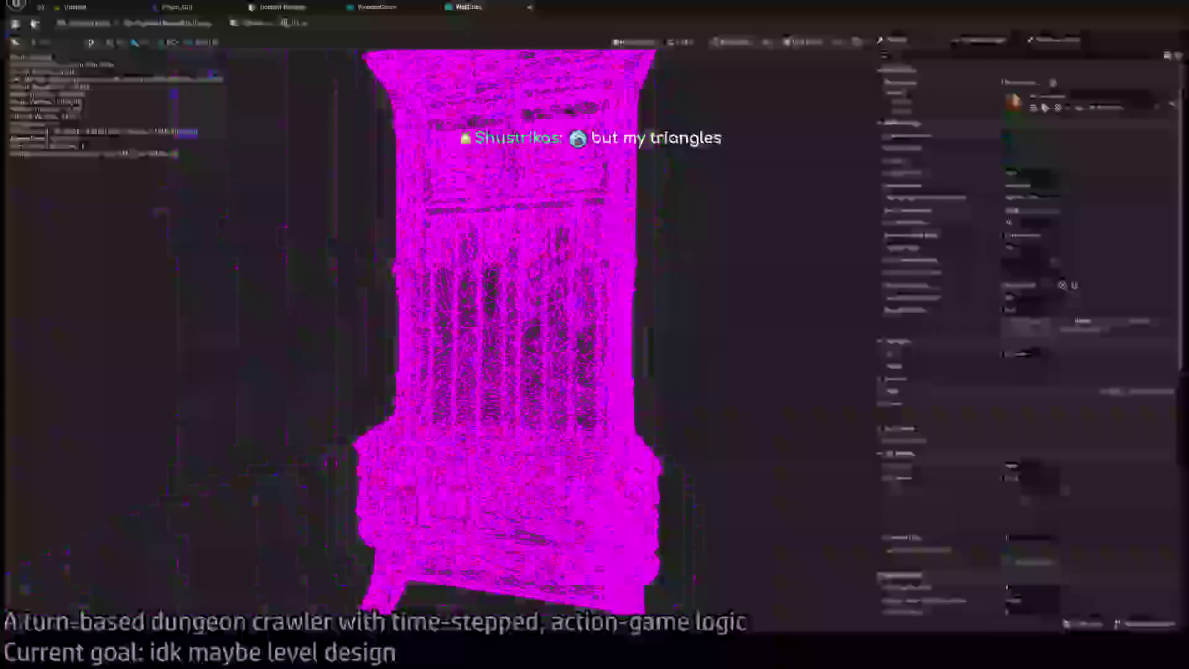
scroll(433, 335, up, 5)
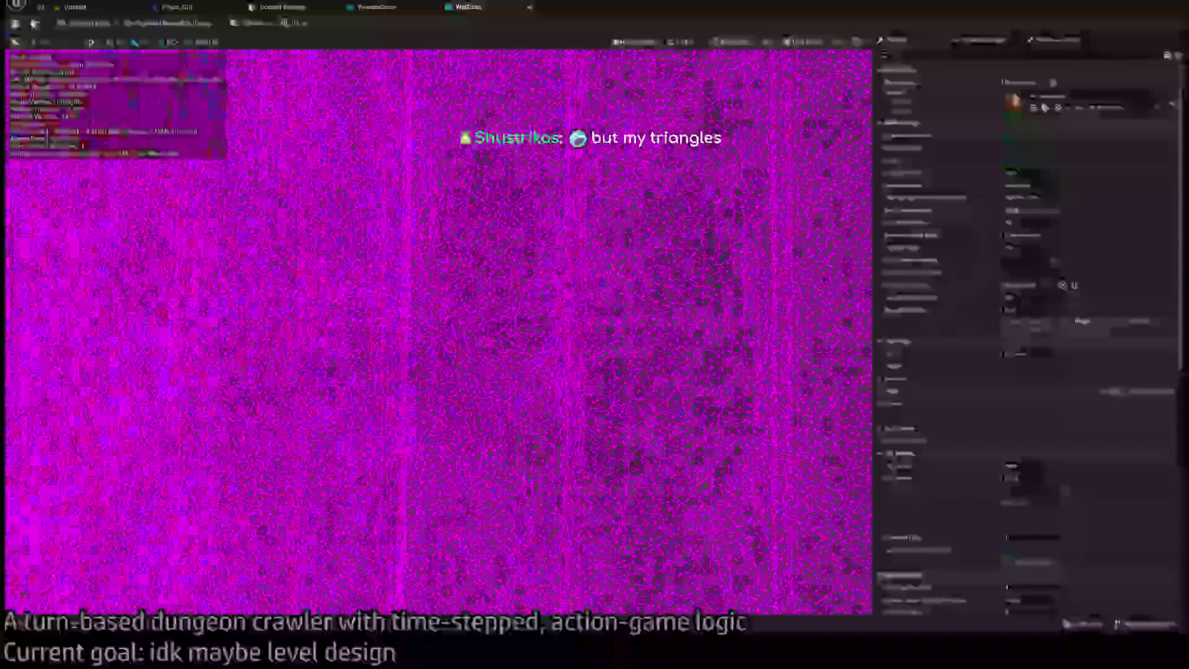
scroll(433, 335, down, 5)
scroll(433, 334, up, 5)
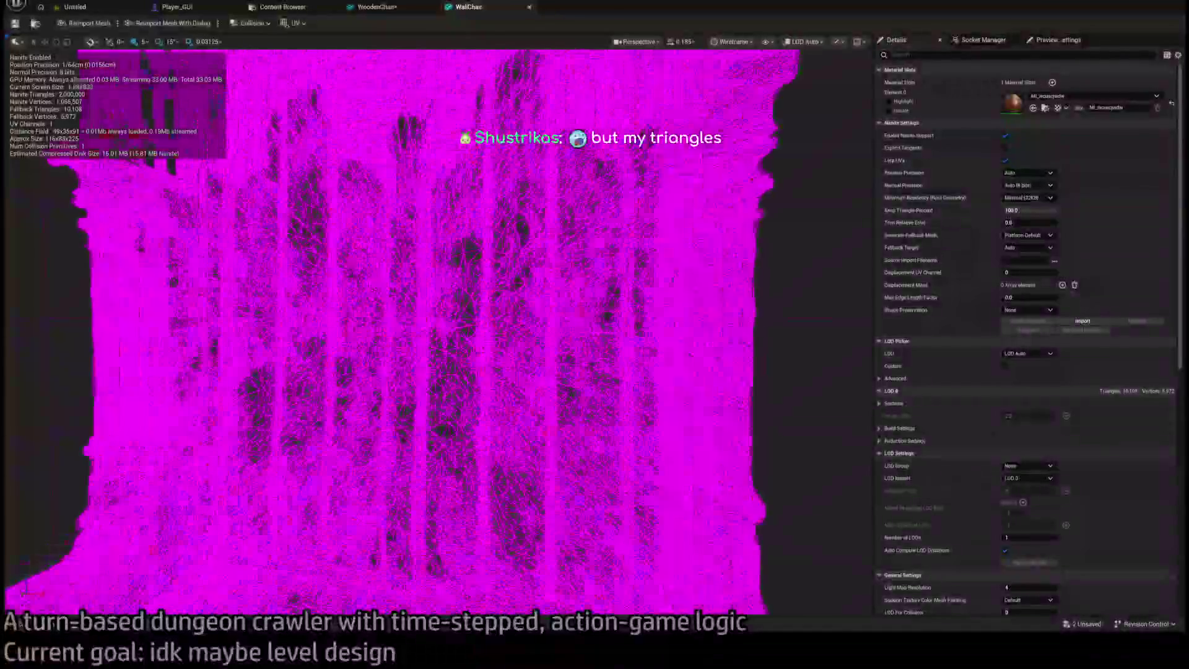
scroll(434, 335, up, 2)
scroll(434, 334, down, 4)
drag(434, 334, 608, 266)
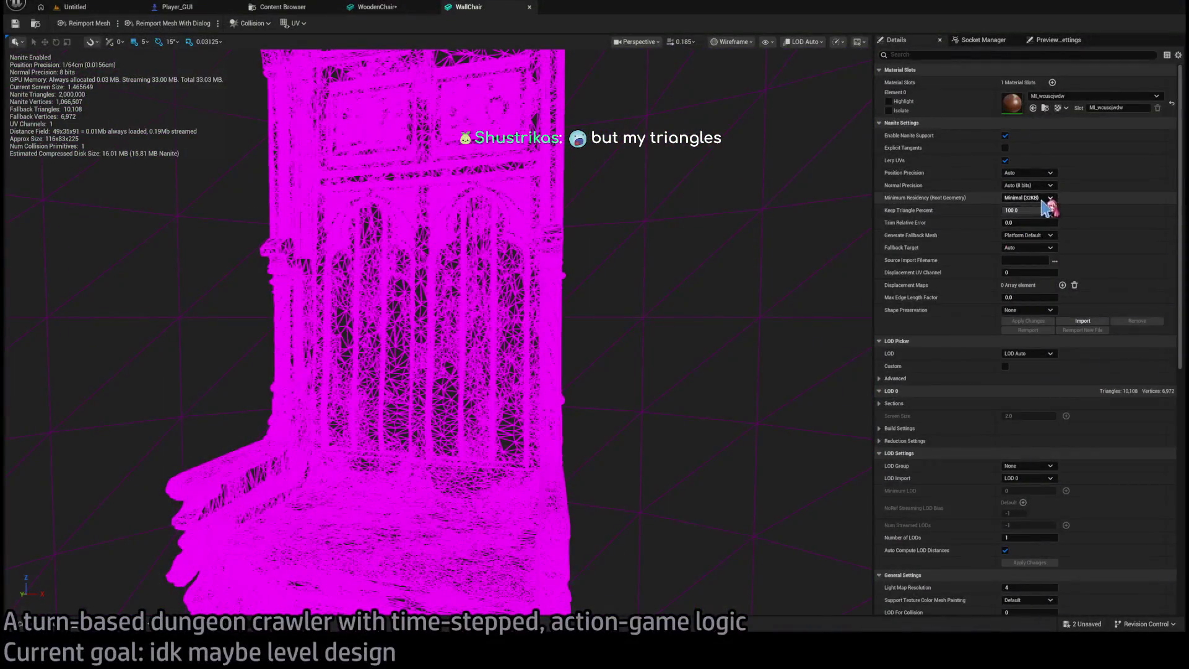
Set WallChair's Keep Triangle Percent to 25, then switch to the Fab Wooden Chair page.
click(1044, 212)
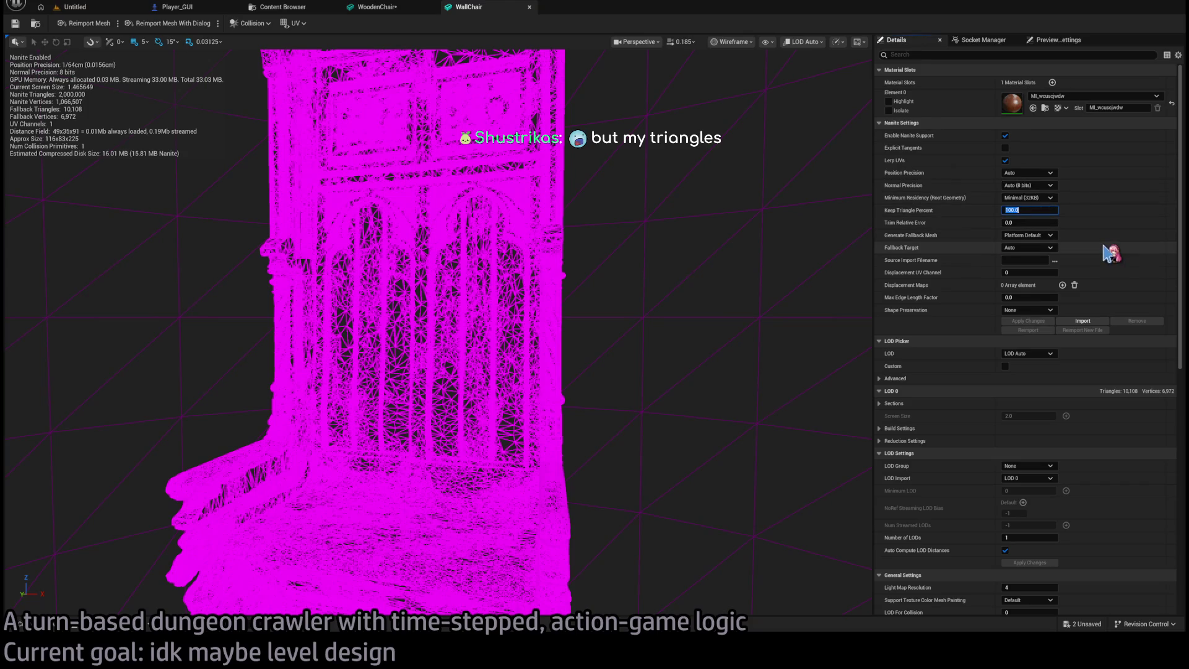
text(25)
key(Return)
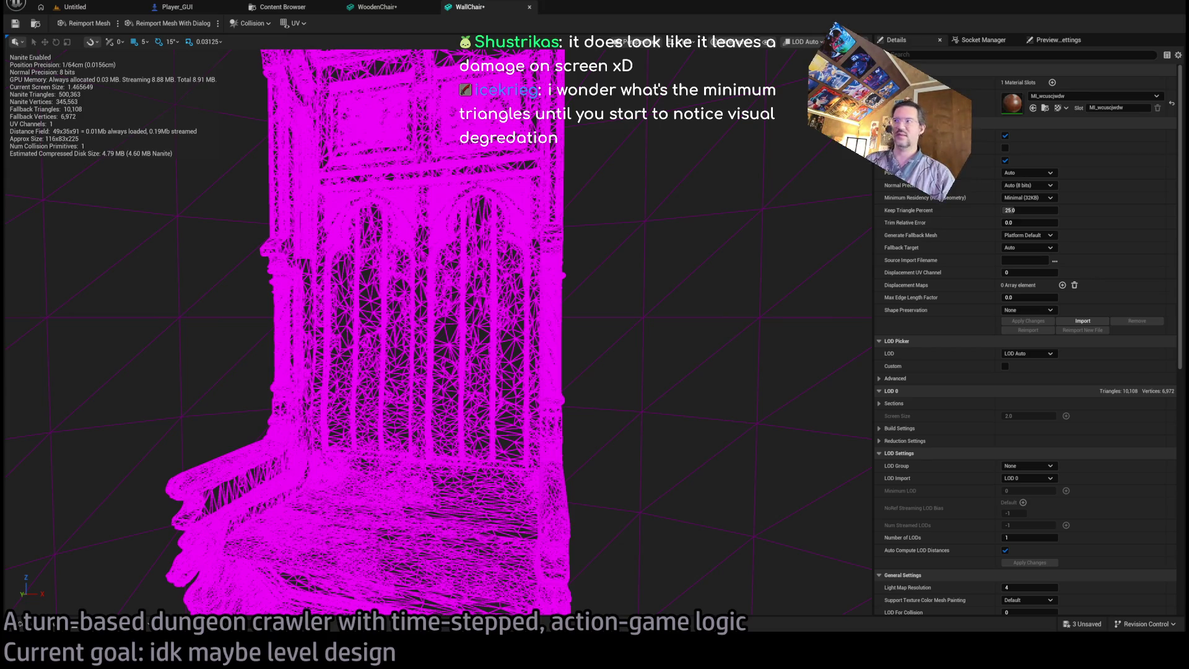
key(alt+Tab)
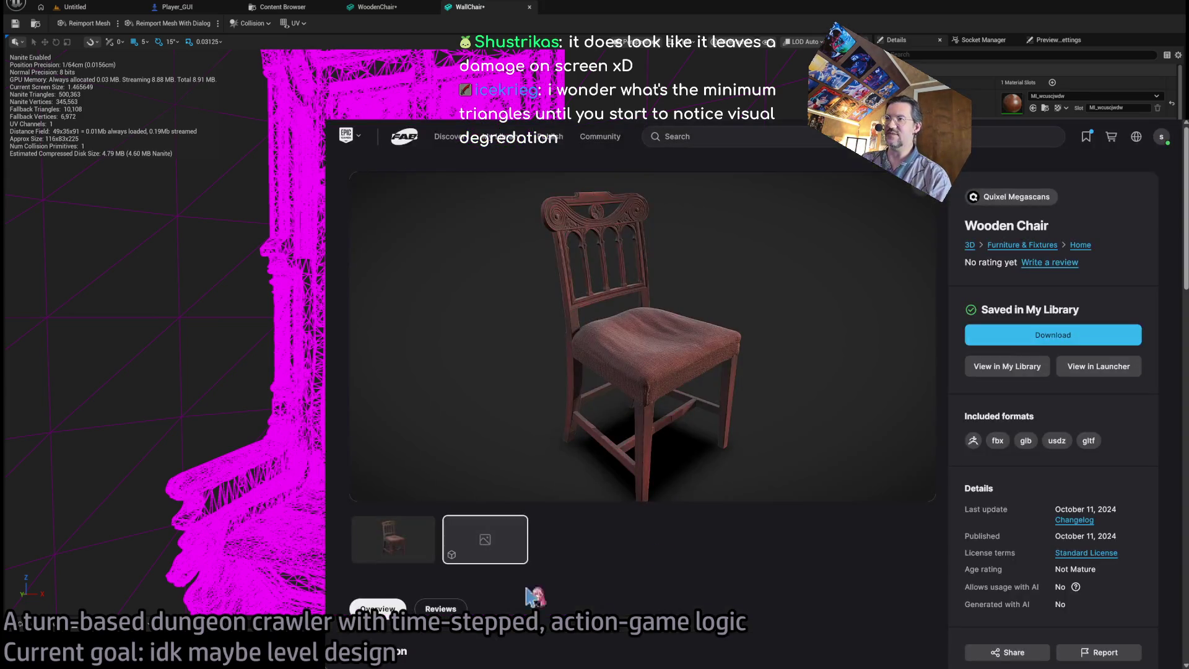
click(720, 124)
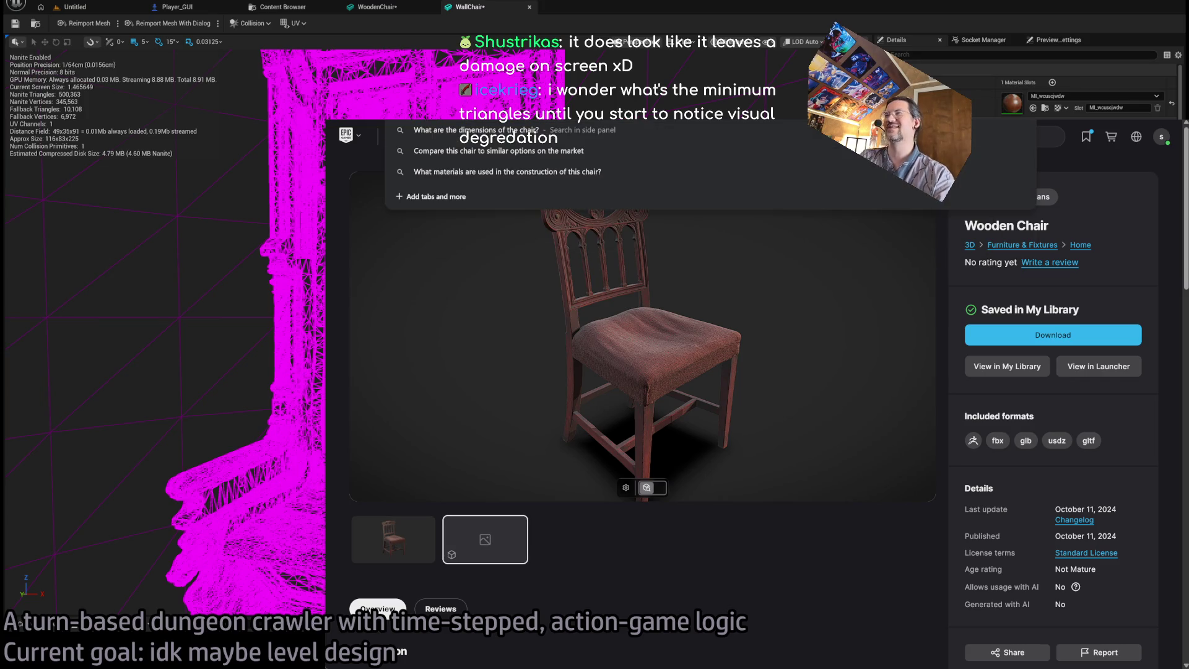
key(ctrl+t)
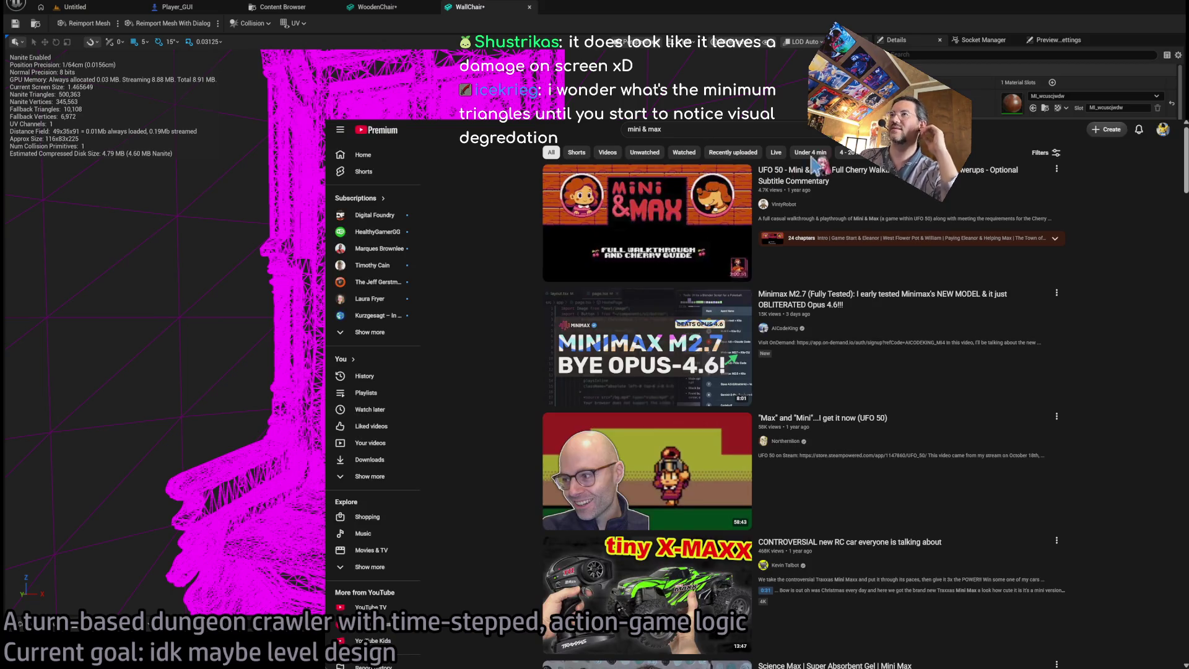
click(856, 181)
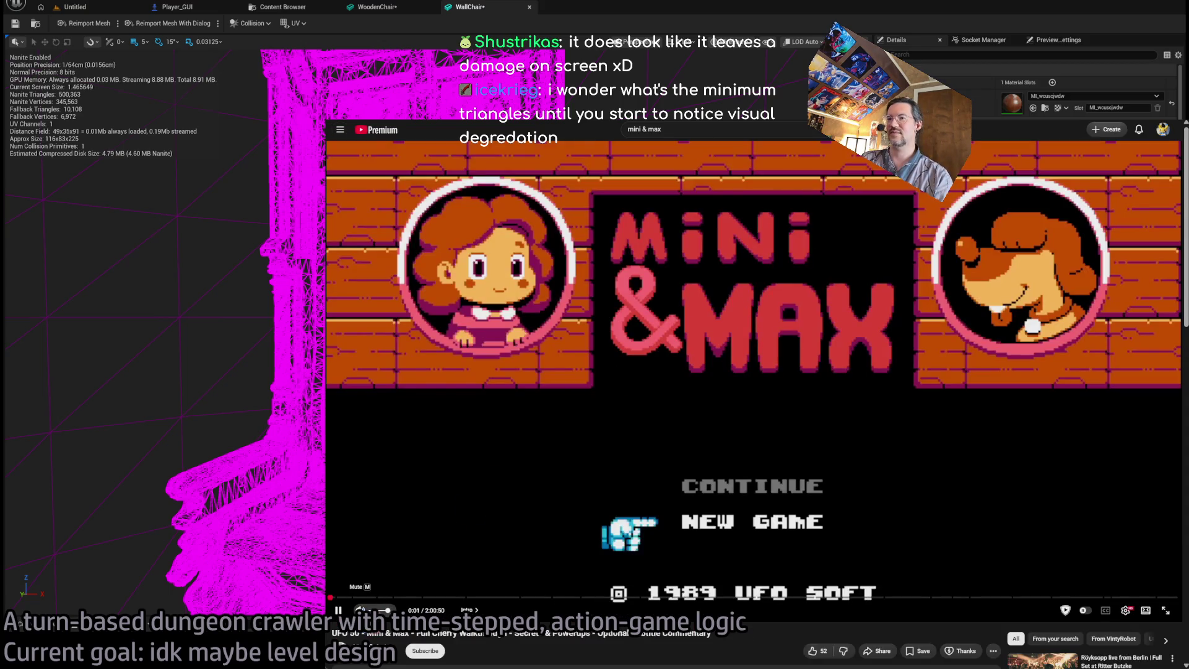
click(347, 604)
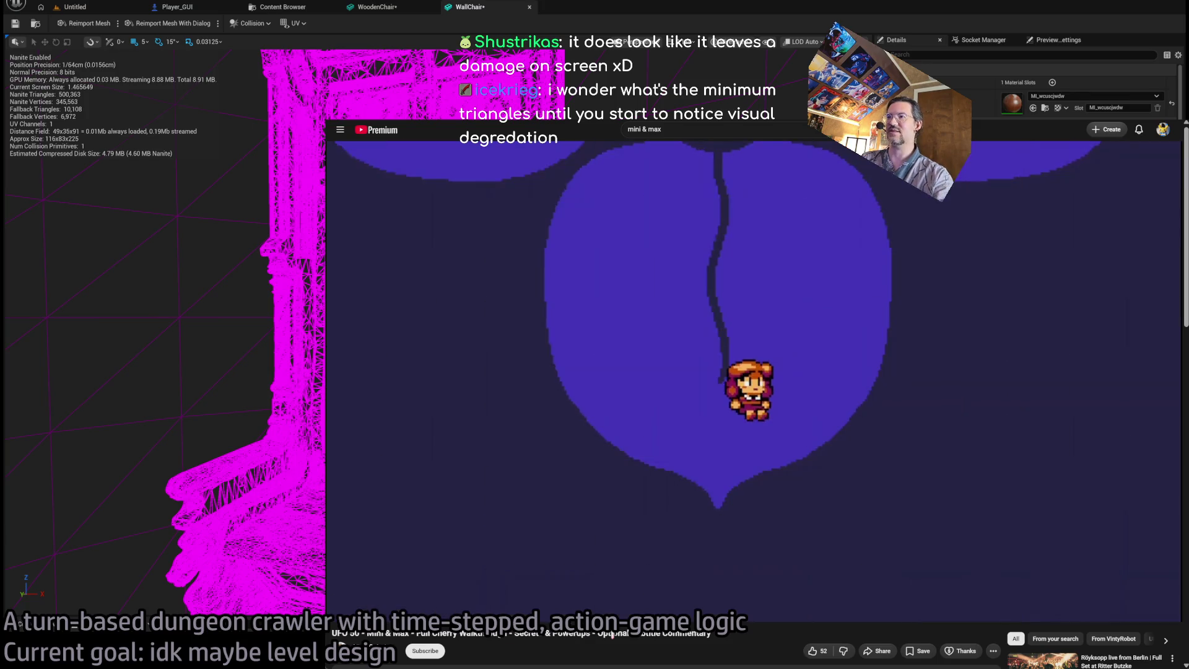
key(Right)
key(Right)
key(Right)
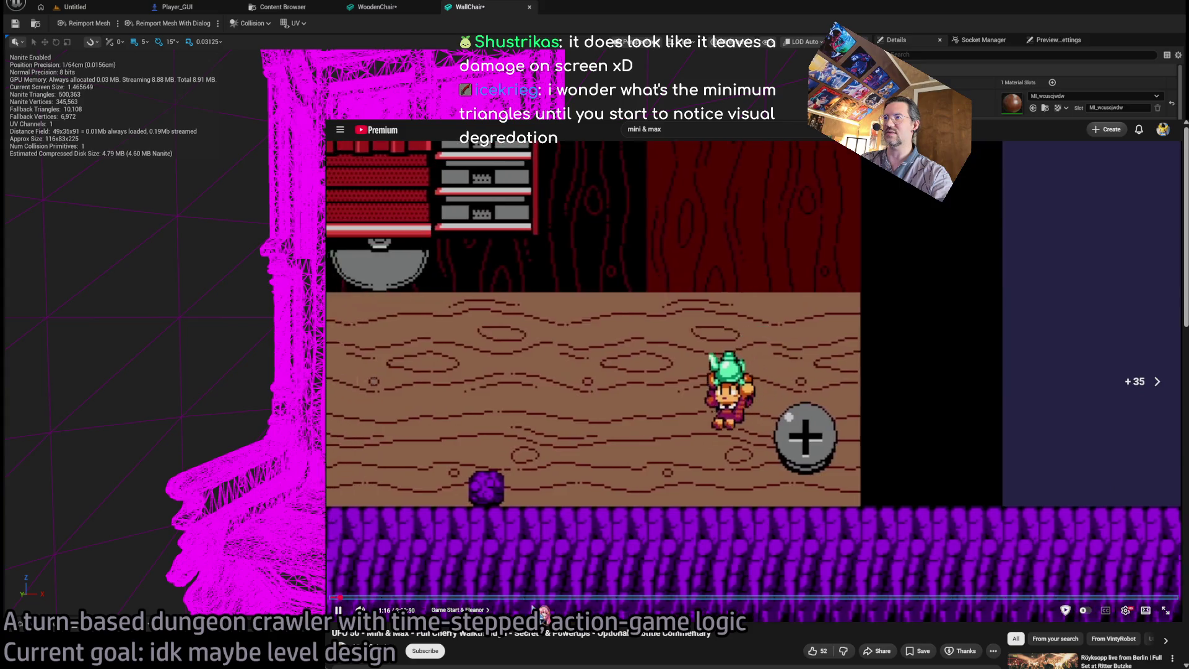
key(Left)
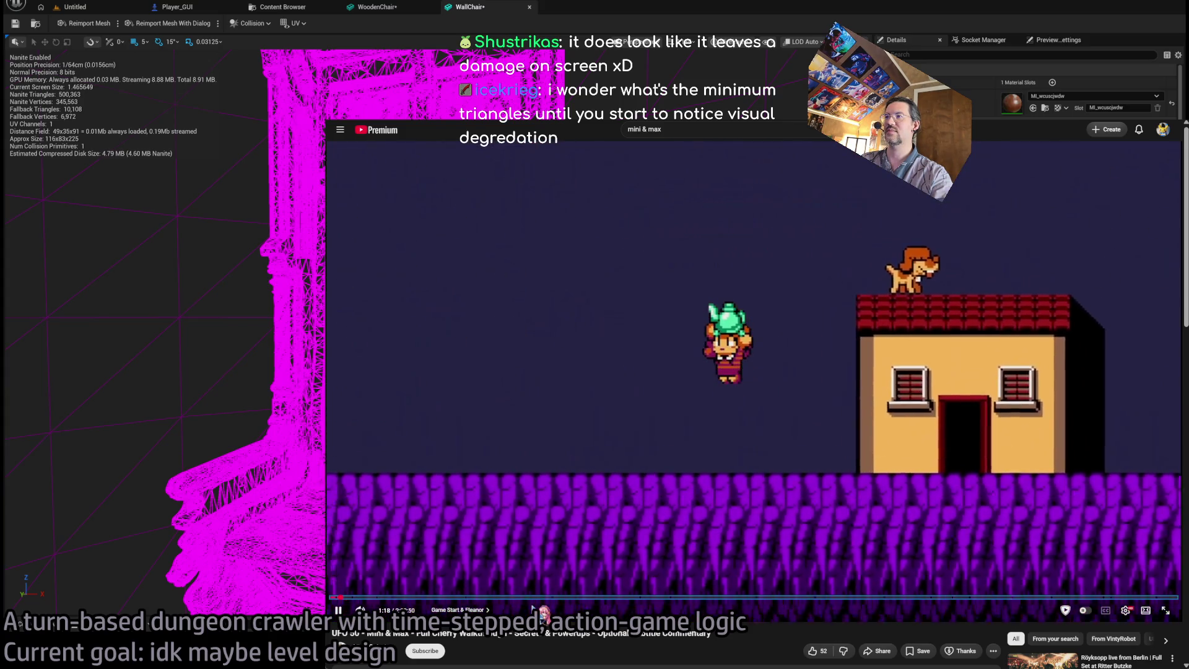
key(Left)
key(Left)
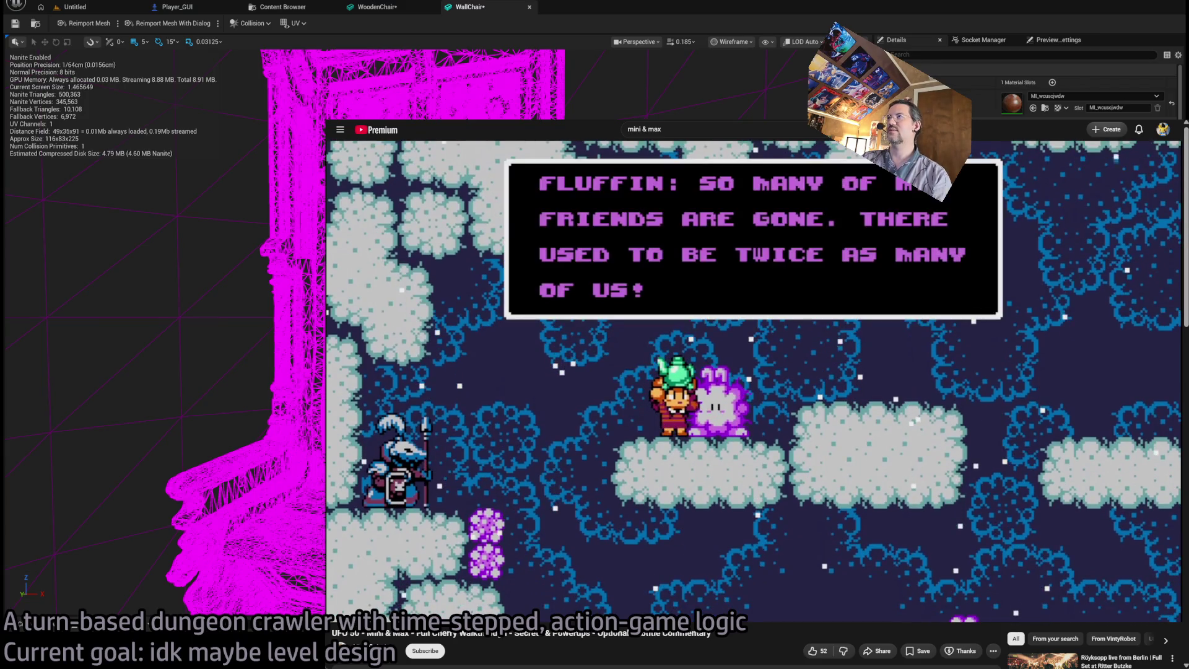
key(ctrl+Tab)
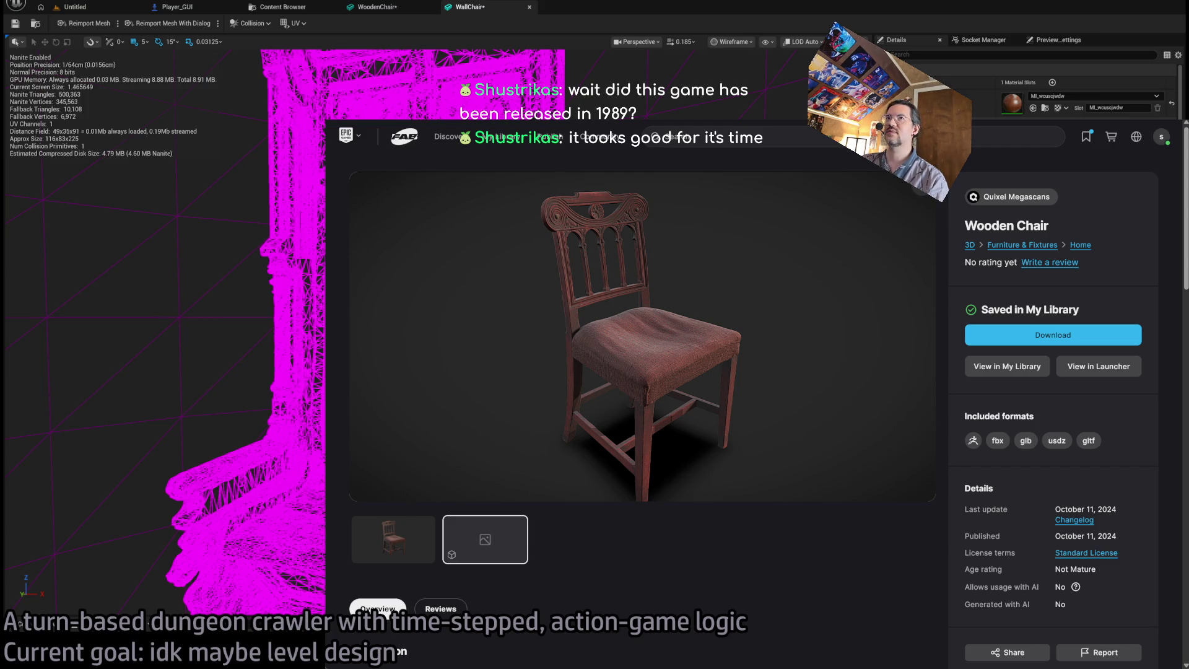
Go back to Fab's furniture search results, then minimize the browser.
mouse_move(762, 337)
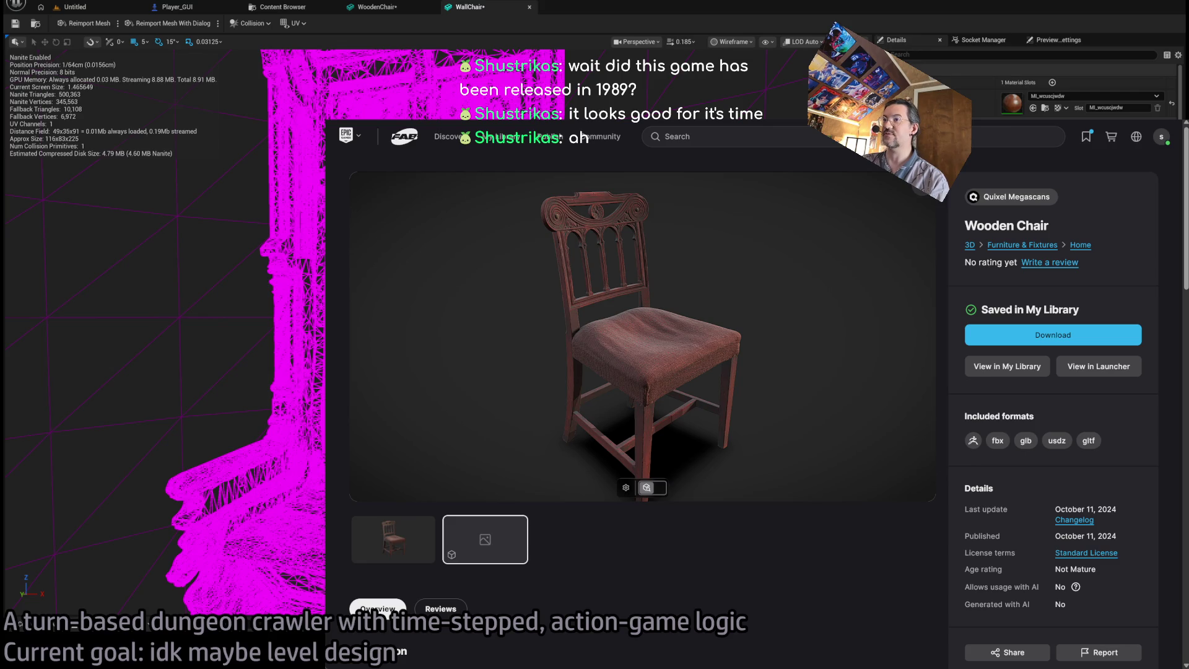
key(alt+Left)
key(alt+Left)
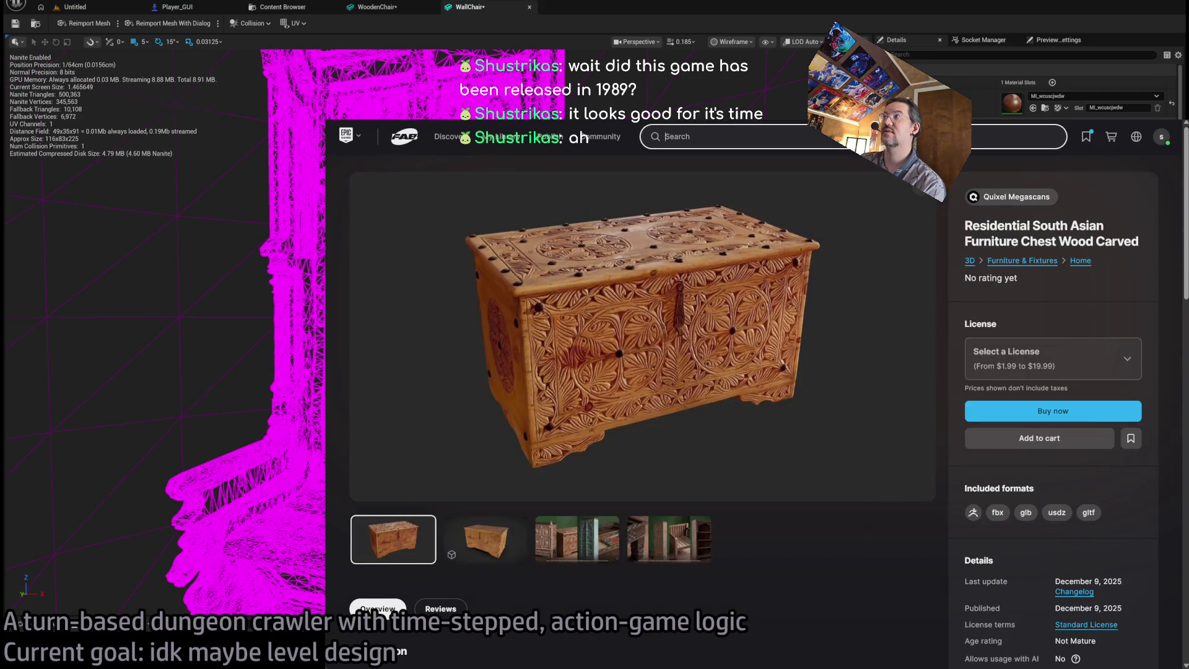
key(alt+Left)
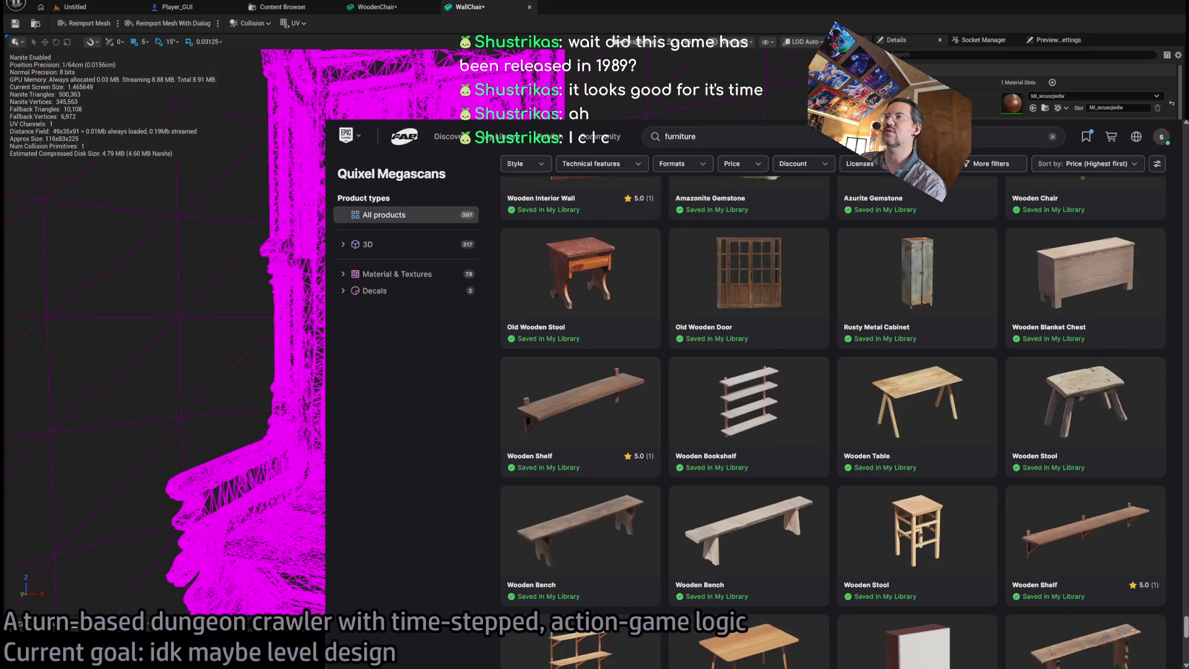
scroll(1016, 368, down, 3)
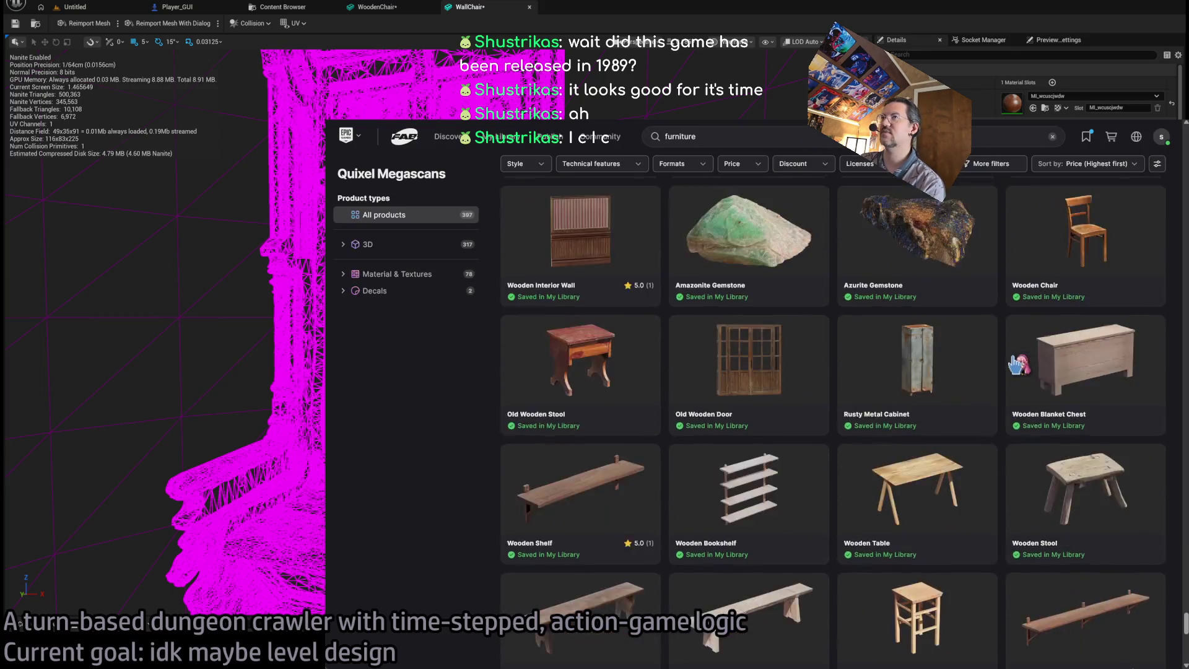
click(1137, 136)
Switch the WallChair preview from Wireframe to Lit and orbit around its carved armrests.
drag(504, 326, 446, 334)
scroll(504, 326, up, 5)
scroll(433, 335, down, 10)
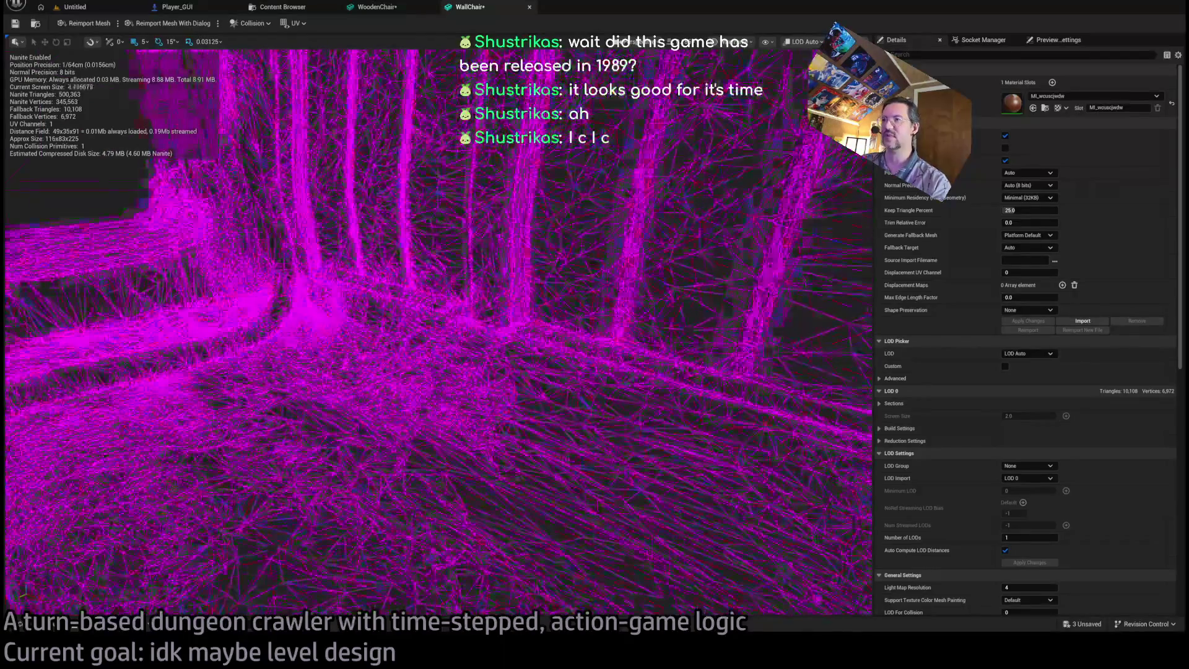
scroll(752, 81, up, 5)
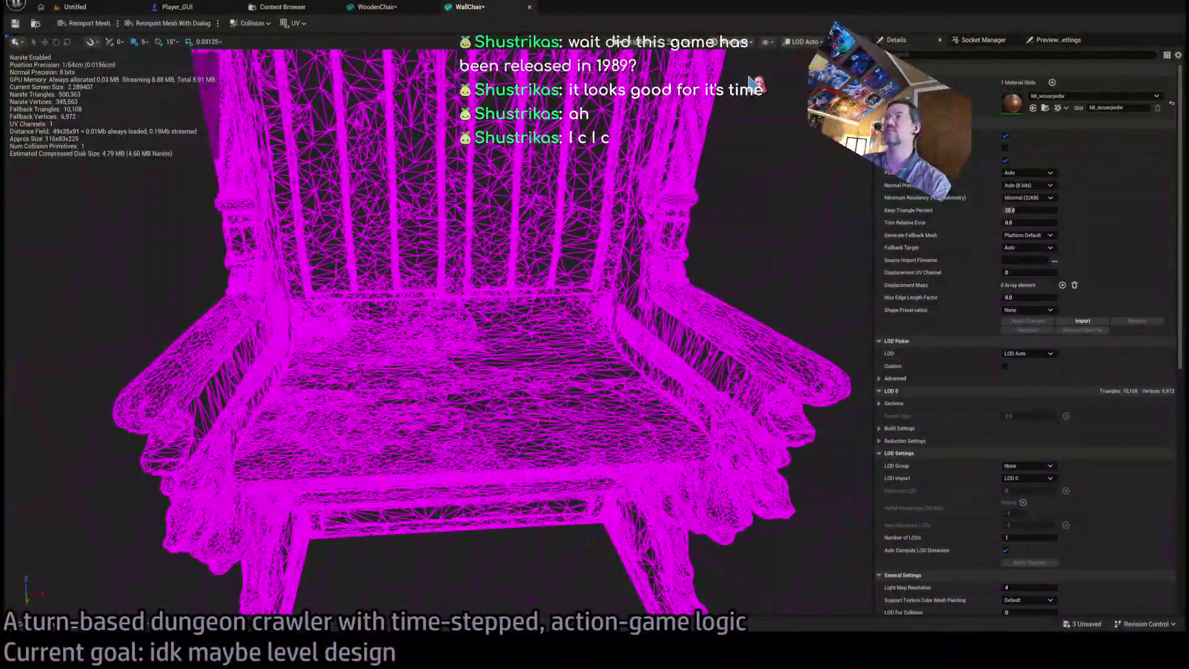
key(alt+4)
drag(752, 81, 644, 123)
drag(434, 335, 397, 344)
scroll(557, 279, down, 3)
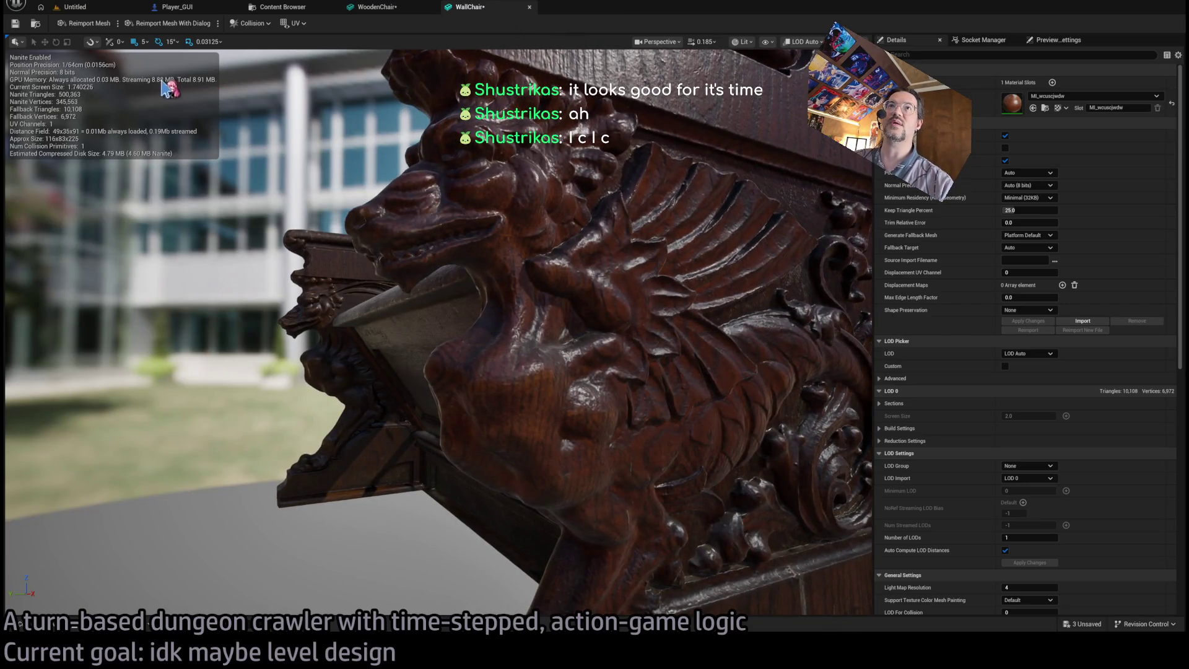
click(1036, 222)
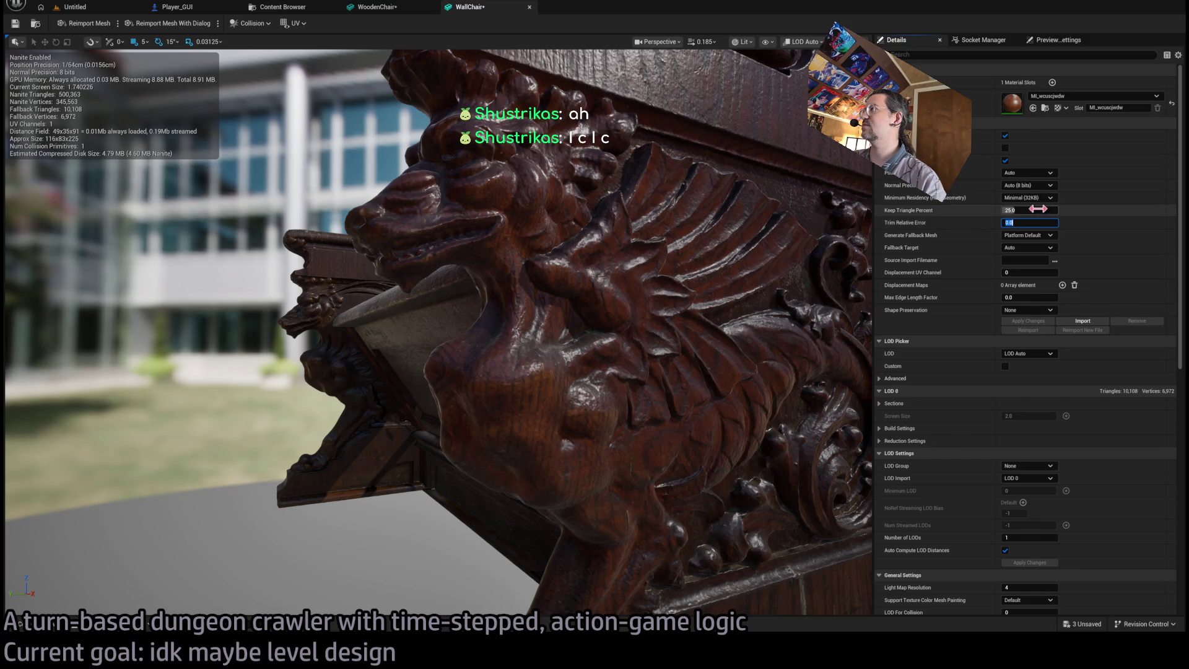
text(10)
key(Return)
click(1043, 323)
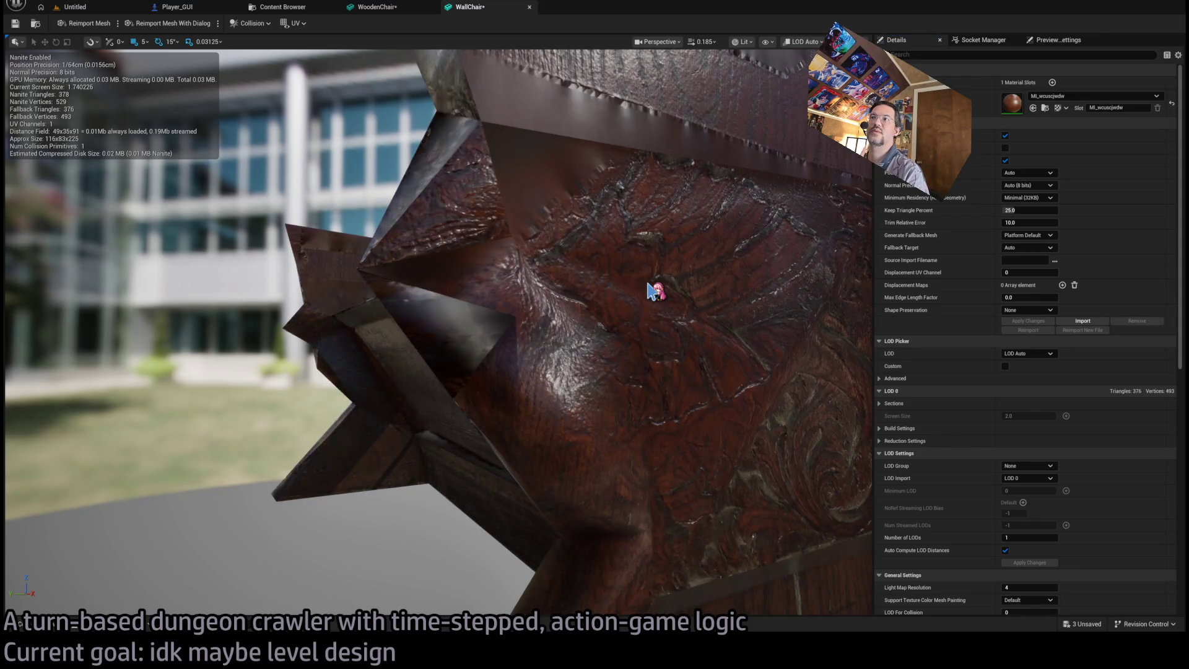
key(f)
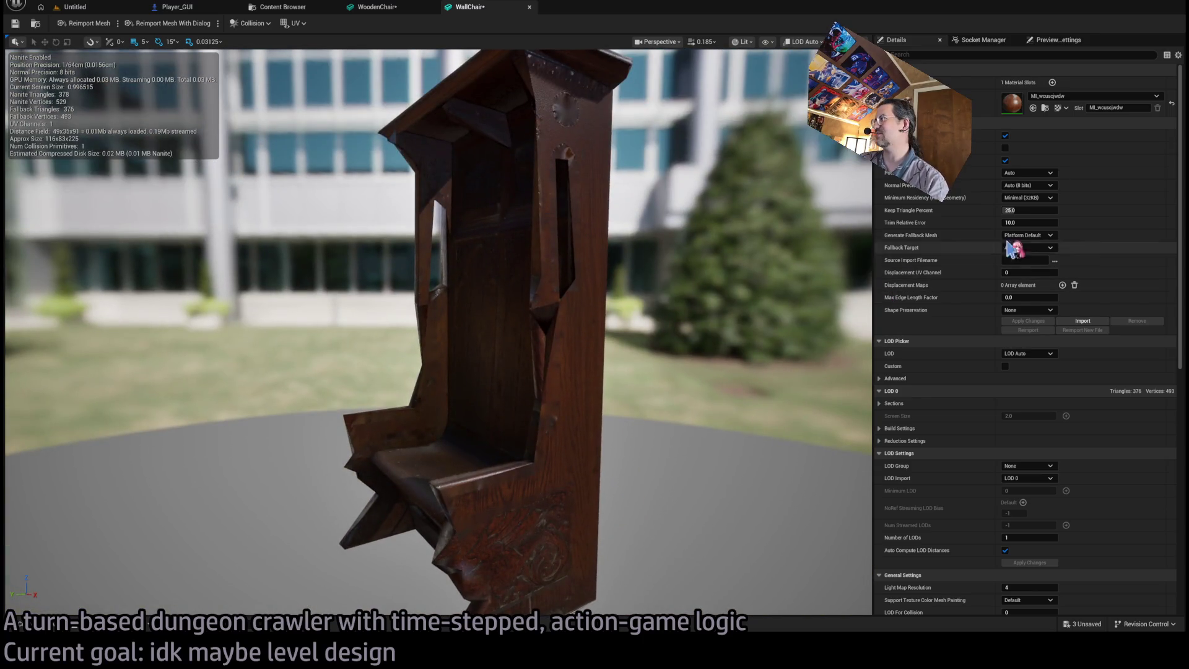
click(1028, 209)
text(0)
key(Return)
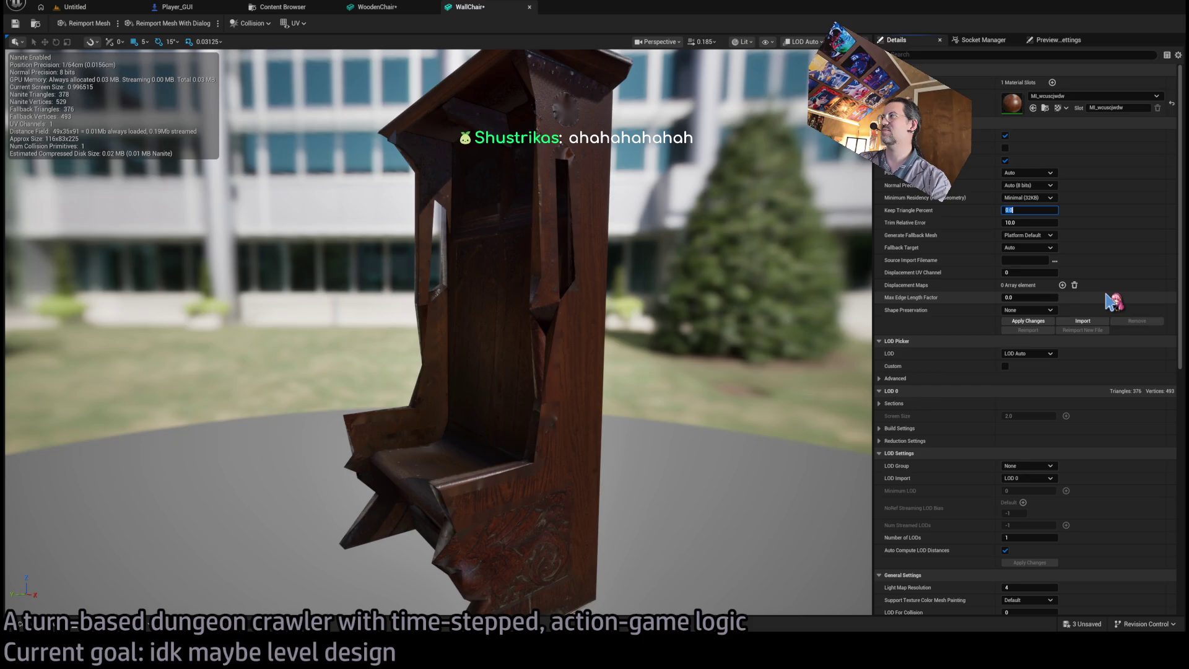
click(1040, 324)
click(1047, 222)
text(0)
key(Return)
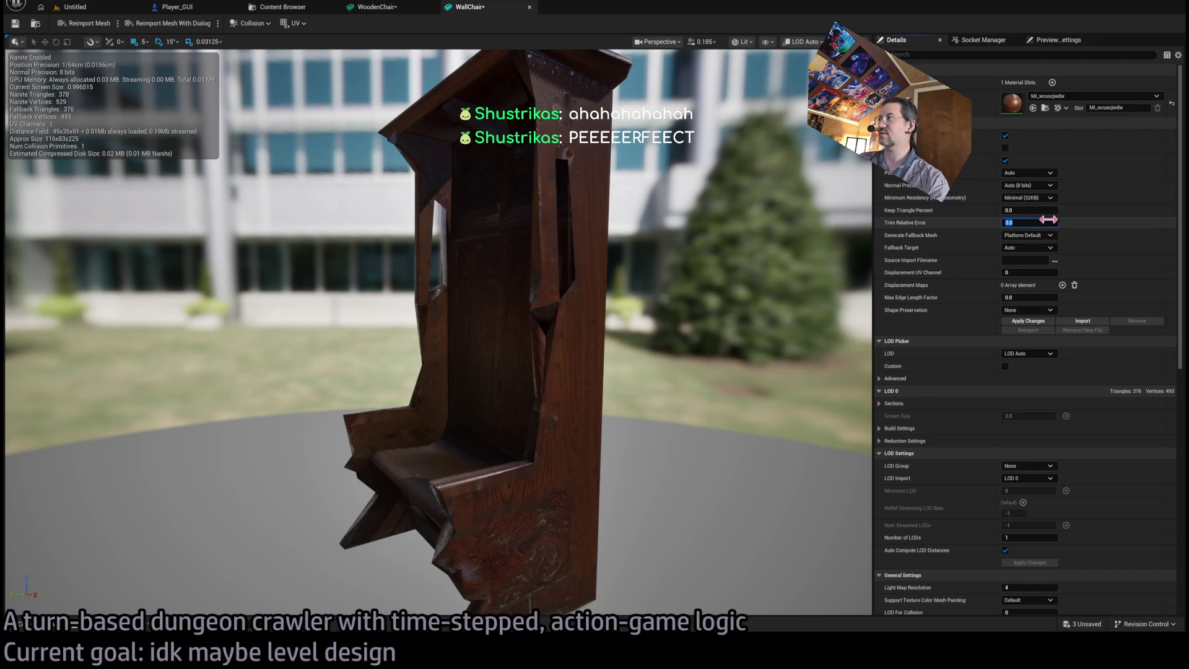
click(1040, 210)
text(25)
key(Return)
click(1043, 322)
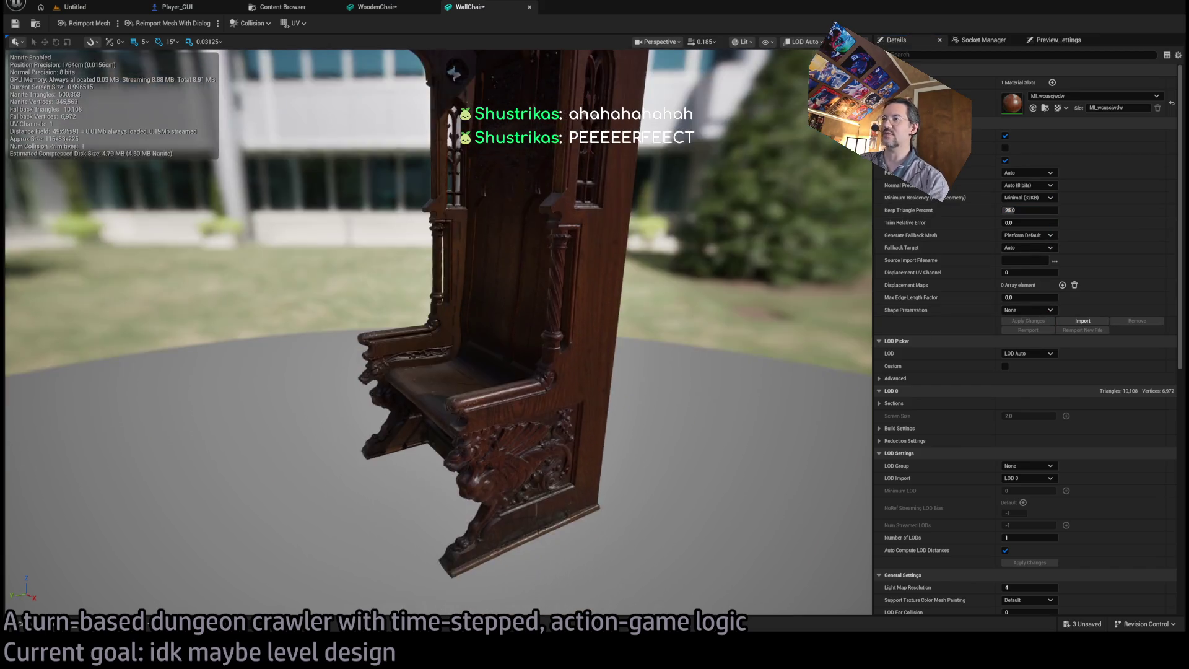
drag(433, 372, 405, 285)
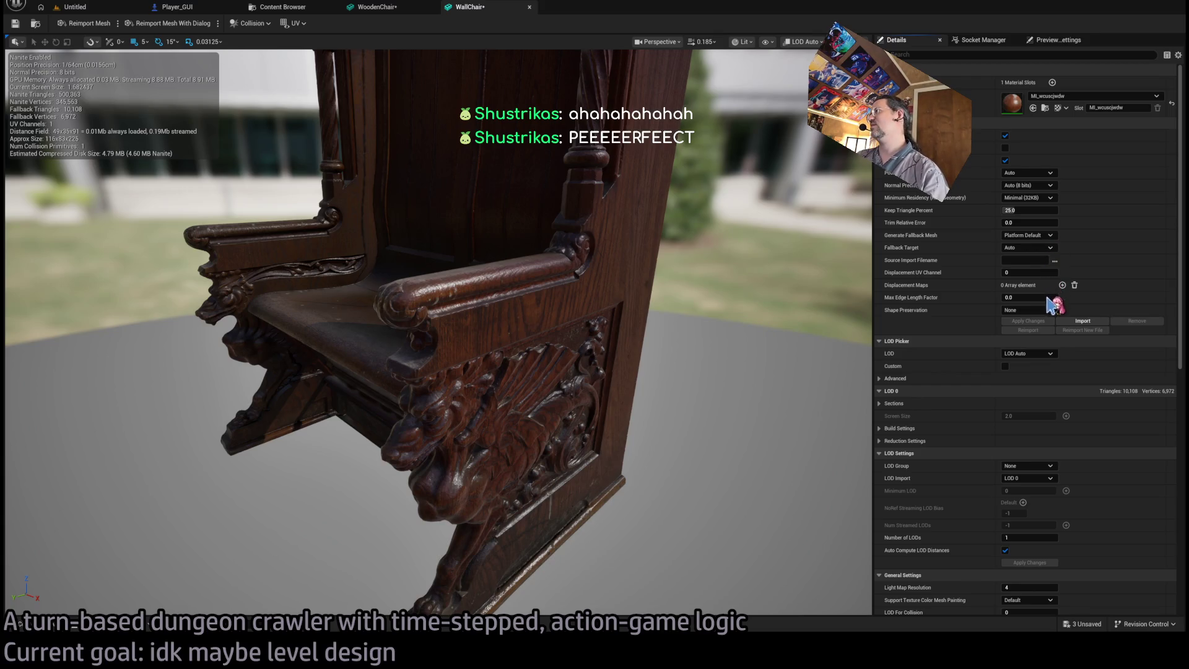
Apply Position Precision 1/128cm and Keep Triangle Percent 100 to WallChair.
click(1050, 173)
click(1060, 180)
click(1034, 322)
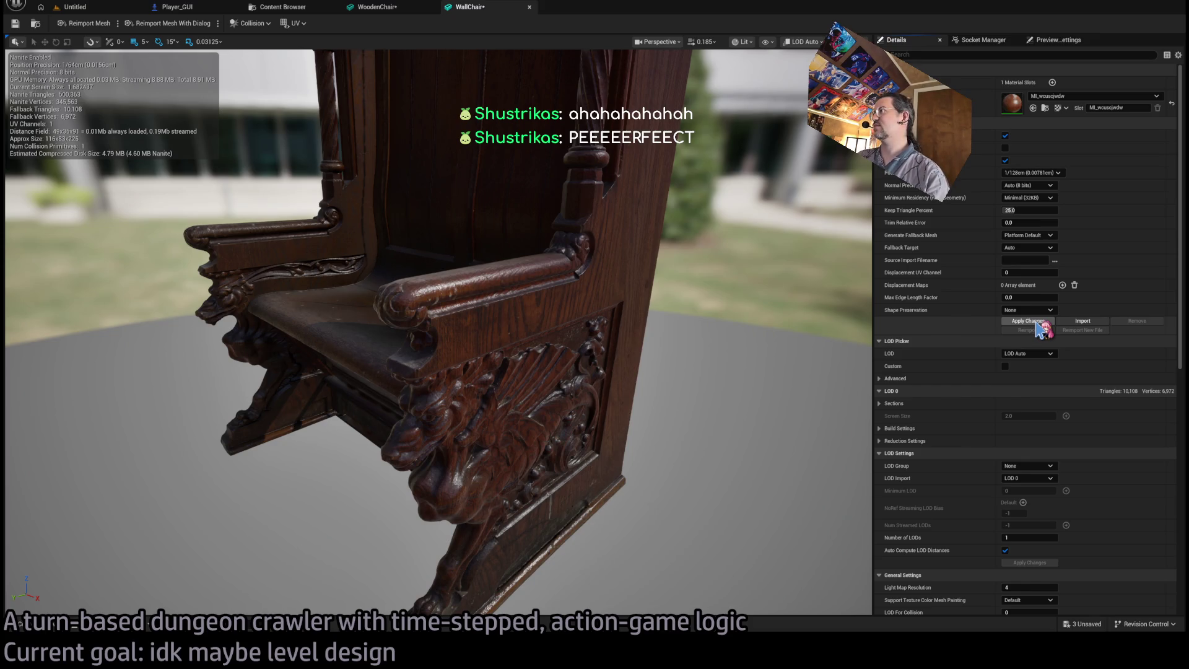
drag(1011, 211, 1029, 208)
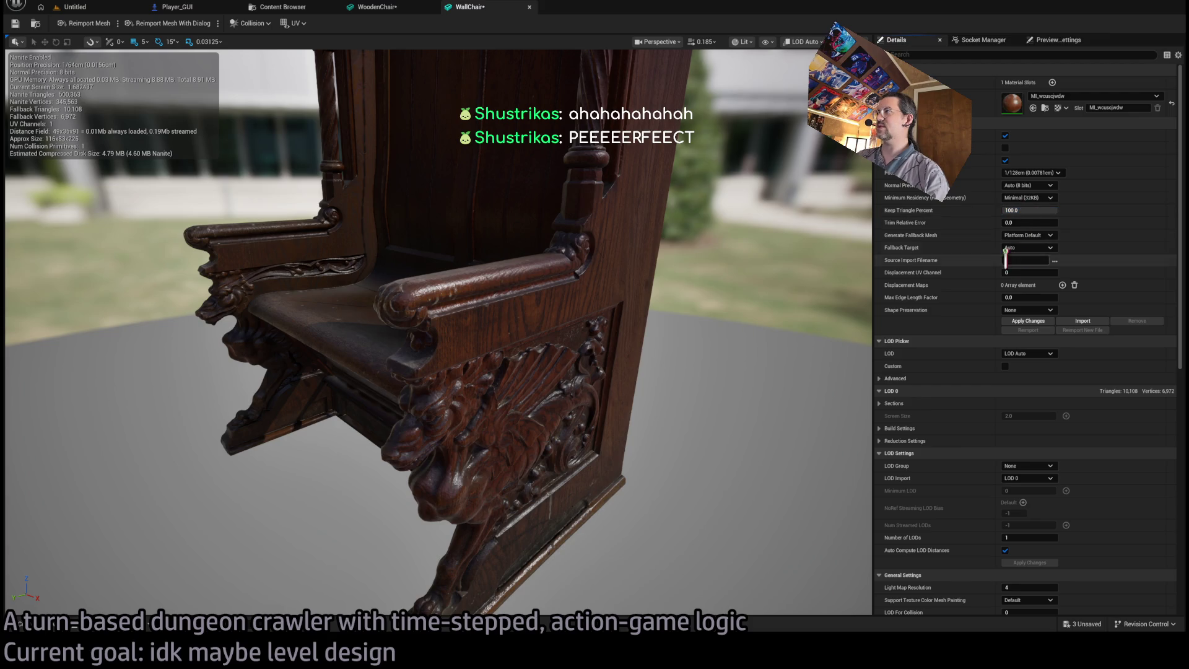
click(1030, 323)
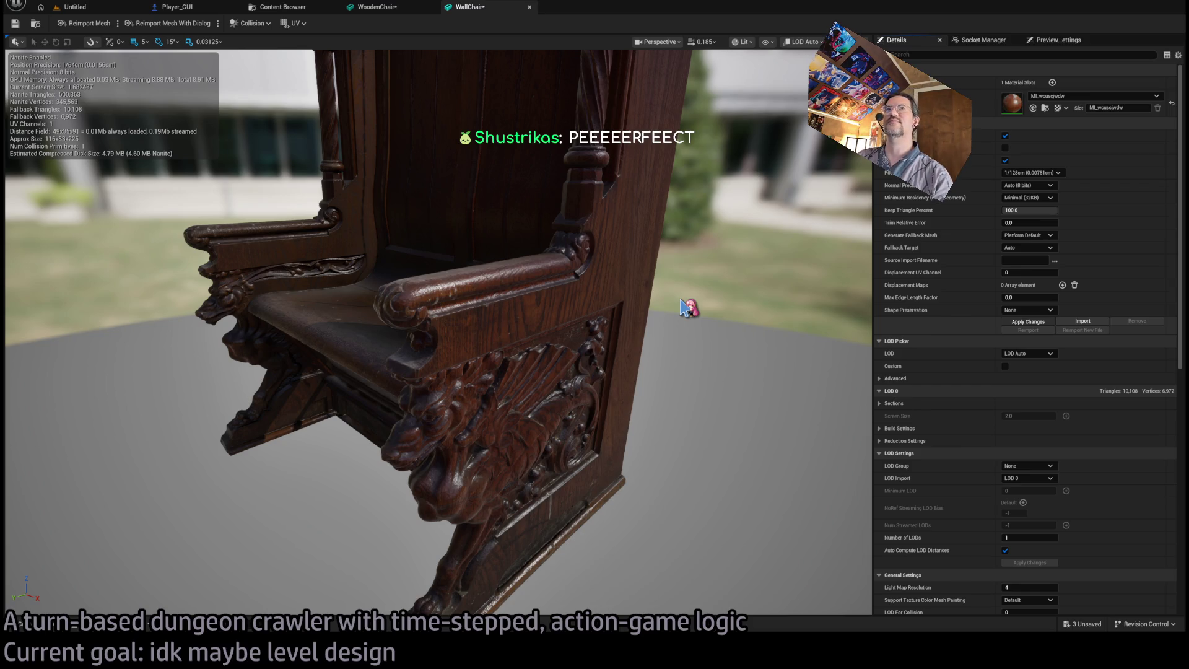
Switch from Unreal over to the YouTube Music window.
key(alt+Tab)
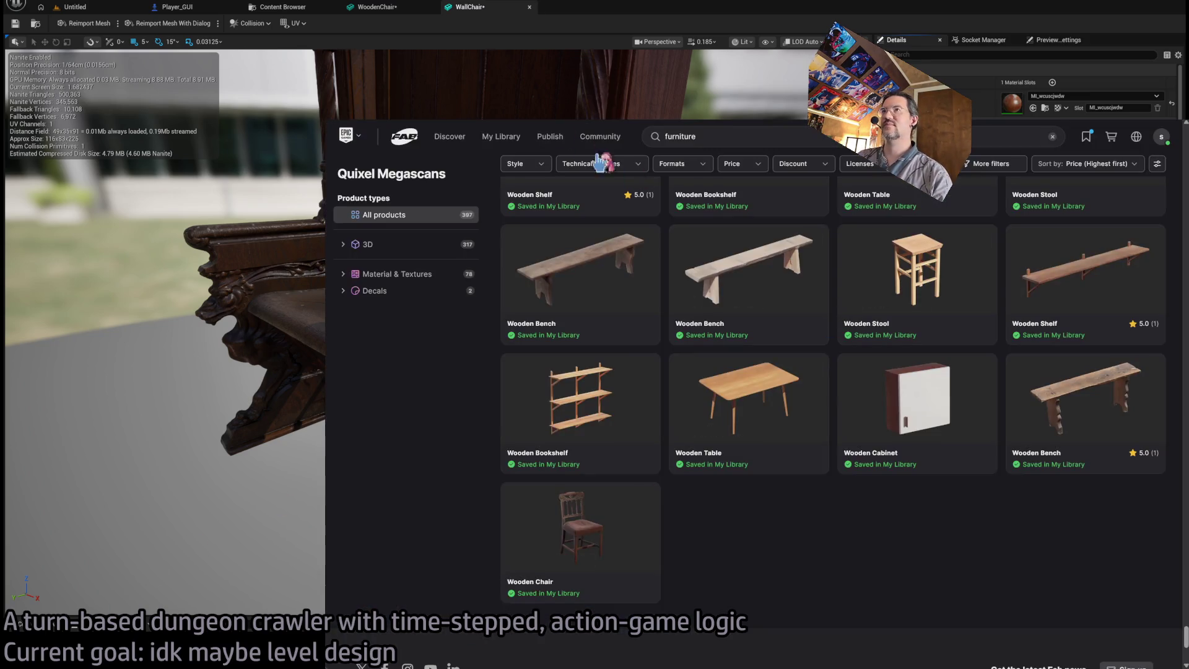
key(alt+Tab)
scroll(507, 446, down, 5)
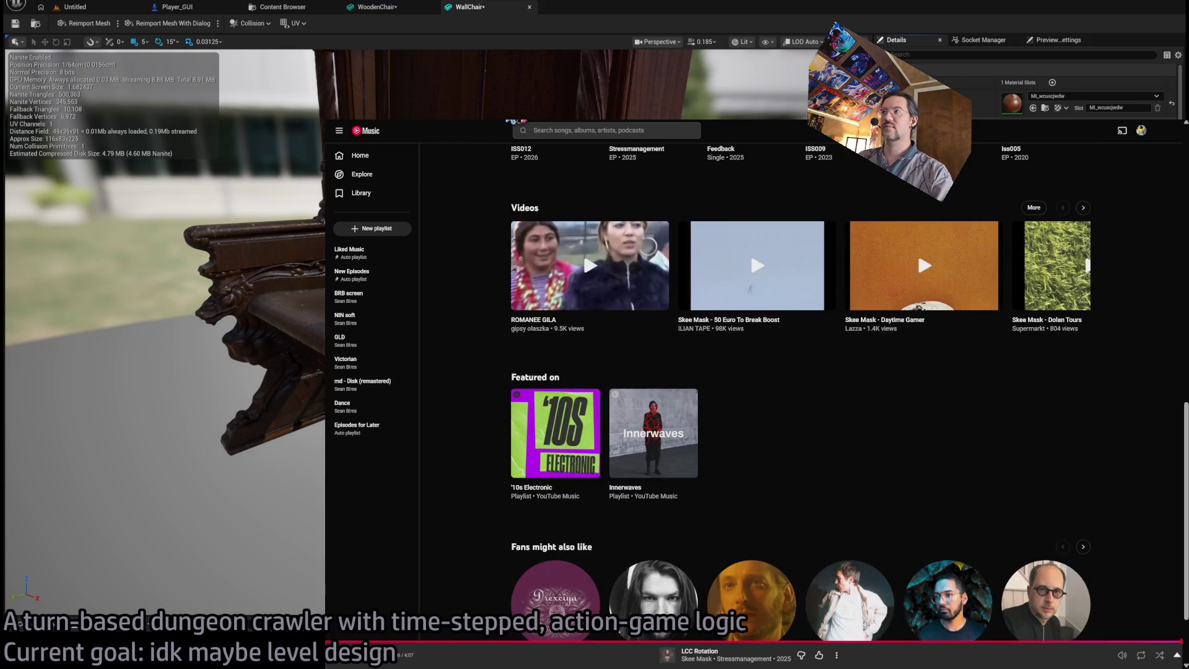
Return to YouTube Music home and start playing an album from the Listen again row.
key(alt+Left)
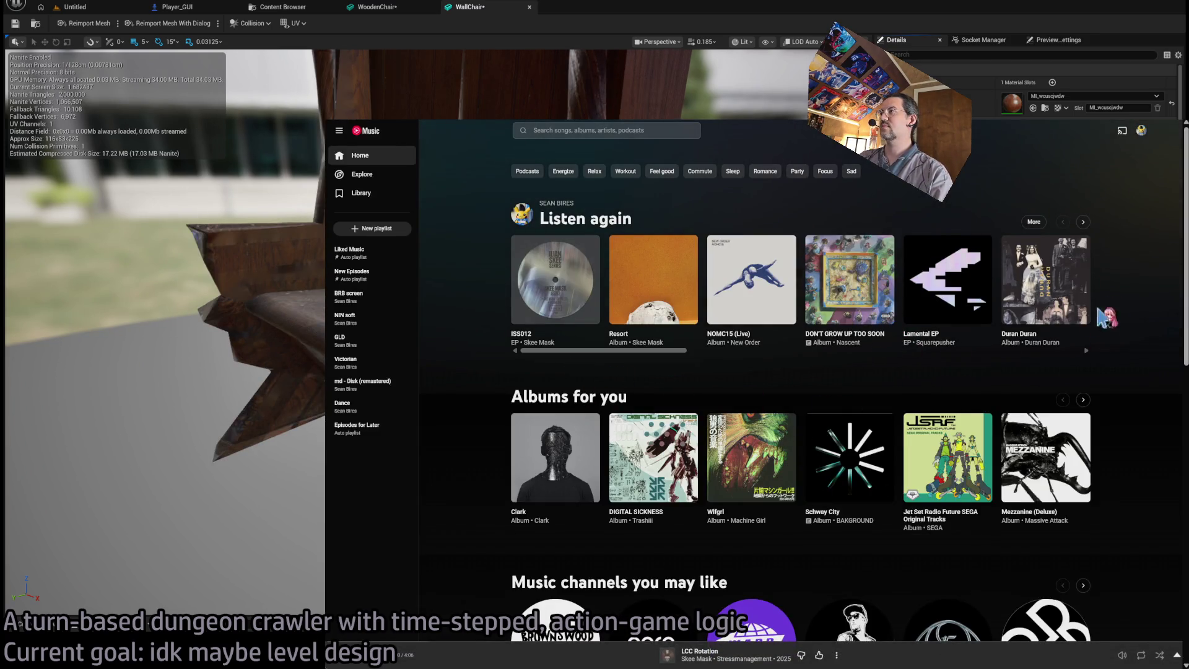
click(1083, 222)
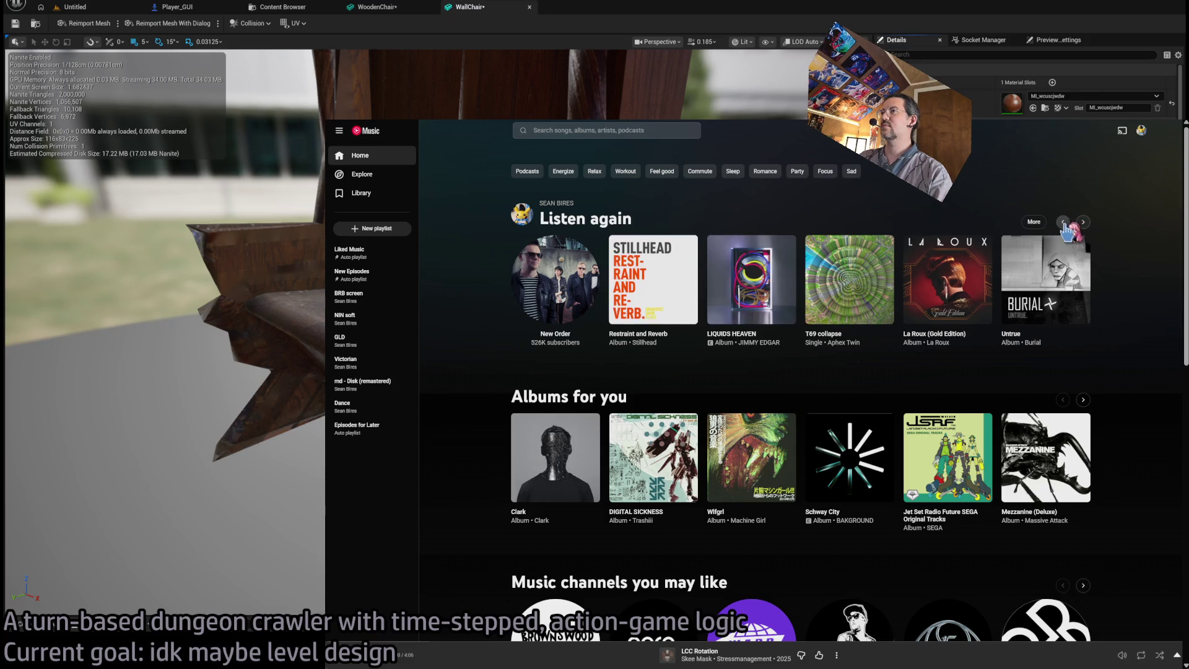
click(1063, 223)
click(882, 311)
click(573, 660)
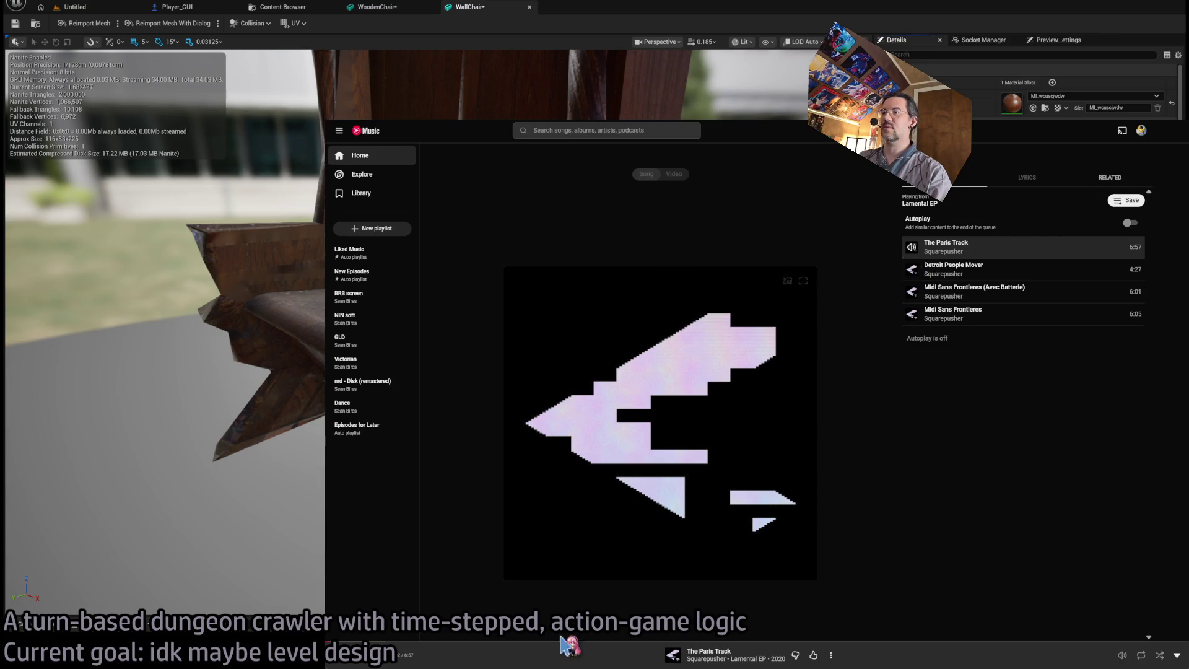
click(573, 659)
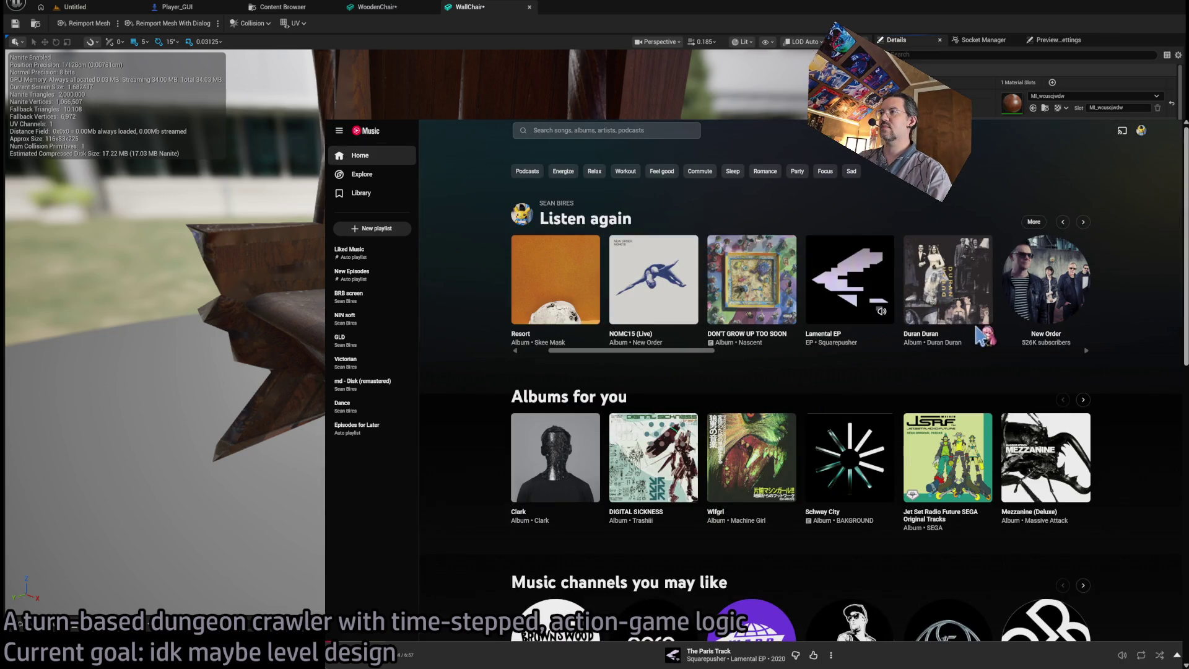
Open the album page and show the now-playing view with its track queue.
click(823, 334)
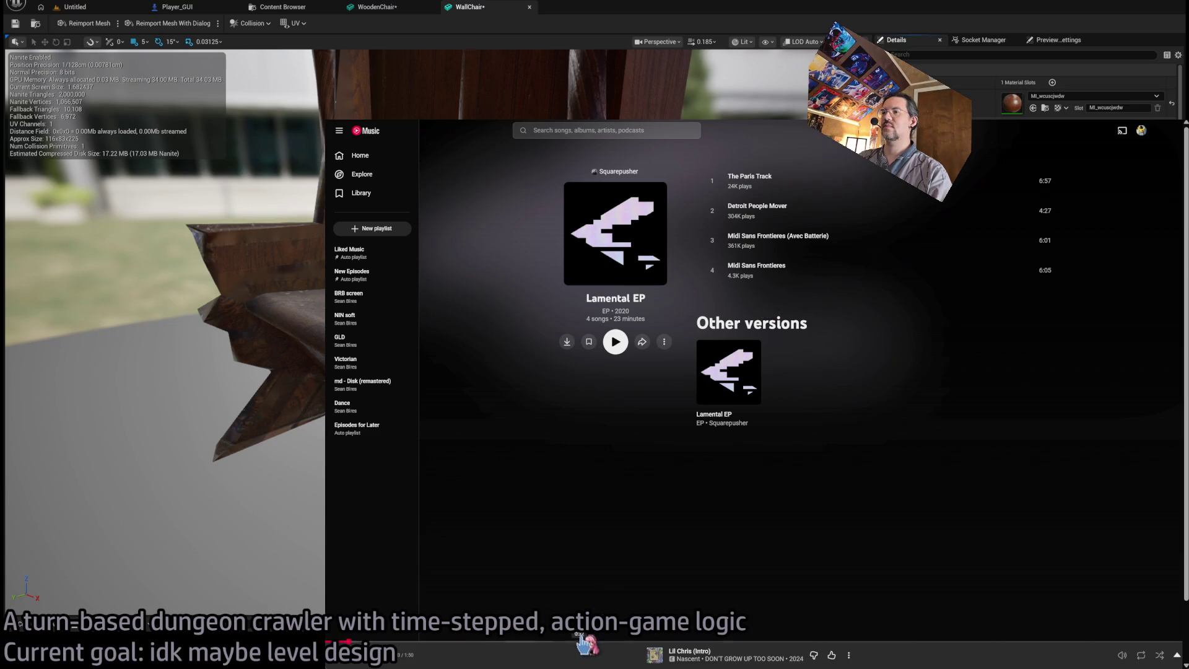
click(582, 655)
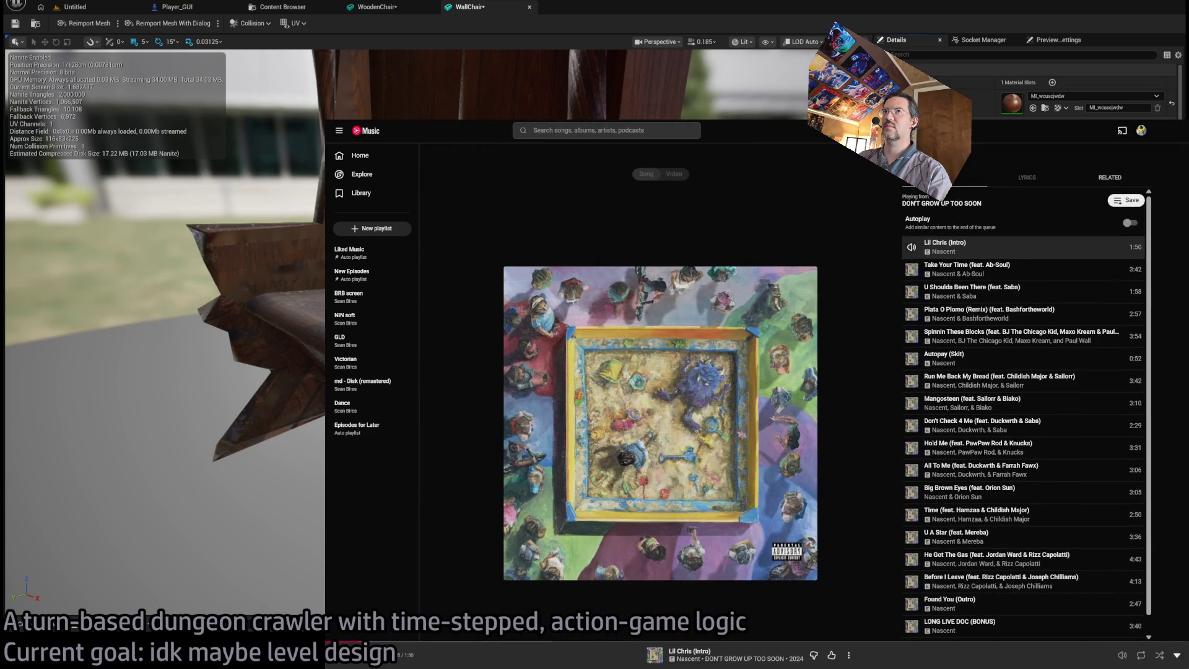
mouse_move(1093, 660)
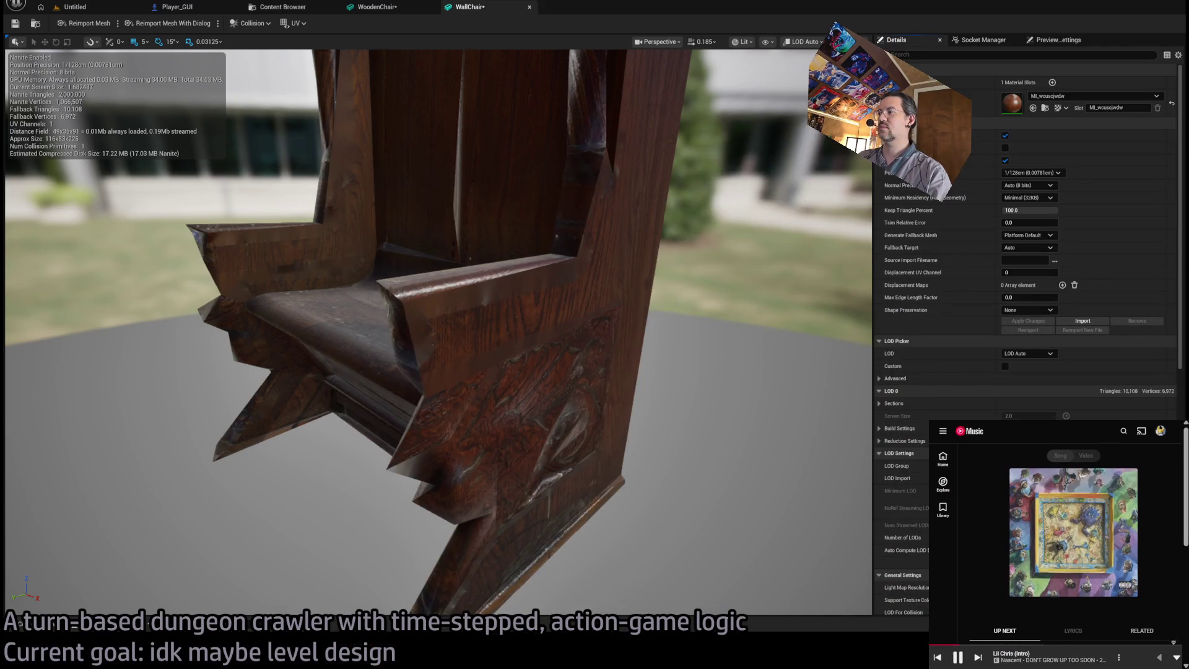
Orbit and zoom the WallChair viewport in on the armrest and carved side panel.
mouse_move(694, 246)
mouse_down()
mouse_move(662, 260)
mouse_move(678, 254)
mouse_move(669, 251)
mouse_up()
mouse_move(392, 95)
mouse_down()
mouse_move(400, 102)
mouse_move(393, 96)
mouse_up()
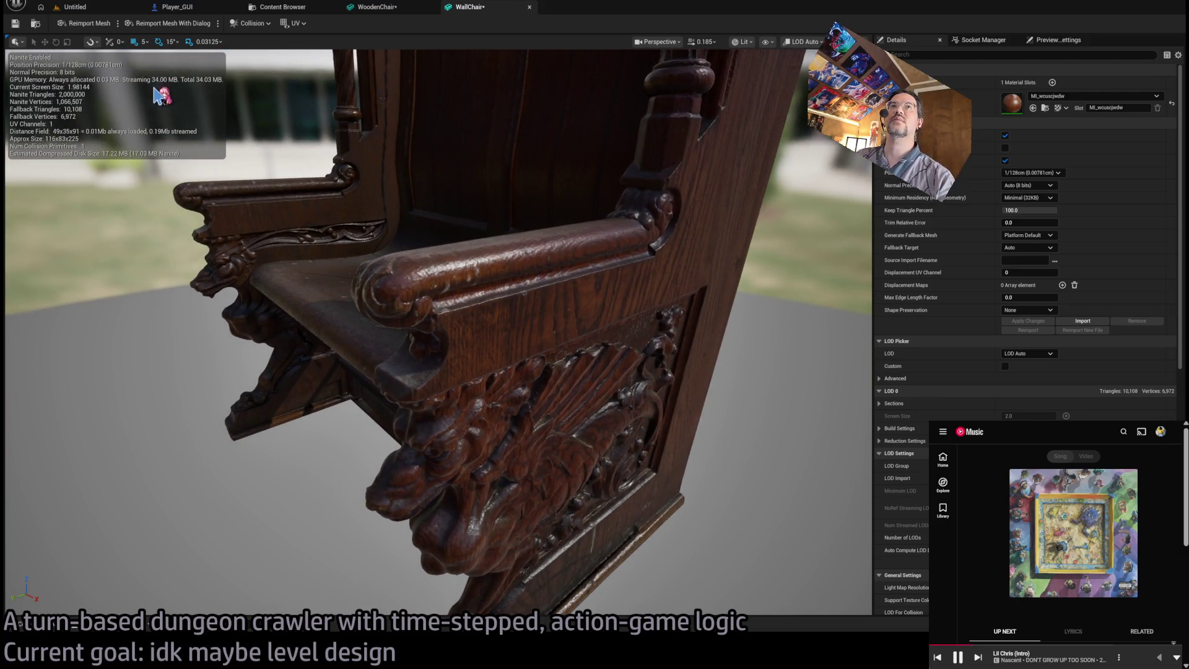
mouse_move(304, 180)
mouse_down()
mouse_move(440, 247)
mouse_move(477, 241)
mouse_up()
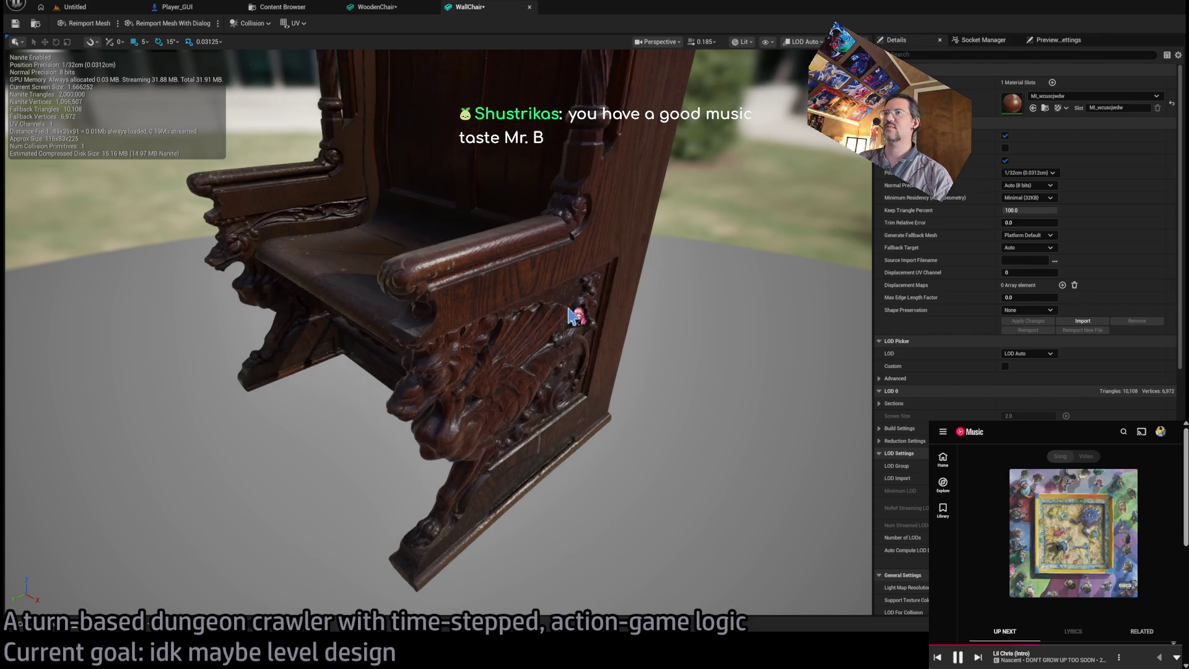
scroll(570, 310, up, 3)
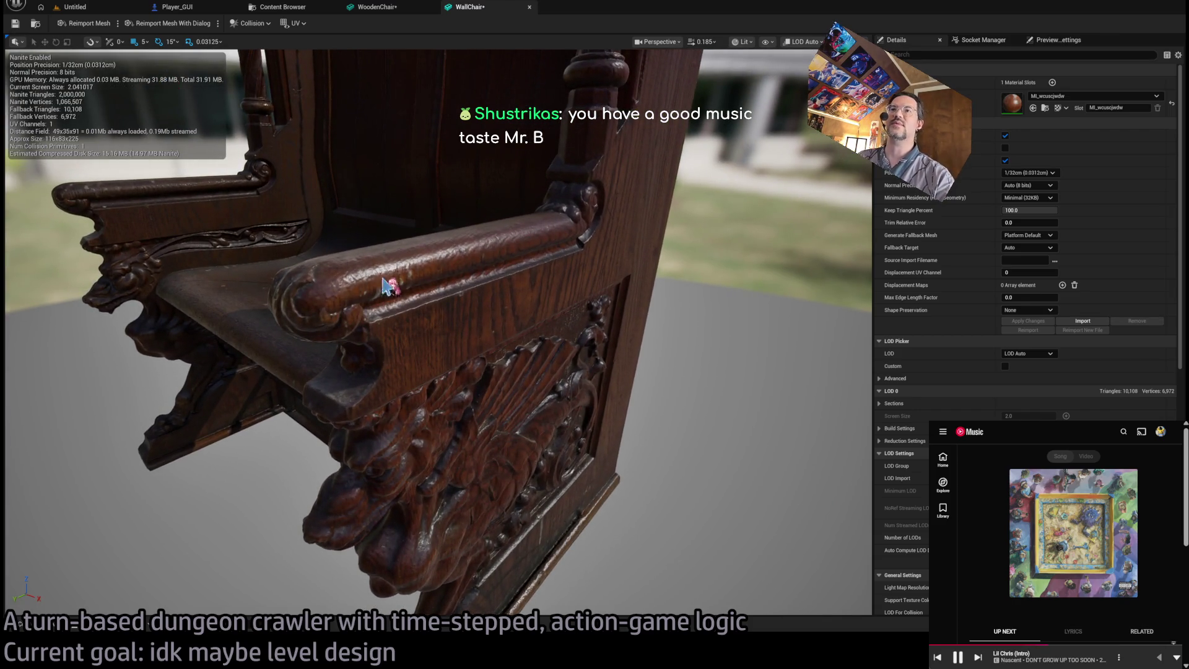
Try 1cm Nanite Position Precision, inspect the blocky side panel, then revert to Auto.
click(1027, 173)
click(1028, 185)
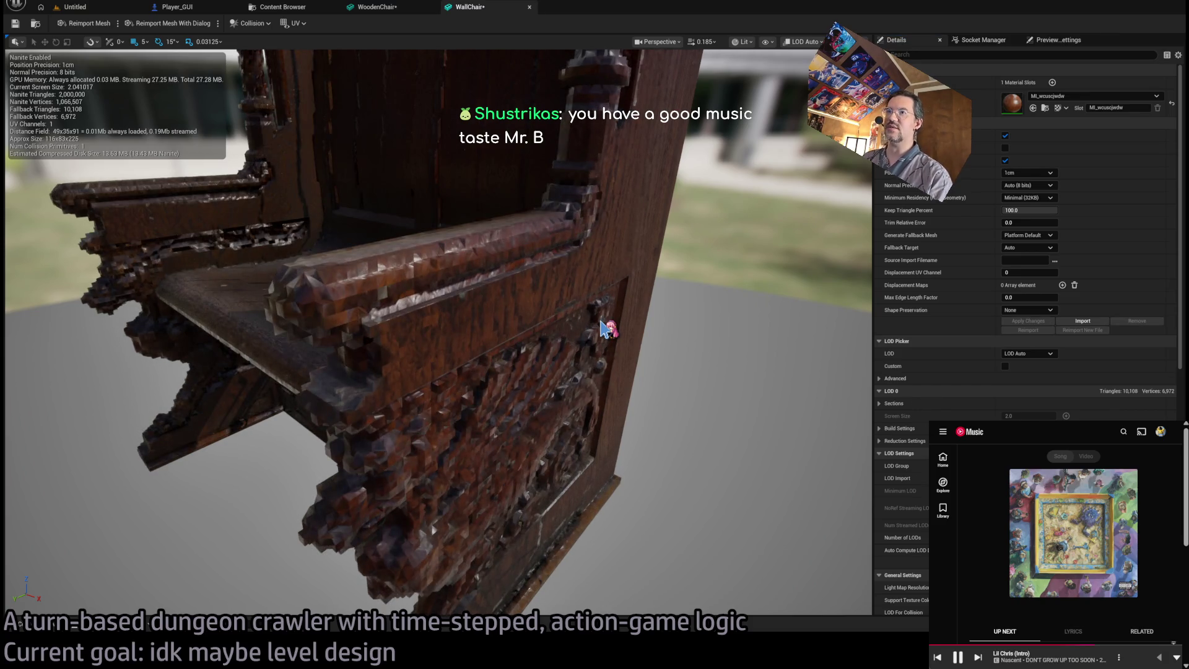
mouse_move(601, 321)
mouse_down()
mouse_move(573, 282)
mouse_move(434, 205)
mouse_move(341, 120)
mouse_up()
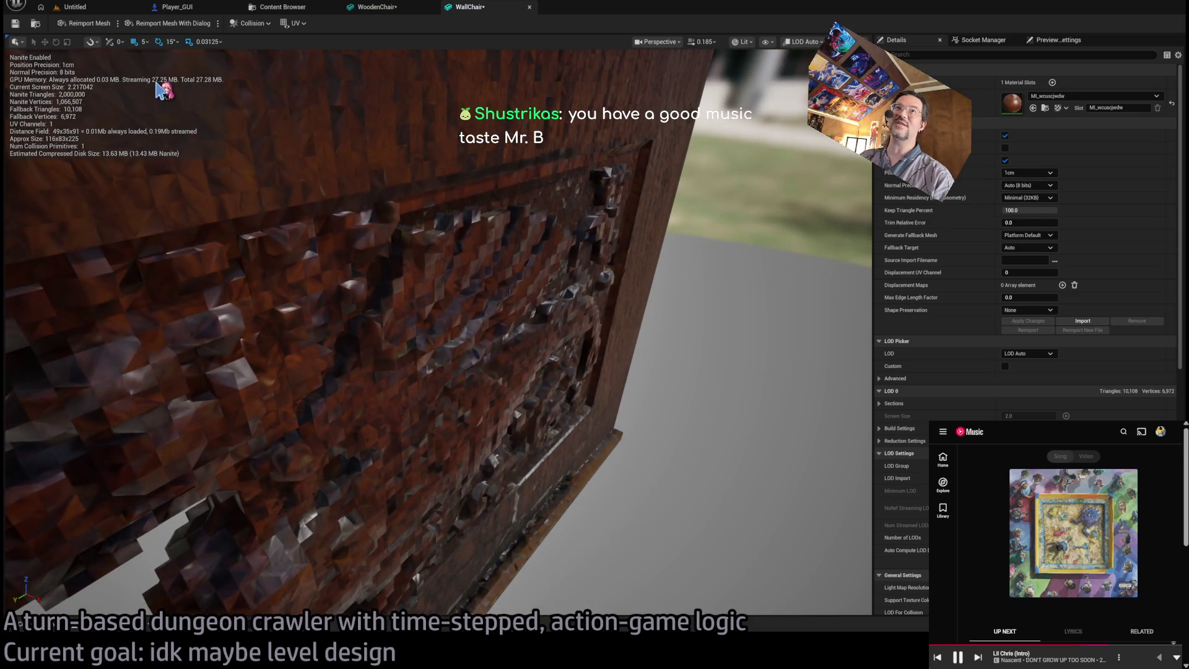
click(1026, 173)
click(1023, 184)
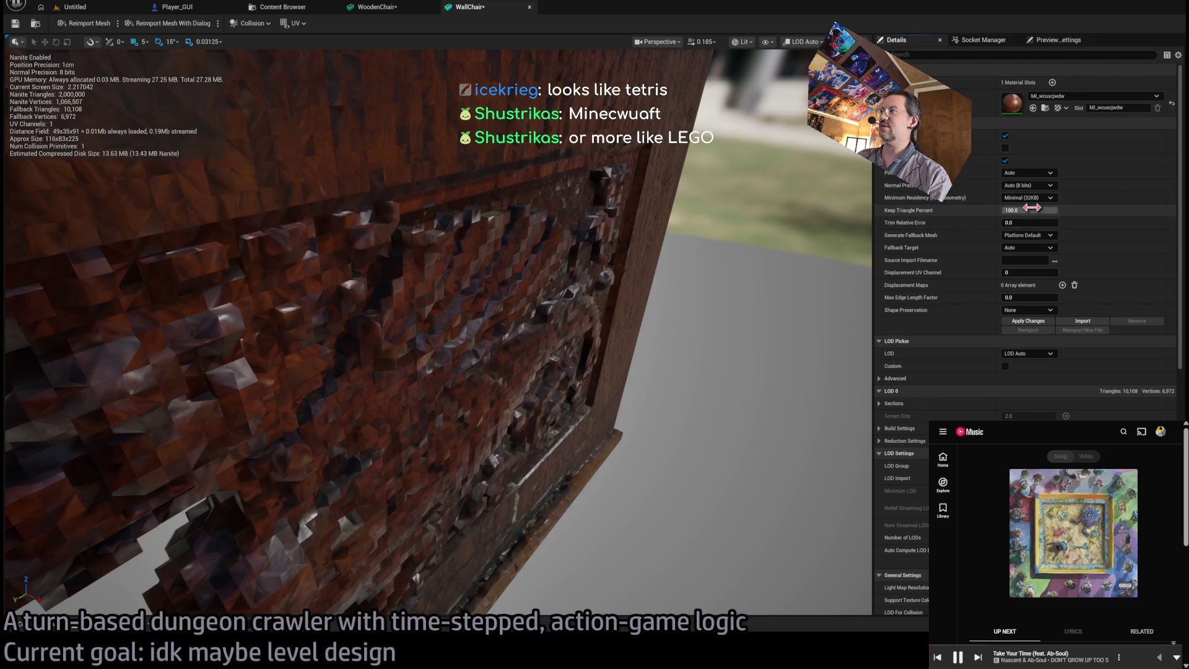
Set WallChair's Keep Triangle Percent to 25 and apply it.
click(1045, 211)
text(25)
key(Return)
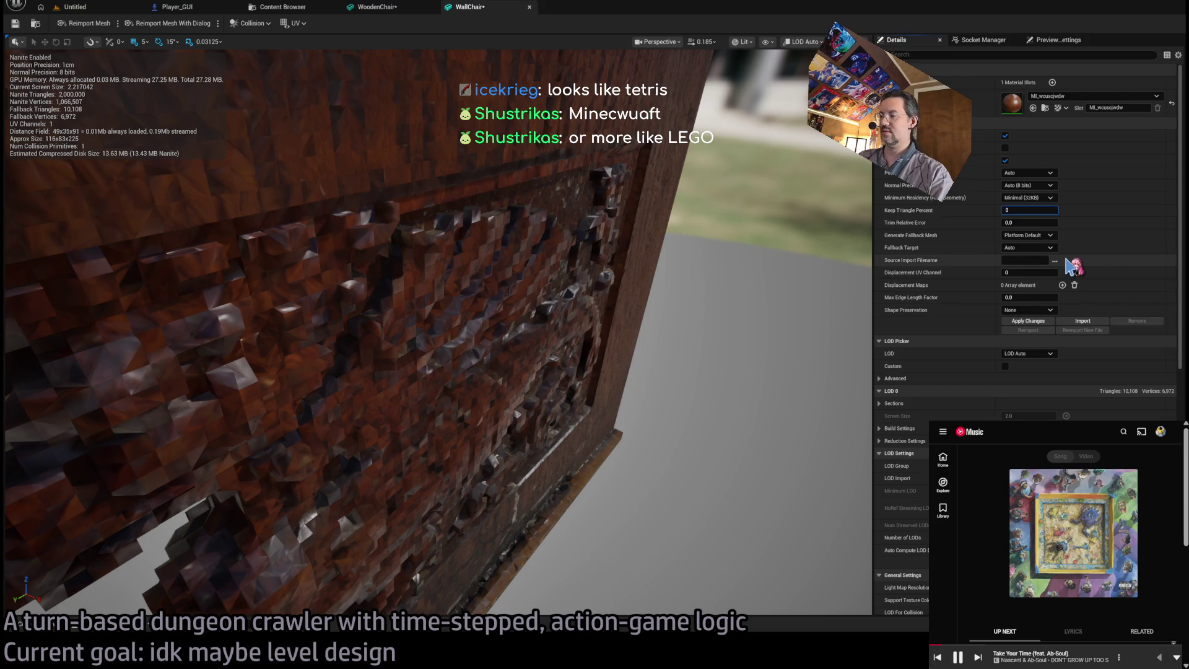
click(1028, 321)
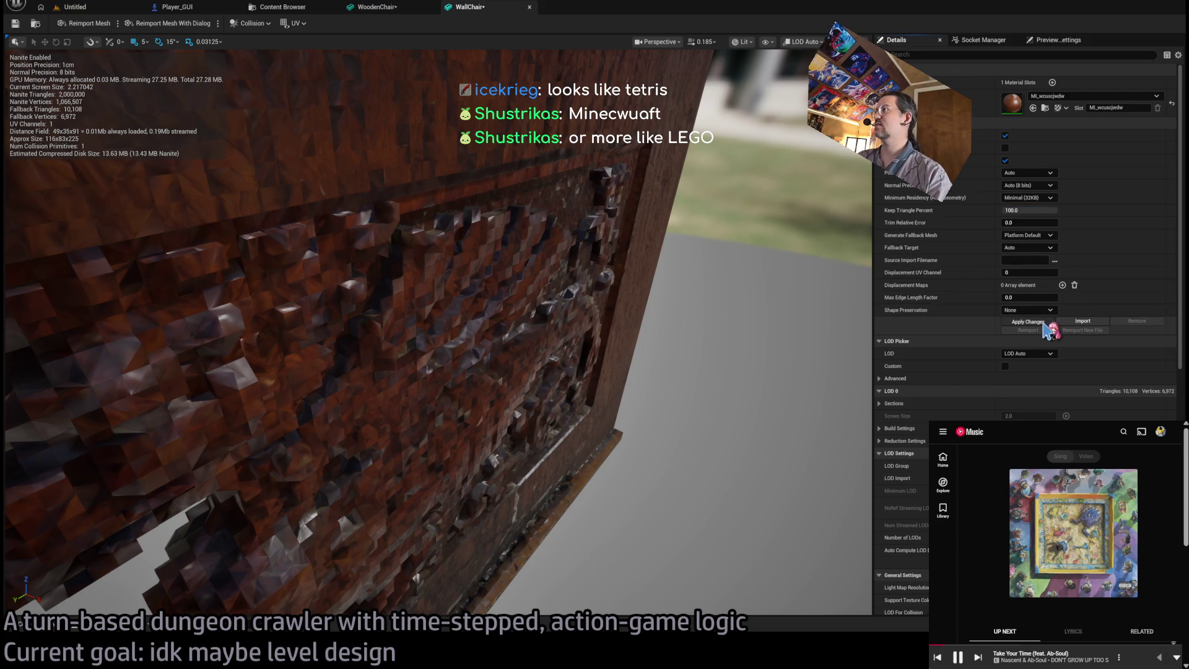
drag(682, 231, 613, 237)
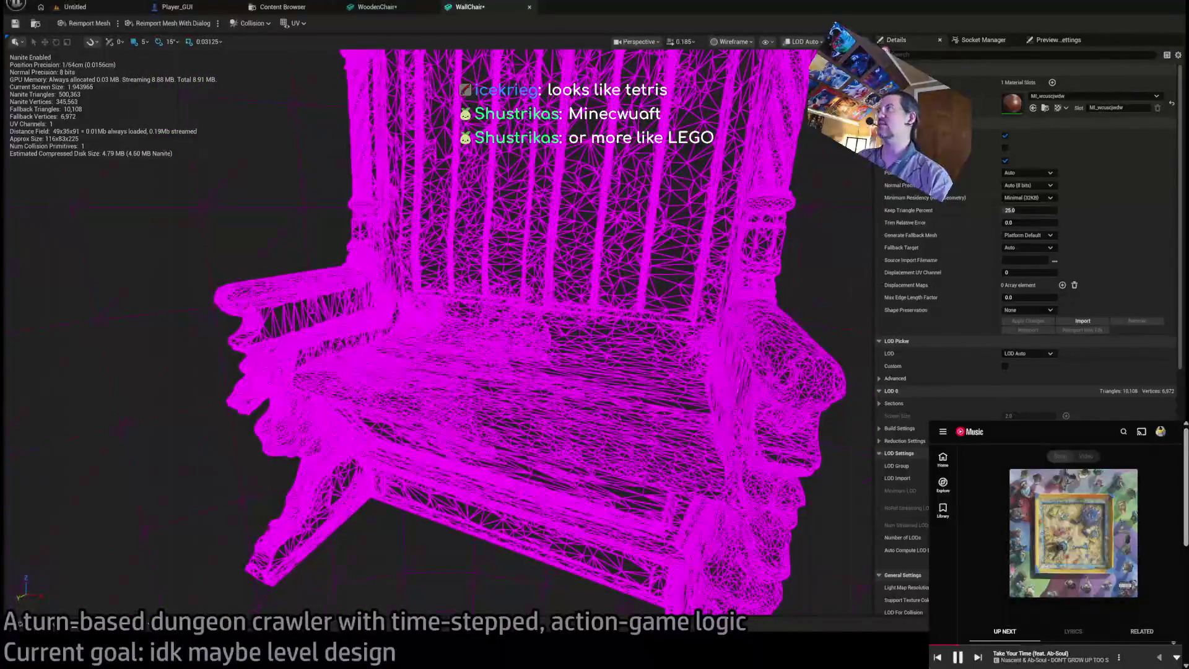
Lower Keep Triangle Percent to 1.25 and apply, then view the sparse chair lit.
click(1040, 210)
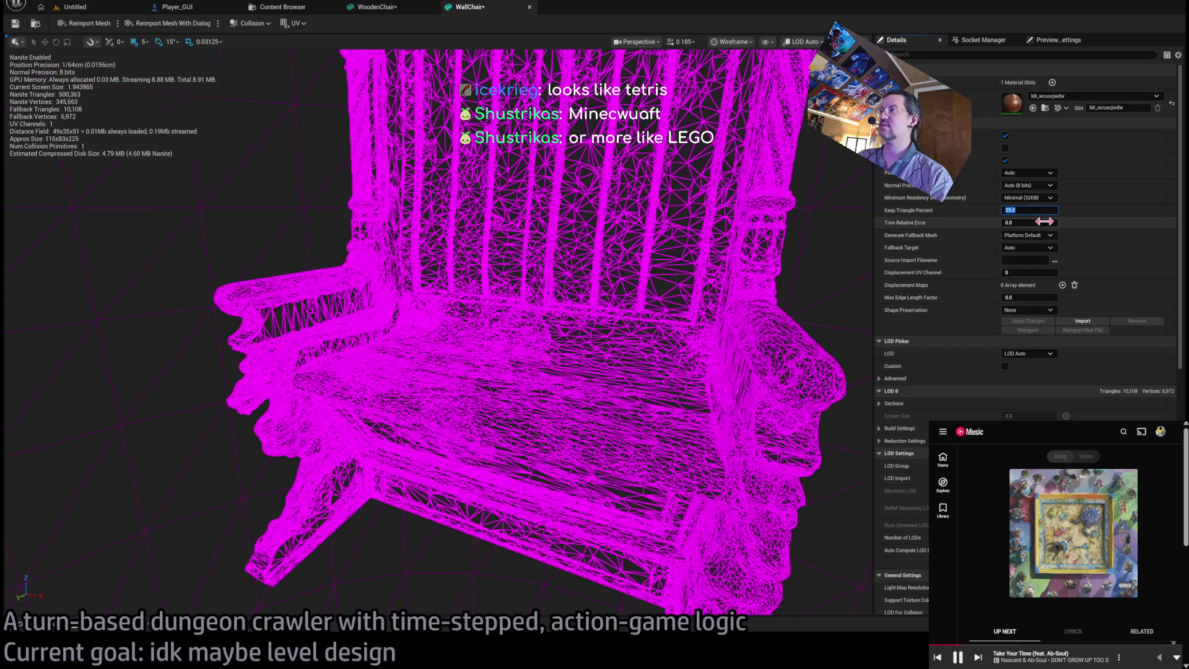
text(1.25)
key(Return)
drag(753, 272, 650, 278)
click(1028, 322)
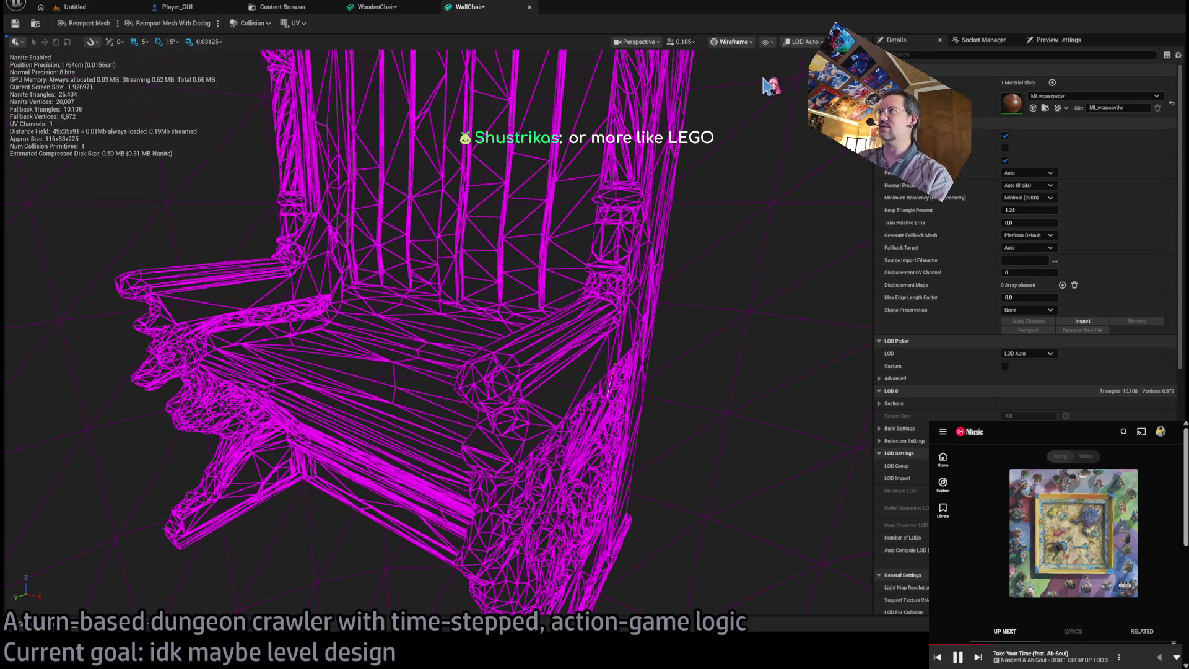
key(alt+4)
Set the WallChair's Nanite Keep Triangle Percent to 12.5 and apply the change.
mouse_move(768, 84)
mouse_down()
mouse_move(594, 112)
mouse_move(545, 105)
mouse_move(476, 130)
mouse_move(620, 99)
mouse_move(750, 50)
mouse_up()
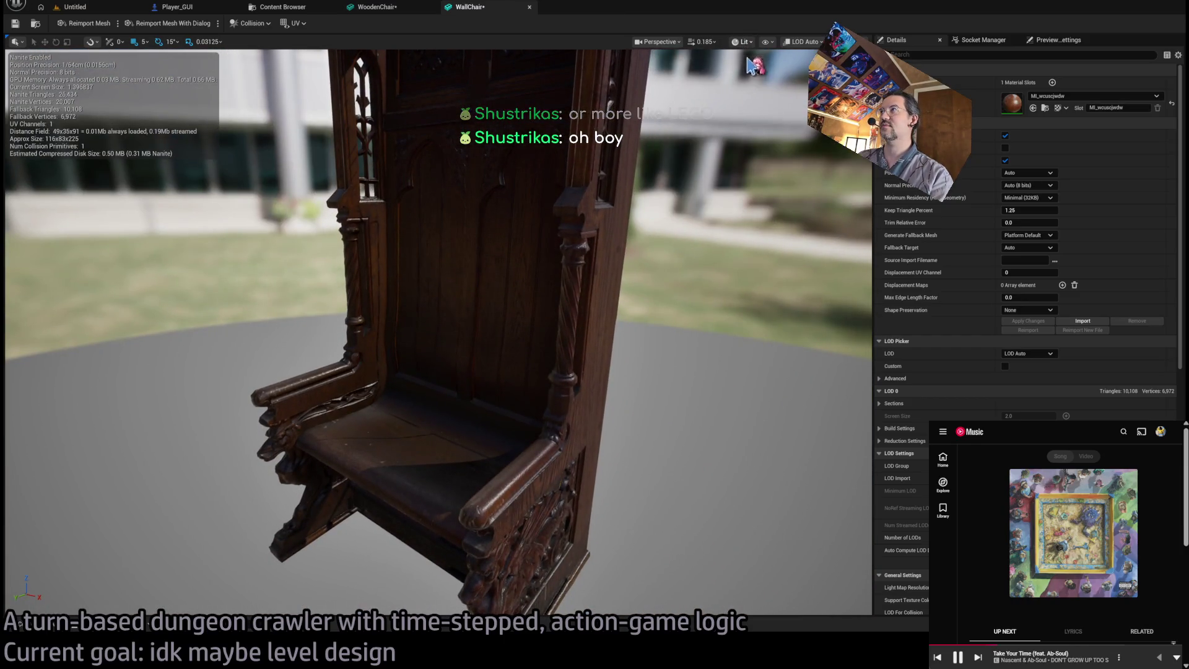
key(alt+2)
mouse_move(584, 310)
mouse_down()
mouse_move(545, 359)
mouse_move(576, 353)
mouse_move(551, 365)
mouse_up()
click(1027, 210)
text(12.5)
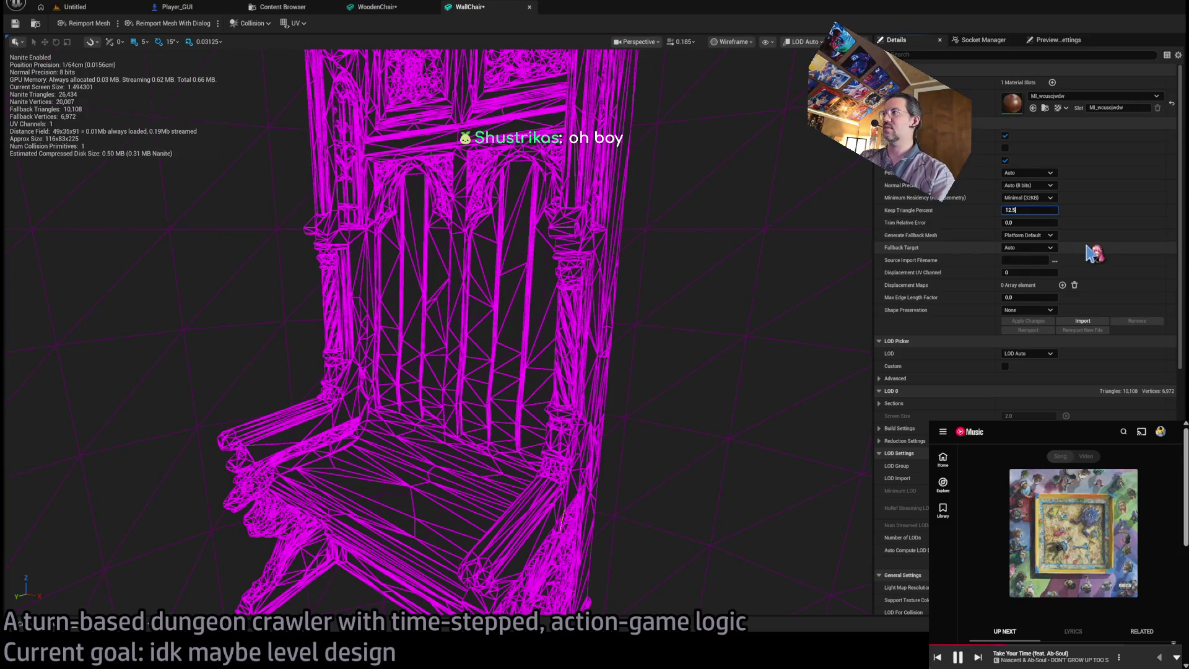
click(1028, 321)
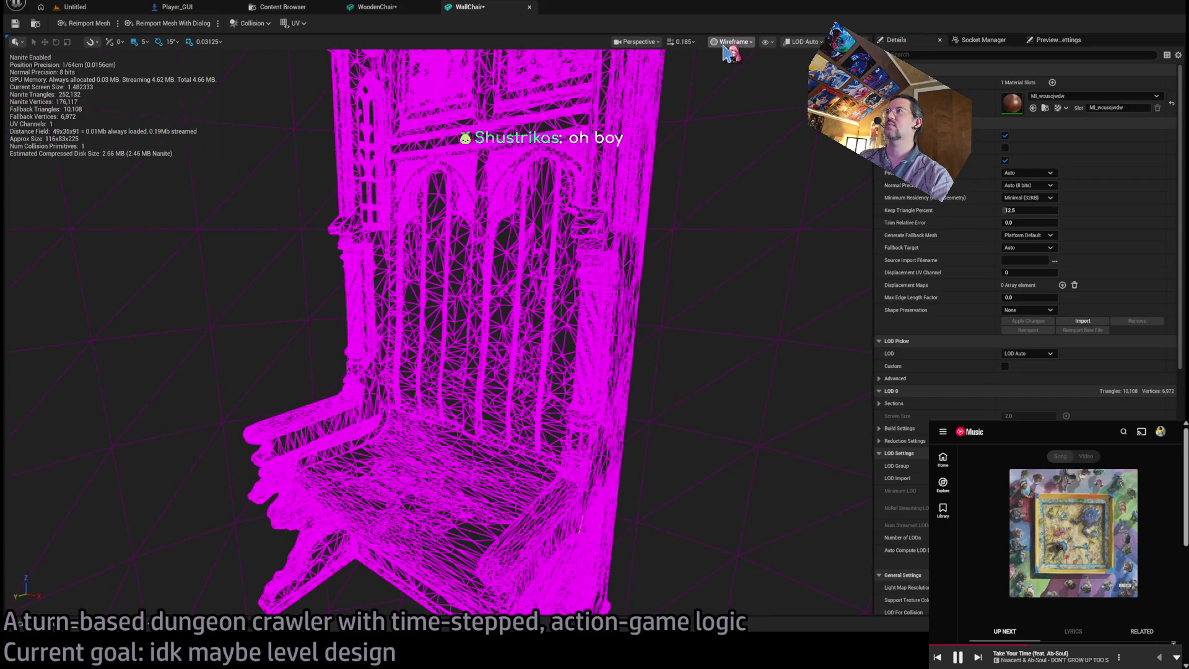
Inspect the carved lion armrest and arched chair back in Lit, Unlit and Wireframe views.
key(alt+4)
scroll(692, 189, up, 5)
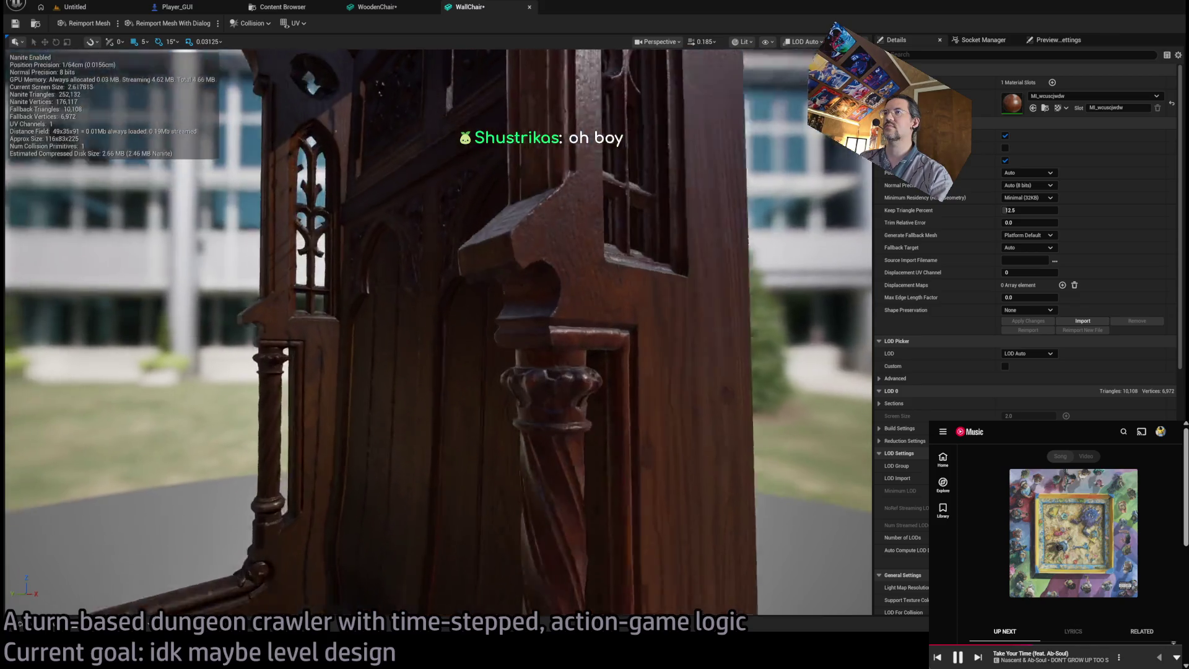
mouse_move(693, 189)
mouse_down()
mouse_move(576, 204)
mouse_move(545, 180)
mouse_up()
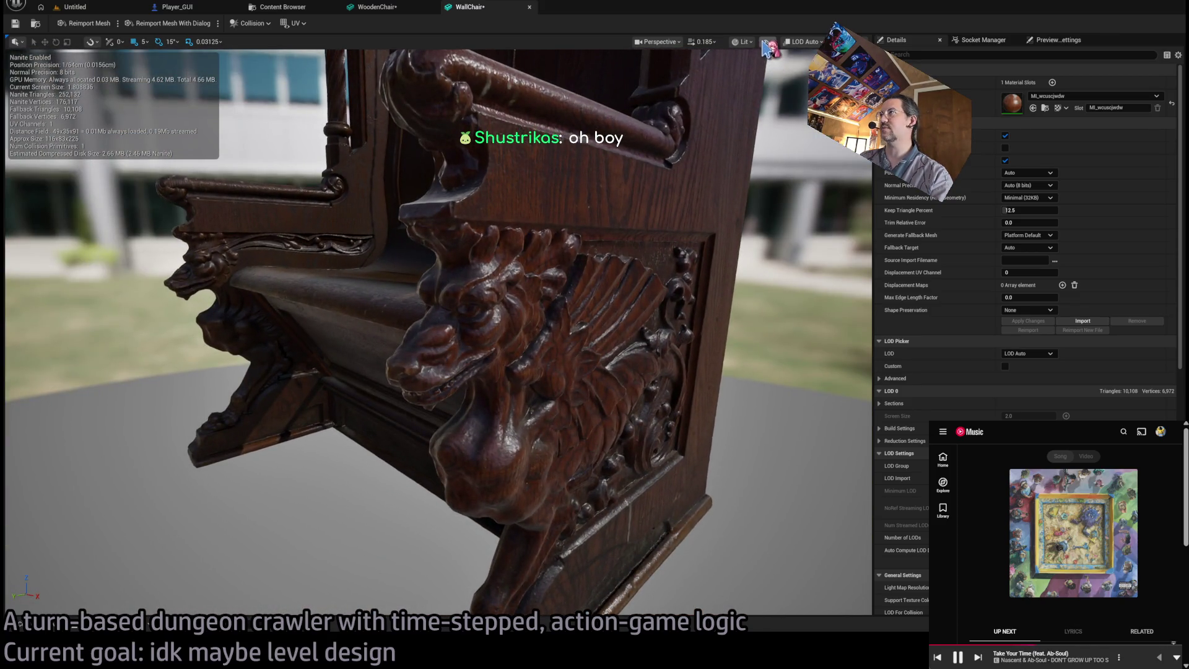
key(alt+3)
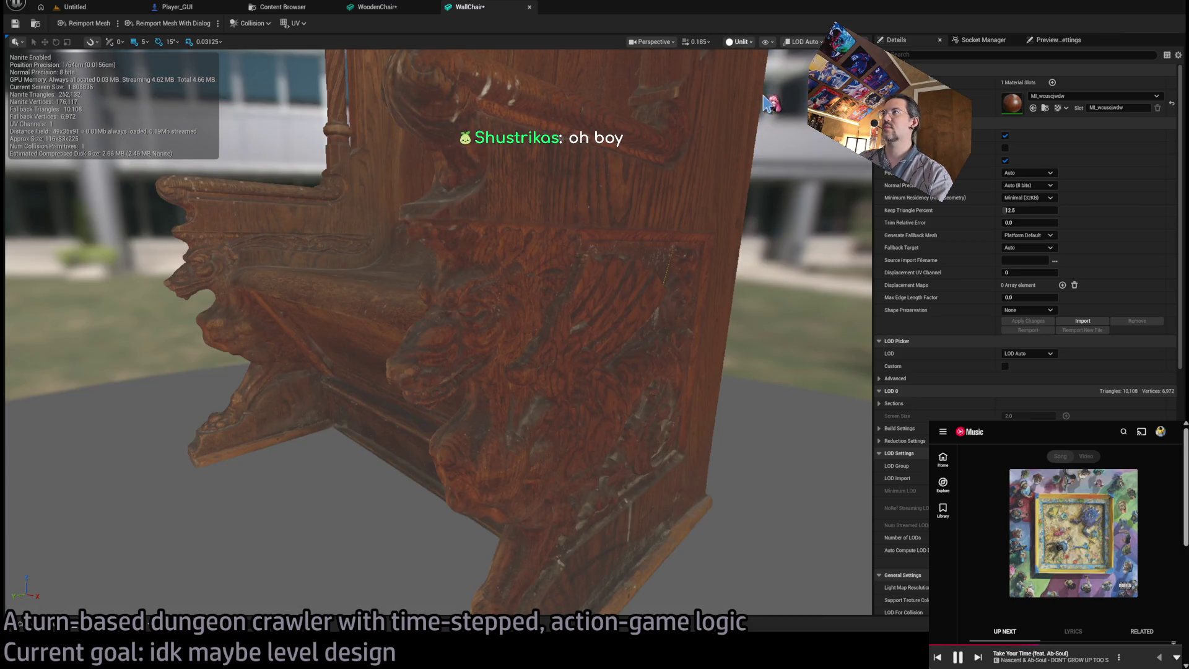
key(alt+2)
drag(642, 231, 457, 397)
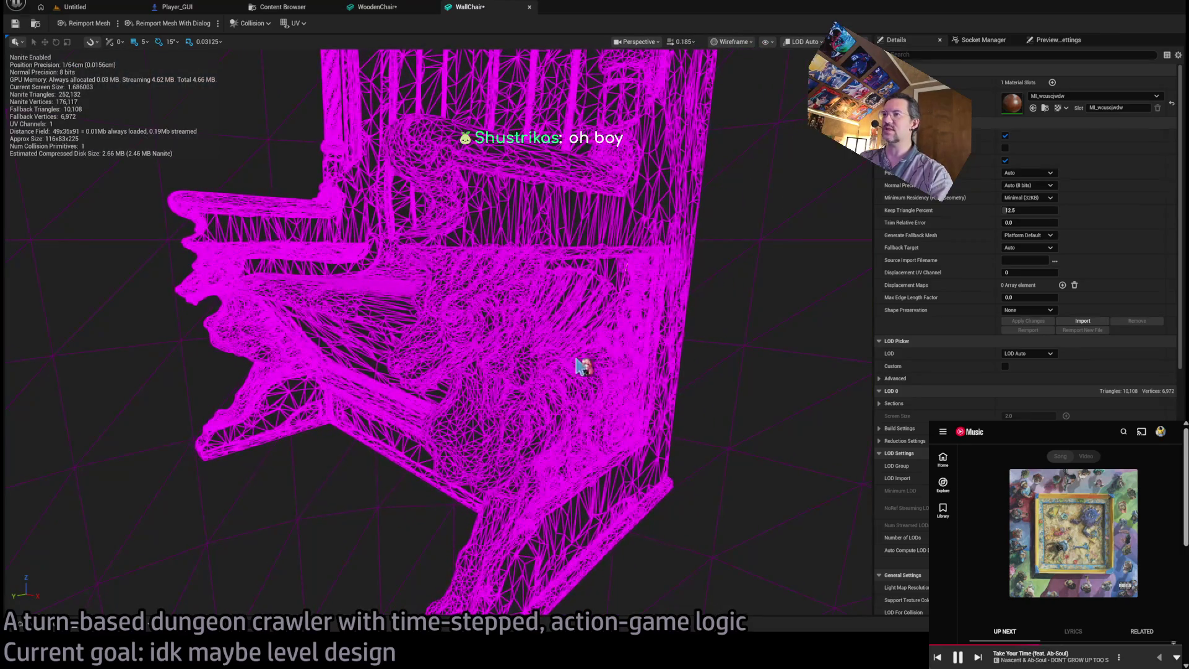
mouse_move(584, 353)
mouse_down()
mouse_move(573, 285)
mouse_move(520, 531)
mouse_up()
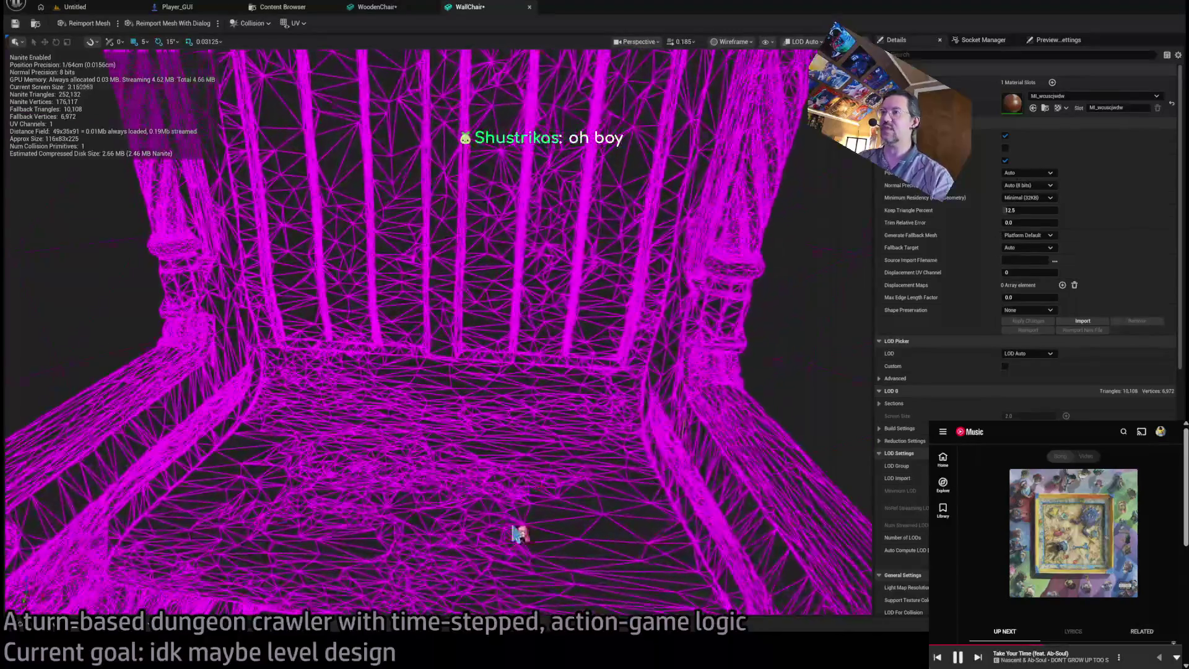
drag(519, 337, 491, 247)
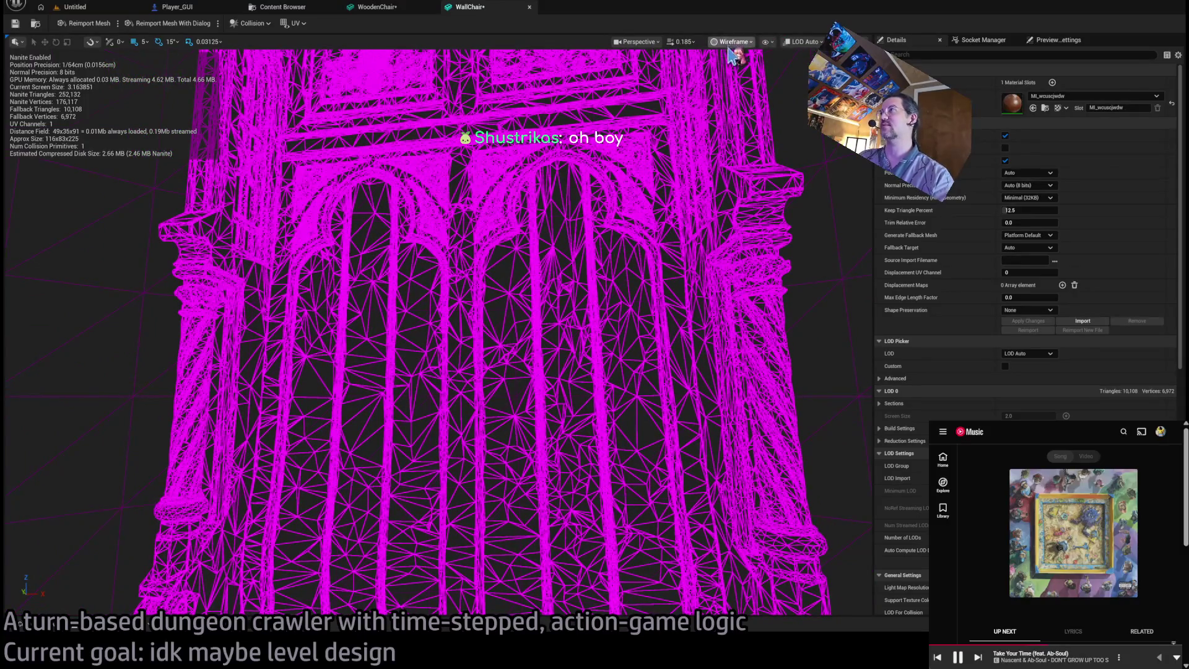
key(alt+4)
Inspect the WoodenChair mesh in Wireframe and Lit views, then close the WoodenChair and WallChair editors.
key(f)
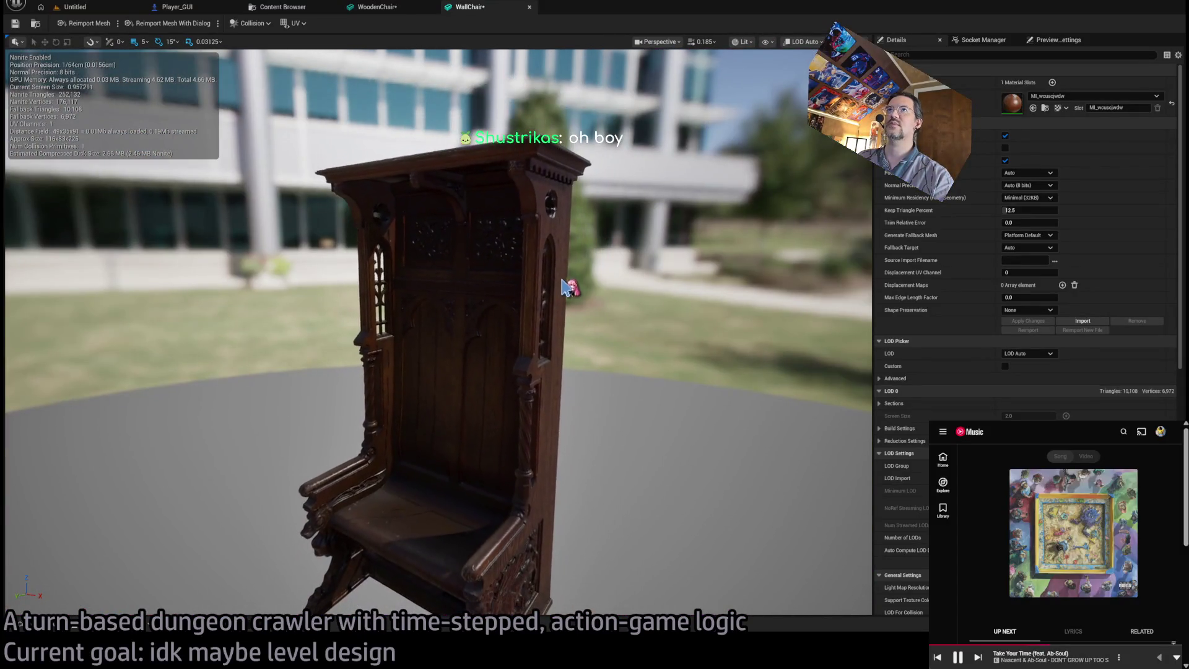
click(404, 10)
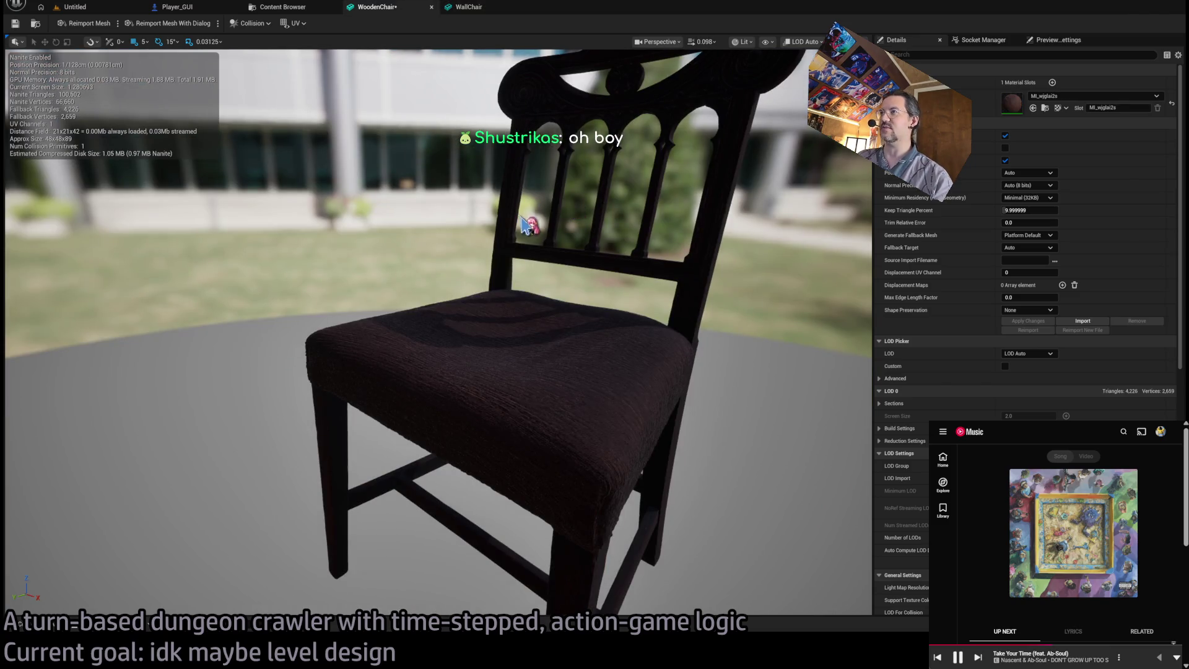
mouse_move(525, 225)
mouse_down()
mouse_move(650, 142)
mouse_move(749, 50)
mouse_up()
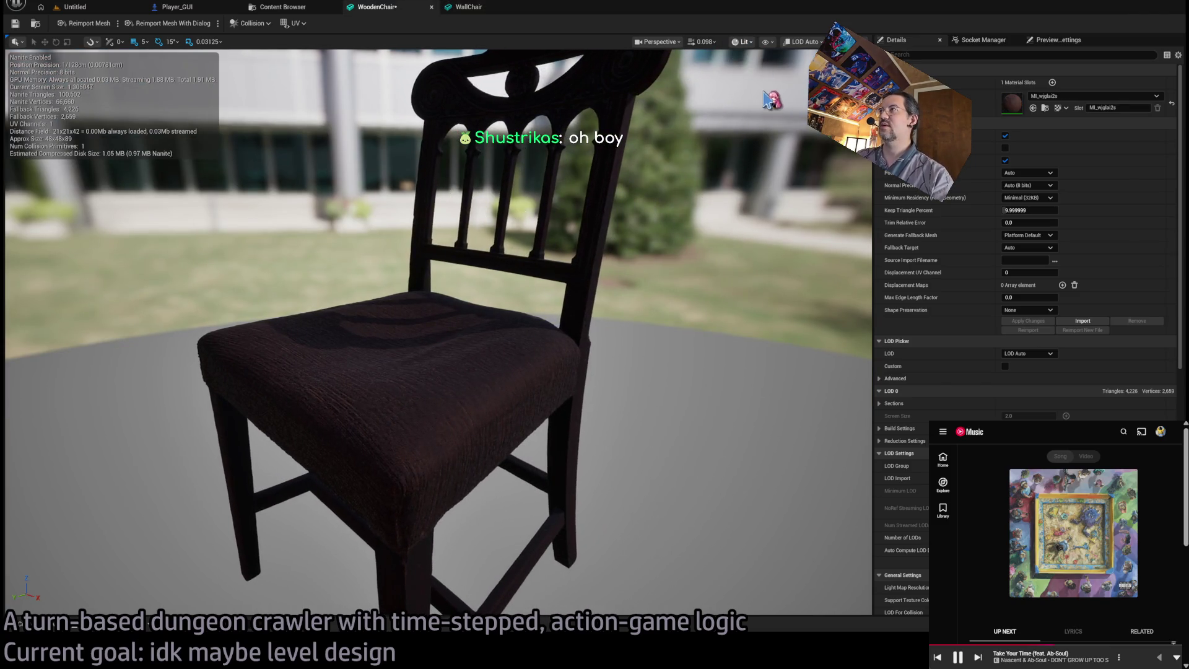
drag(771, 99, 553, 250)
key(alt+2)
mouse_move(620, 229)
mouse_down()
mouse_move(638, 216)
mouse_move(638, 185)
mouse_move(632, 204)
mouse_move(607, 186)
mouse_move(595, 198)
mouse_move(593, 186)
mouse_move(528, 175)
mouse_up()
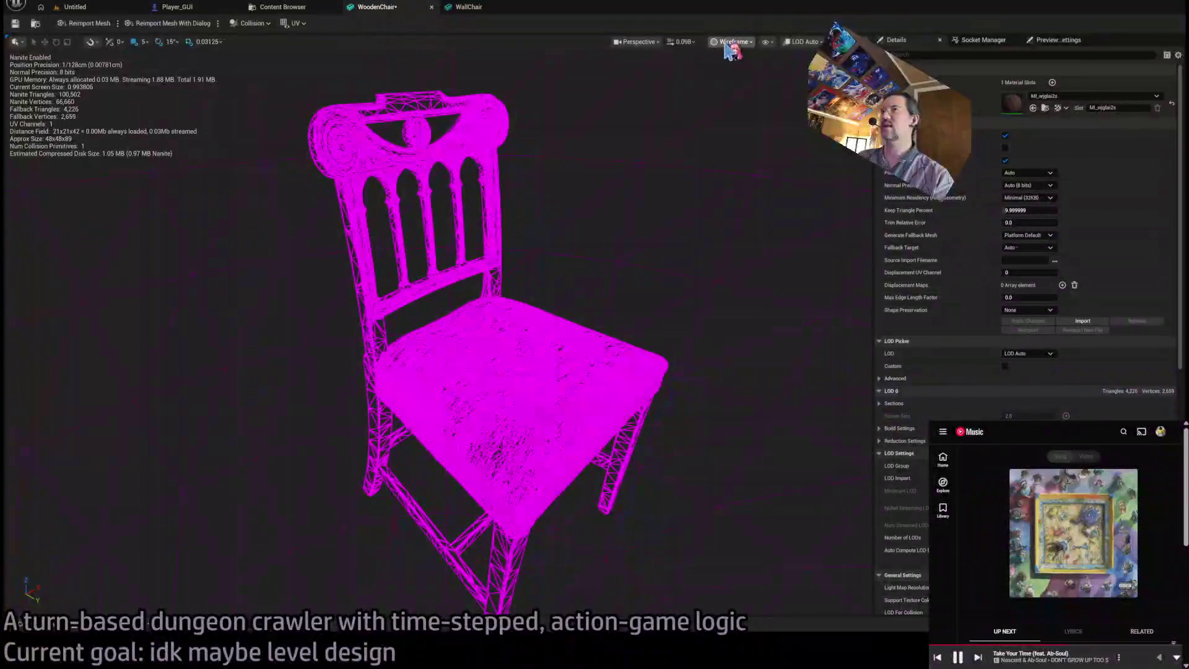
key(alt+4)
drag(597, 273, 563, 303)
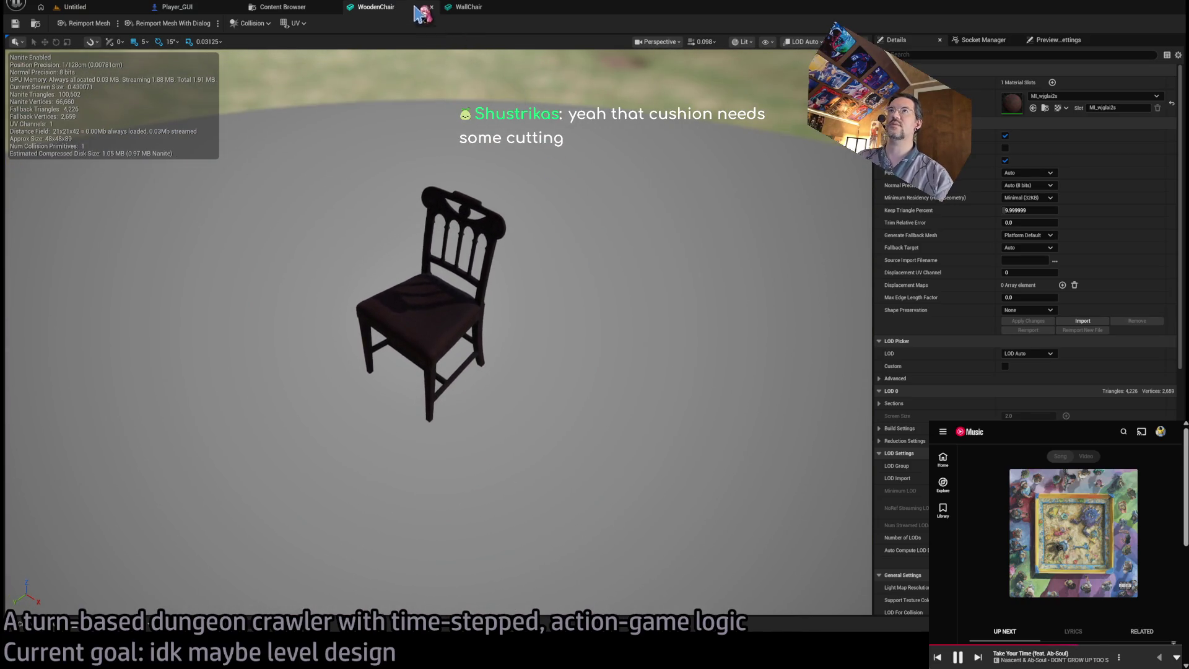
click(431, 6)
click(431, 6)
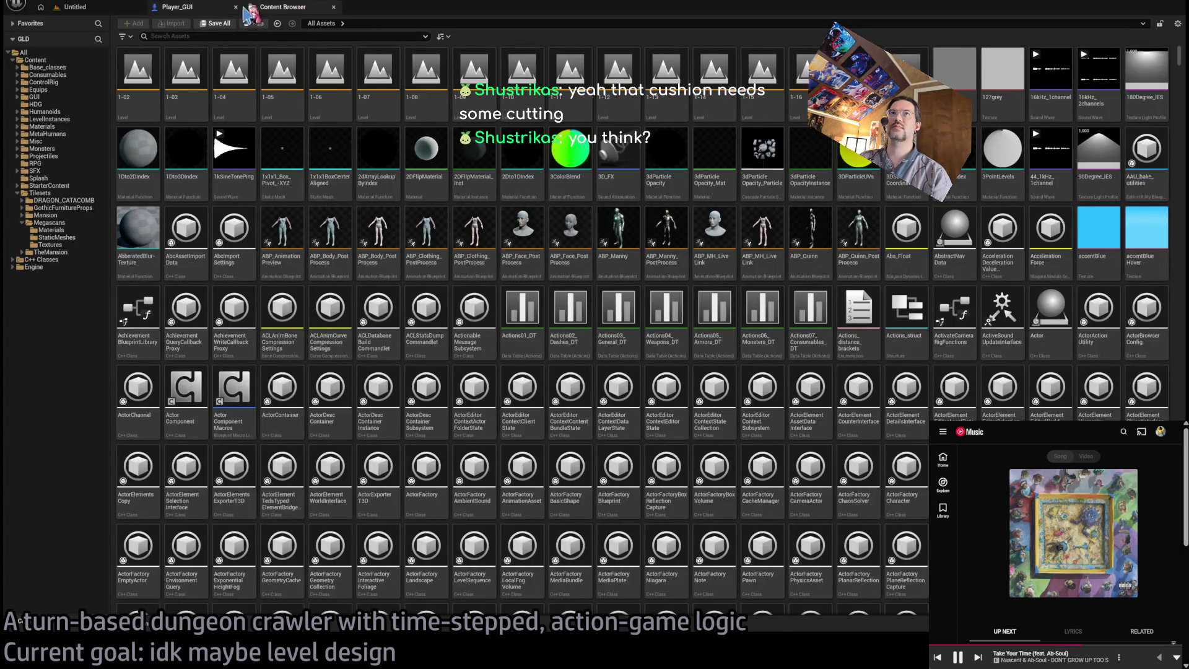
Close the Content Browser and return to the Untitled level.
middle_click(291, 13)
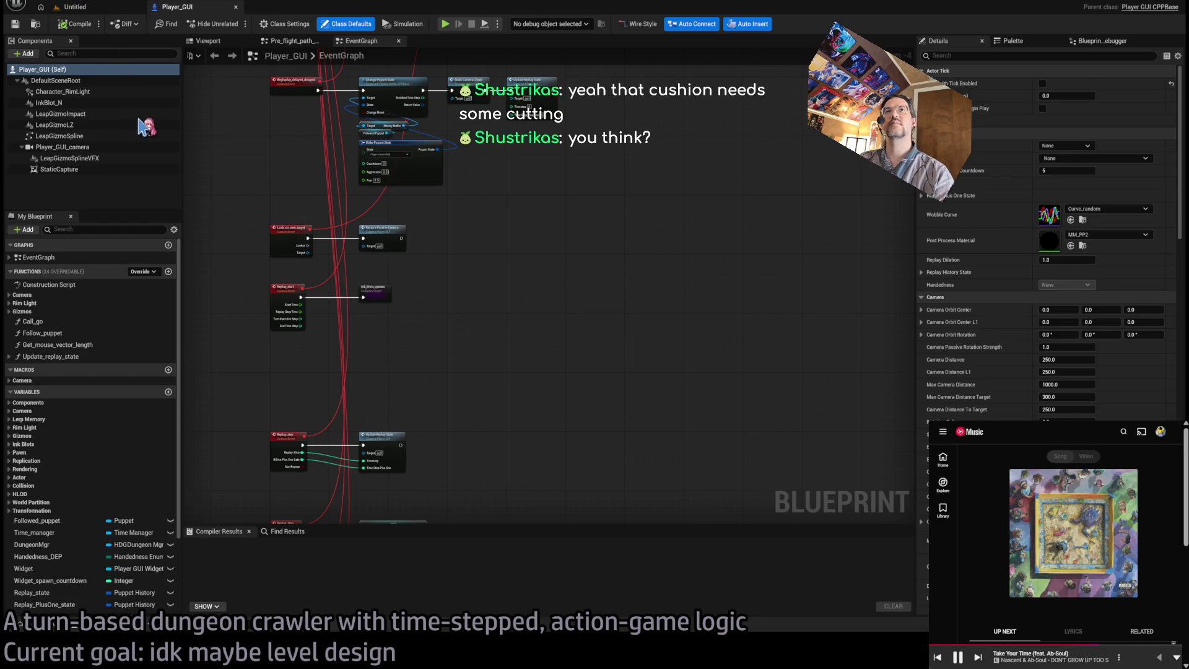
click(84, 3)
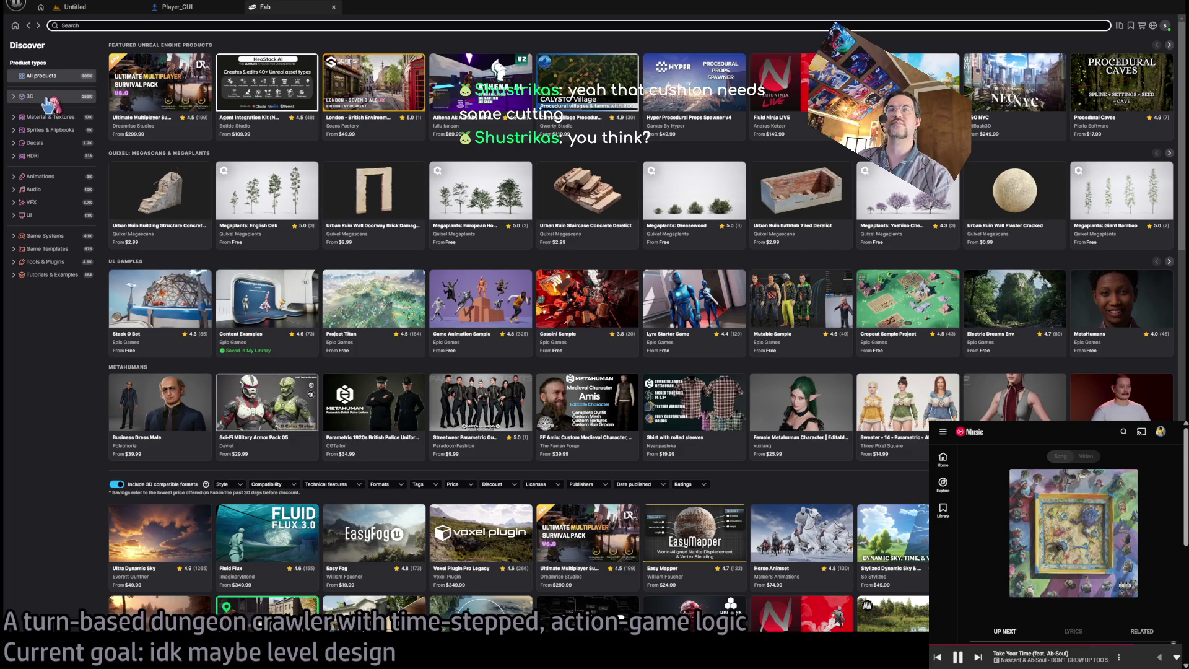
Search Fab's 3D catalogue for 'quixel' and open the Quixel Megascans publisher page.
click(49, 101)
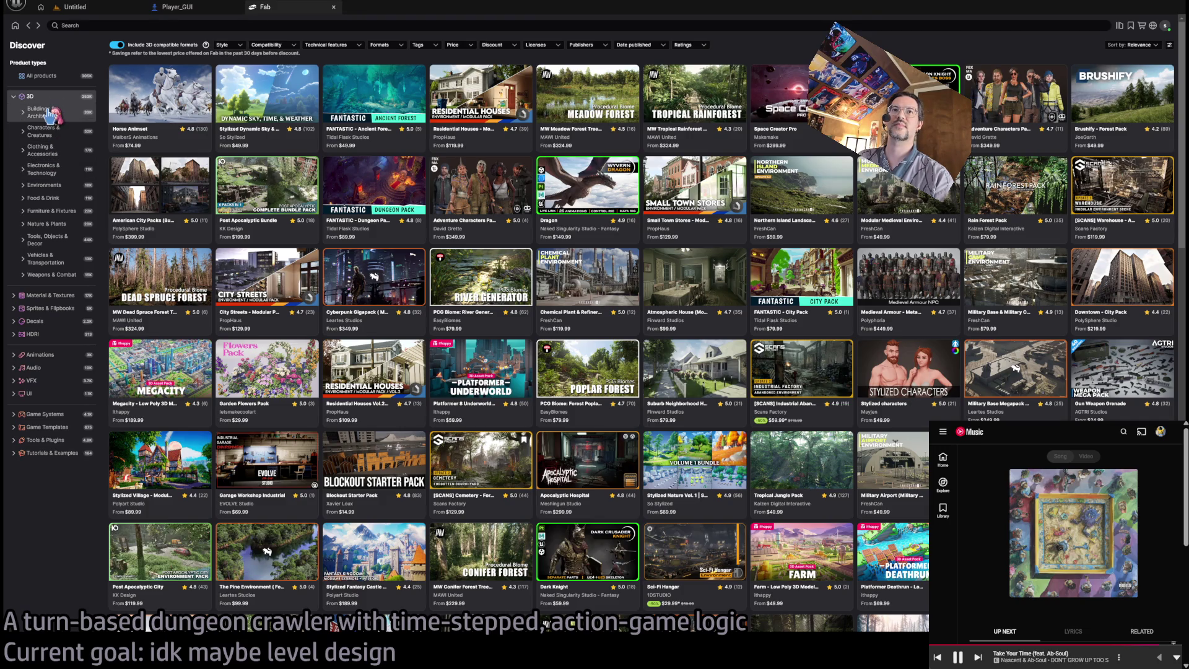
click(124, 26)
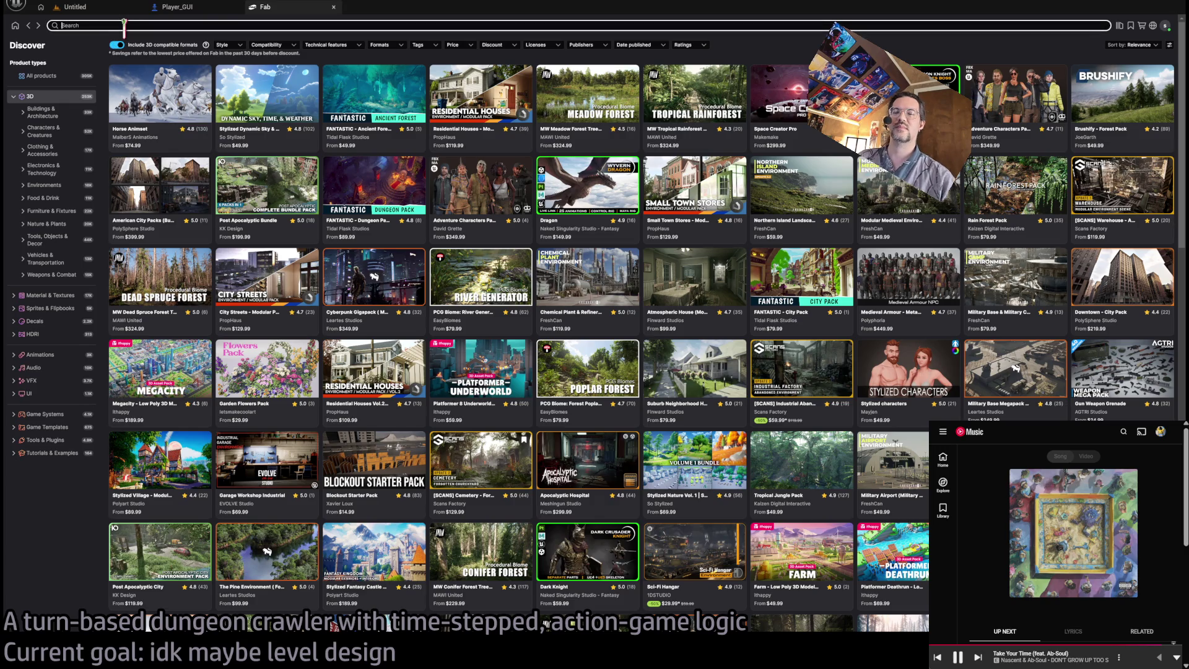
text(quixel)
key(Return)
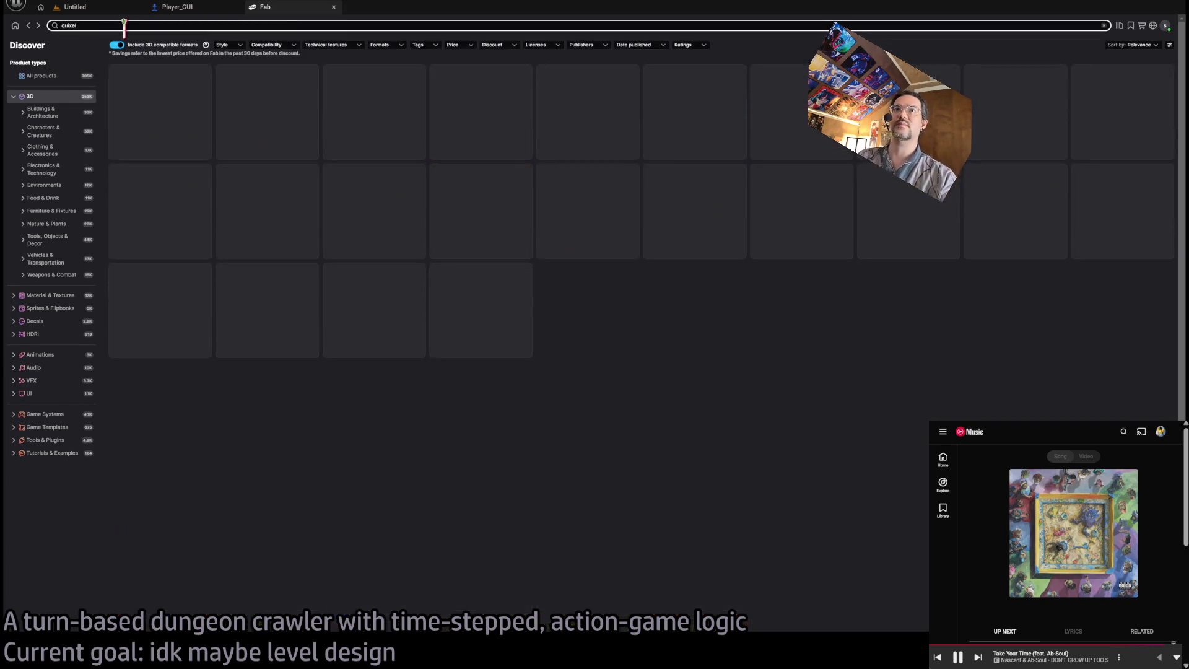
click(243, 138)
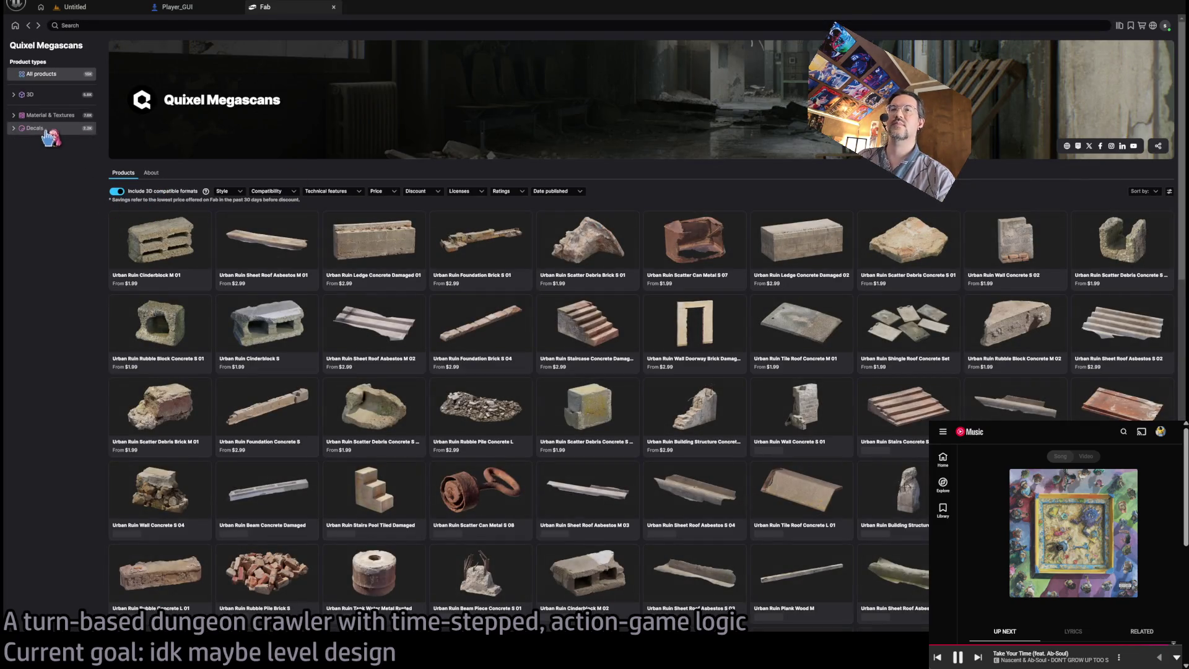
Filter to 3D Furniture & Fixtures and scroll through the rural European furniture listings.
click(24, 94)
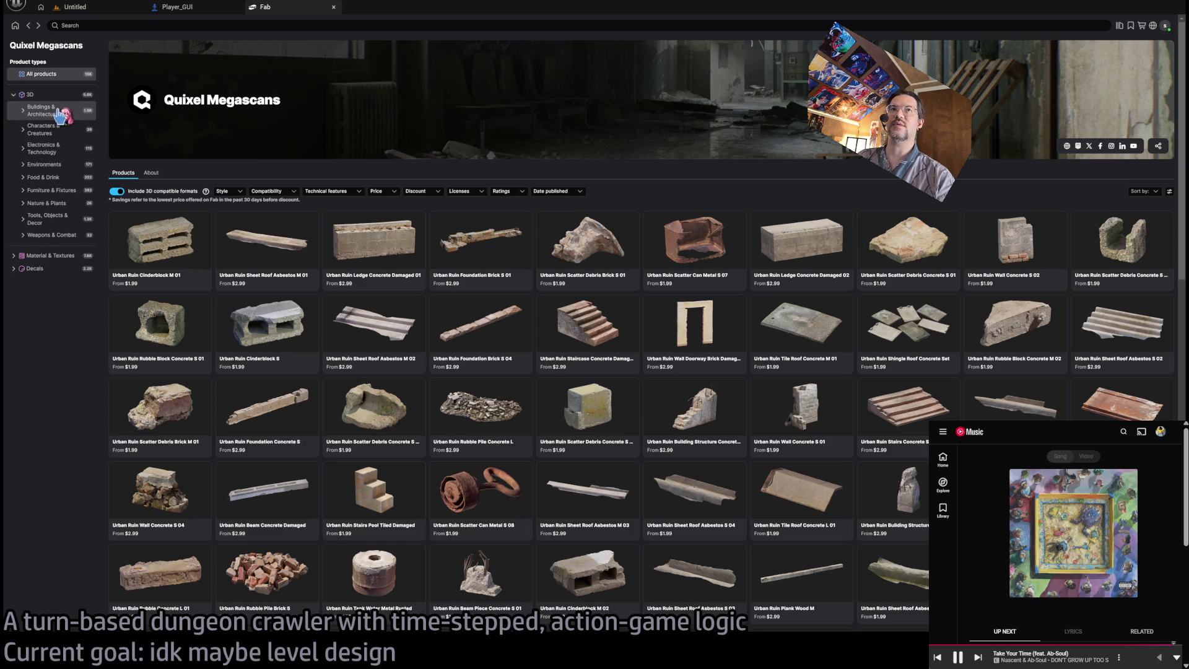
click(62, 190)
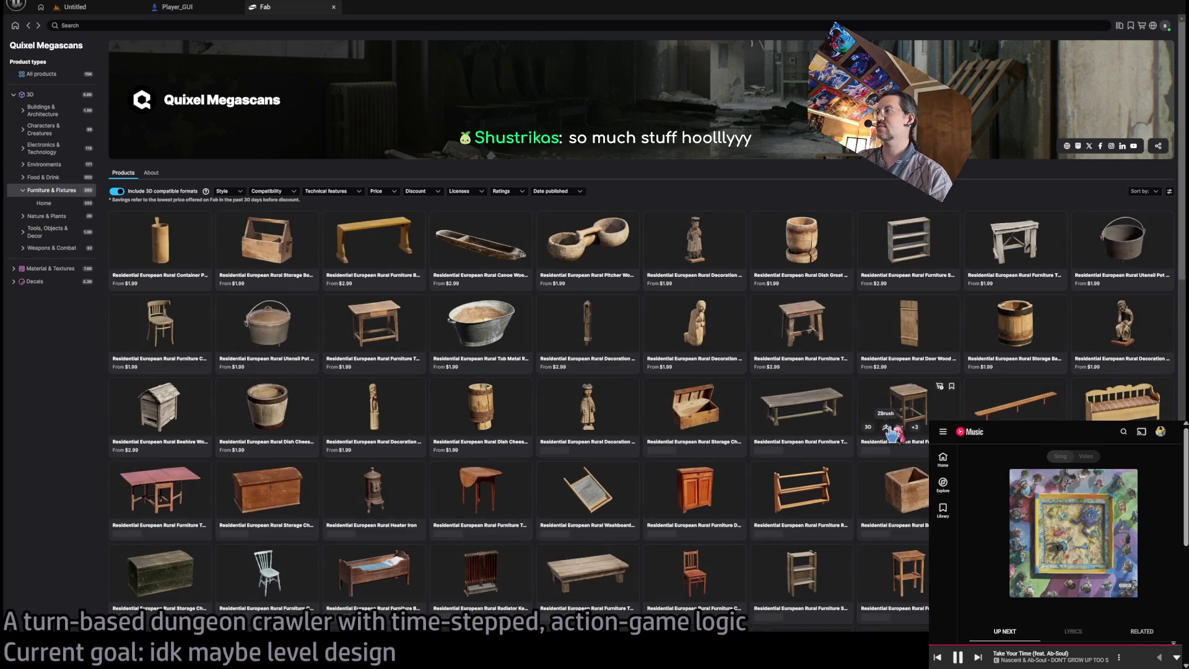
scroll(680, 378, down, 6)
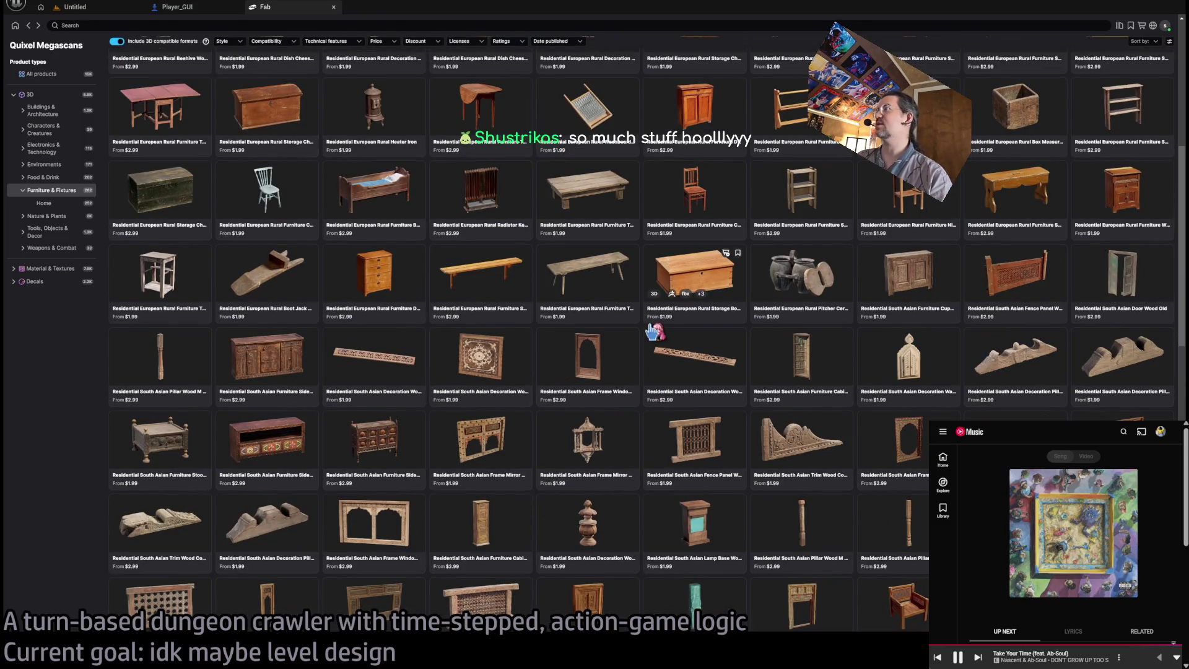
scroll(653, 332, down, 4)
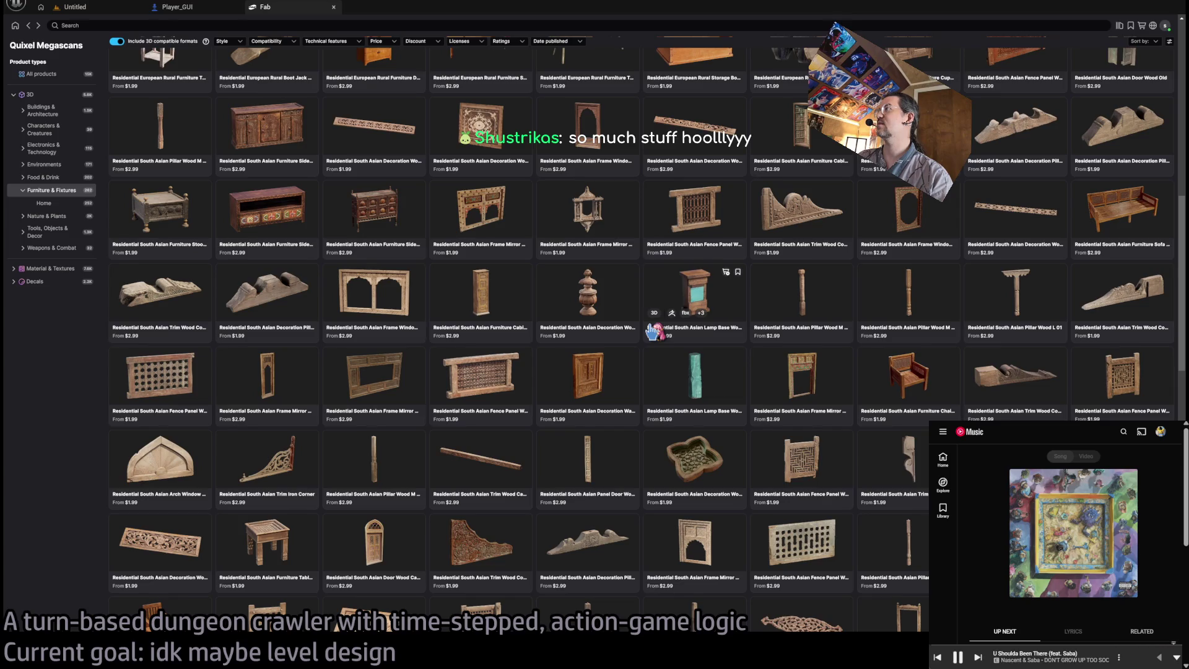
scroll(653, 333, down, 8)
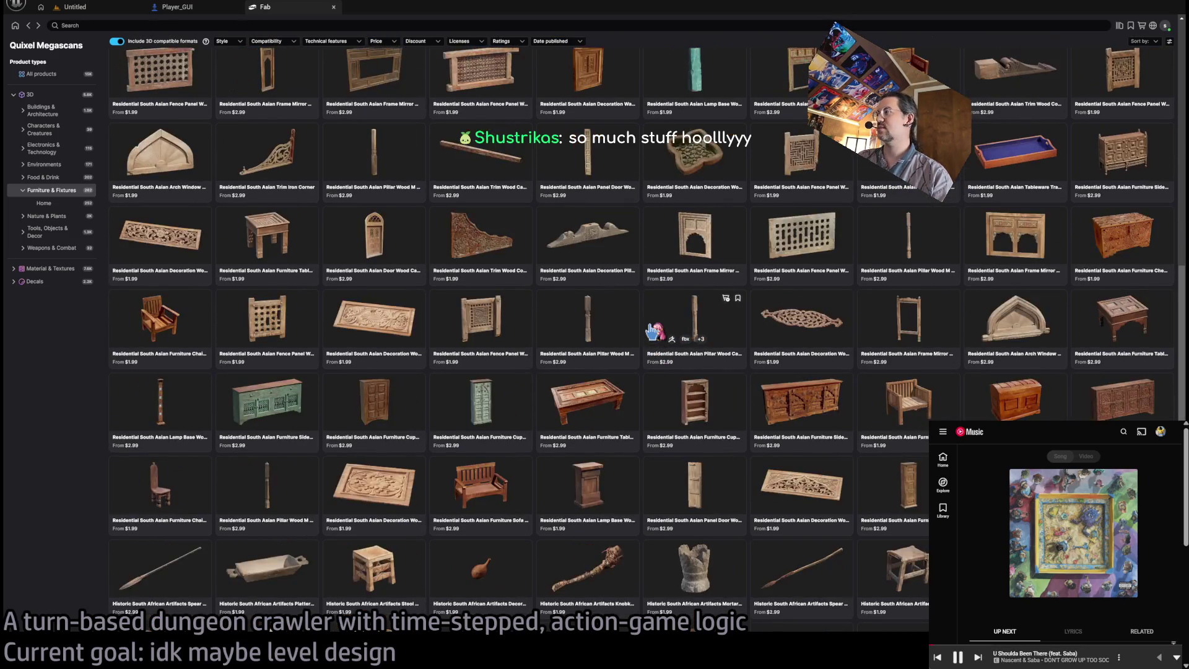
scroll(654, 333, down, 1)
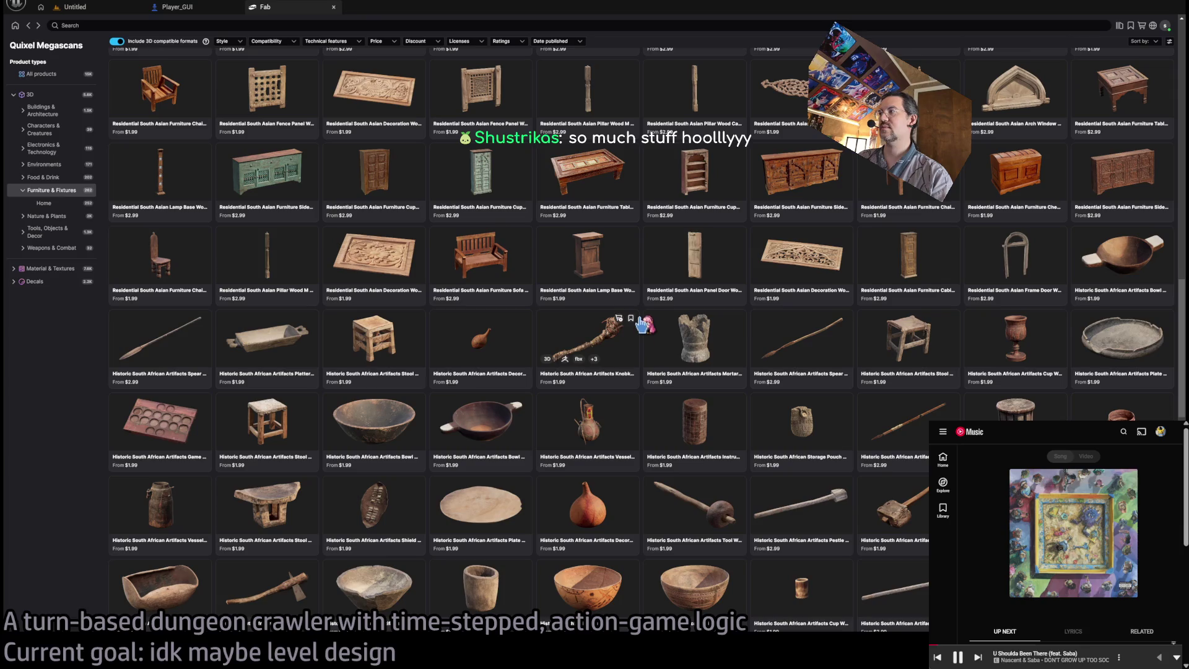
scroll(645, 318, down, 1)
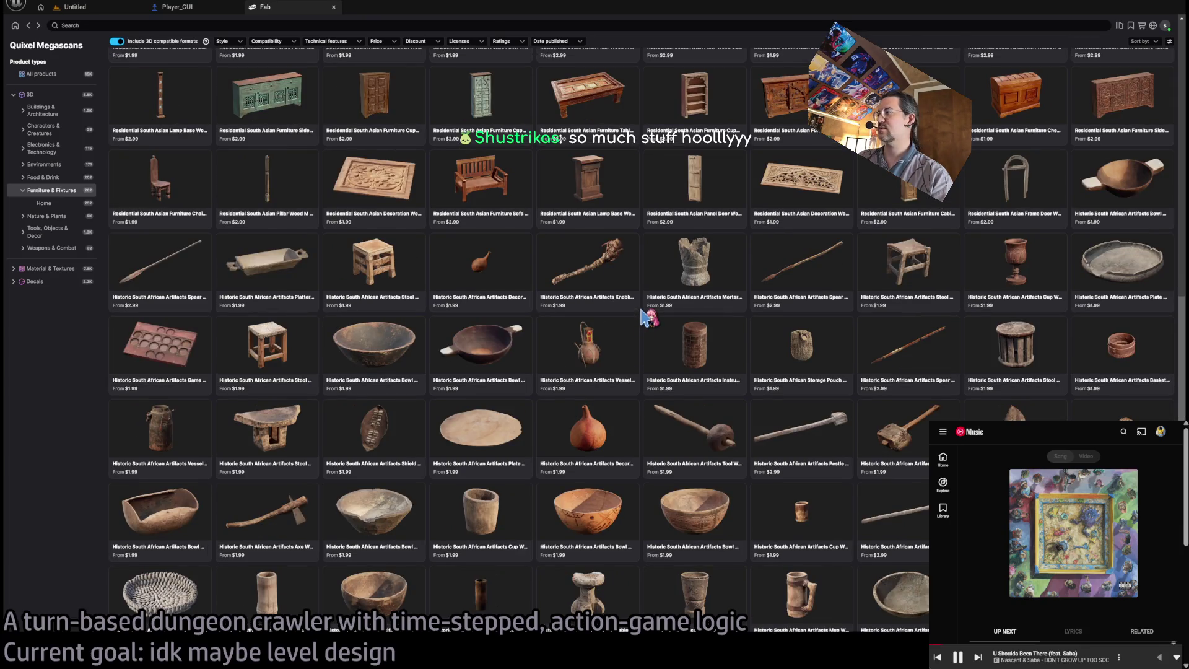
scroll(646, 318, down, 5)
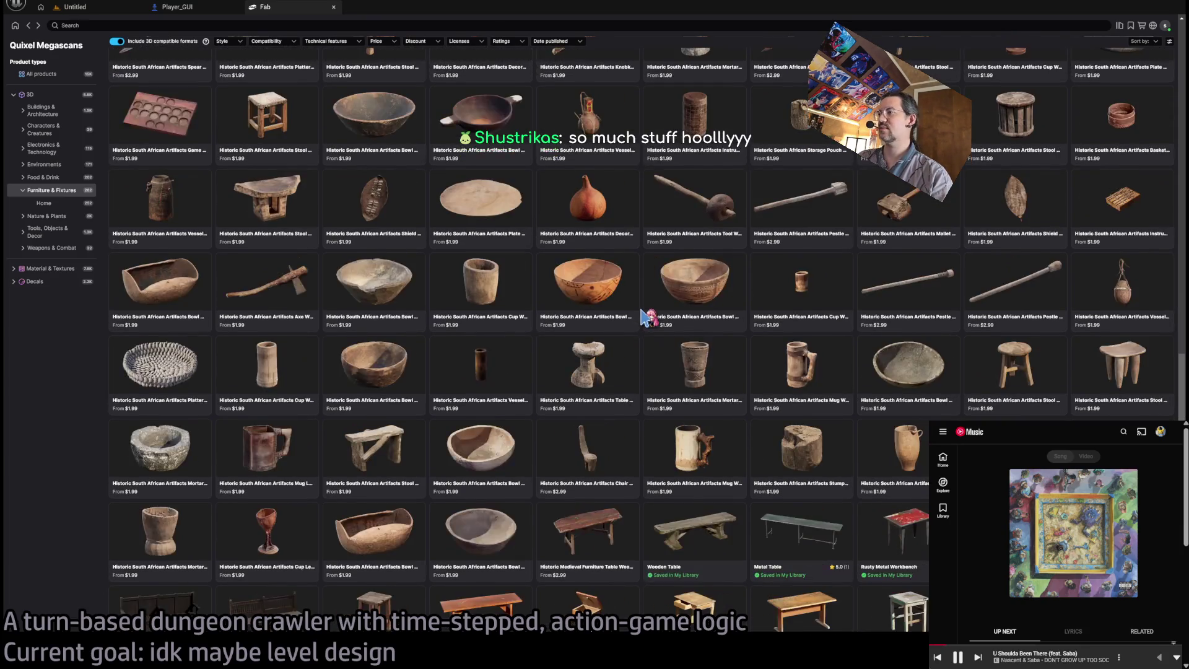
scroll(647, 317, down, 3)
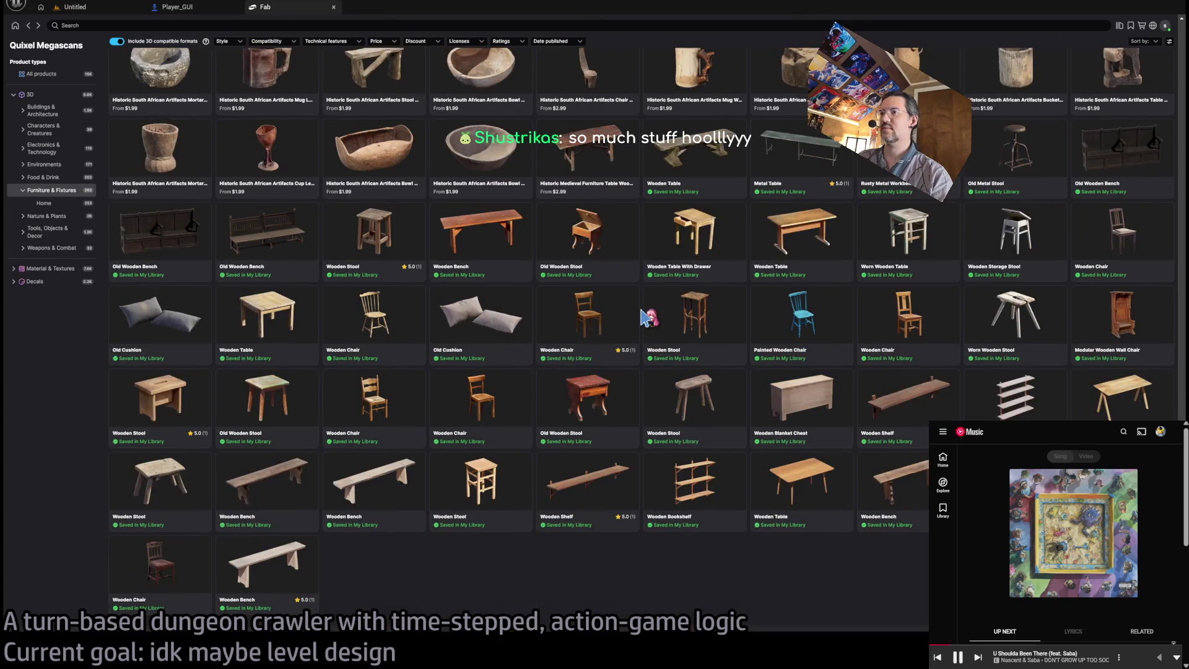
scroll(647, 317, up, 7)
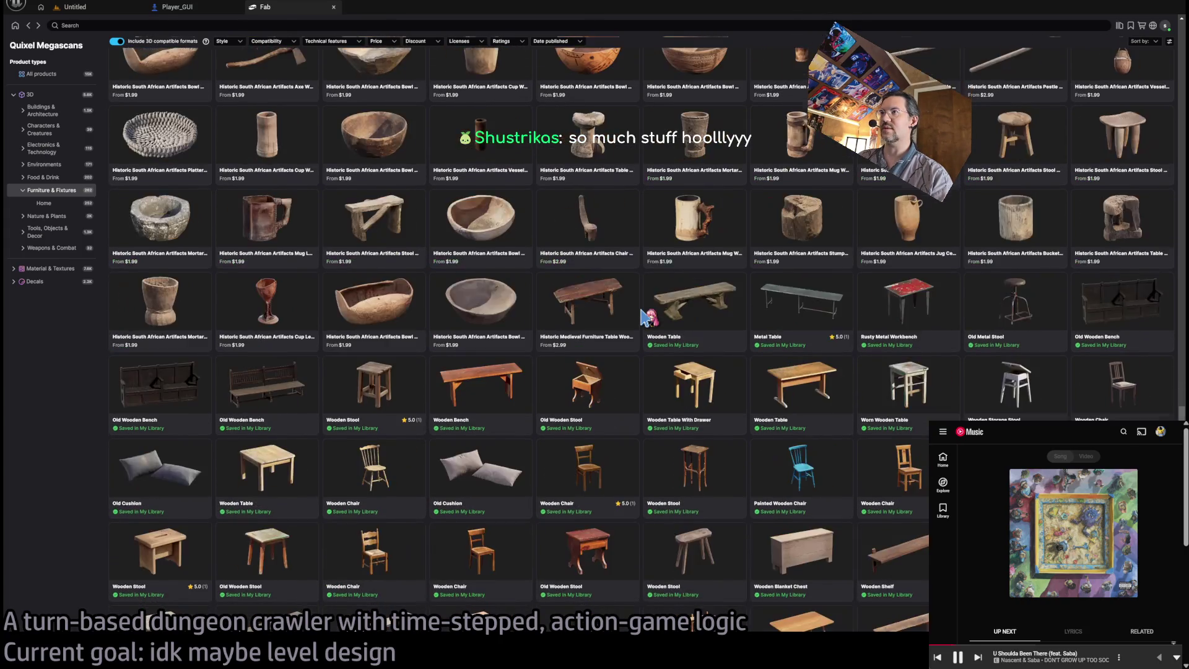
scroll(647, 318, up, 2)
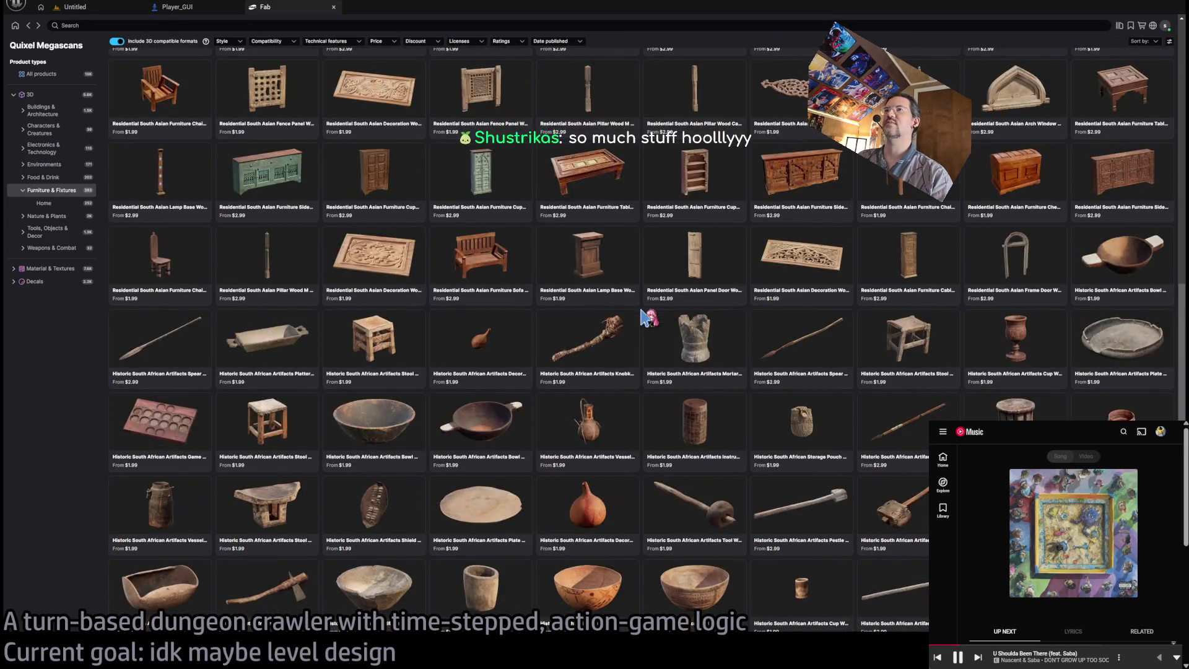
scroll(647, 318, up, 1)
scroll(648, 318, up, 5)
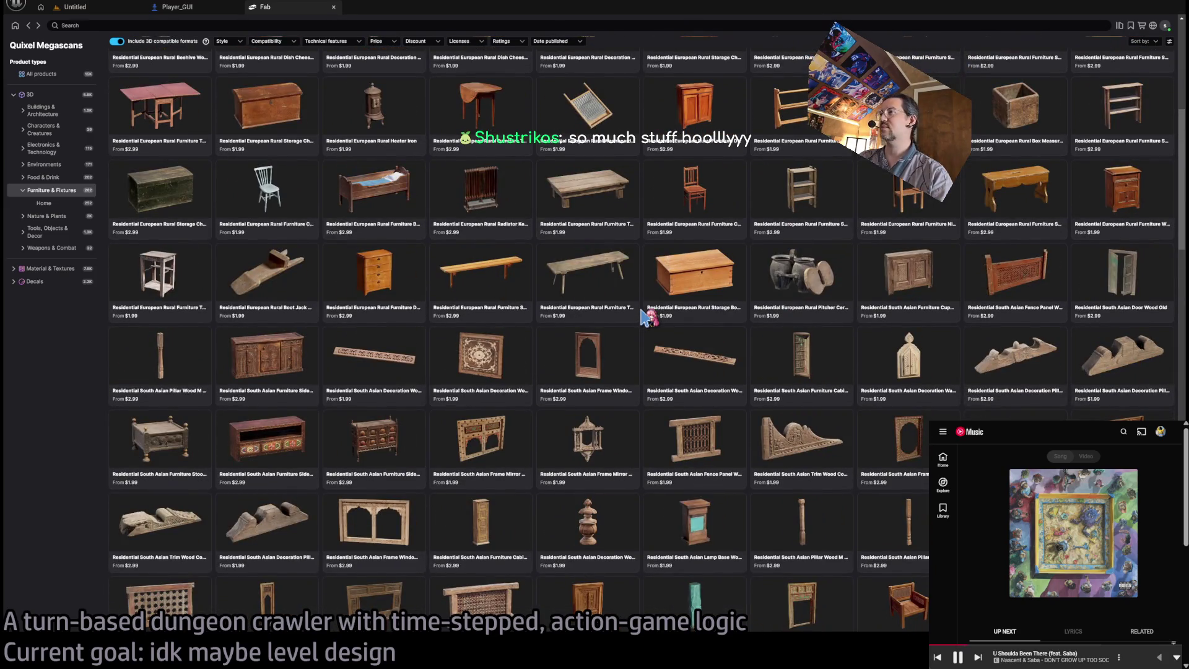
scroll(649, 319, up, 3)
scroll(649, 319, up, 2)
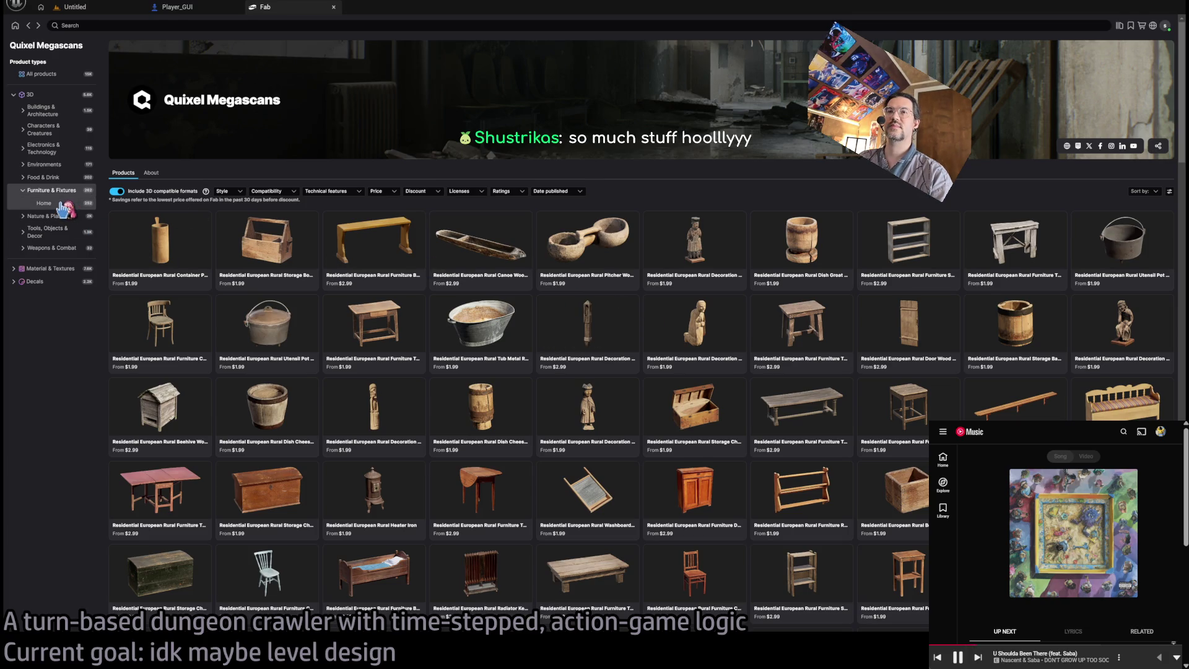
Browse Tools, Objects & Decor and Tombs & Gravestones, then list the rusty Hardware products.
click(64, 240)
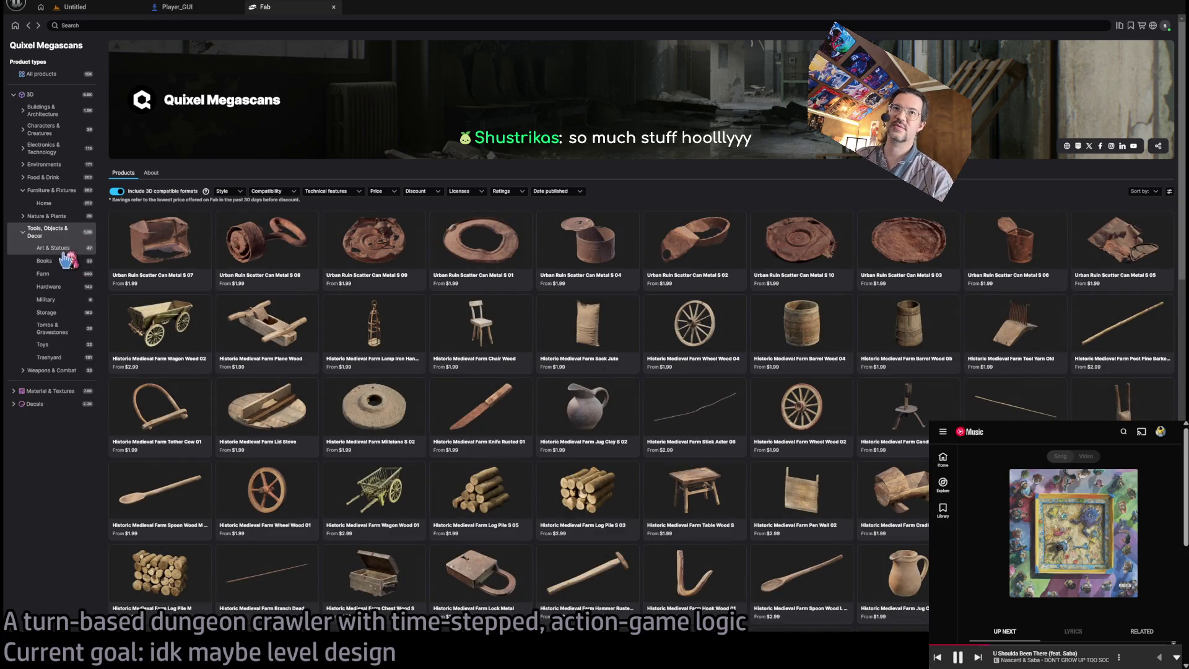
click(62, 335)
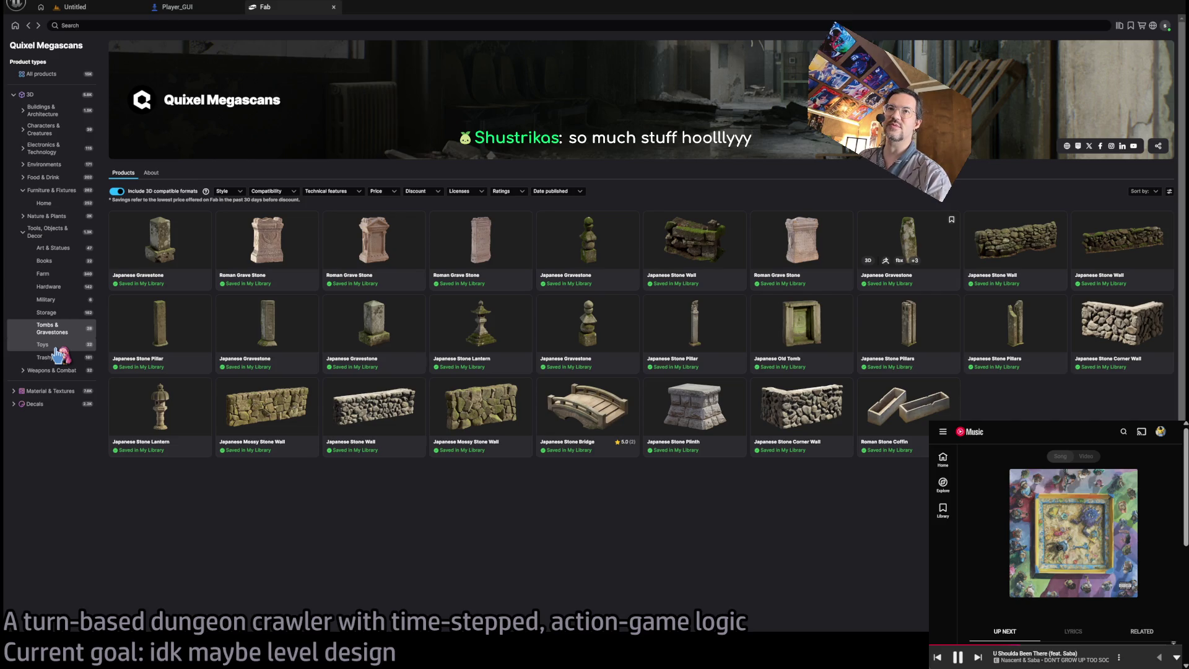
click(60, 288)
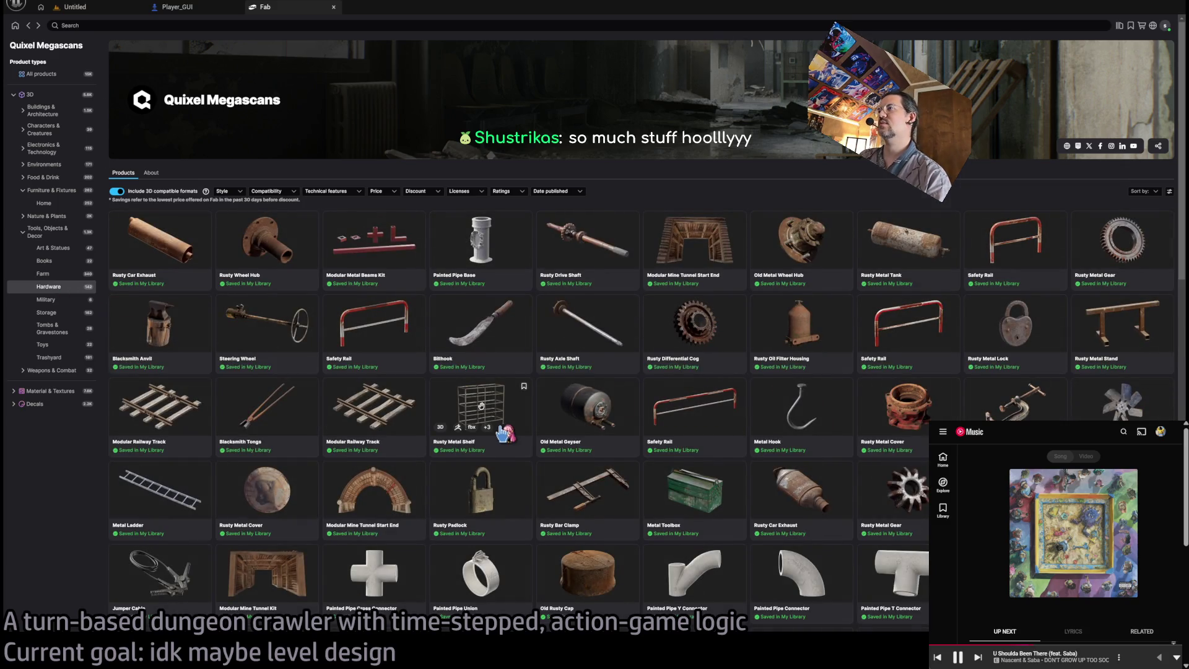
scroll(504, 433, down, 10)
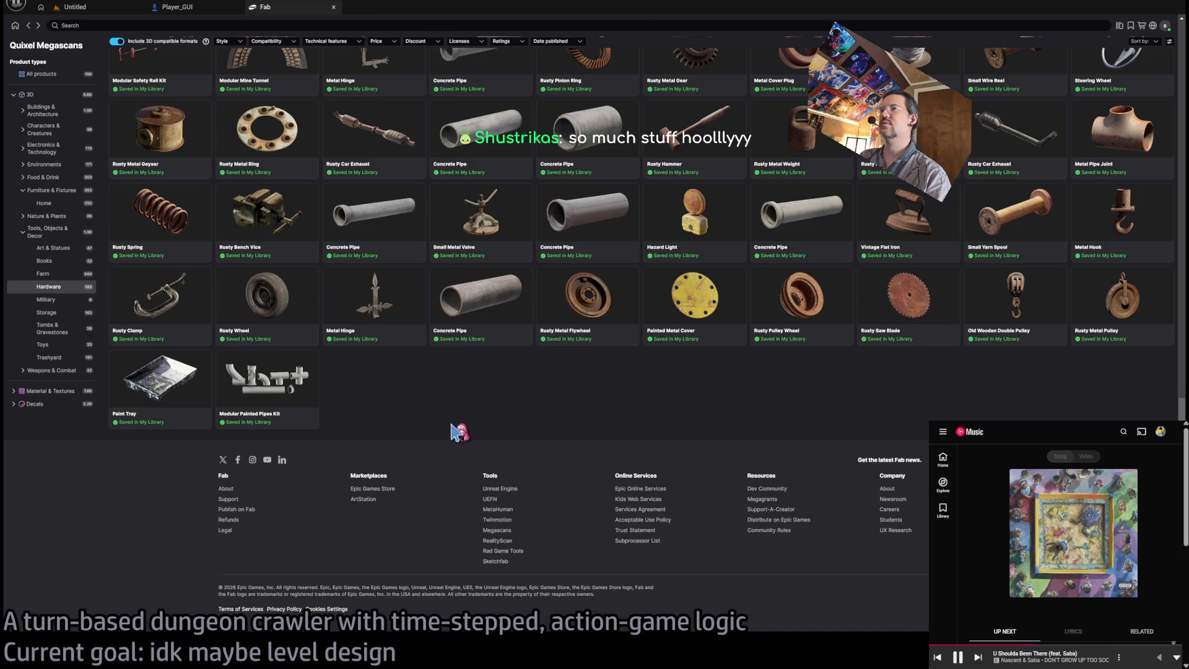
scroll(458, 430, up, 10)
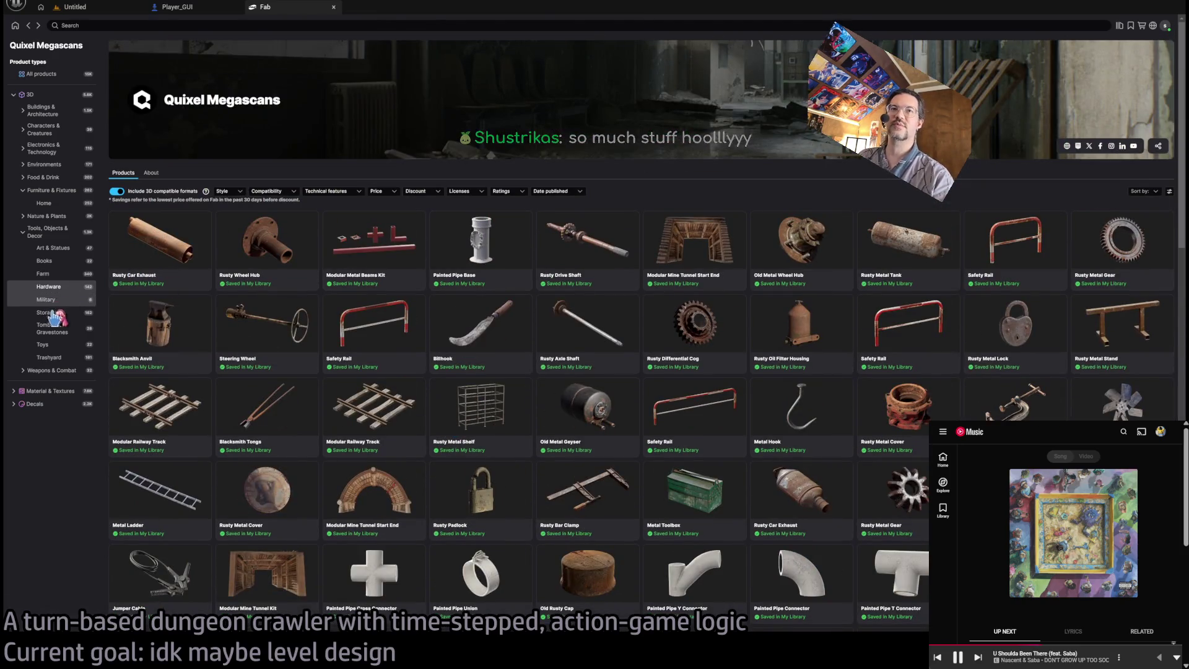
Show the Storage category and scroll through its products.
click(53, 314)
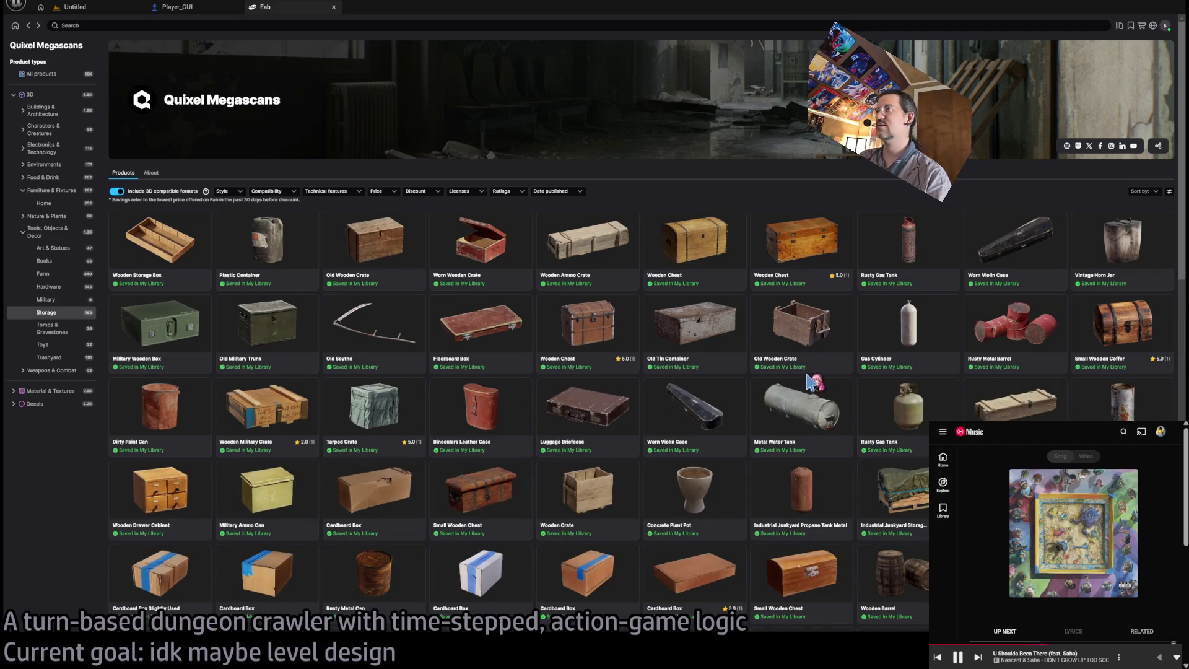
scroll(816, 378, down, 6)
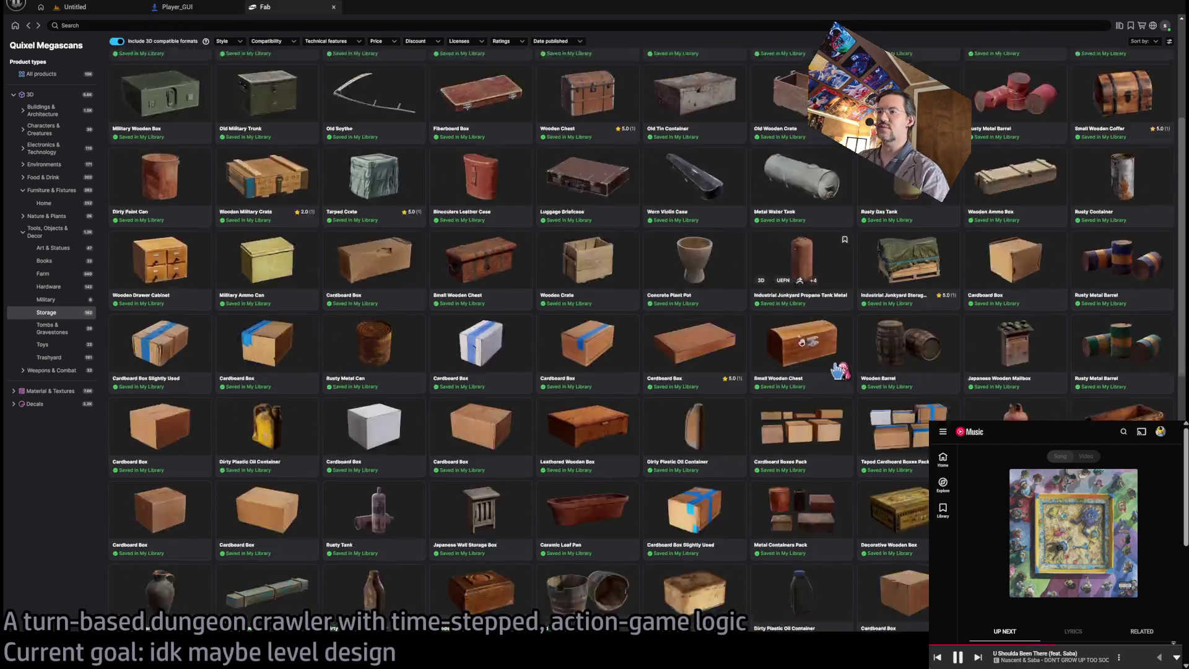
scroll(813, 387, down, 8)
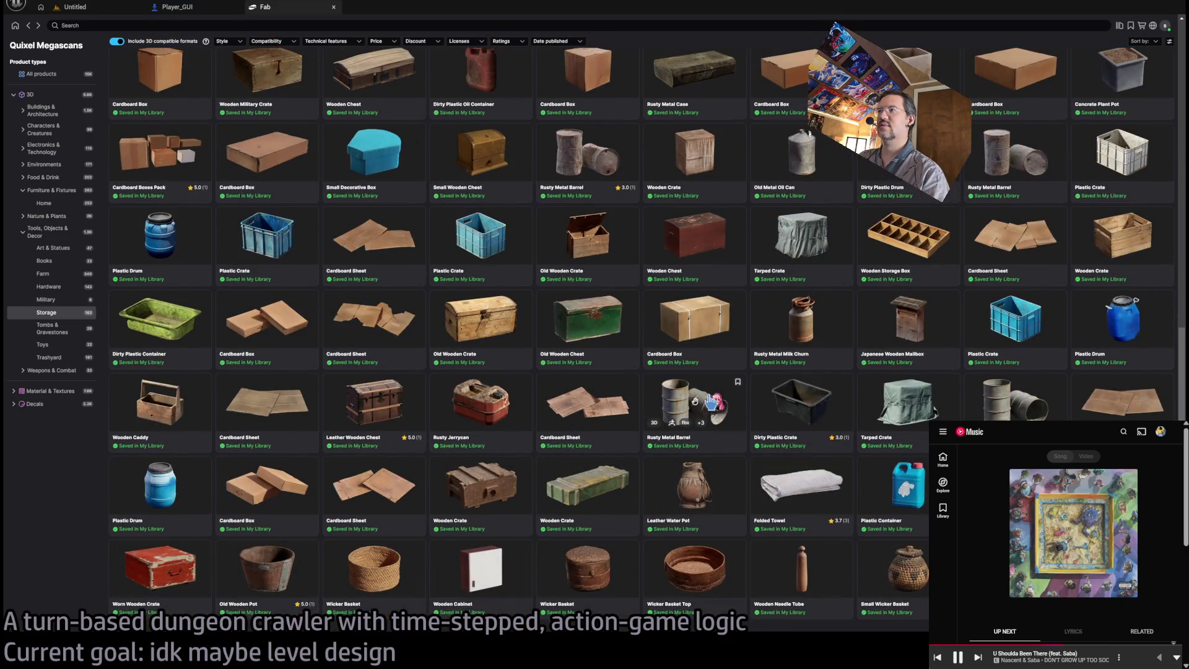
scroll(696, 401, down, 4)
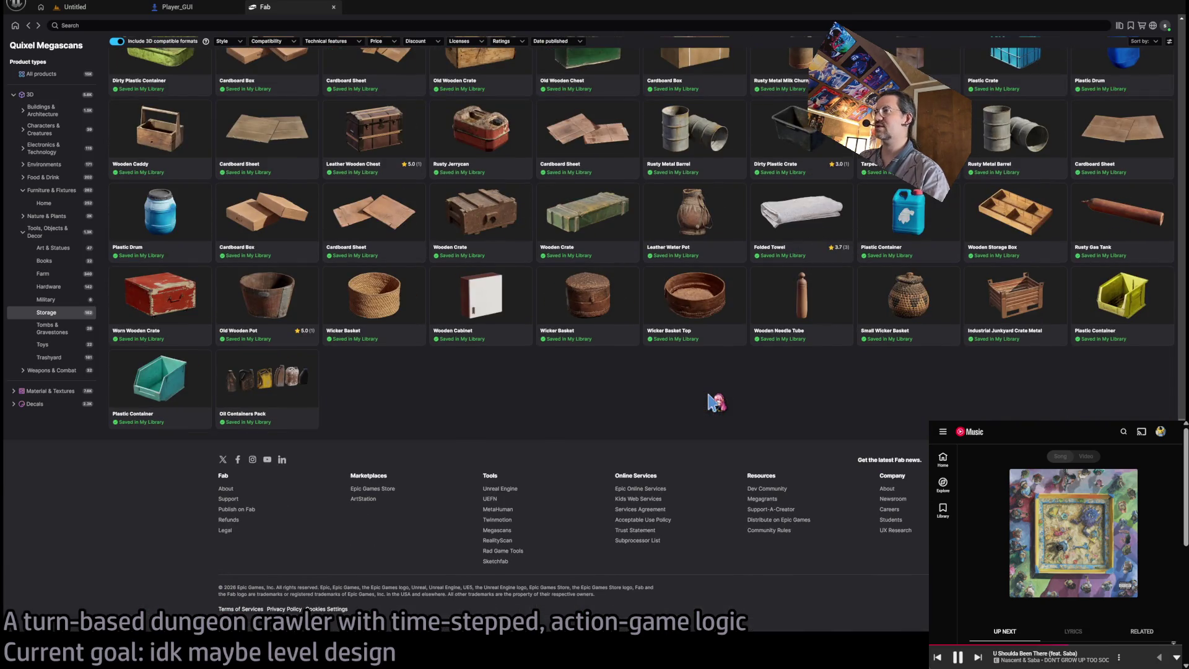
scroll(717, 402, up, 20)
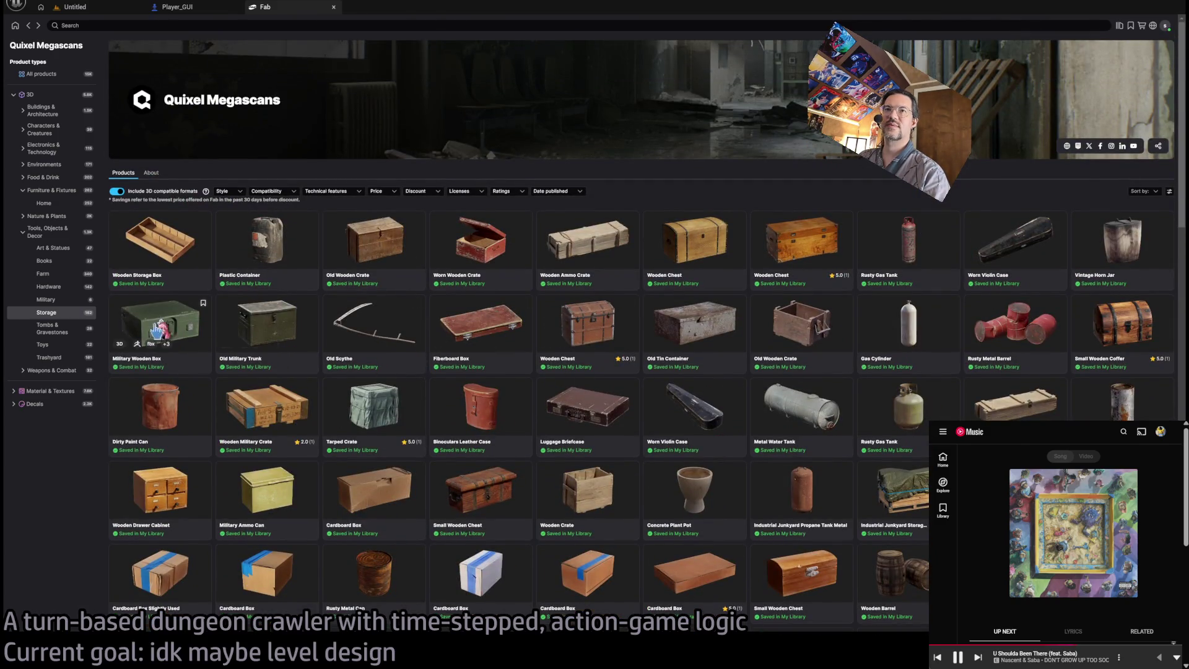
Flip through Tombs & Gravestones, Toys and Trashyard products, then show Art & Statues.
click(53, 328)
click(55, 346)
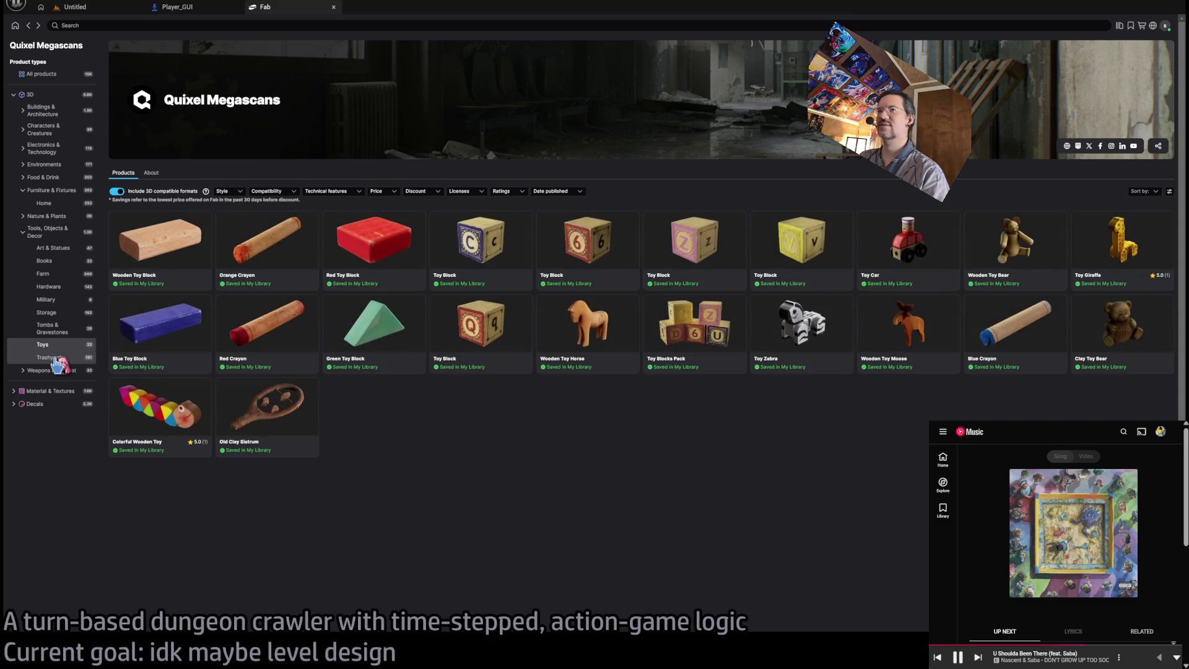
click(52, 358)
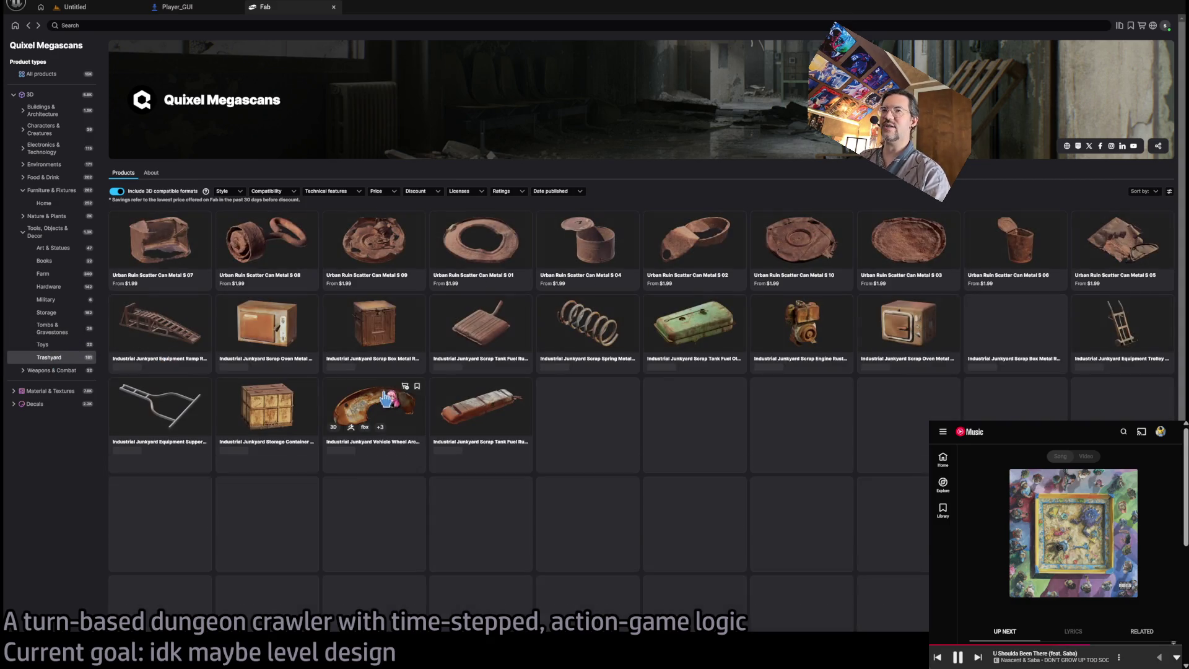
scroll(545, 401, down, 10)
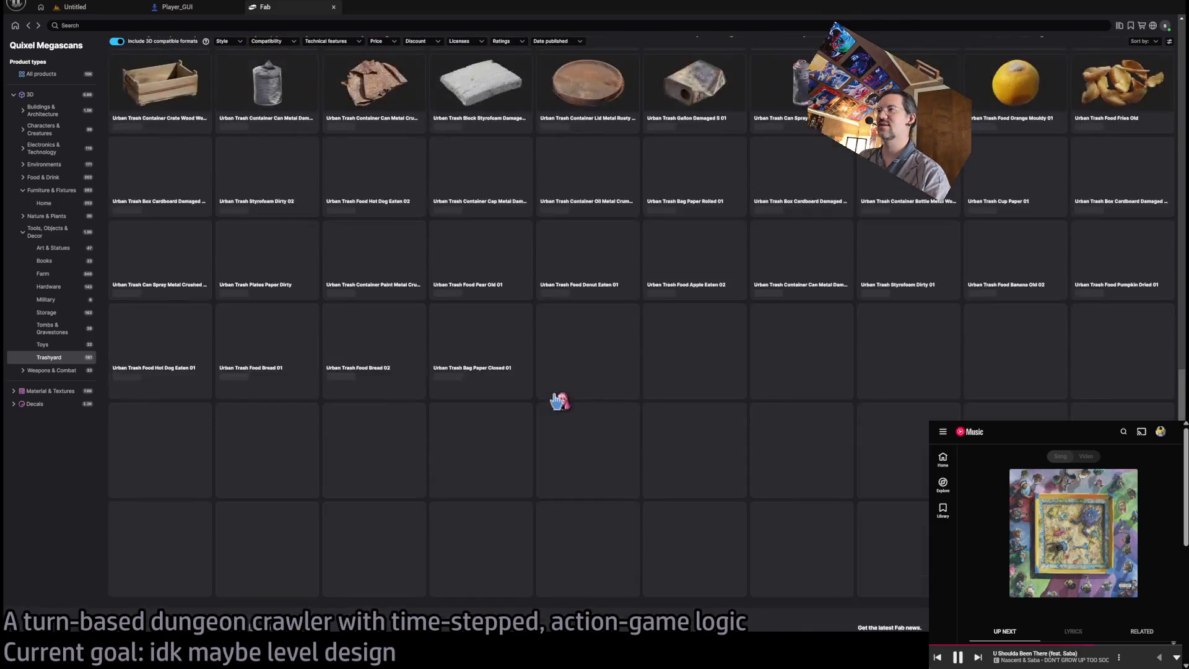
scroll(539, 372, up, 10)
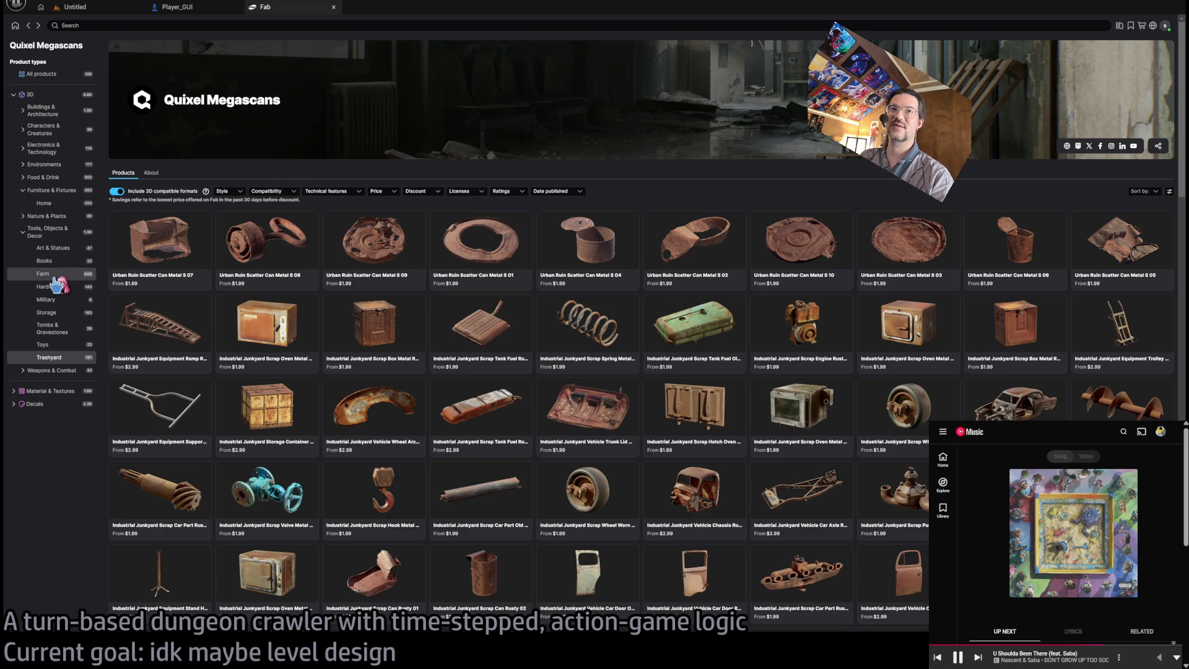
click(52, 248)
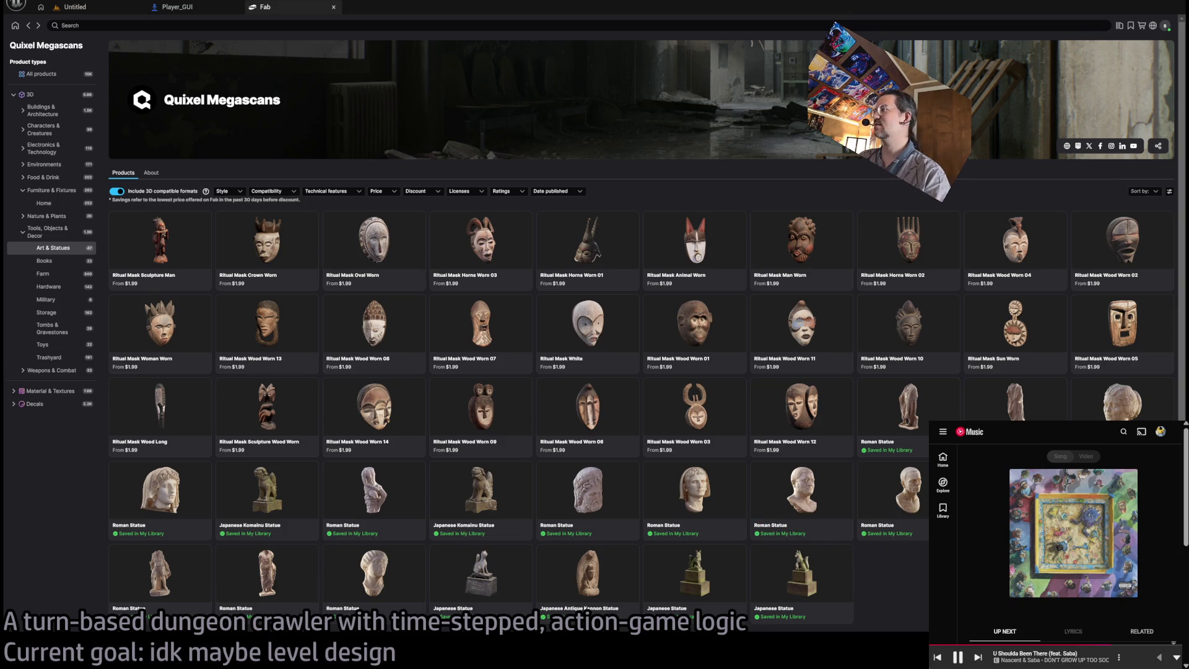
Browse Art & Statues and look at two Japanese Statue product pages.
scroll(638, 310, down, 3)
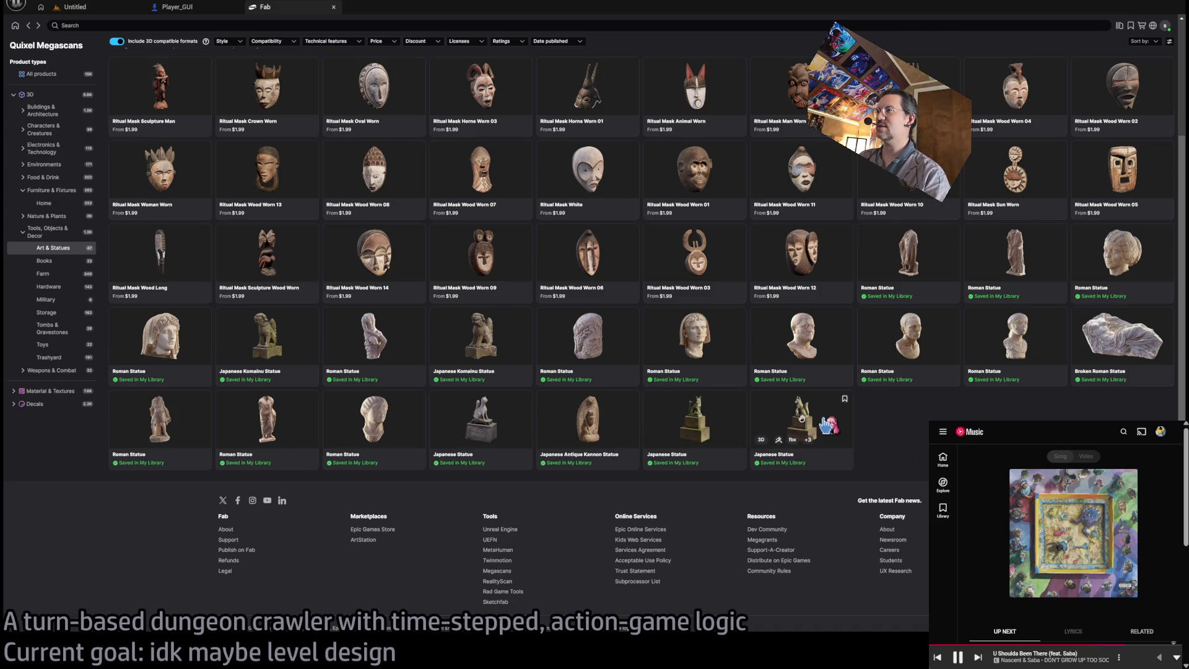
scroll(808, 428, up, 3)
scroll(807, 428, down, 5)
scroll(807, 428, up, 2)
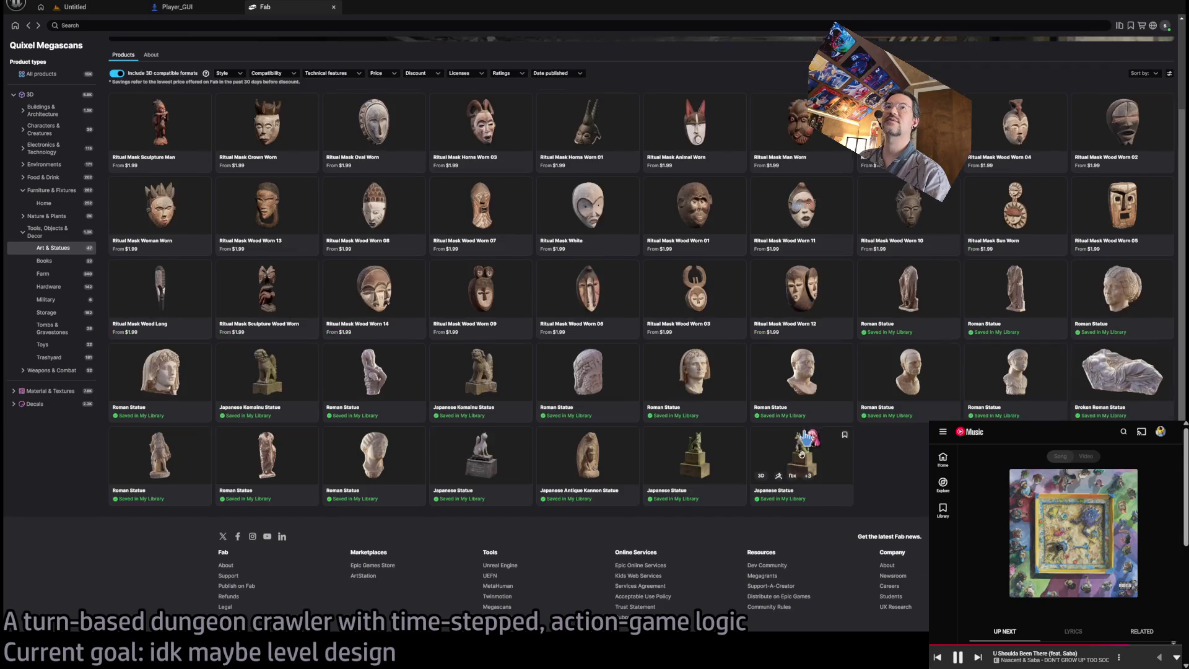
click(803, 470)
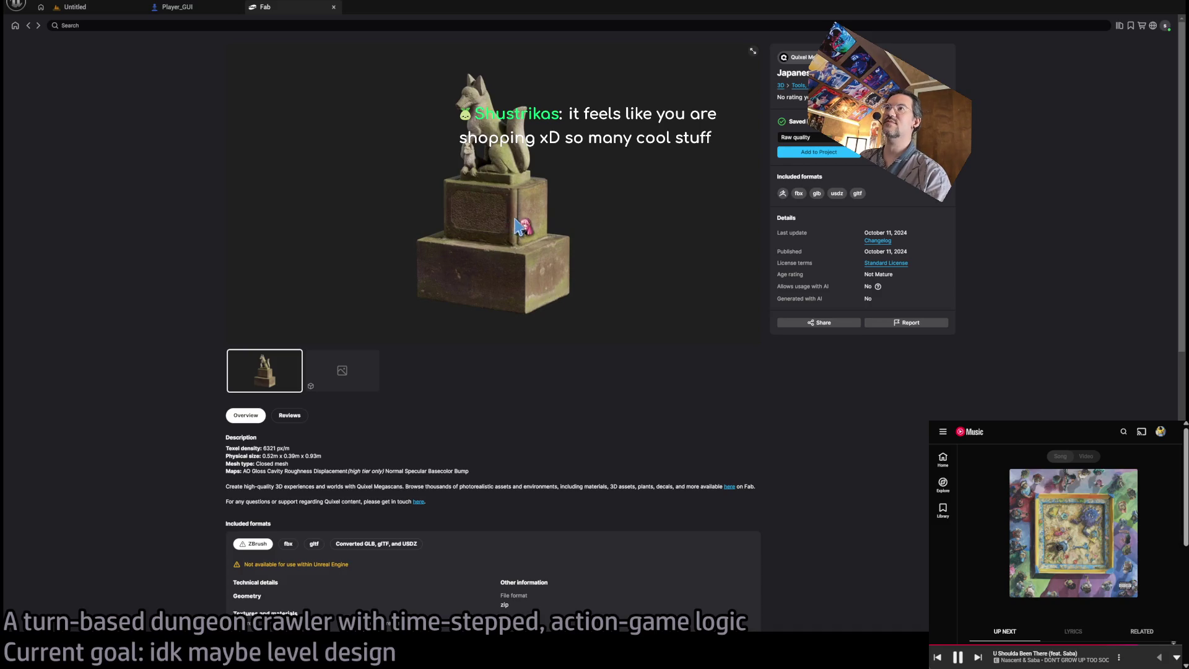
click(28, 26)
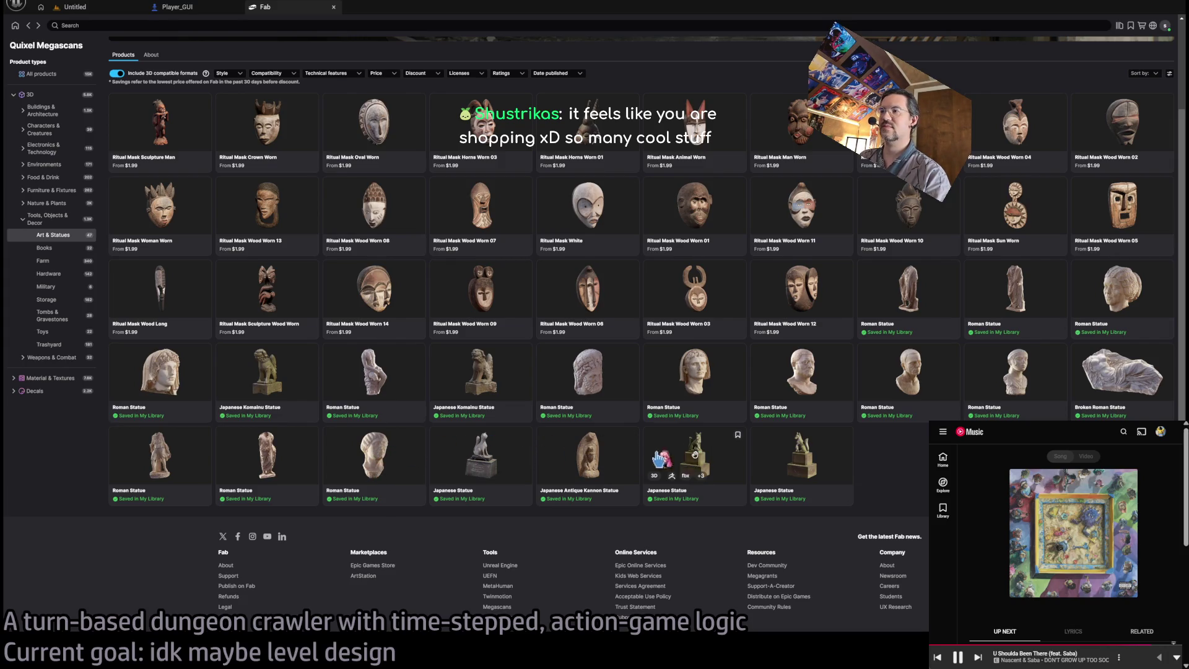
click(494, 458)
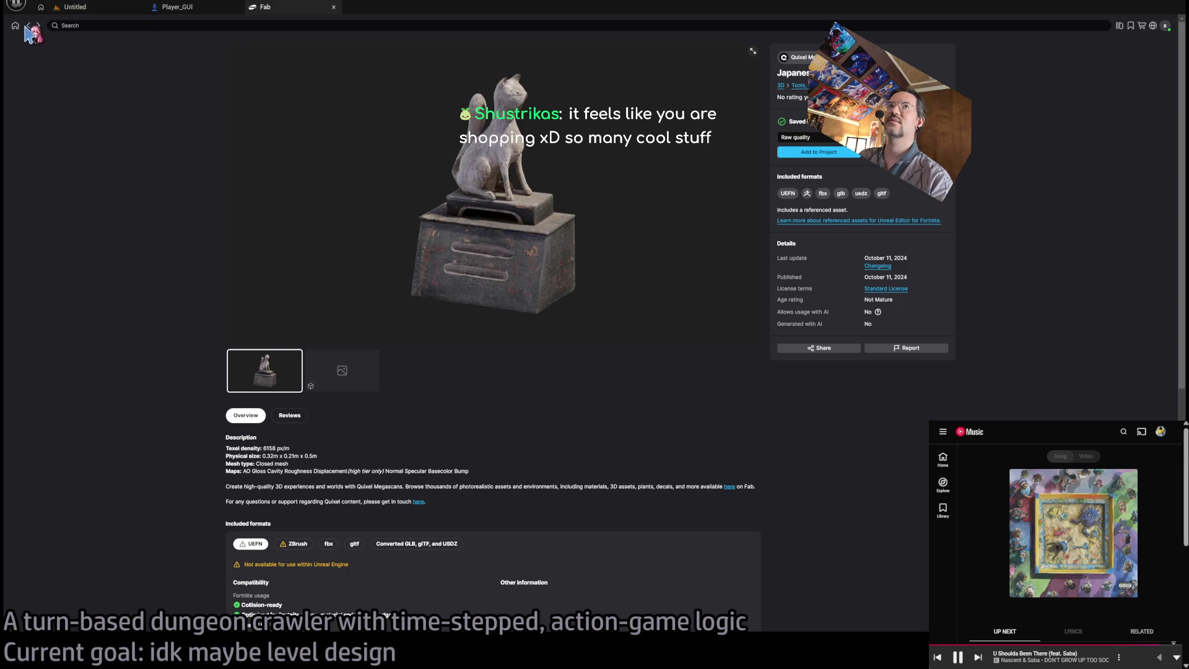
key(alt+Left)
Open the moss-covered fox statue page and view its 3D model around the head.
click(443, 284)
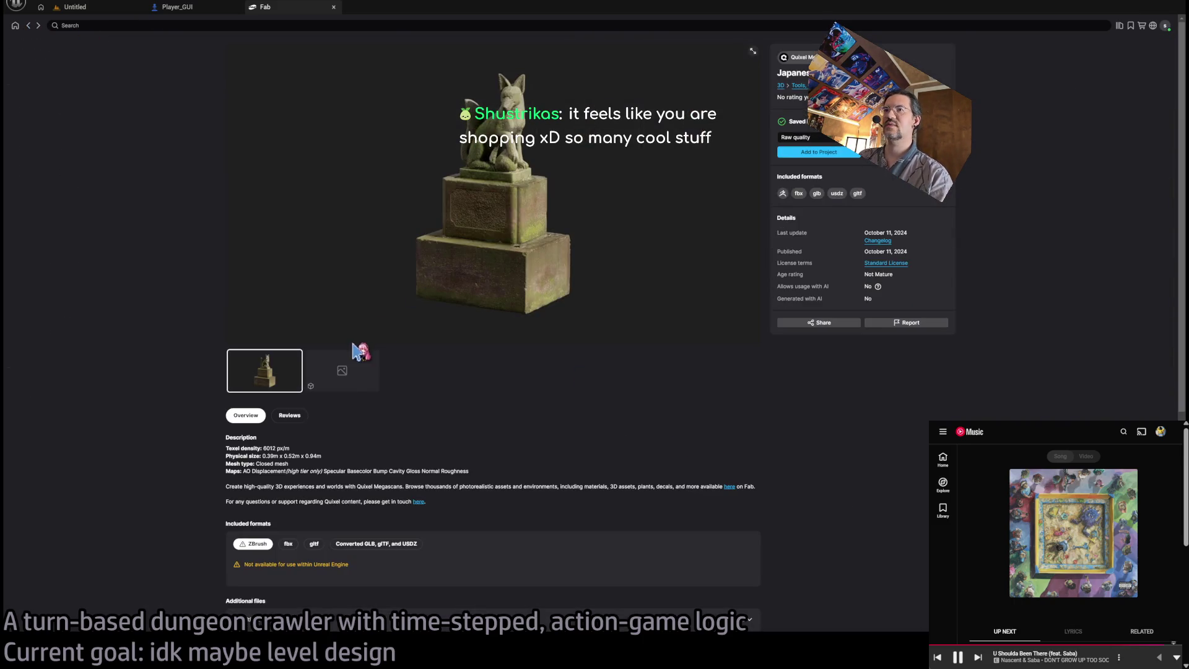
click(353, 360)
click(493, 195)
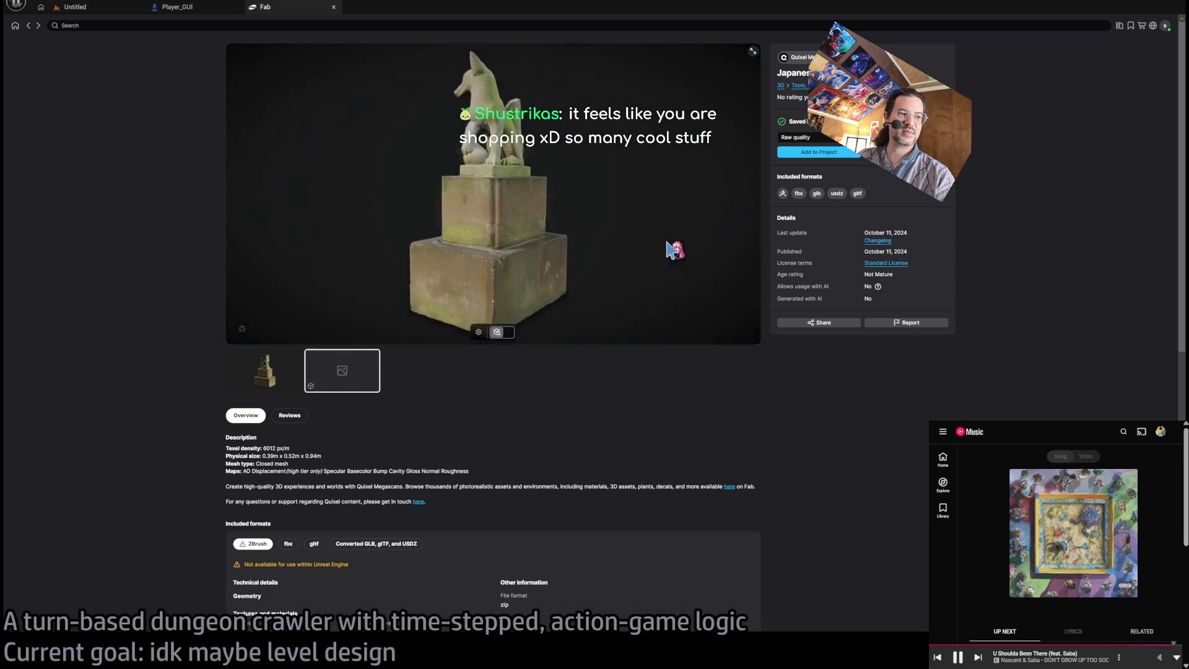
scroll(518, 178, up, 5)
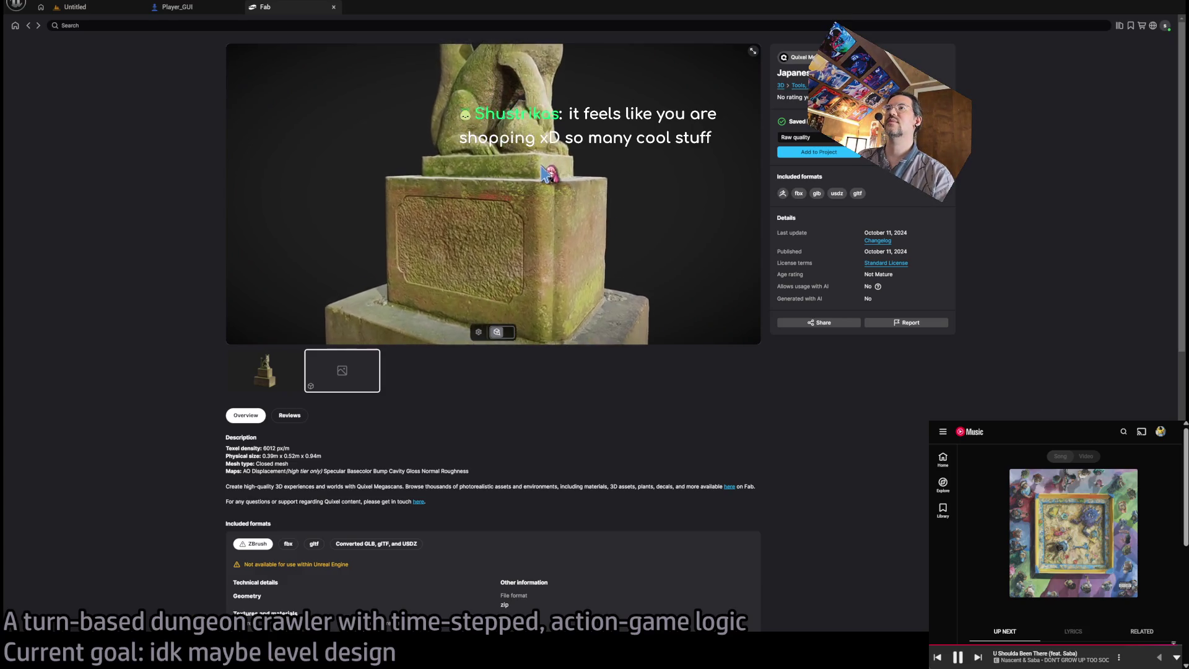
mouse_move(587, 167)
mouse_down()
mouse_move(598, 215)
mouse_move(397, 248)
mouse_up()
Close the Fab tab and toggle between the Untitled and Player_GUI tabs, ending on Untitled.
middle_click(299, 7)
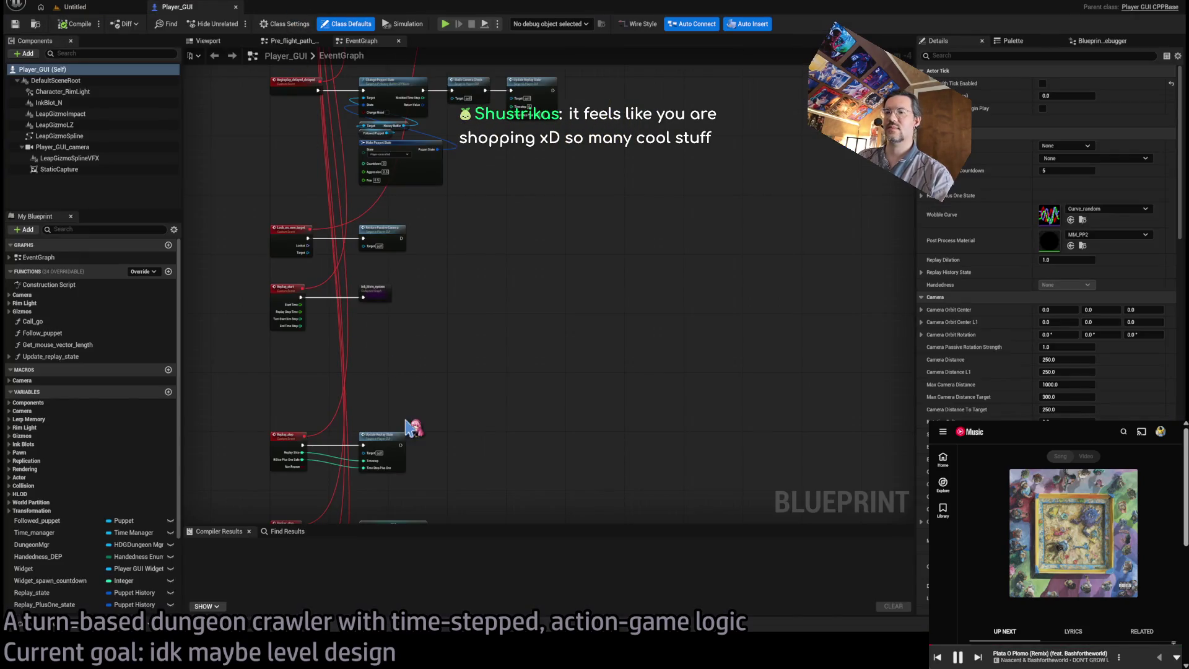
click(71, 7)
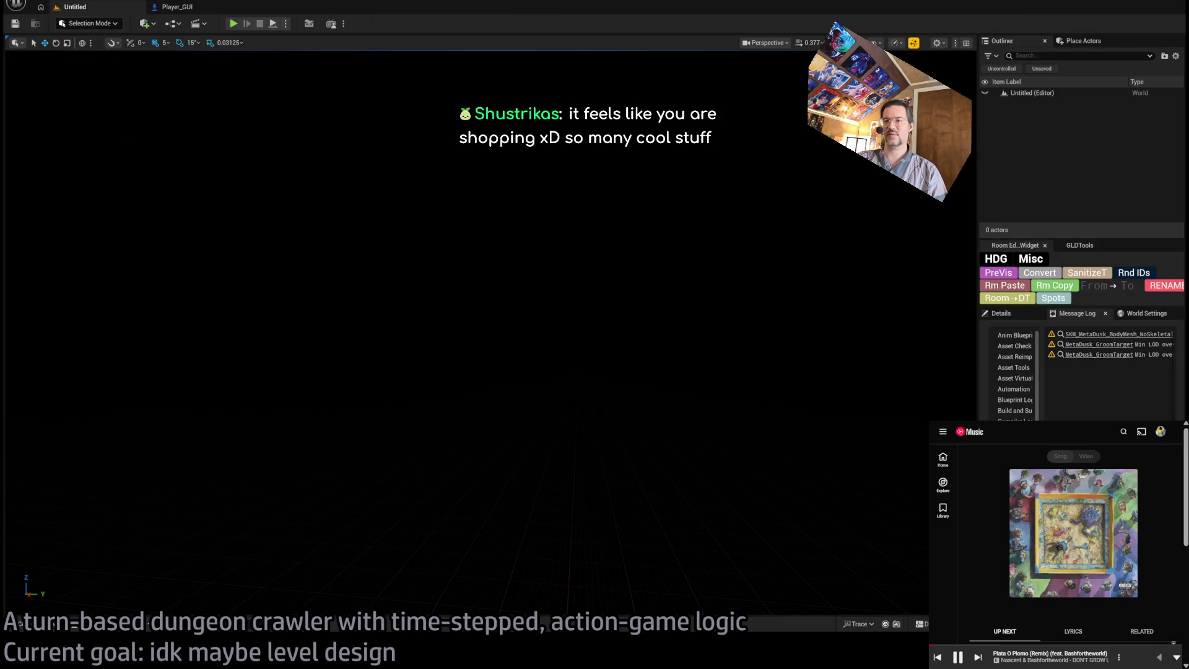
click(978, 657)
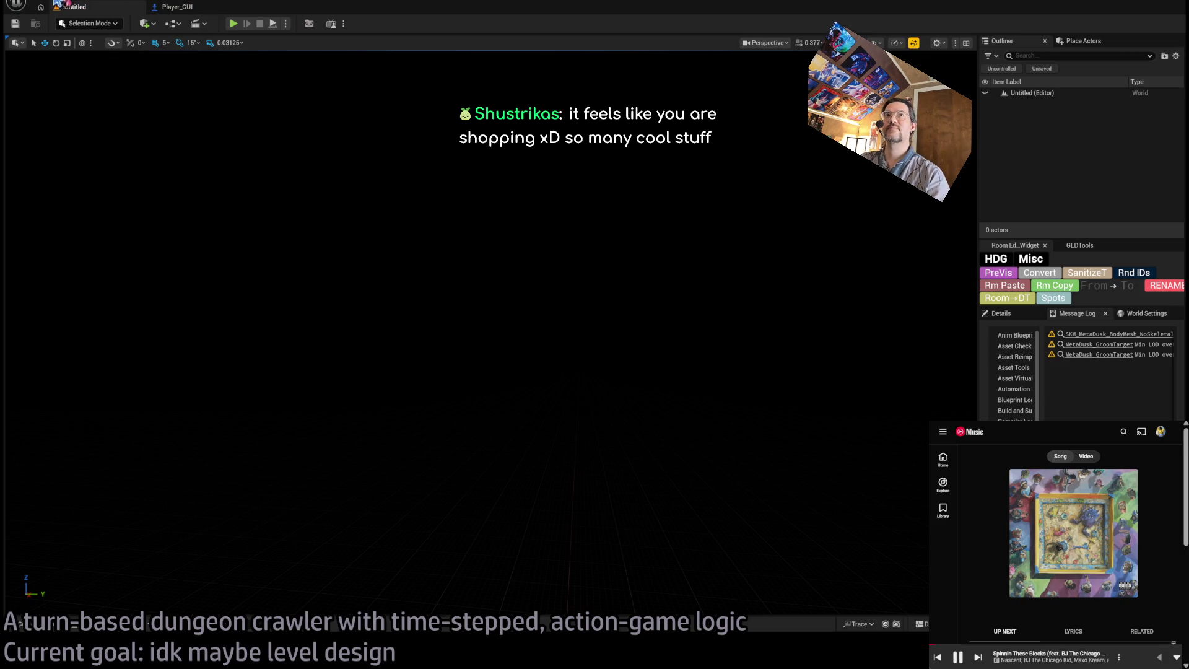
click(178, 8)
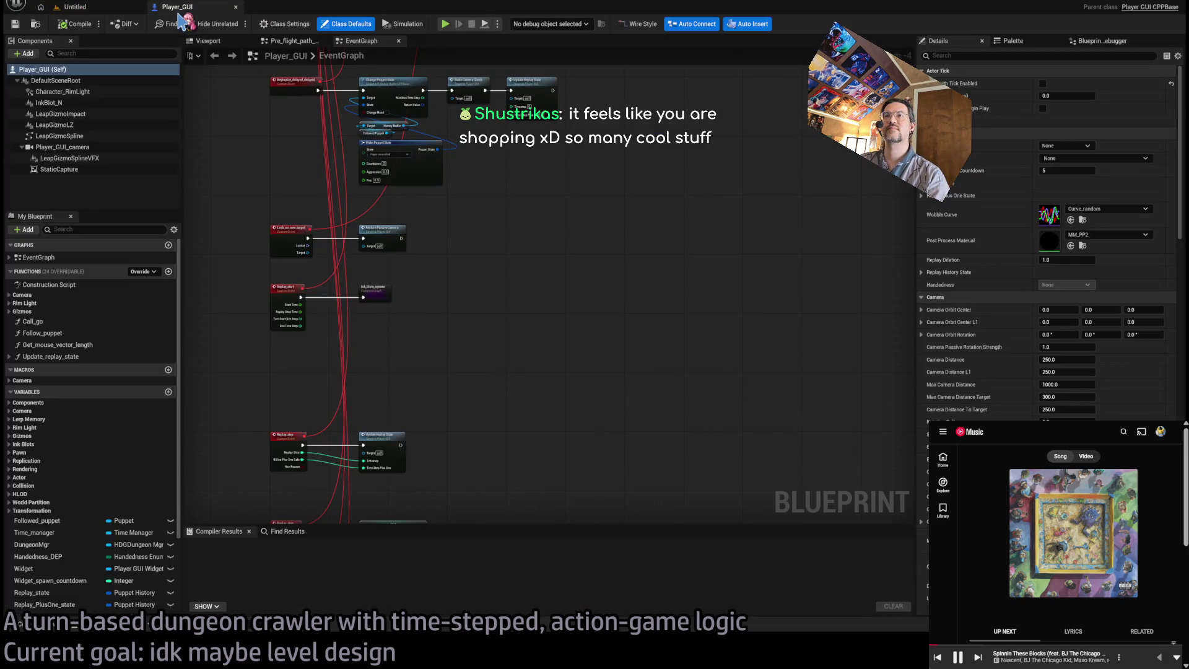
click(95, 8)
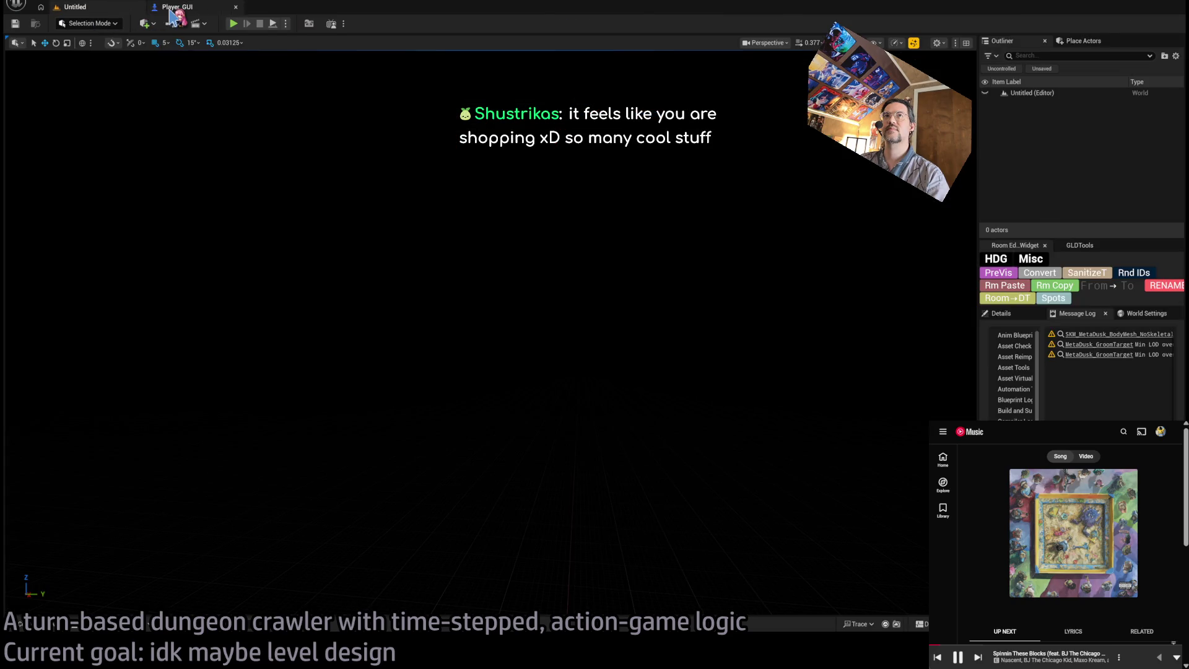
click(171, 10)
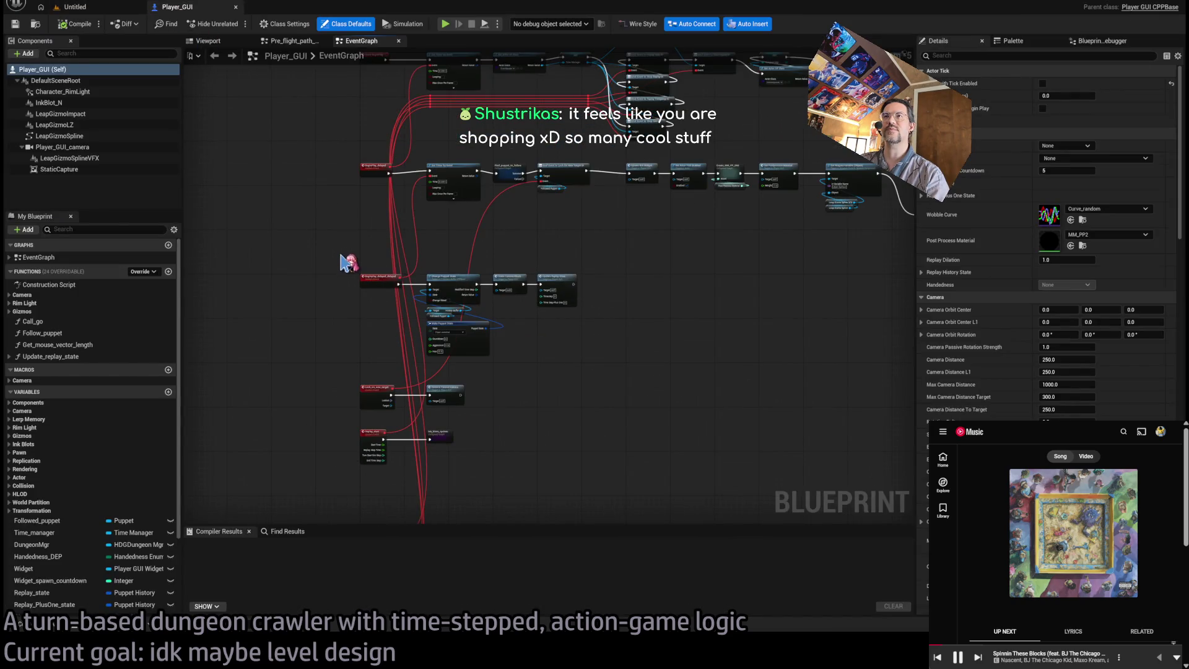
click(84, 8)
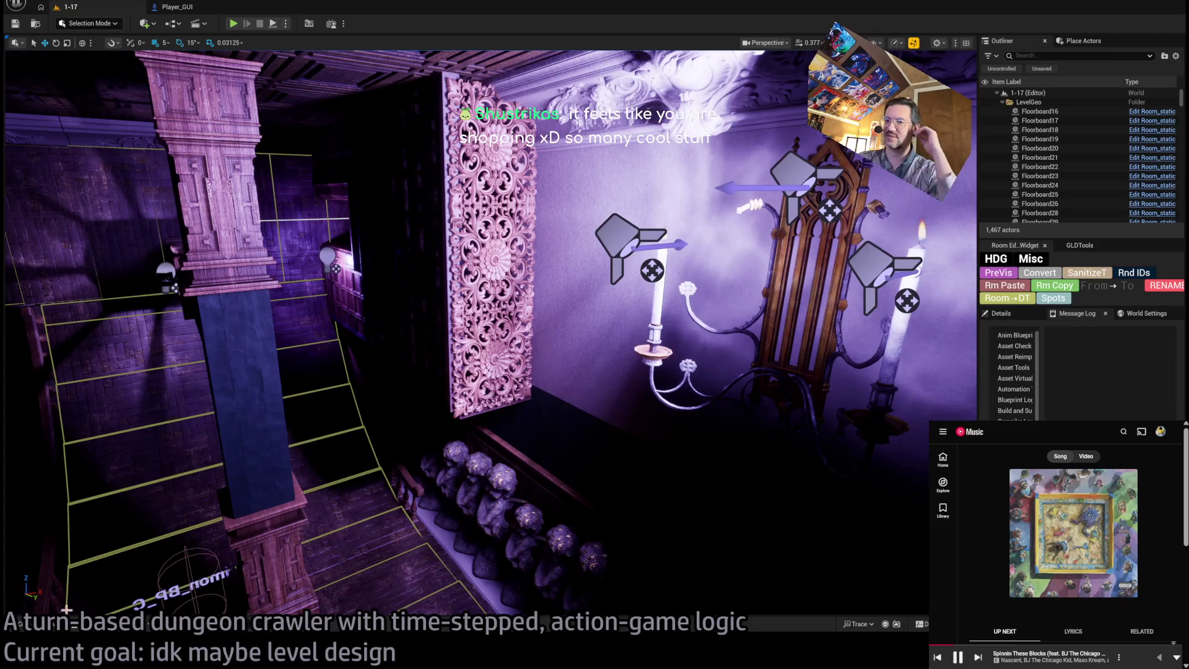
Open the Content Drawer, browse Misc, Splash and Tilesets, and return to Misc's 40 assets.
click(21, 623)
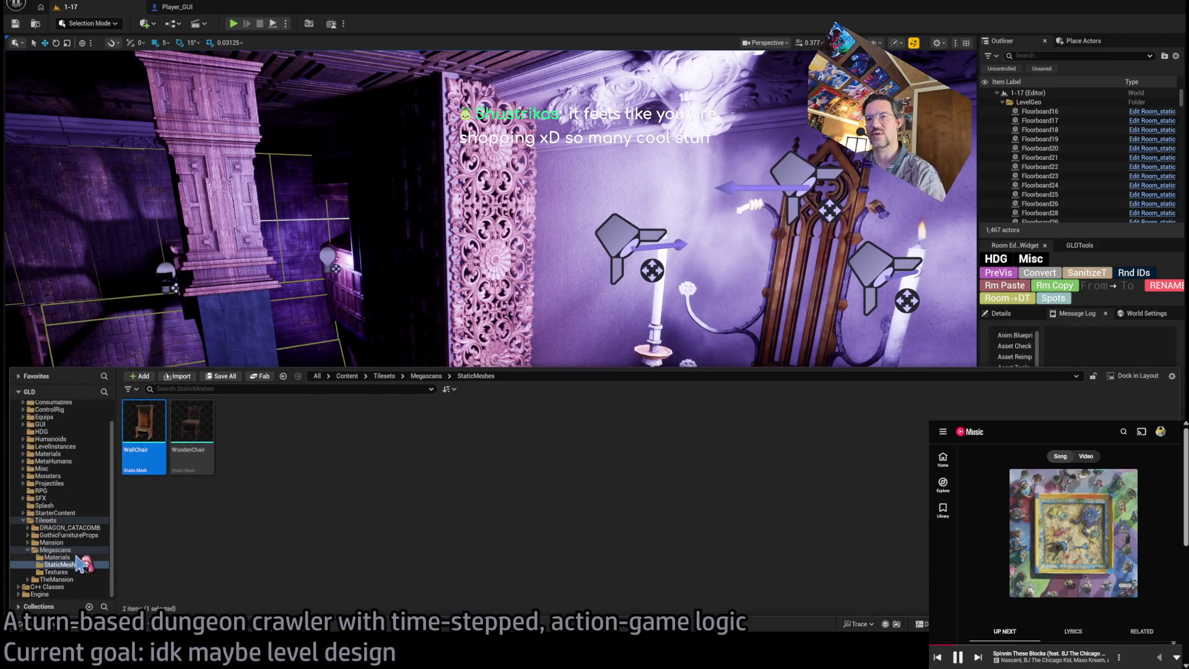
click(68, 469)
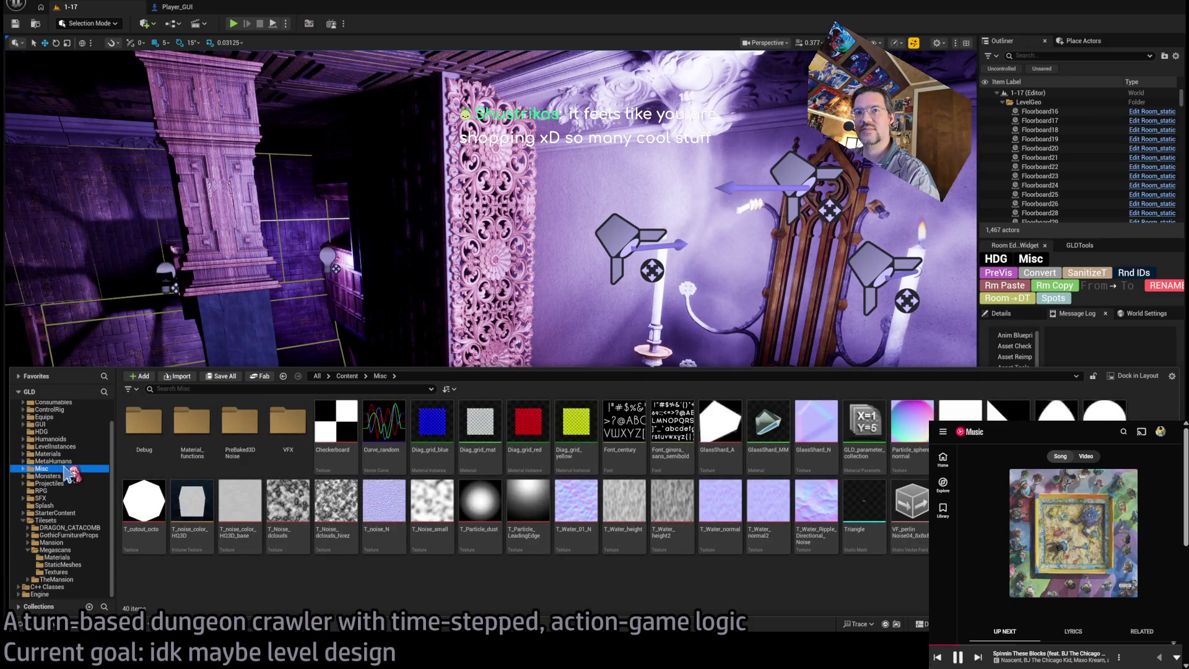
click(24, 520)
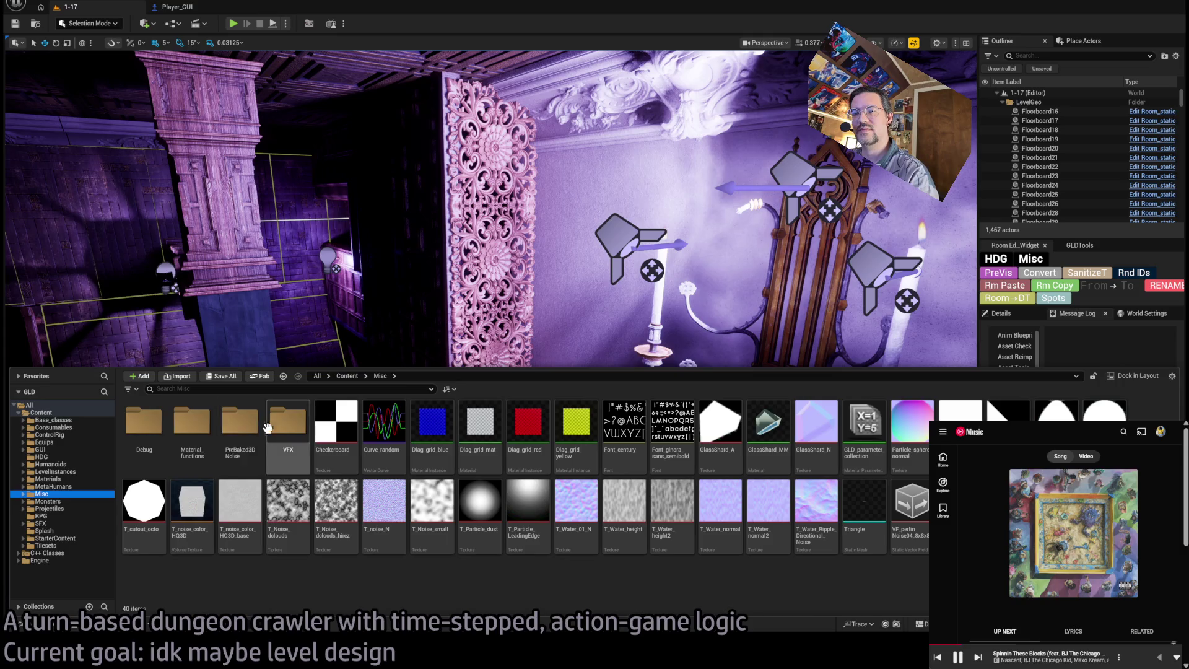
click(41, 516)
click(75, 531)
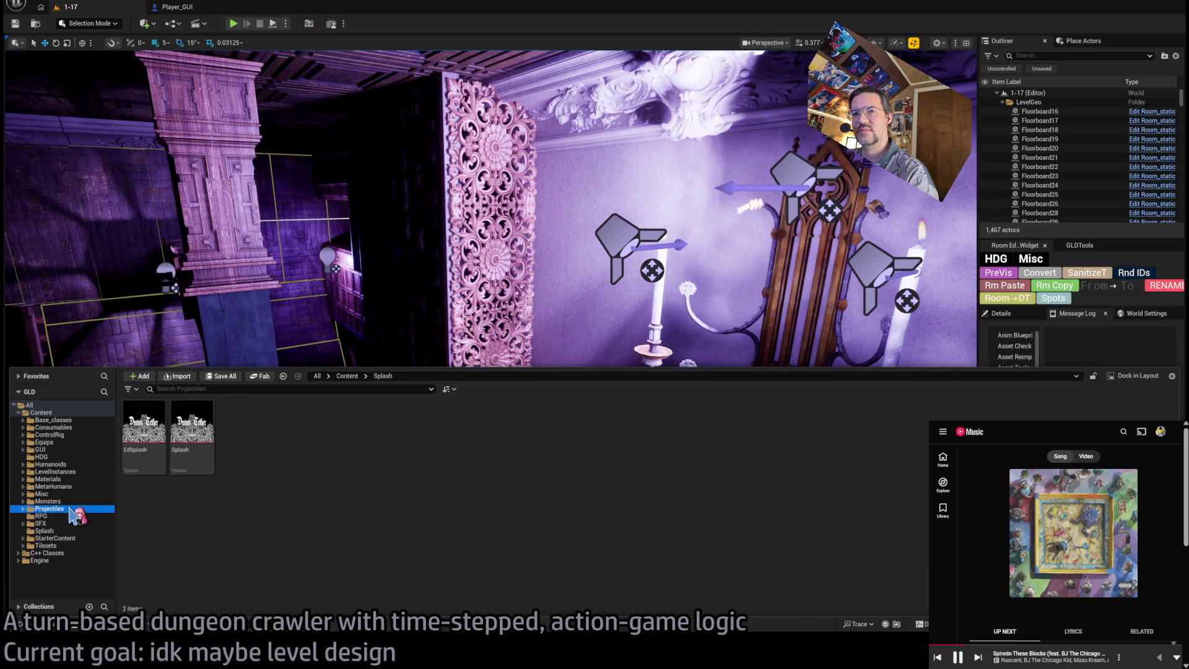
click(68, 544)
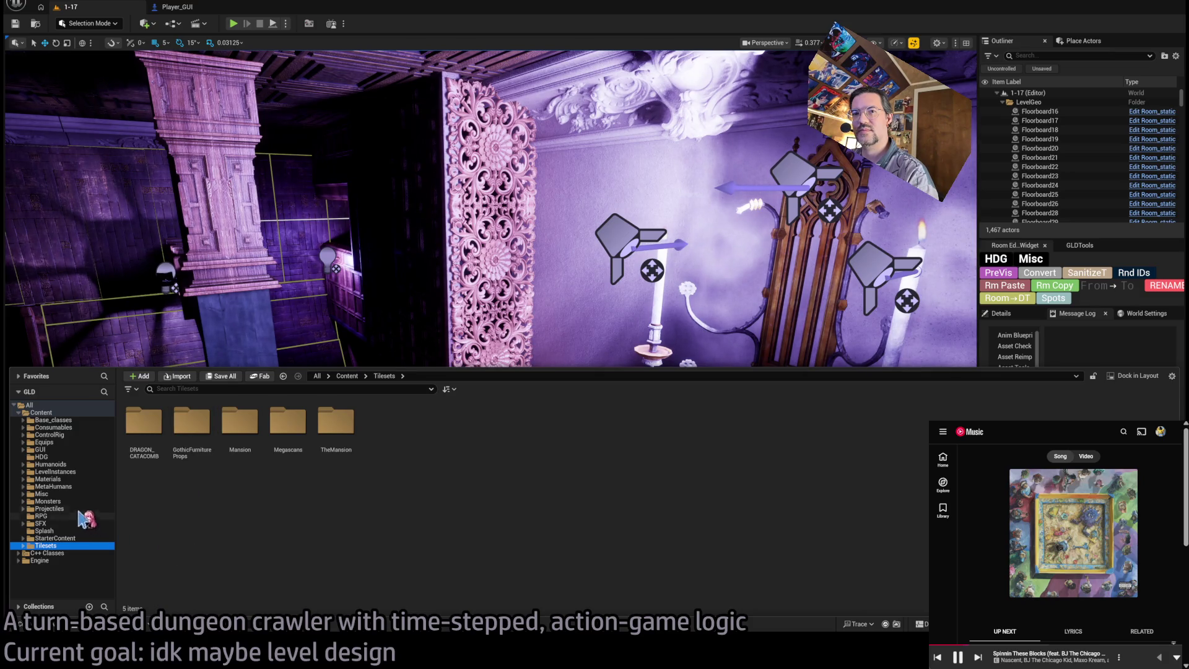
click(59, 494)
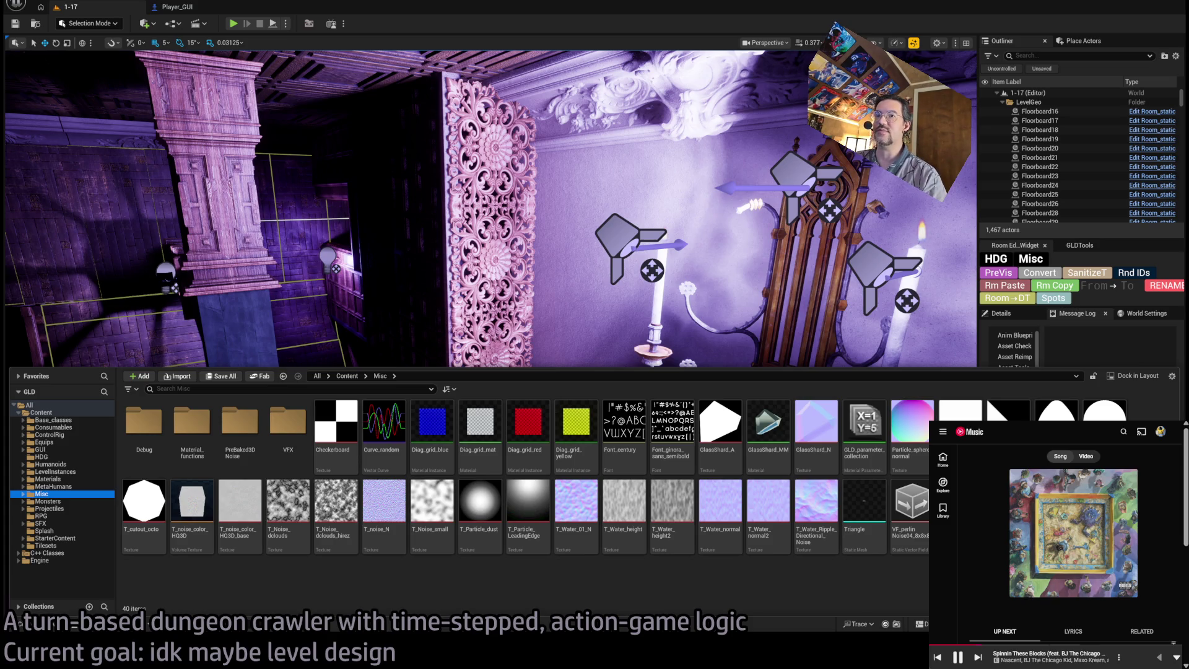
click(286, 587)
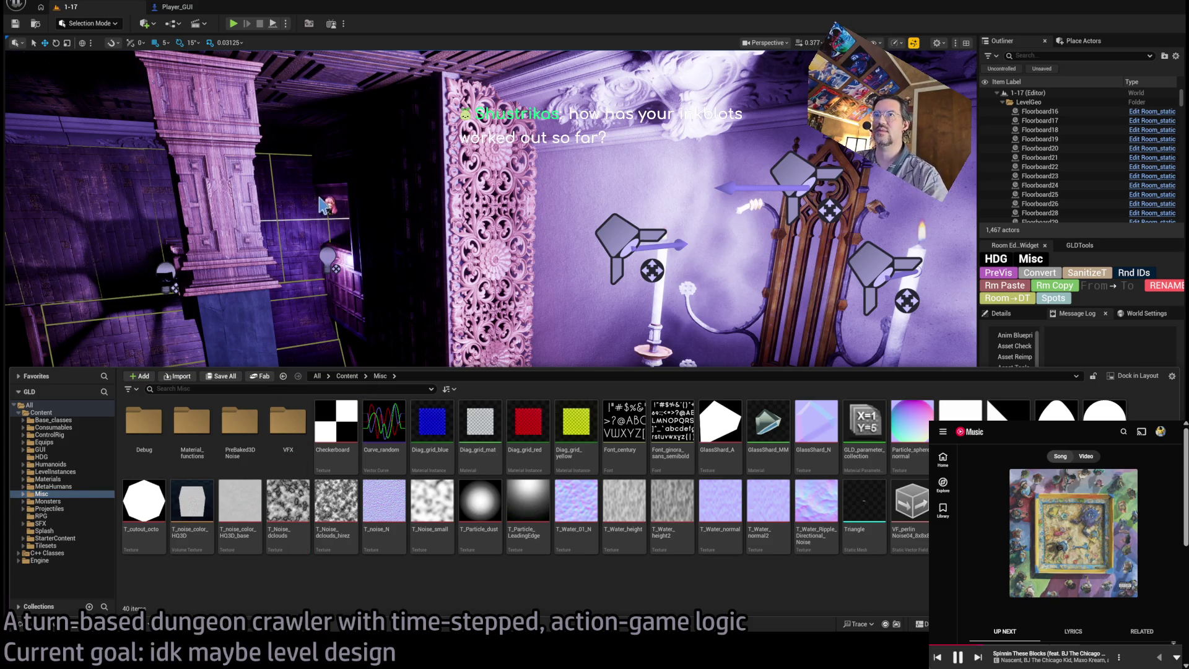
Create a new folder named LightingCookies inside Misc.
key(ctrl+shift+n)
text(Light)
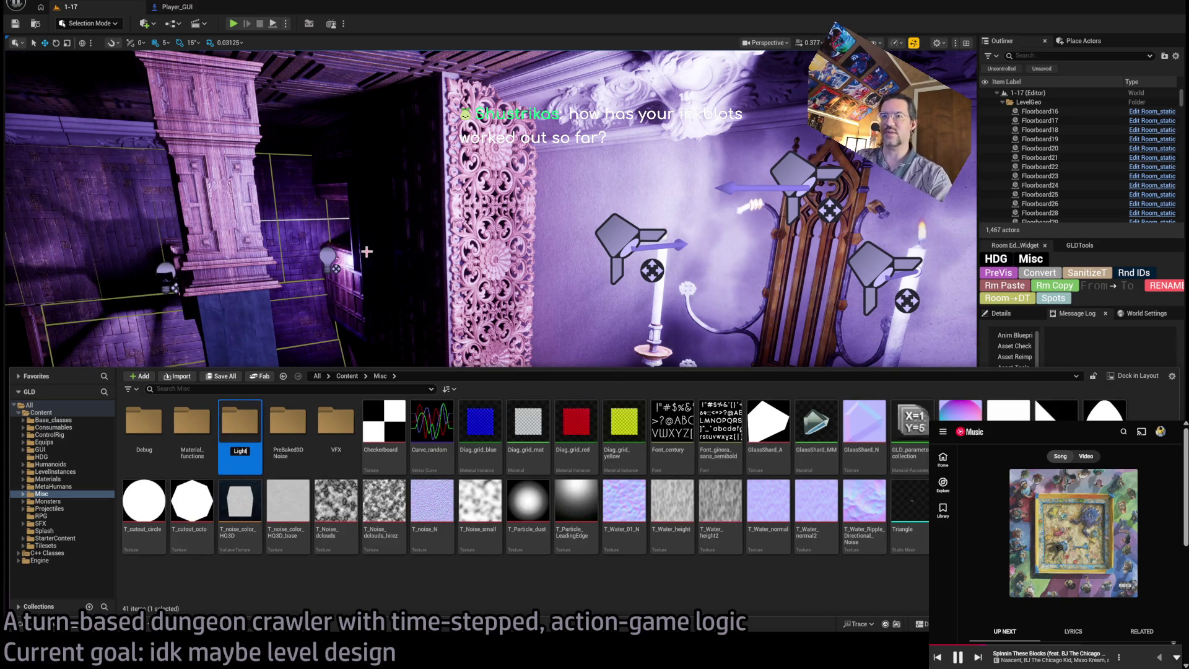
text(ingCookies)
key(Return)
key(Return)
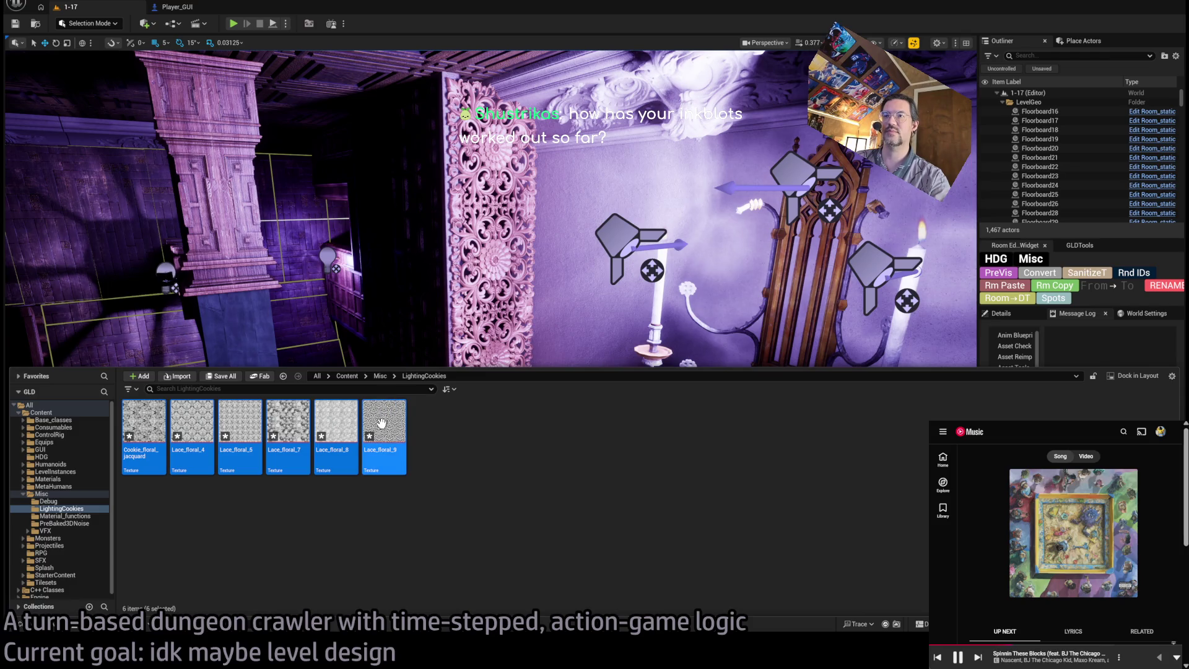
Keep Lace_floral_9 on Alpha (no sRGB, BC4) compression with sRGB off, reverting a Default trial, and close its editor.
double_click(378, 414)
scroll(499, 334, up, 5)
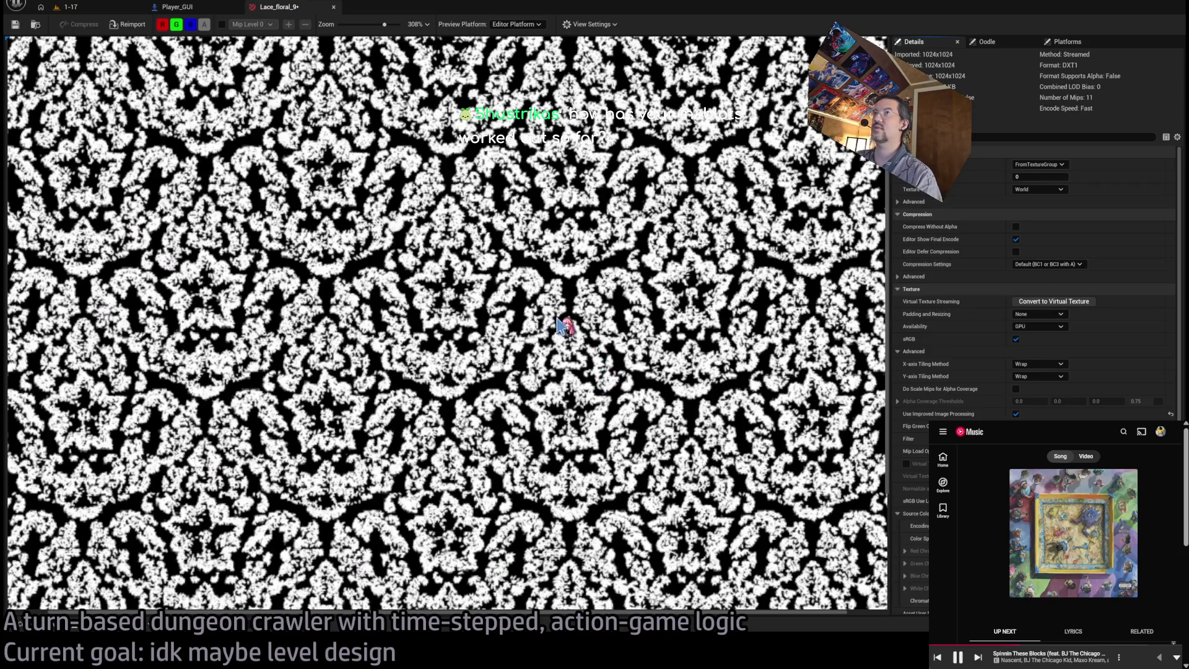
scroll(610, 323, up, 2)
scroll(610, 324, up, 1)
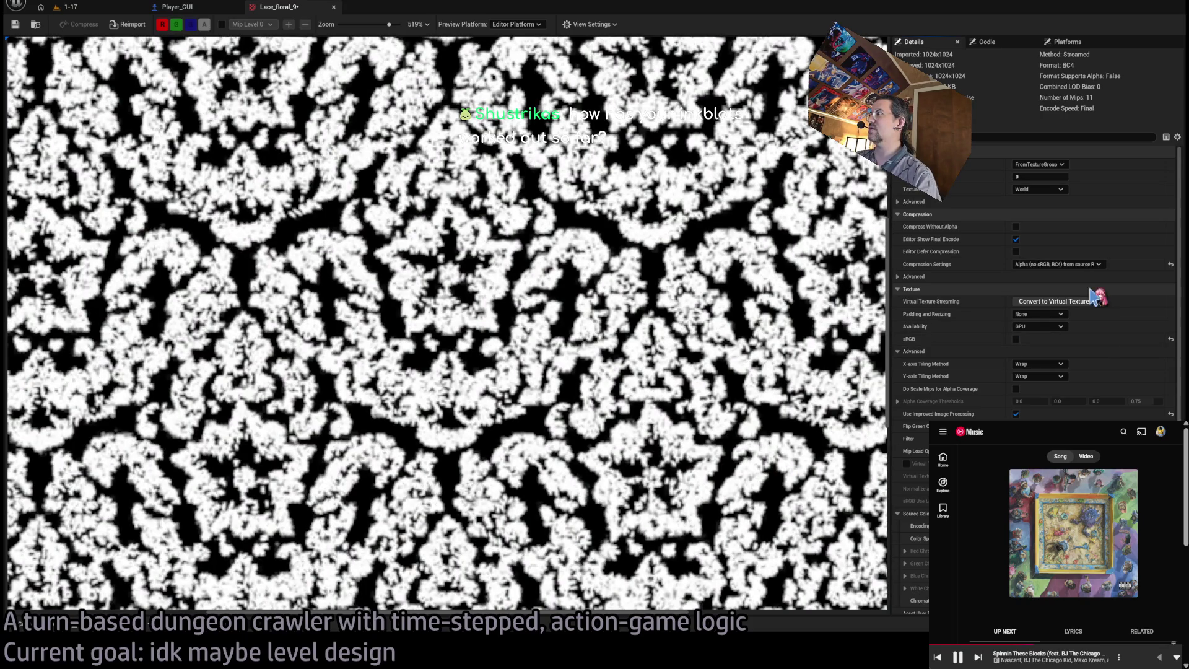
click(1088, 264)
click(1052, 276)
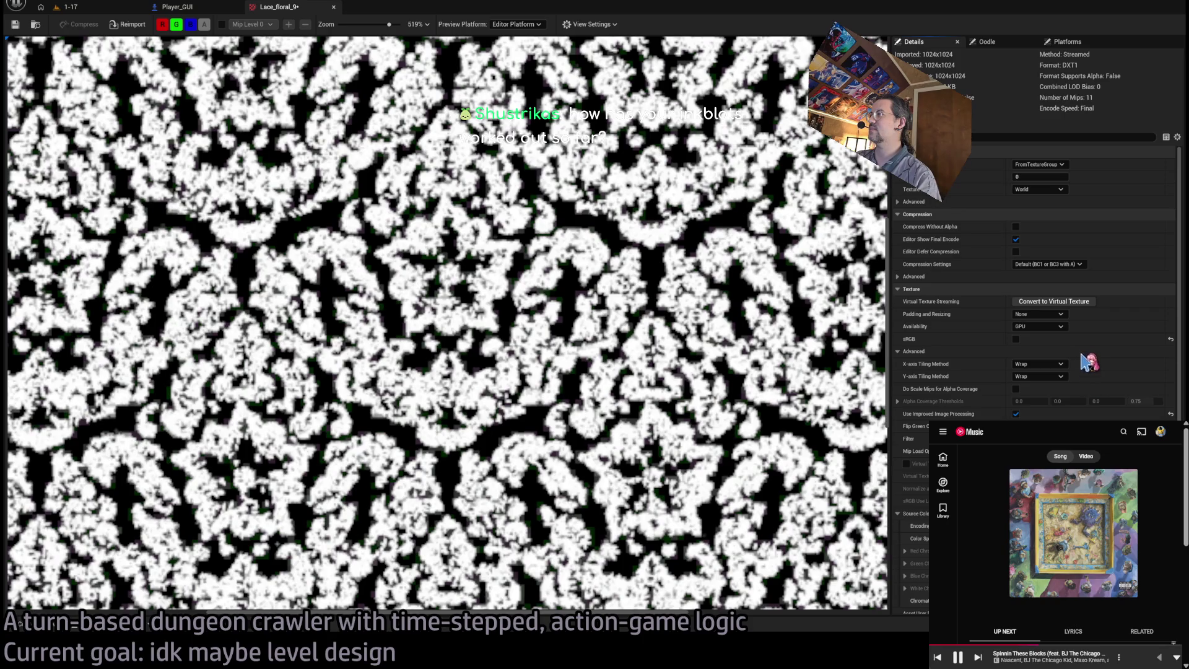
key(ctrl+z)
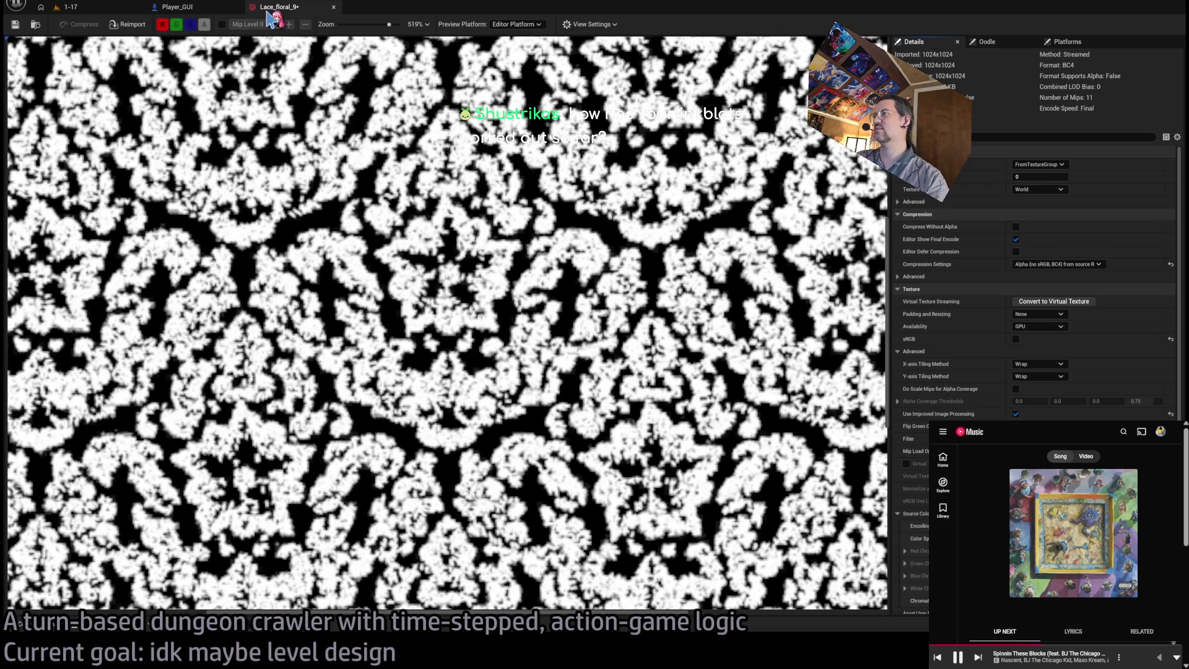
middle_click(268, 10)
click(26, 626)
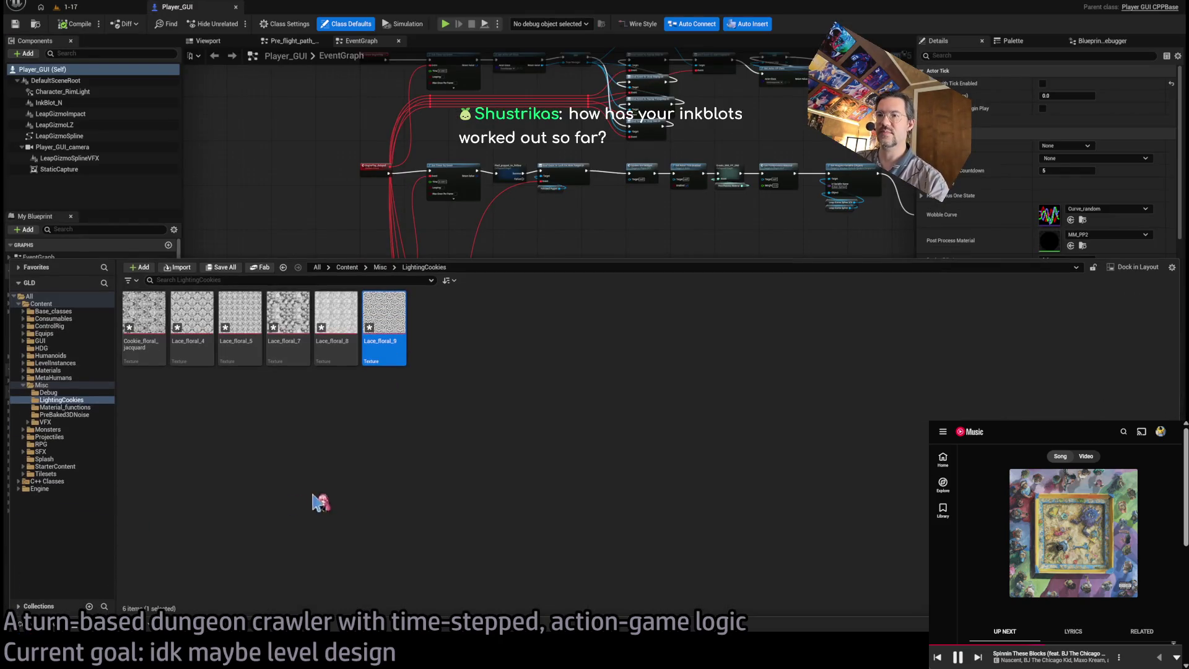
Review the Compression properties of all six LightingCookies textures together in the bulk property editor.
shift+click(162, 317)
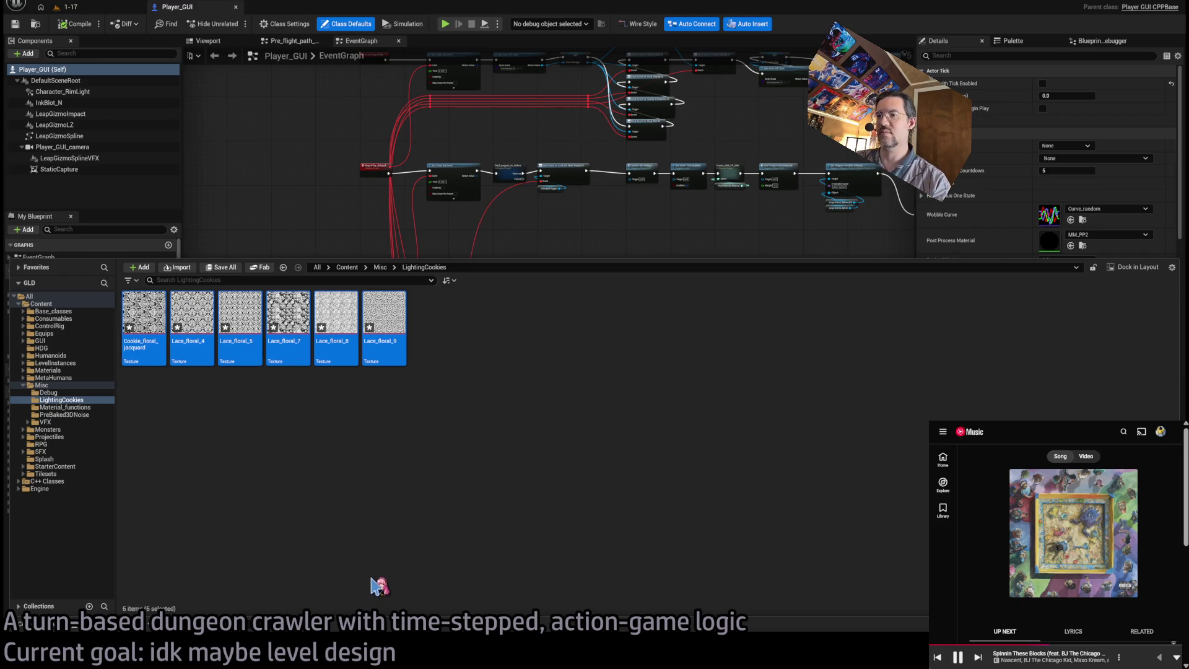
key(Return)
click(796, 83)
click(795, 83)
click(795, 102)
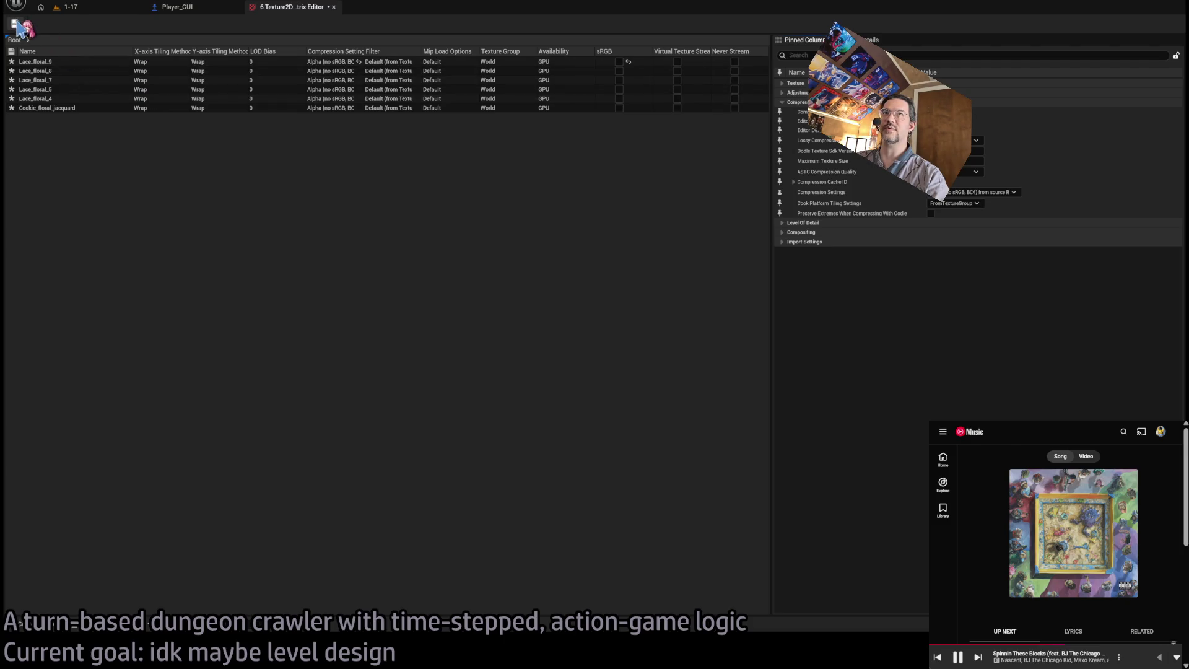
click(333, 7)
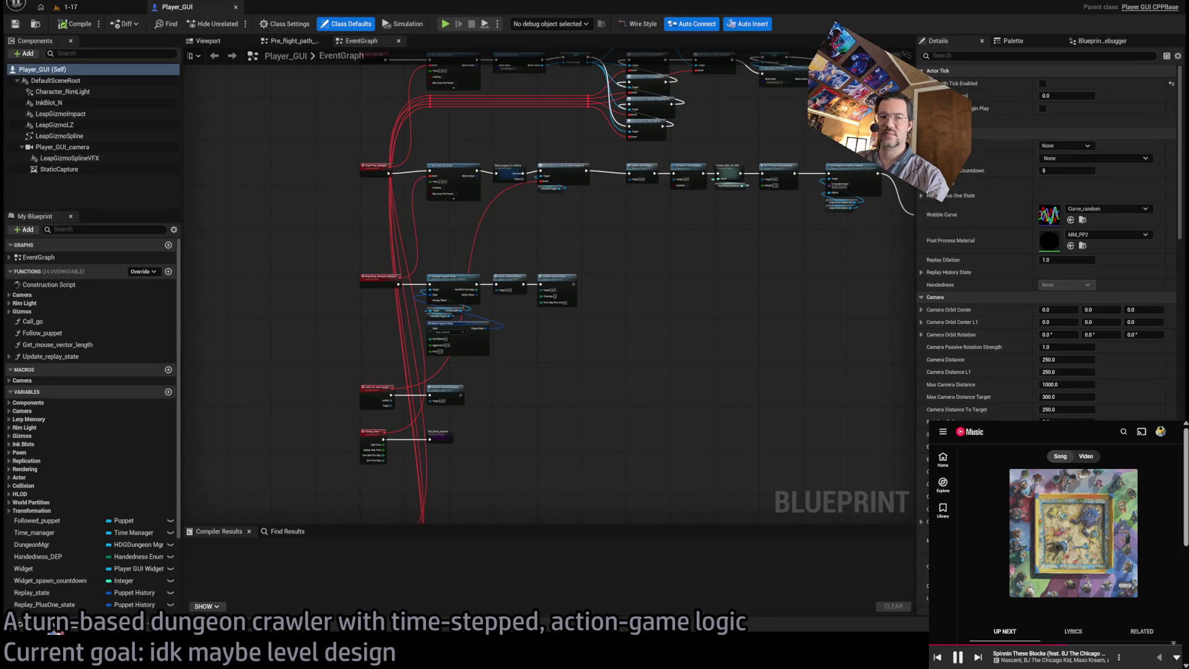
Inspect Lace_floral_5 in the texture editor, close it, and return to the 1-17 level.
click(59, 631)
click(241, 329)
double_click(241, 329)
scroll(464, 372, up, 2)
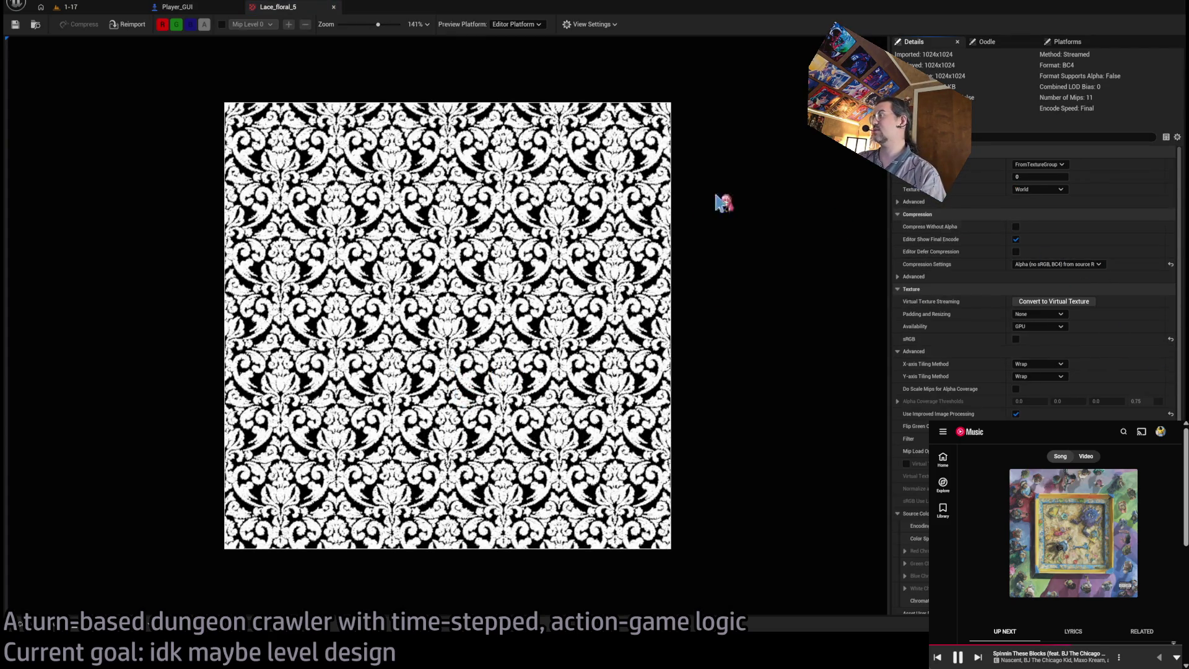
scroll(498, 297, up, 8)
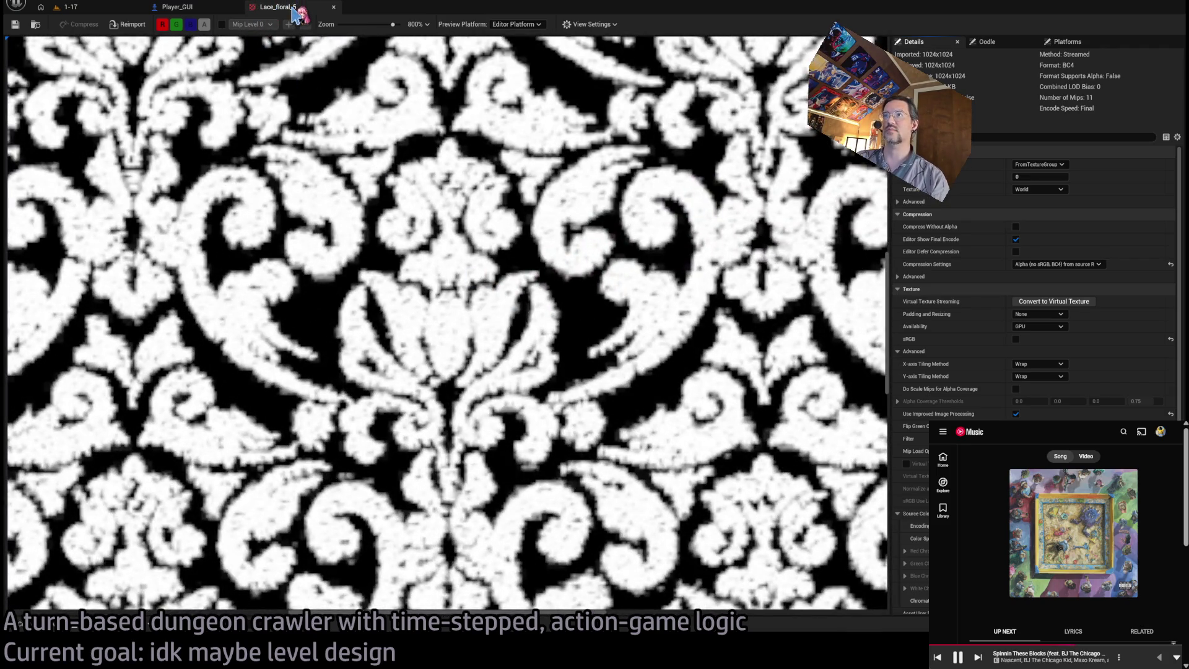
middle_click(295, 12)
click(70, 7)
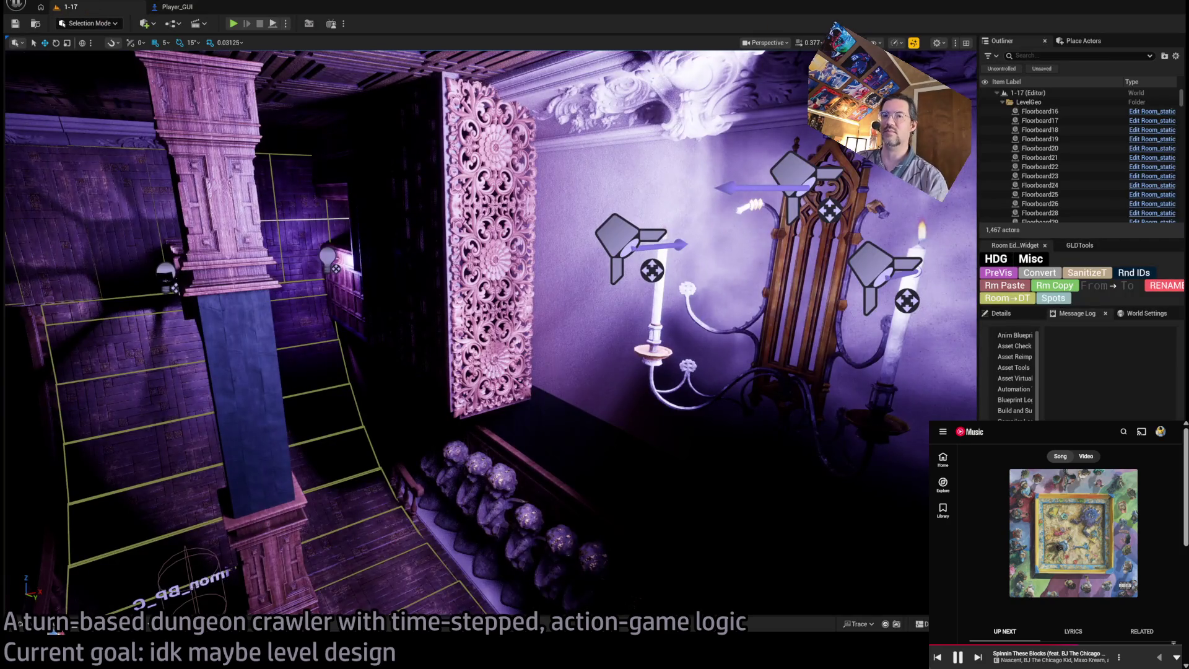
Browse the Content Drawer via Misc > Materials into Light_functions and select MM_foggy_LF.
click(20, 623)
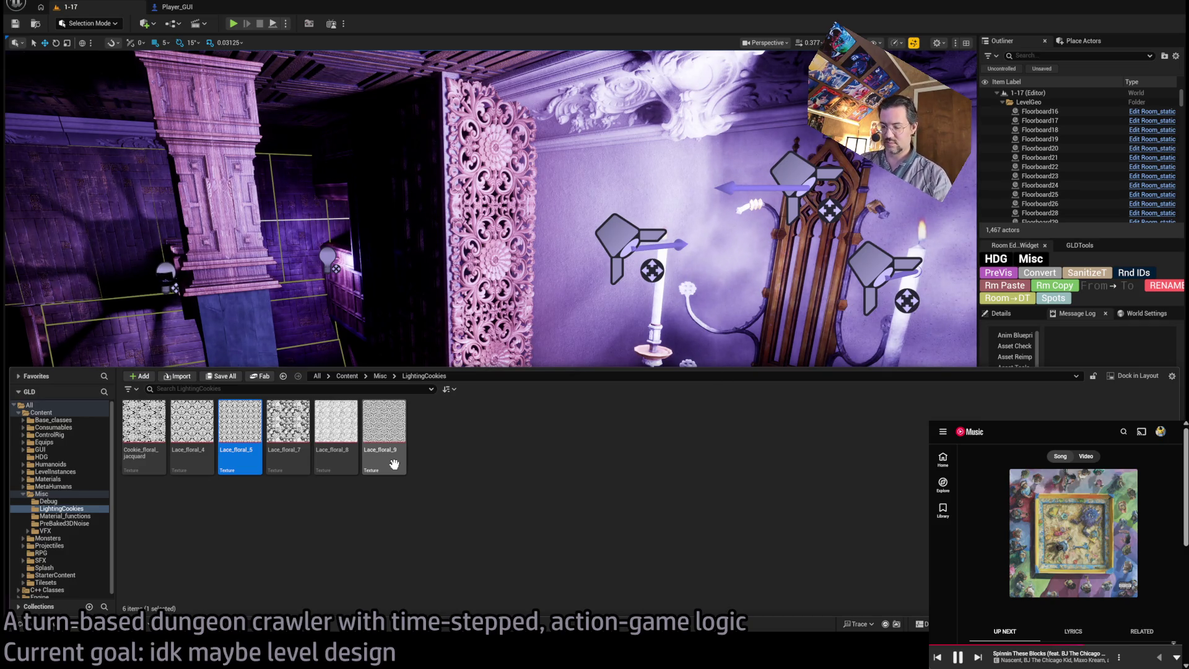
click(356, 483)
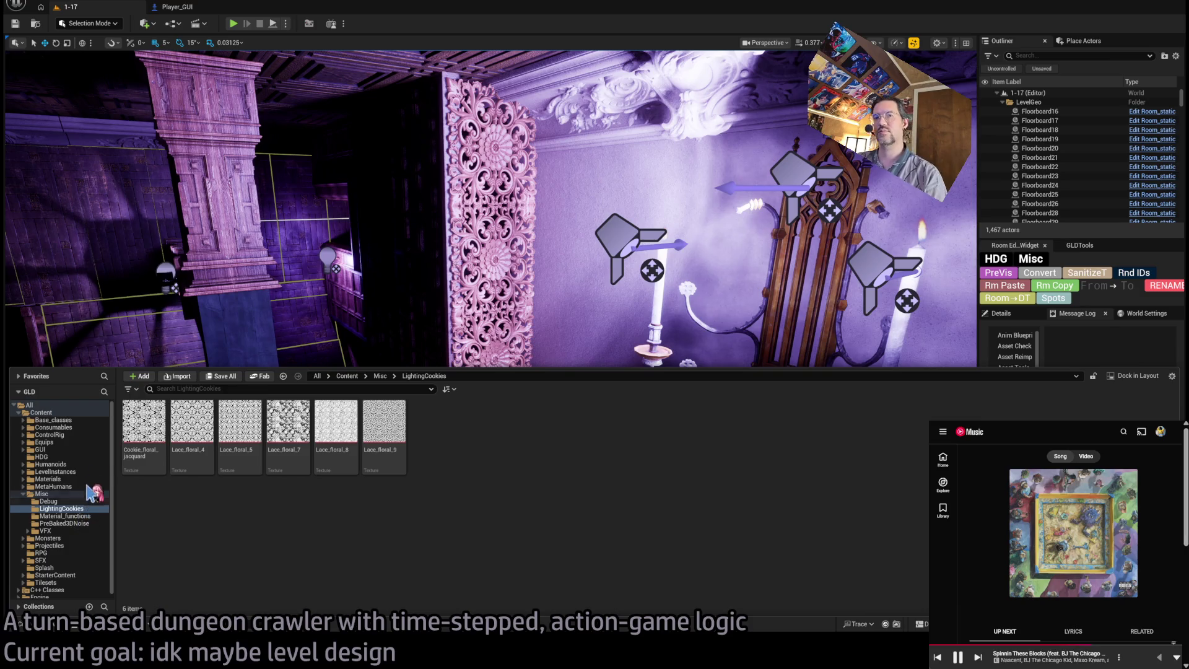
click(62, 494)
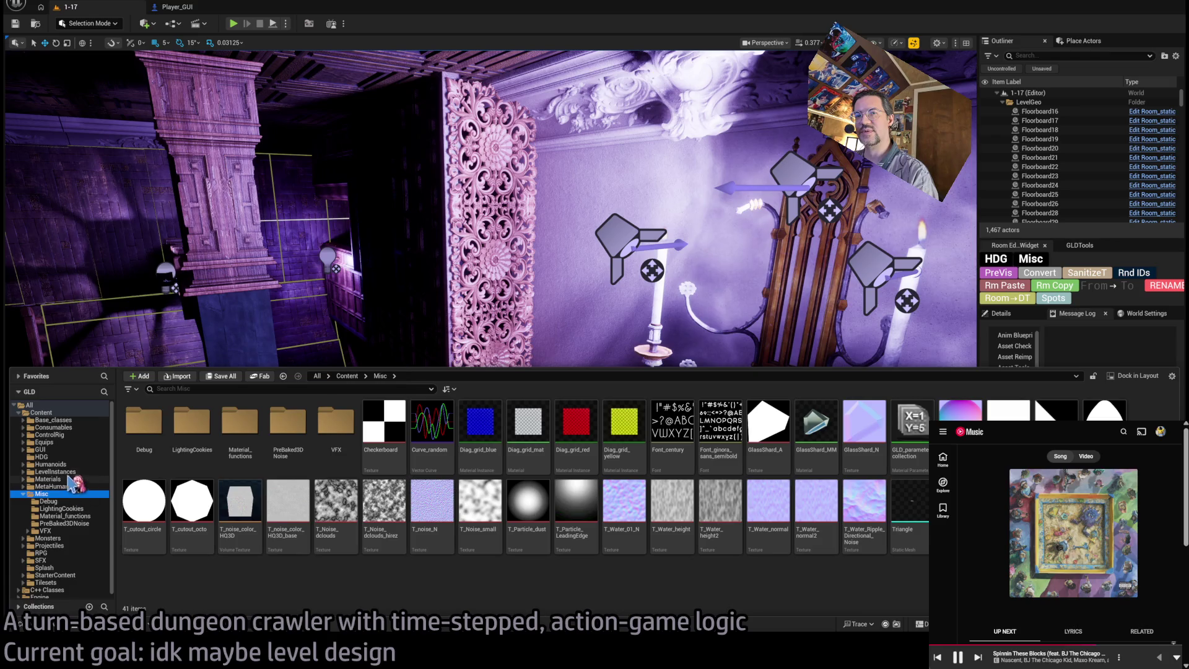
click(76, 480)
double_click(144, 424)
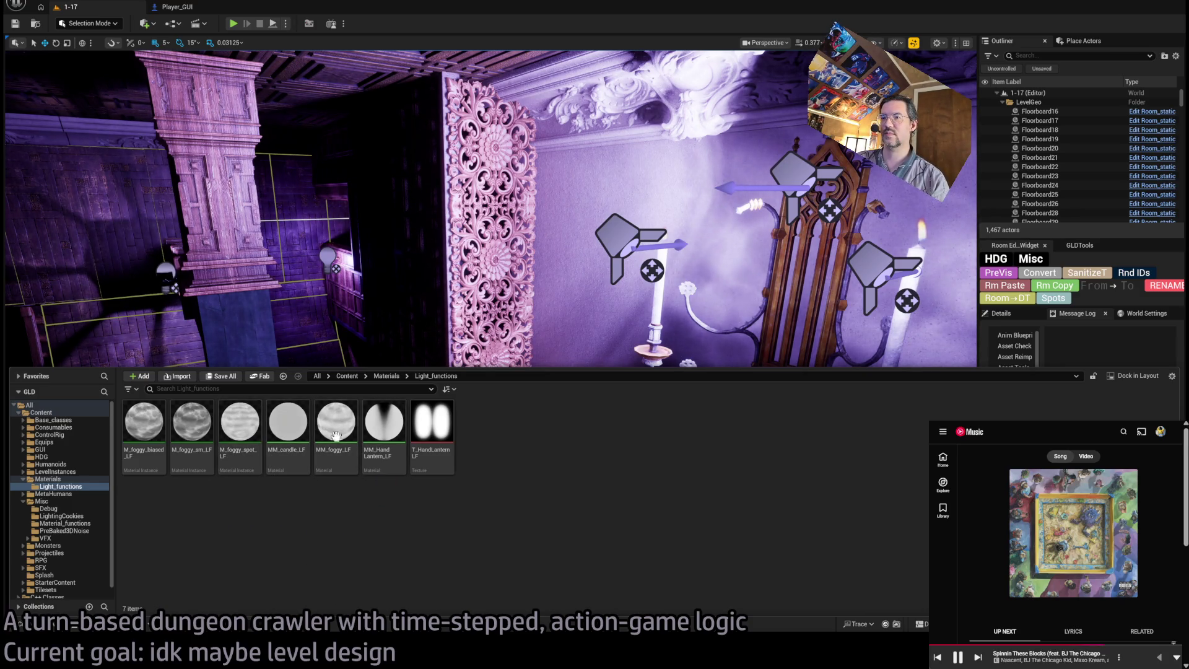
mouse_move(340, 422)
mouse_down()
mouse_move(365, 494)
mouse_move(409, 206)
mouse_move(504, 261)
mouse_move(579, 350)
mouse_up()
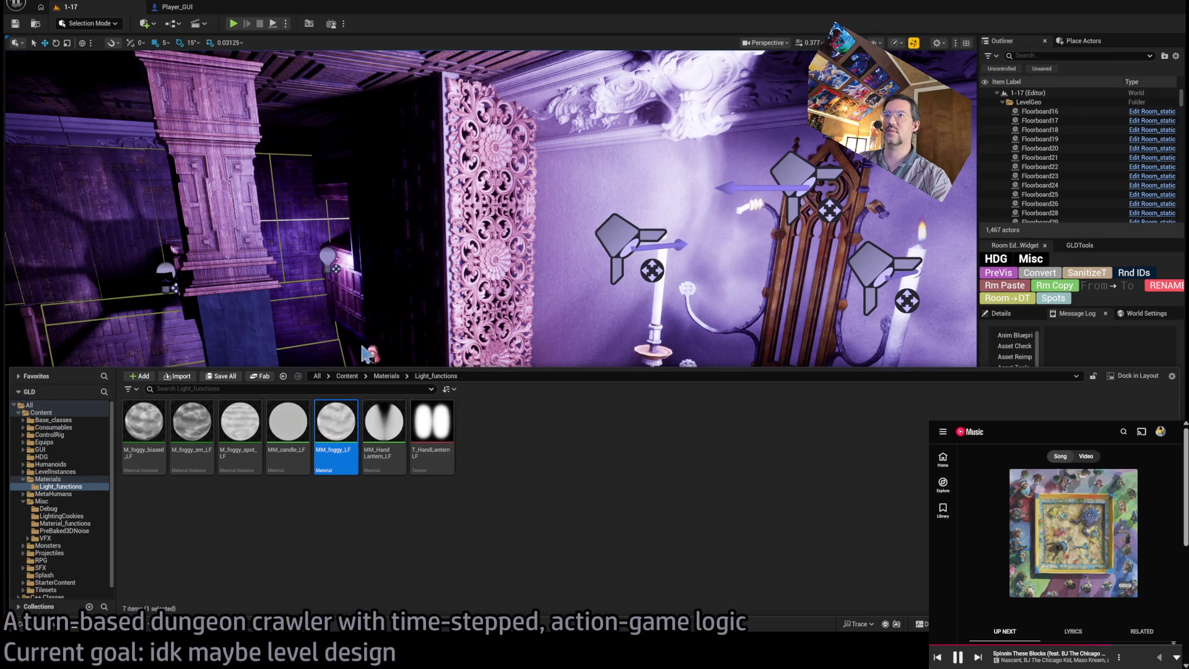
Duplicate MM_foggy_LF as MM_Cookie_LF and open the copy in the Material Editor.
key(ctrl+d)
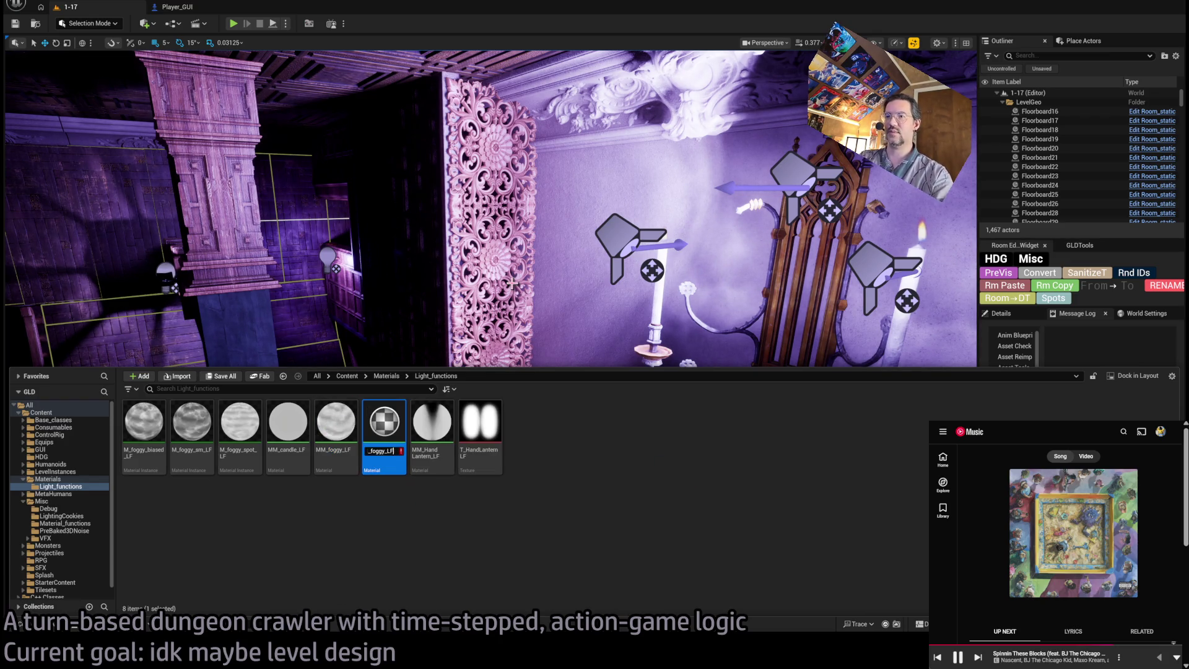
text(MM_Coo)
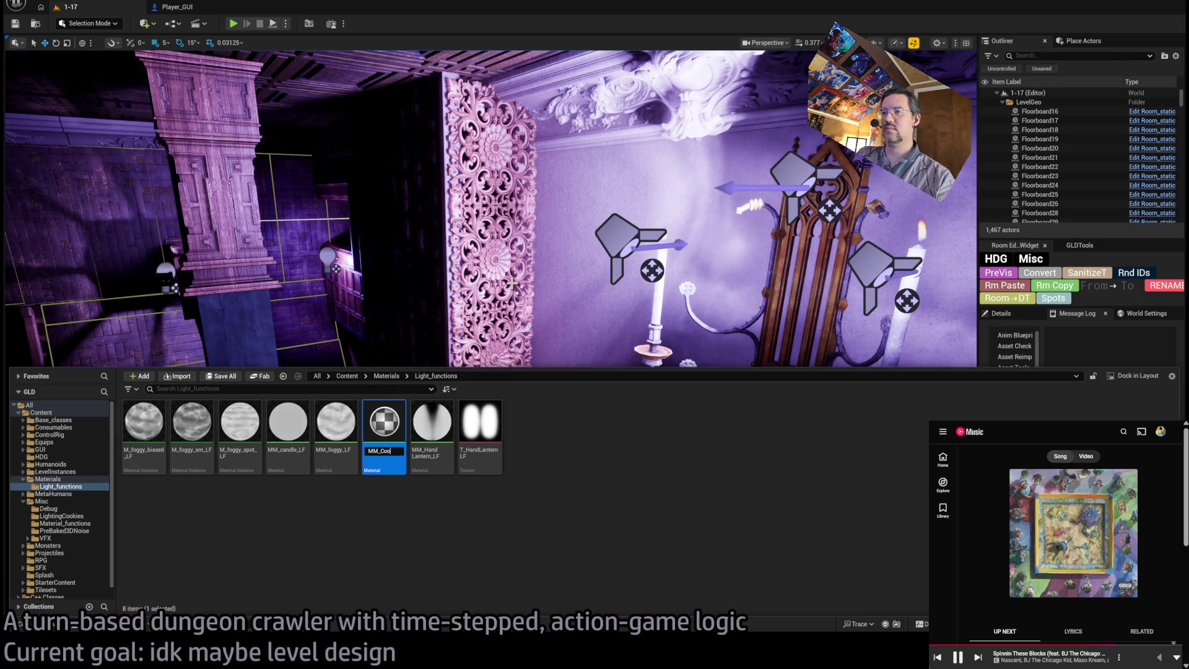
text(okie)
text(LF)
key(Return)
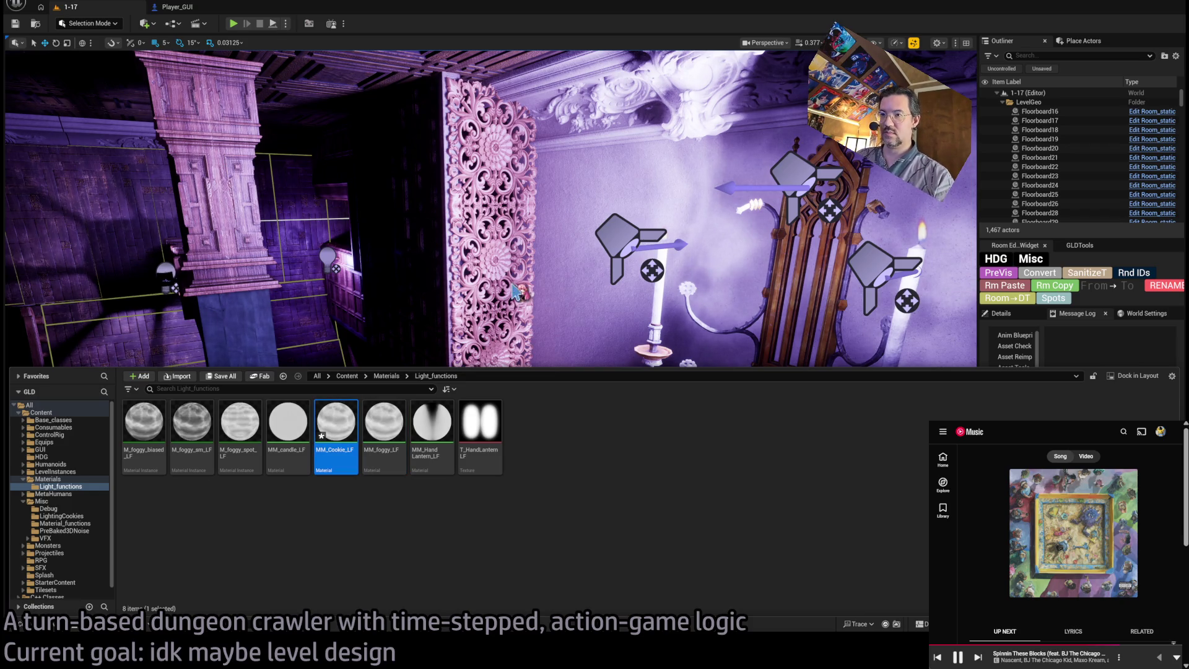
key(Return)
drag(712, 390, 854, 365)
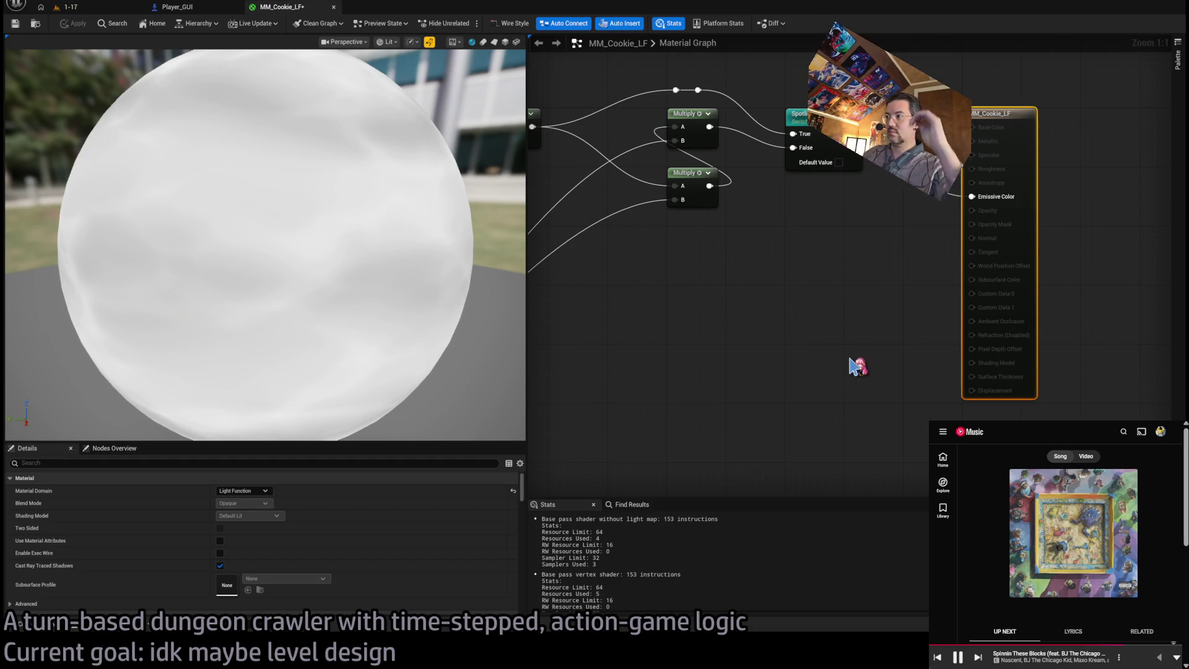
Switch the MM_Cookie_LF material preview mesh to a flat plane.
scroll(858, 367, down, 6)
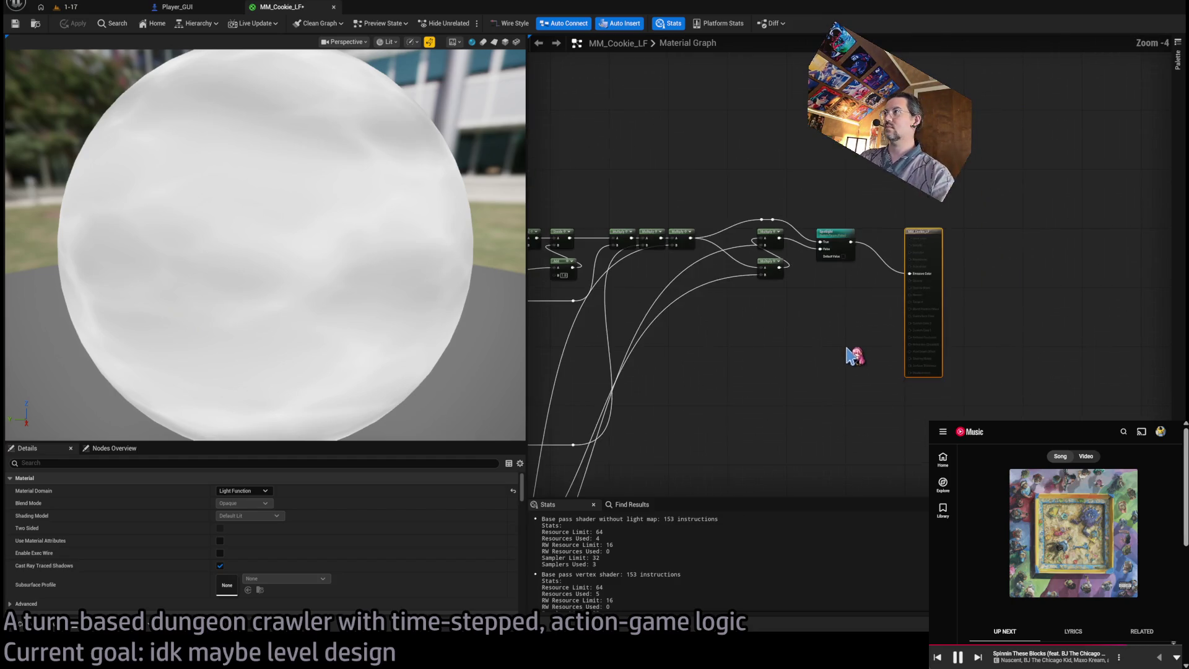
scroll(1015, 285, up, 4)
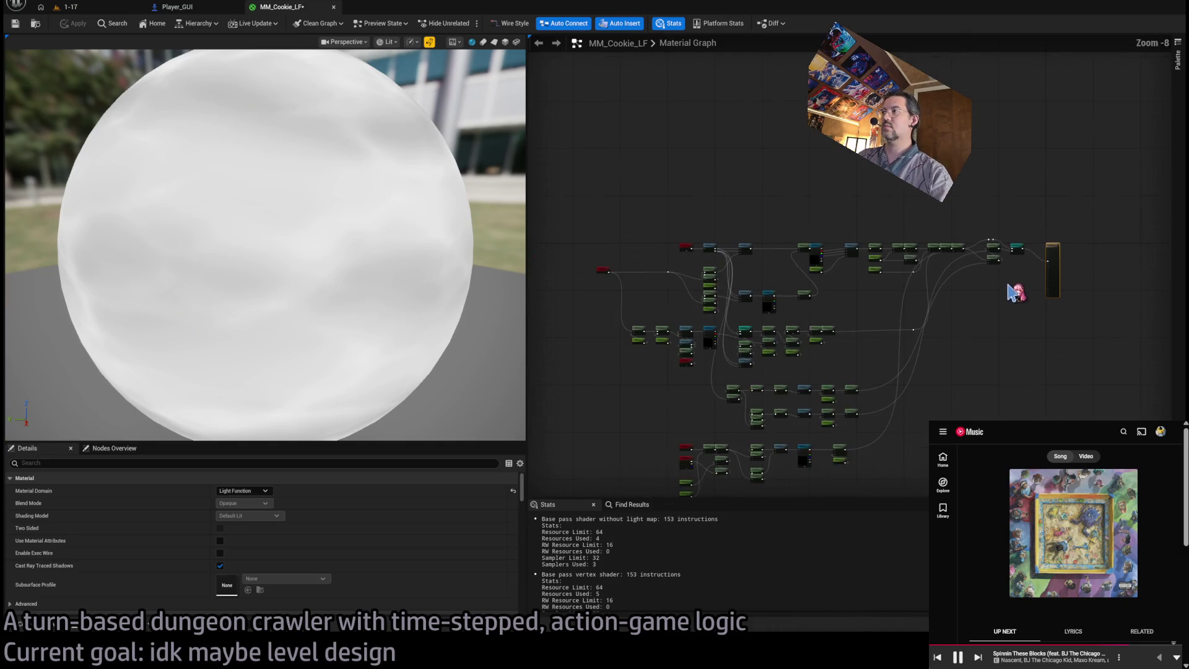
scroll(826, 241, down, 6)
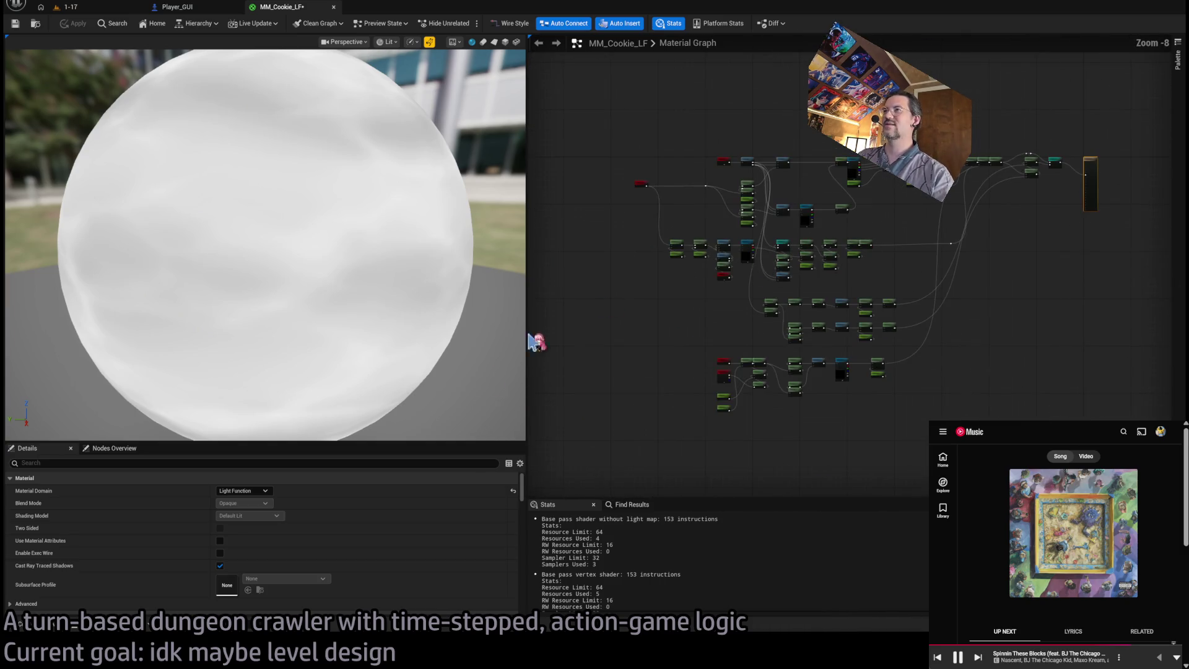
click(494, 42)
scroll(666, 273, down, 1)
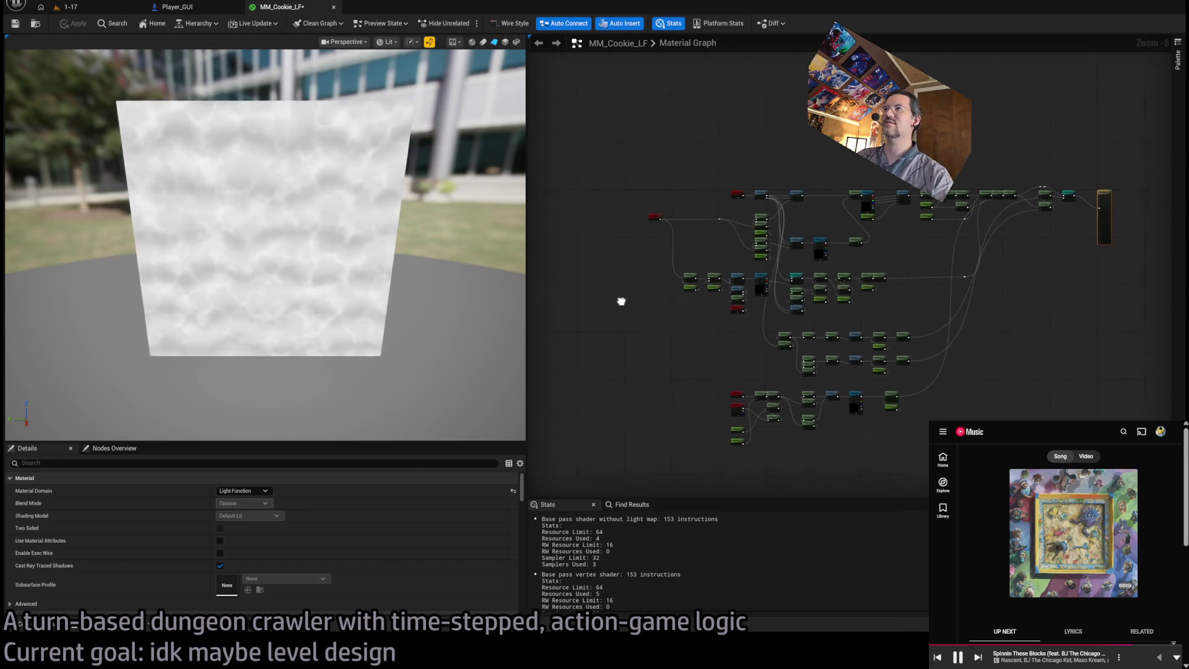
Marquee-select most graph nodes and check which textures the Texture Sample nodes use.
mouse_move(571, 123)
mouse_down()
mouse_move(957, 418)
mouse_move(941, 382)
mouse_up()
scroll(658, 210, up, 7)
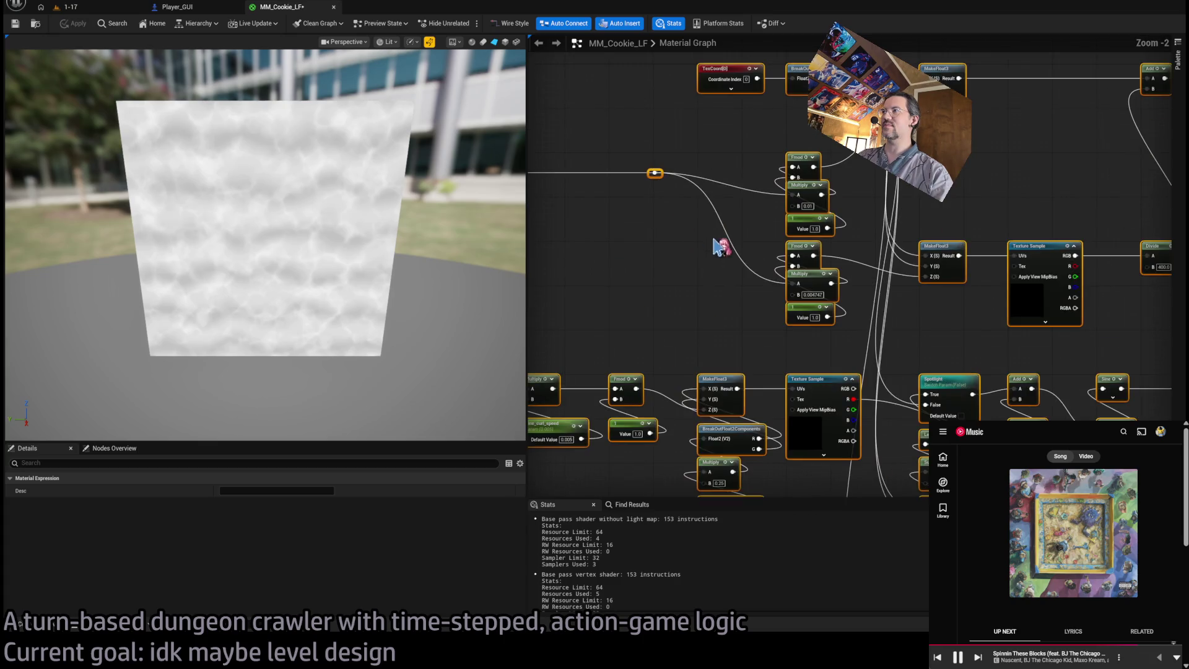
drag(902, 337, 832, 240)
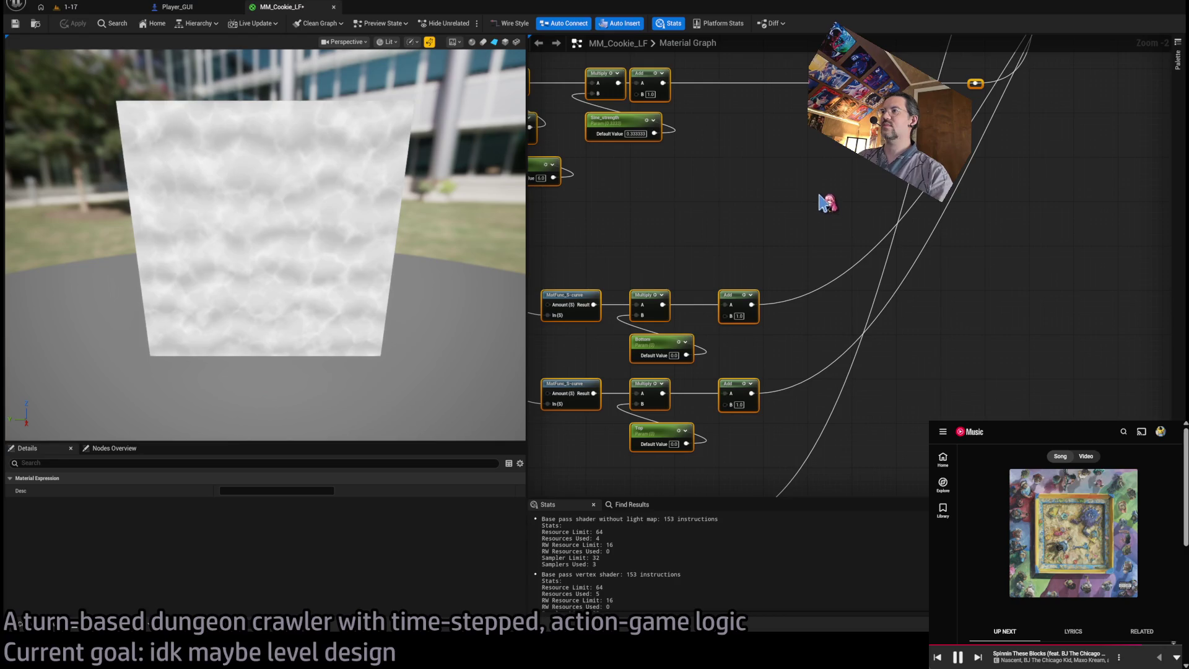
drag(533, 285, 735, 75)
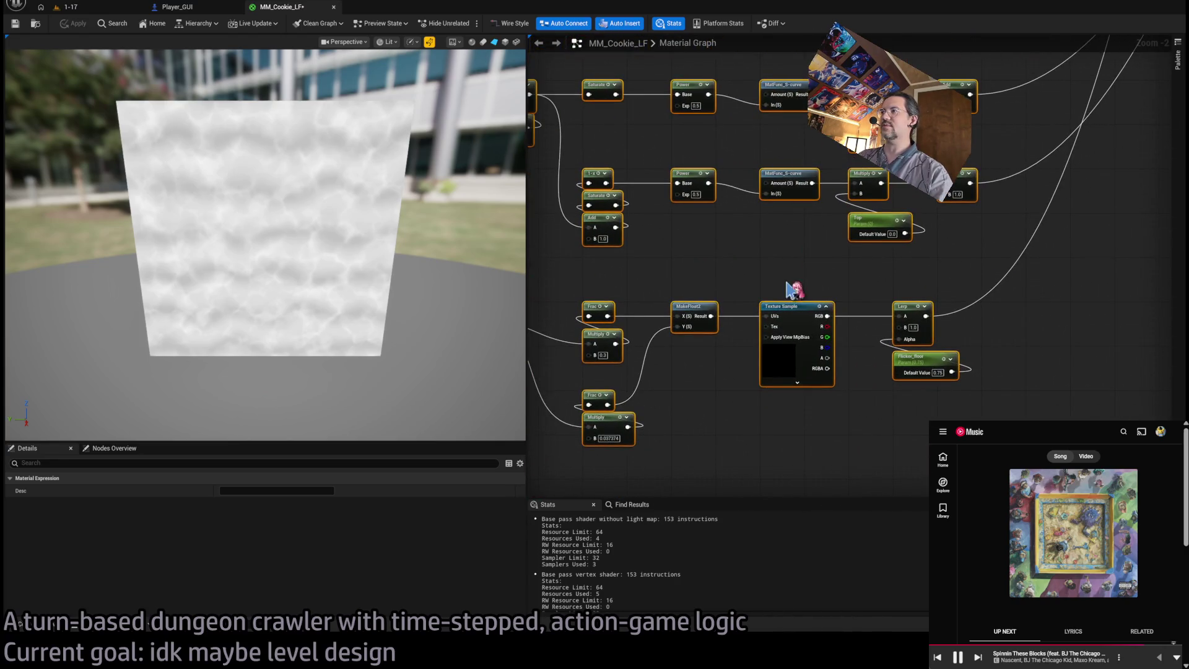
click(793, 319)
scroll(371, 545, down, 2)
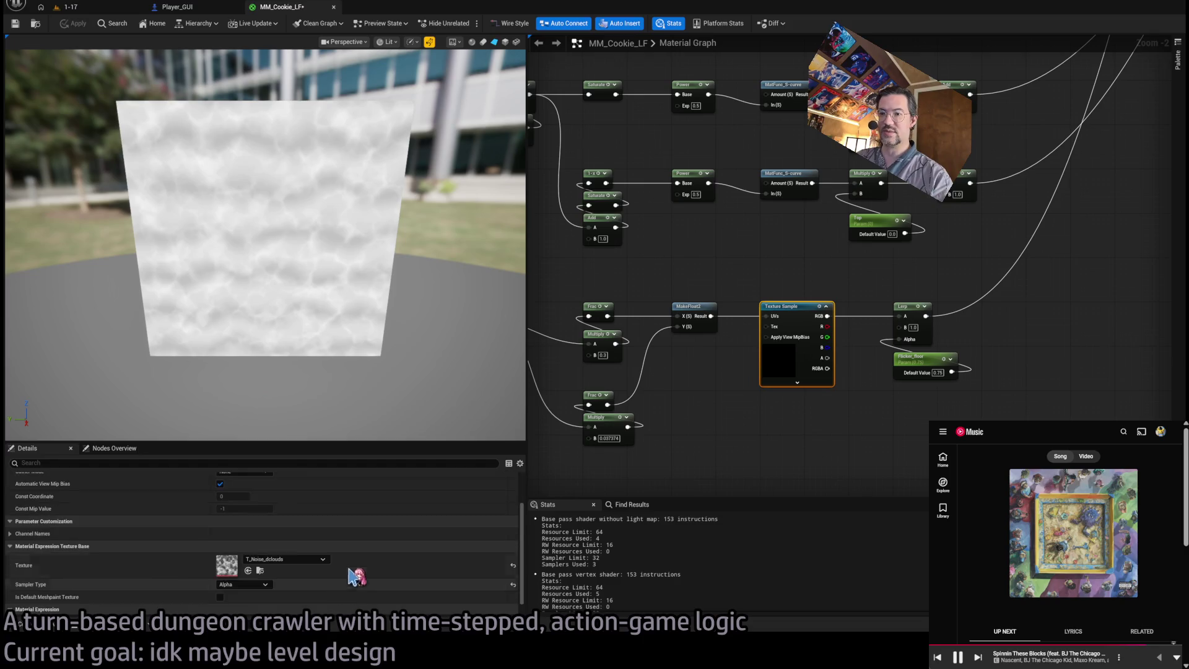
scroll(735, 294, down, 3)
scroll(735, 294, up, 6)
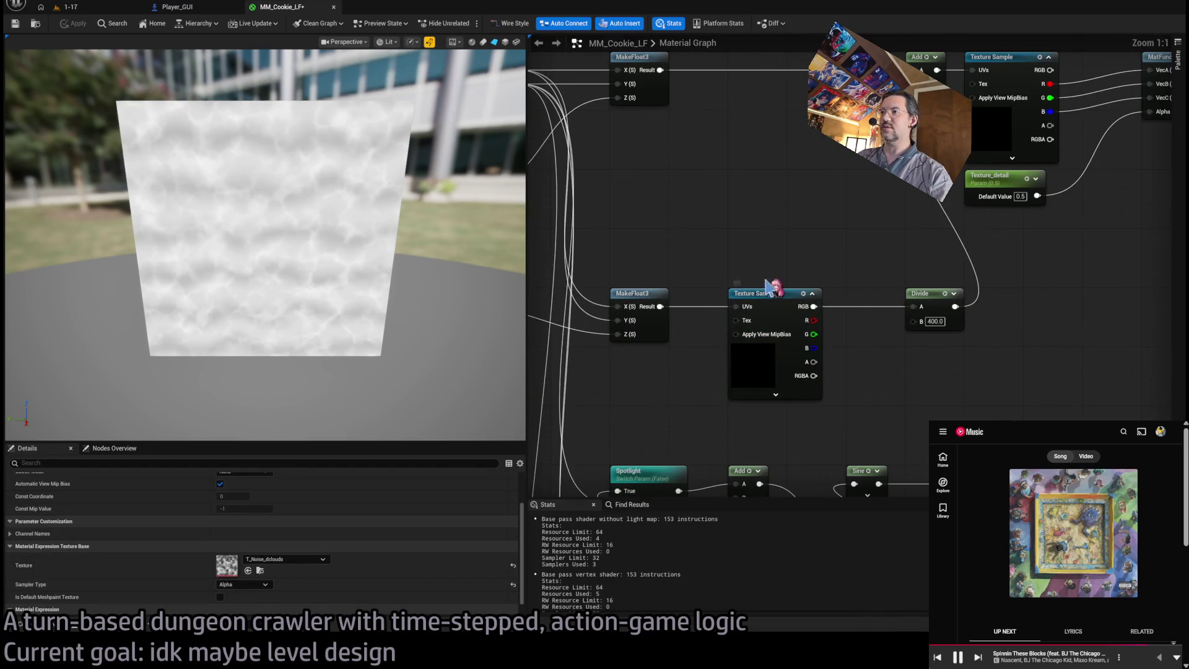
click(753, 347)
scroll(638, 387, down, 2)
click(706, 341)
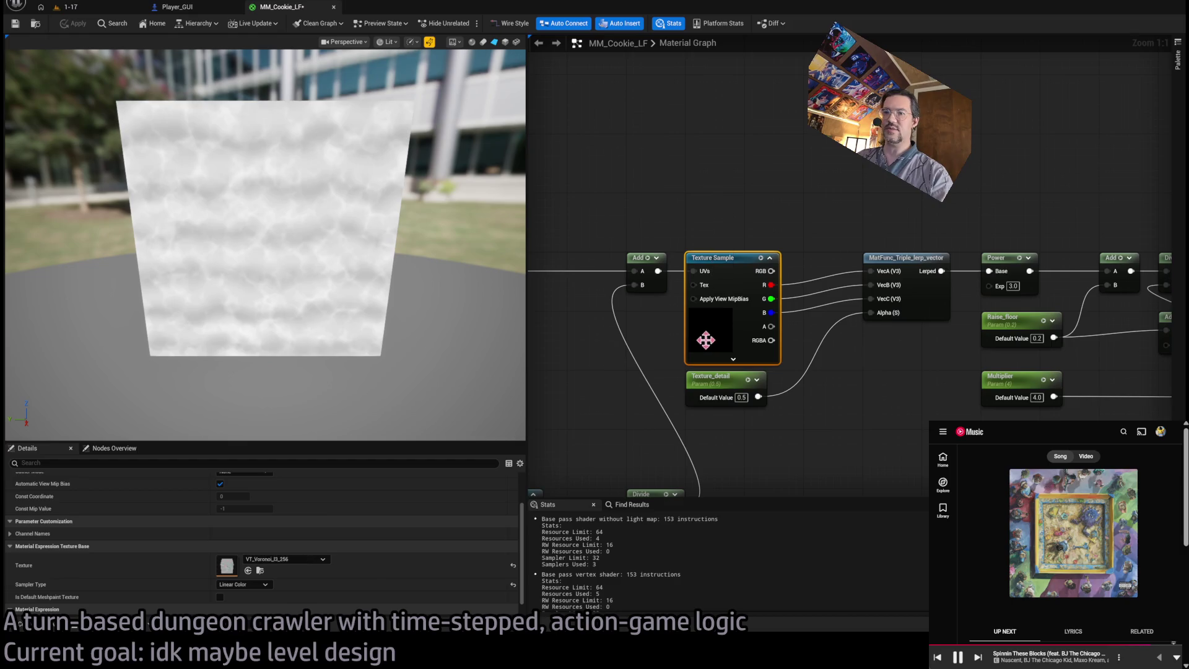
scroll(776, 470, down, 5)
scroll(792, 344, up, 2)
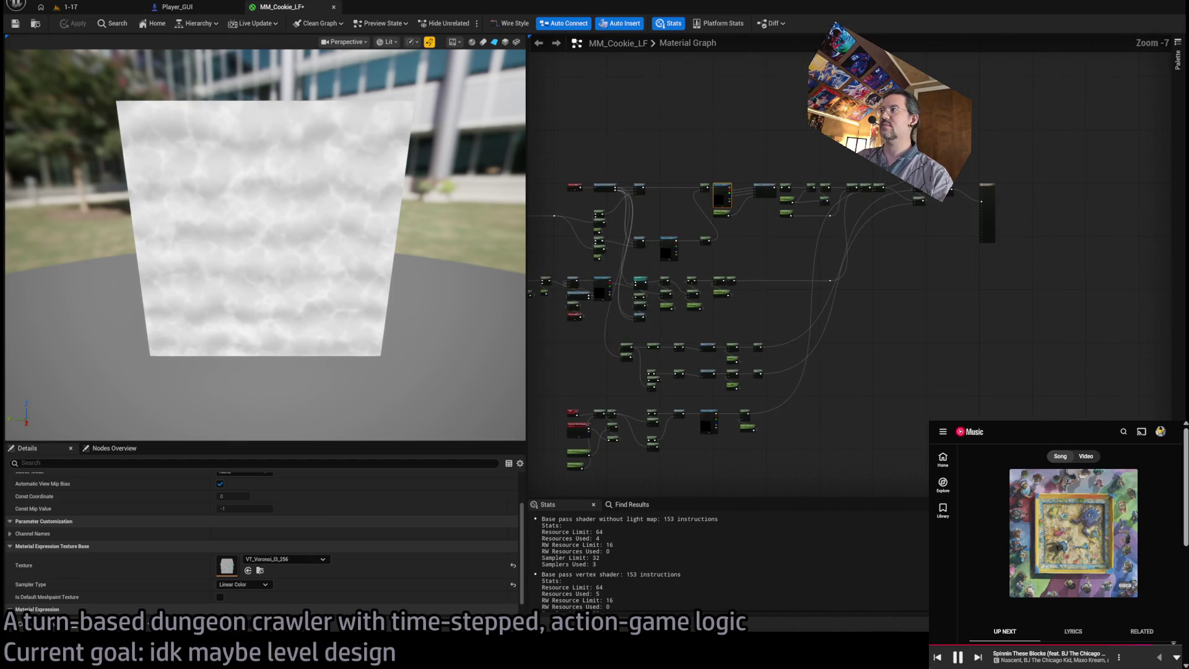
scroll(846, 307, up, 5)
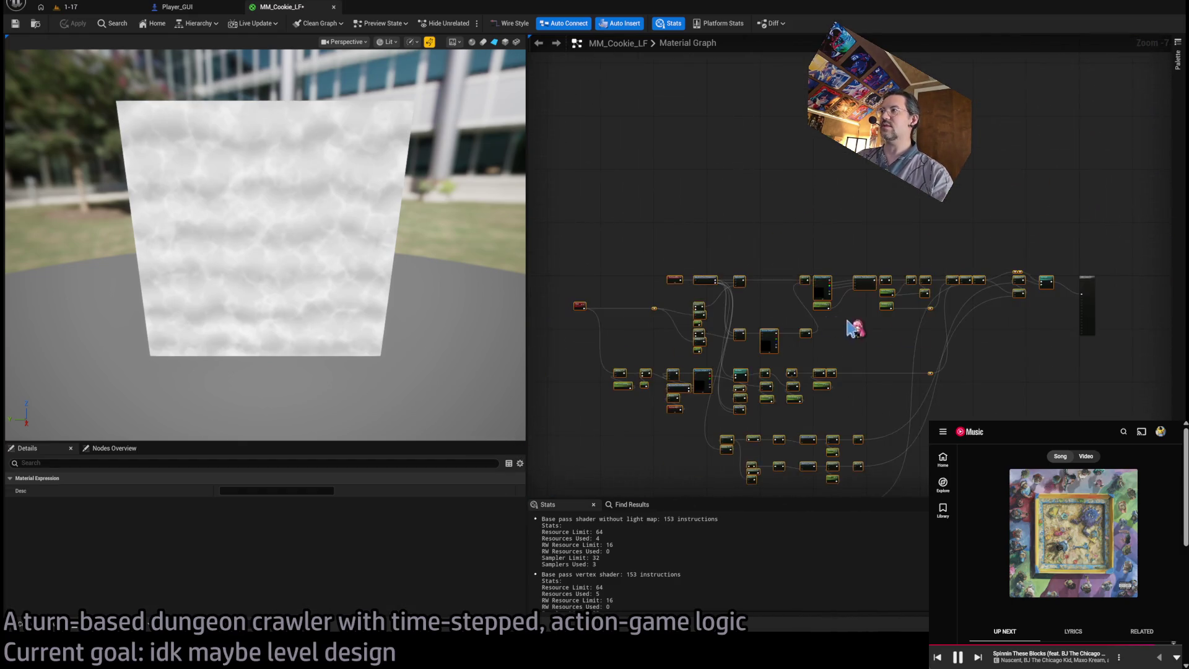
scroll(984, 275, down, 3)
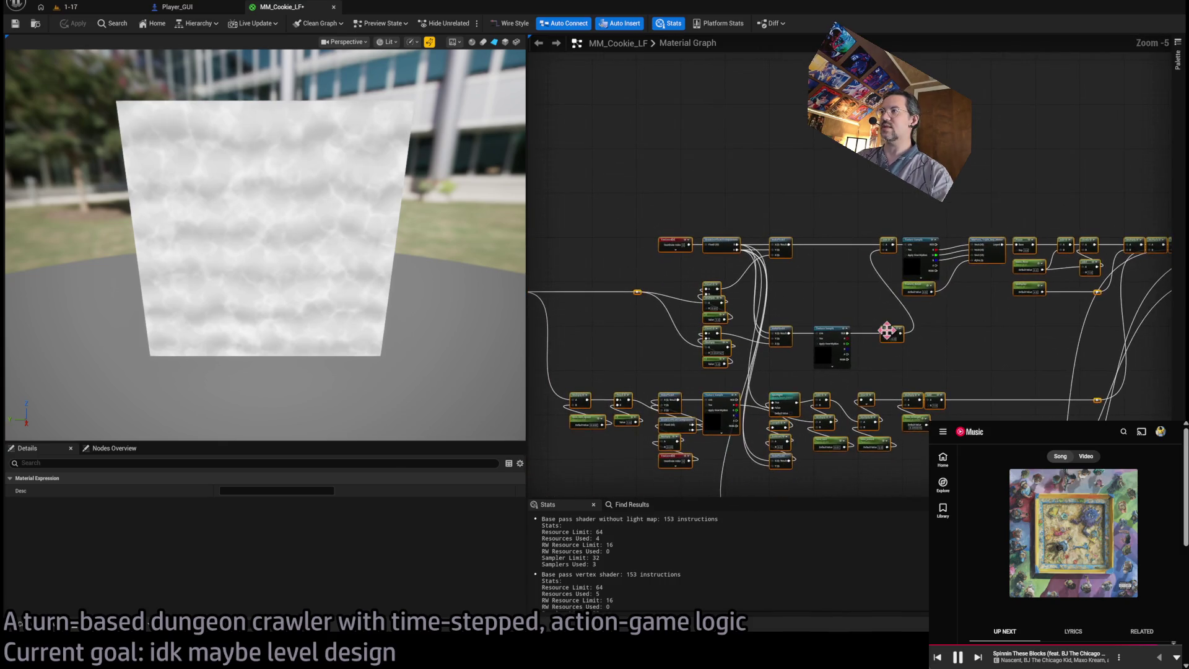
Deselect the time/coordinate nodes, Texture_detail and triple-lerp function, then delete the remaining nodes.
mouse_move(825, 330)
mouse_down()
mouse_move(882, 297)
mouse_move(878, 313)
mouse_up()
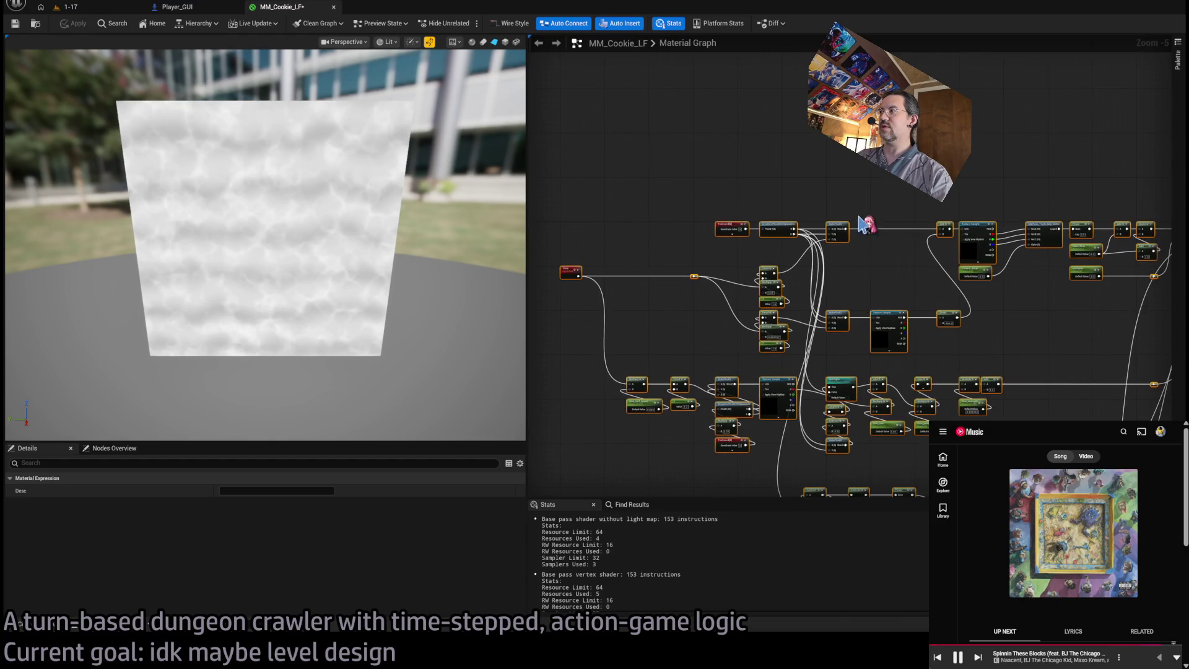
drag(863, 210, 560, 356)
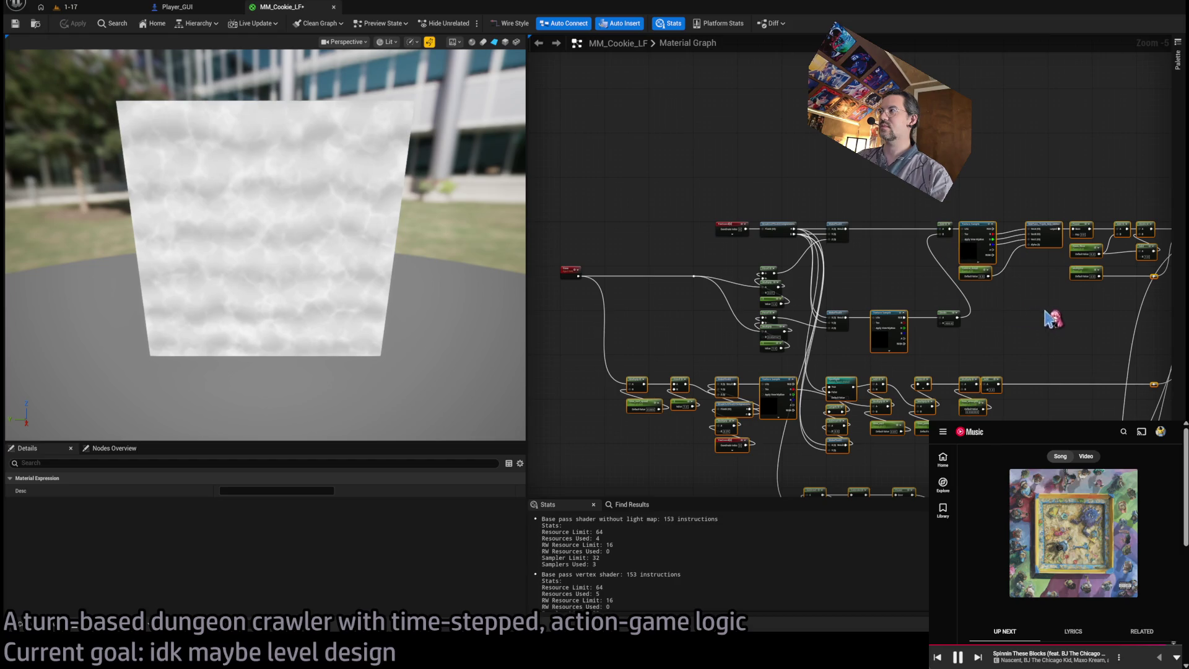
scroll(841, 307, up, 6)
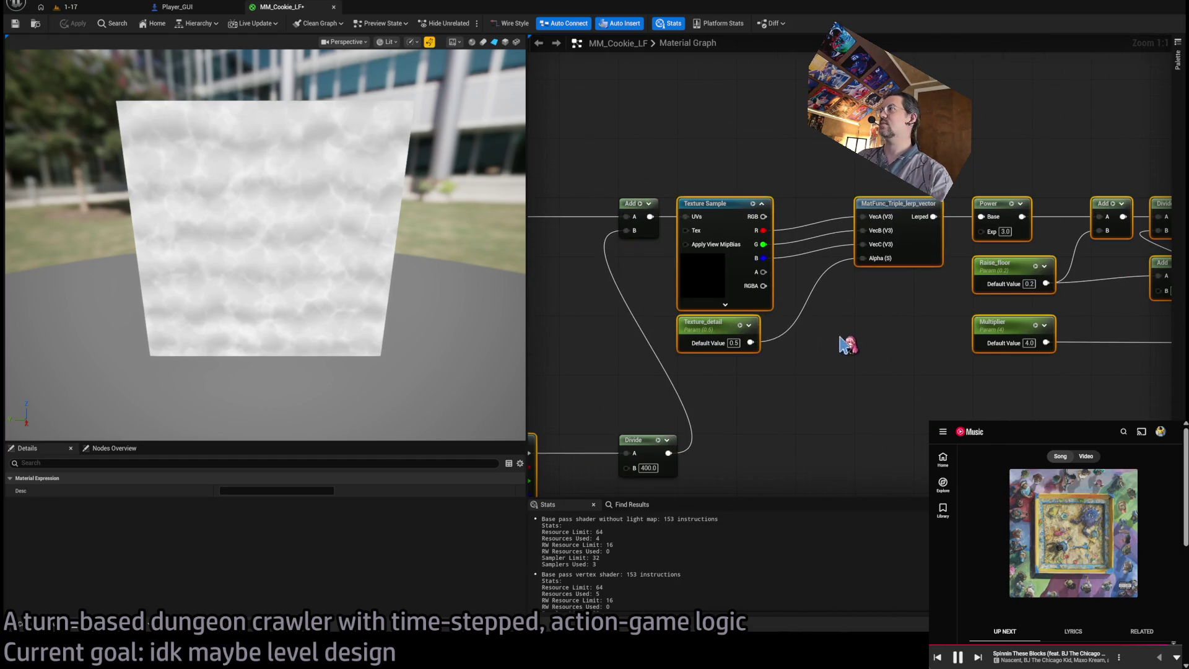
drag(830, 348, 739, 362)
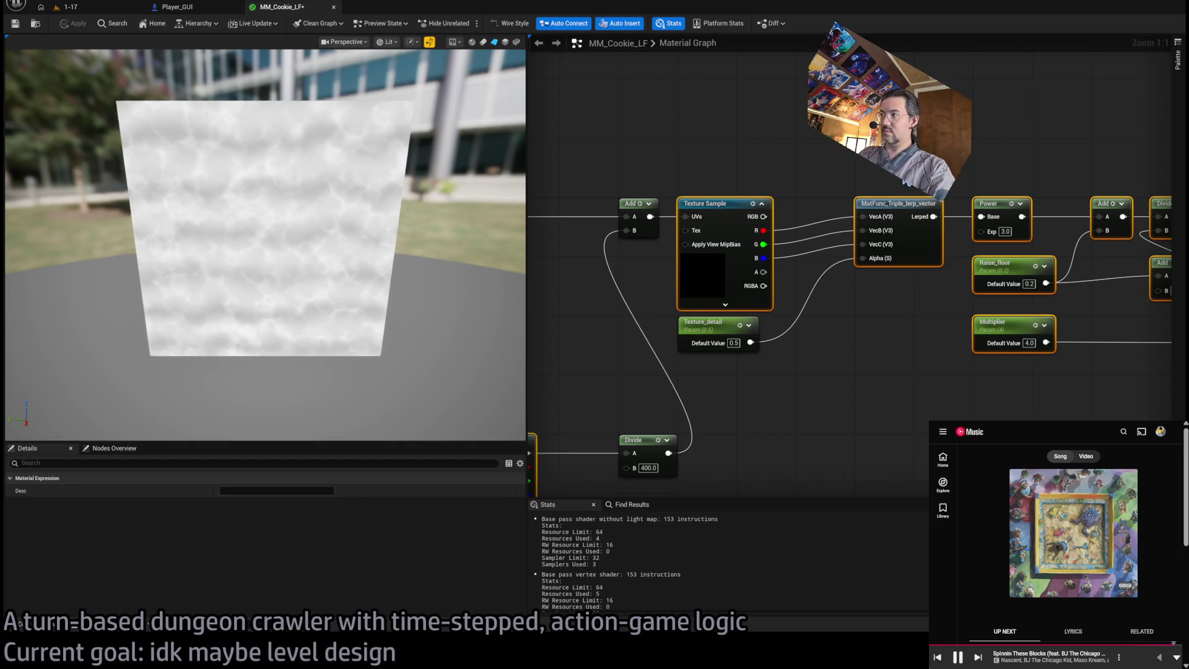
ctrl+click(885, 247)
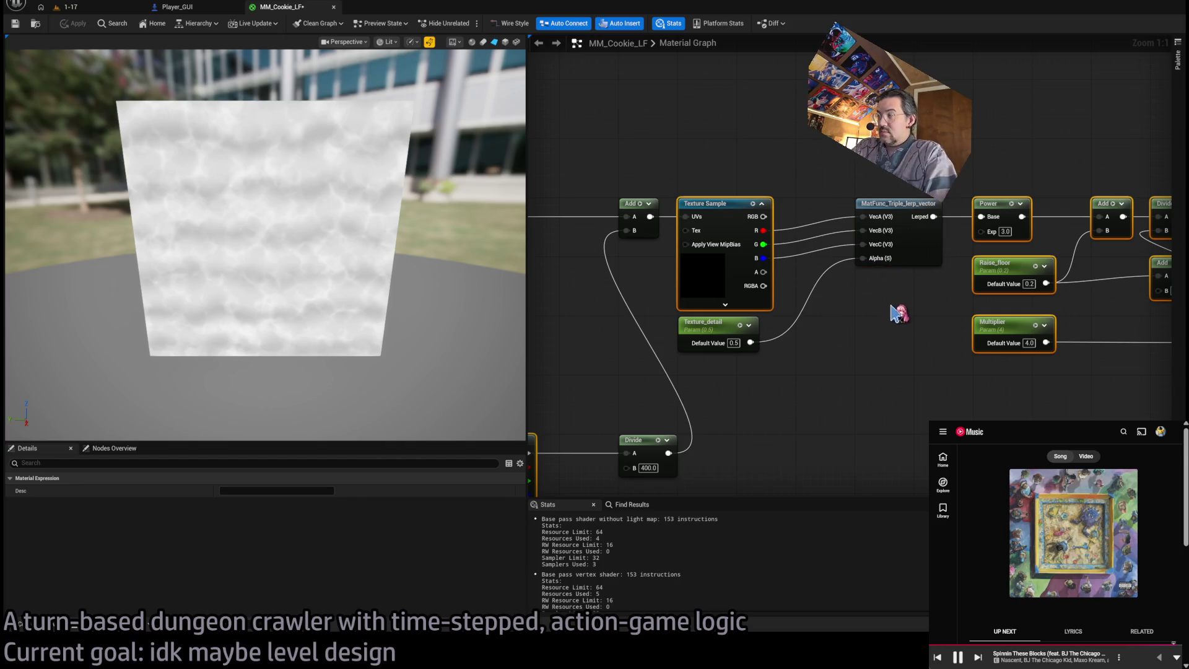
scroll(764, 337, down, 2)
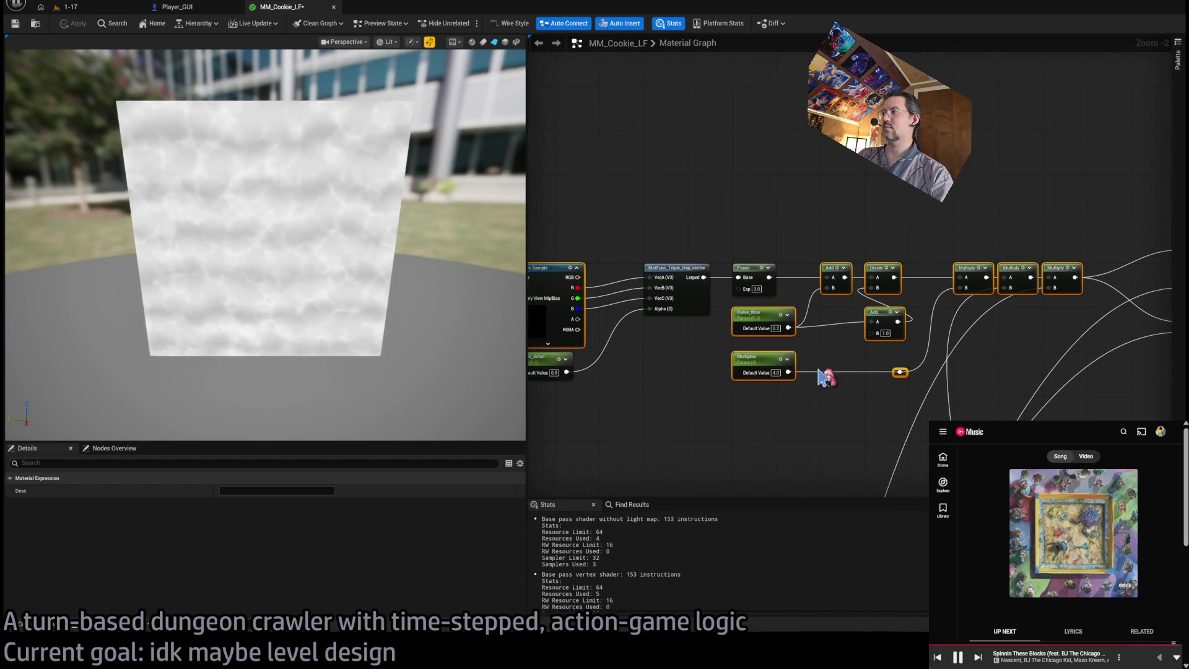
scroll(774, 376, down, 1)
key(Delete)
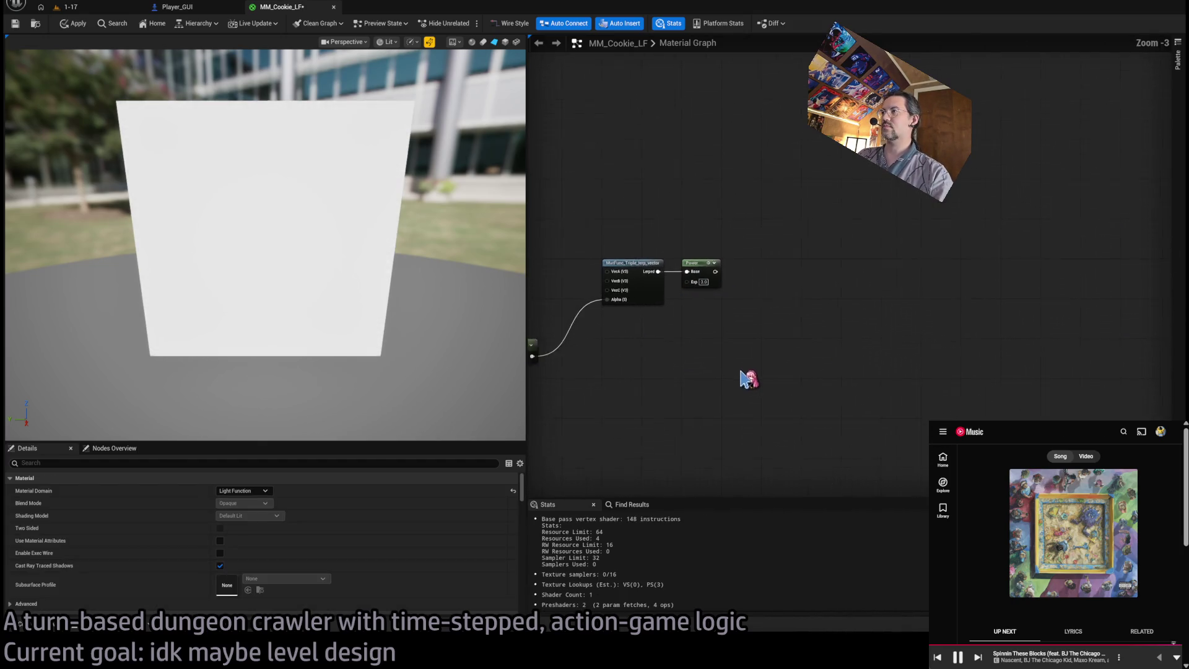
Undo the node deletion and save MM_Cookie_LF.
key(ctrl+z)
scroll(866, 319, down, 3)
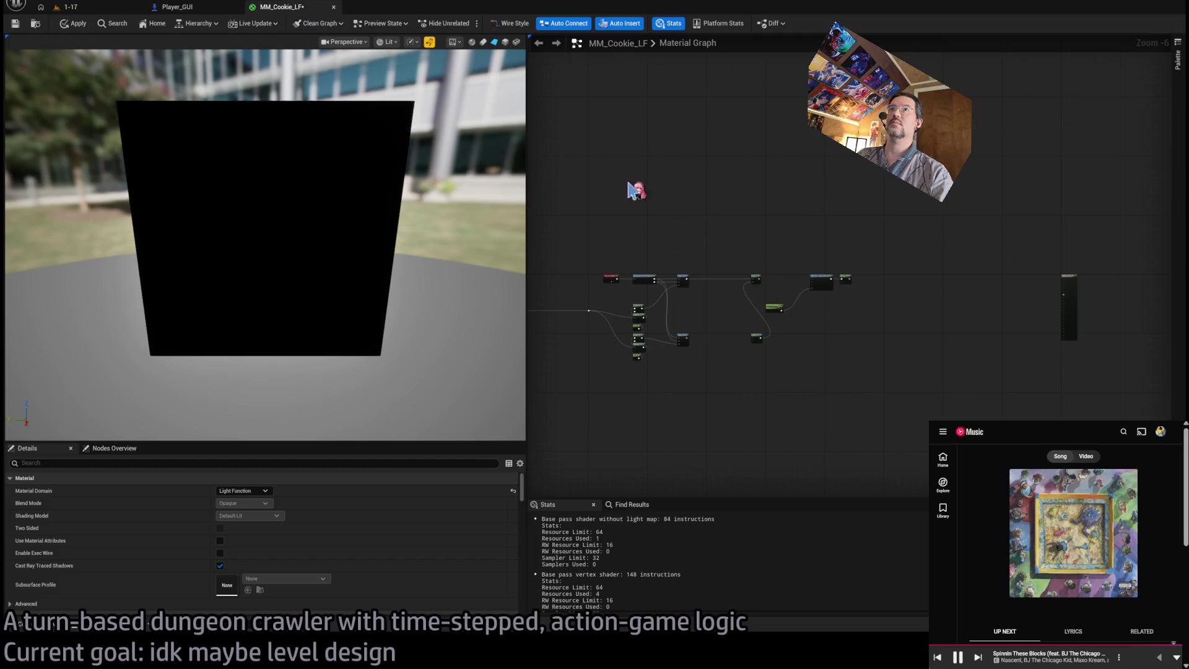
key(ctrl+s)
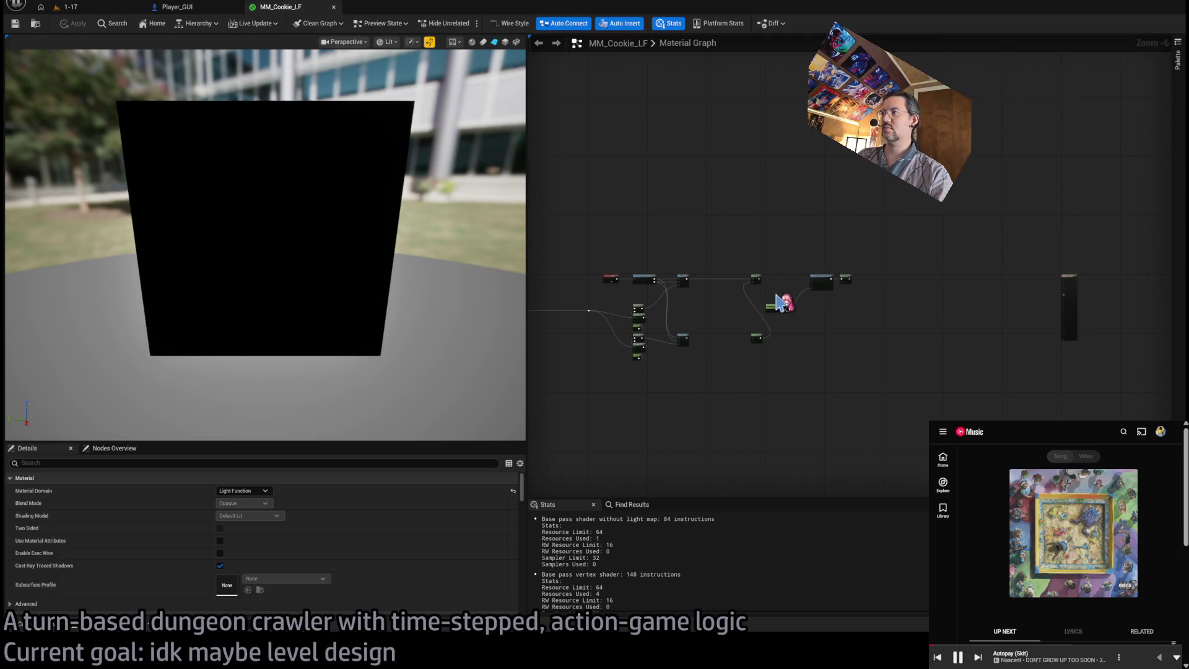
scroll(782, 303, up, 5)
scroll(791, 295, down, 7)
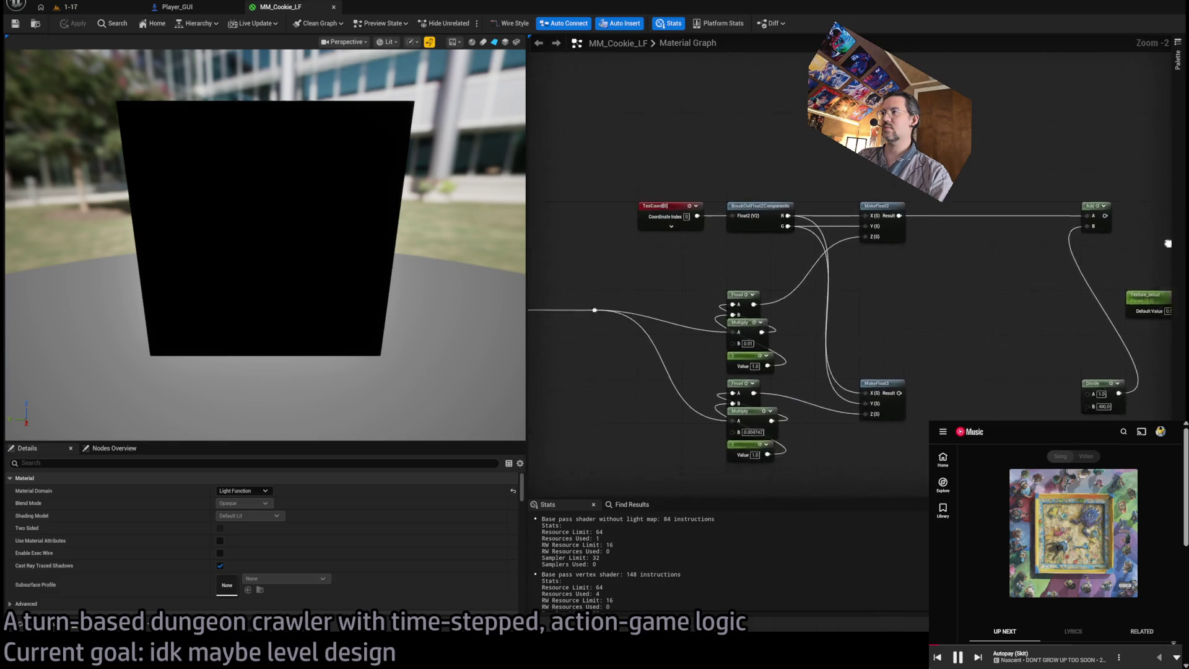
Restore the cloud texture nodes, then select and delete them so the preview renders black.
key(ctrl+z)
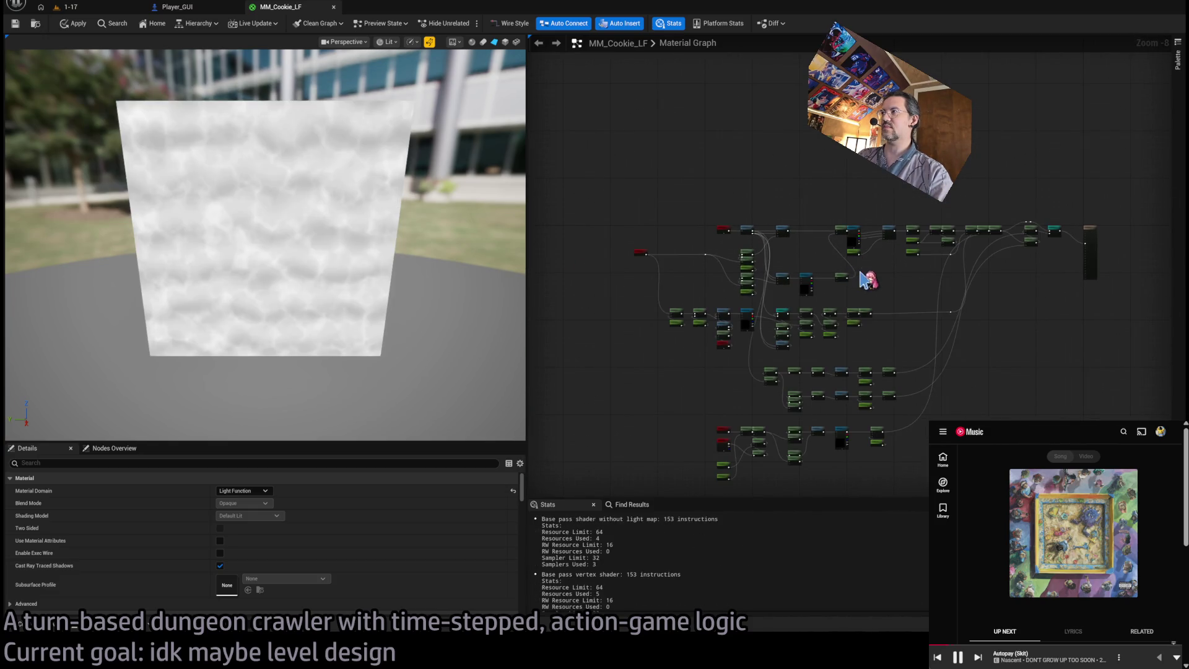
scroll(879, 248, up, 1)
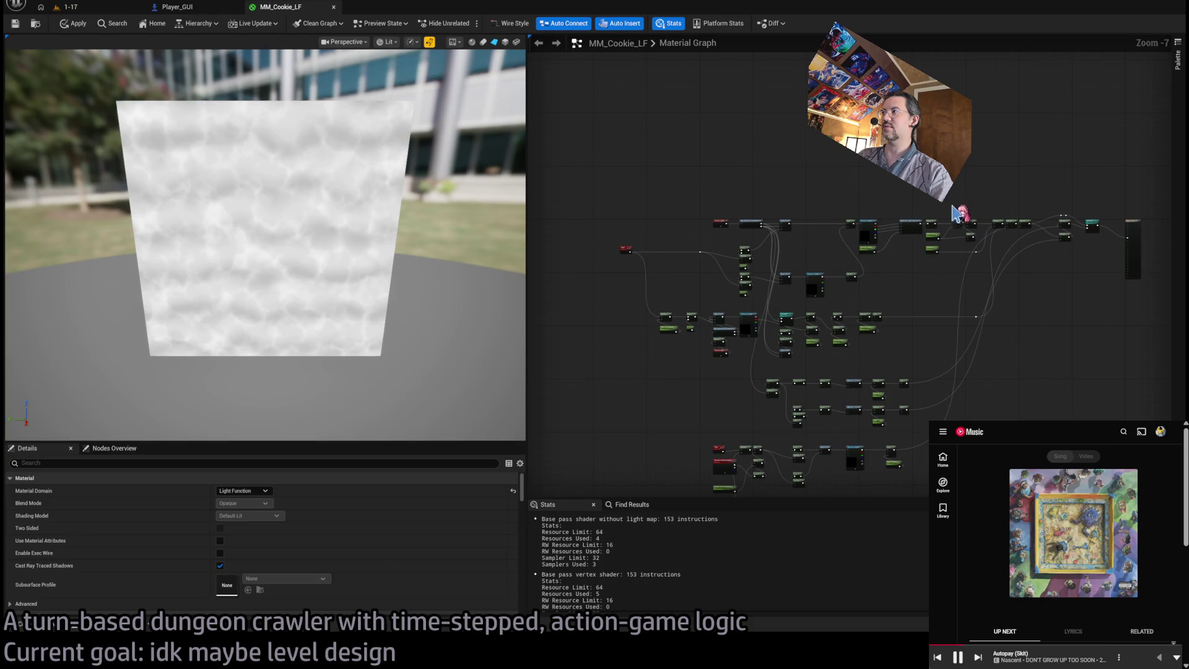
scroll(1000, 224, down, 4)
drag(1048, 196, 740, 443)
drag(709, 182, 955, 271)
scroll(963, 257, up, 9)
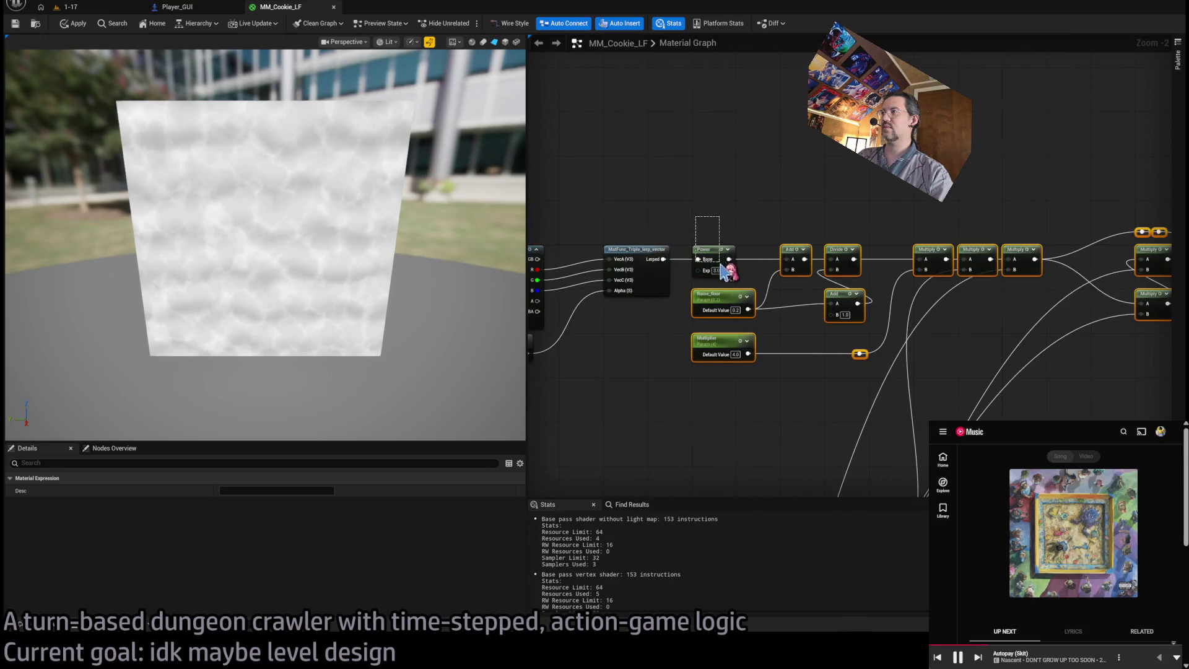
scroll(708, 265, down, 4)
key(Delete)
drag(756, 339, 860, 346)
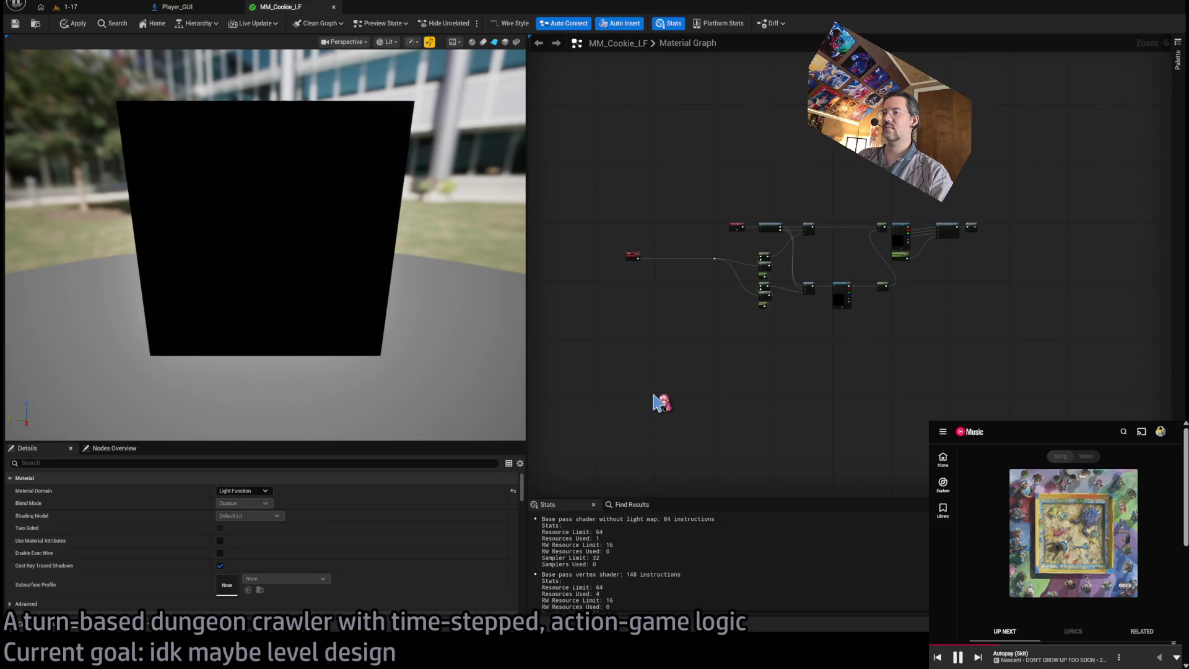
click(979, 658)
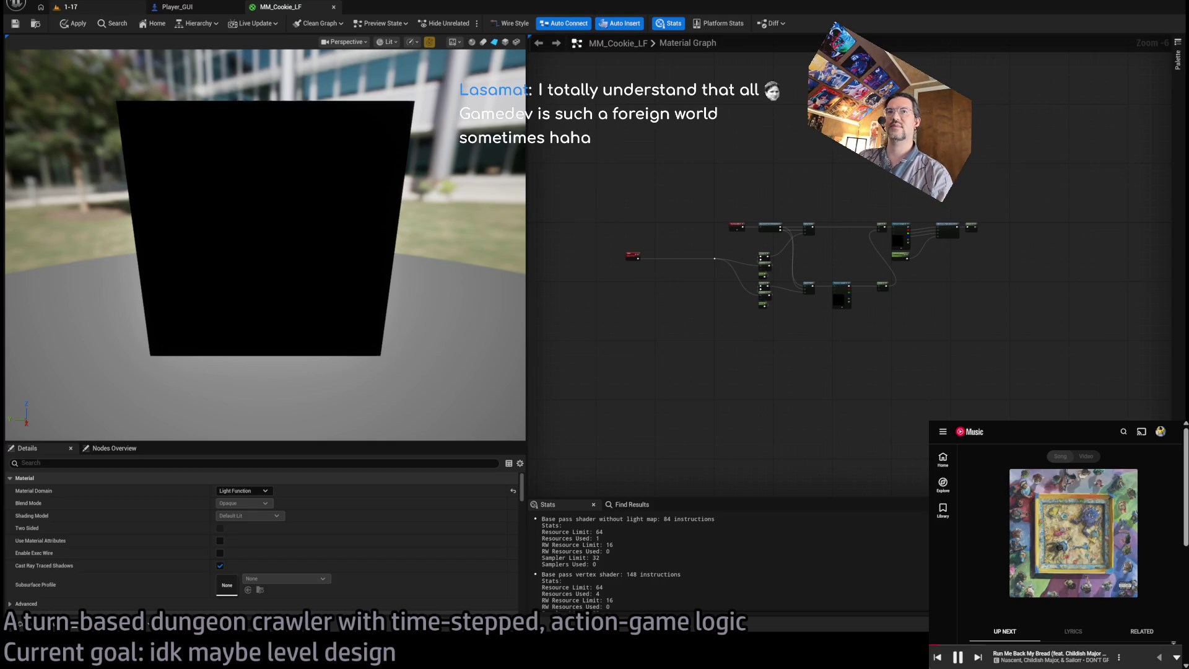
Return to level 1-17, select Spawn_marker, and fly the viewport camera around the hall.
click(65, 6)
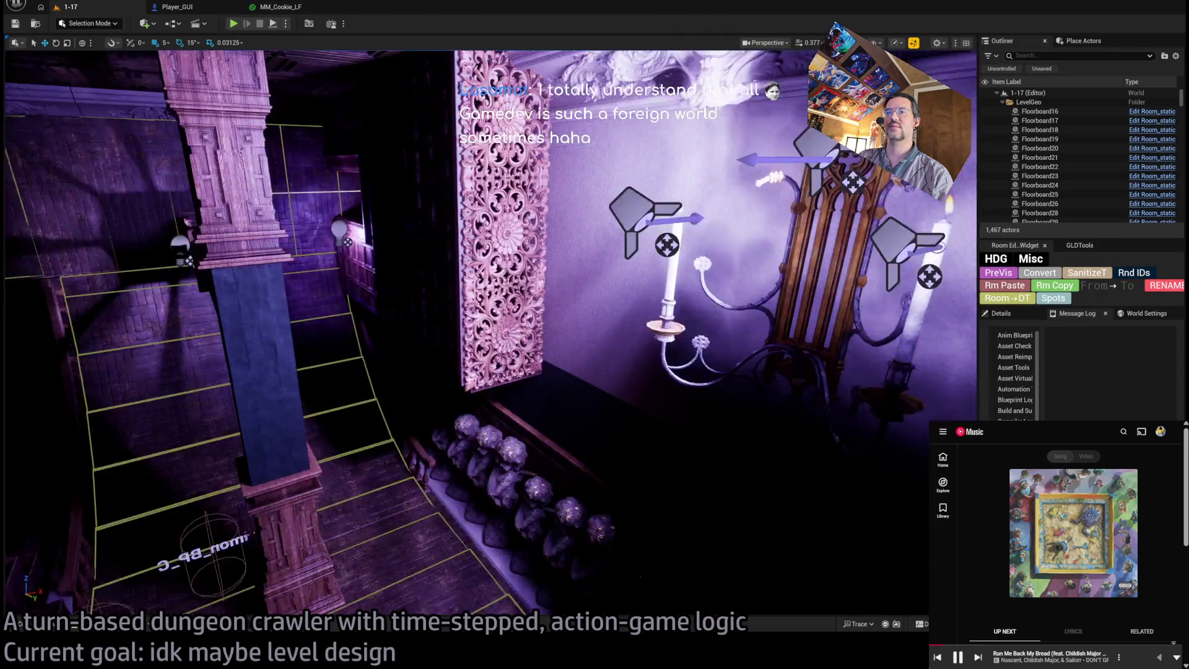
drag(260, 186, 260, 186)
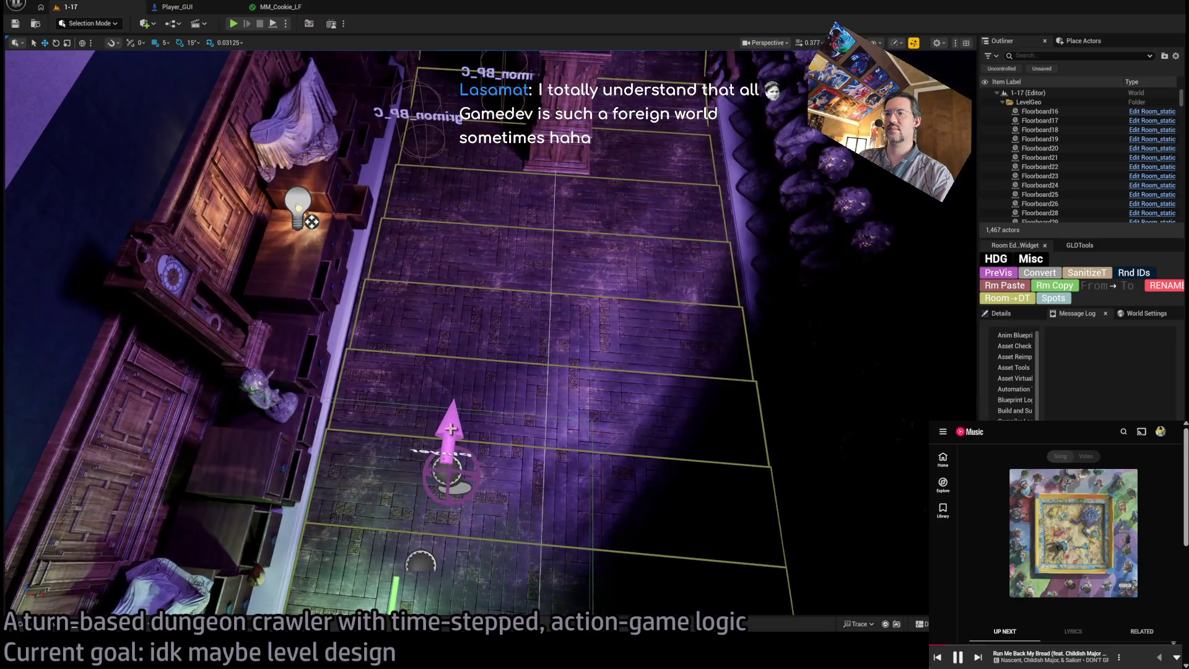
click(447, 474)
drag(447, 473, 447, 474)
drag(641, 300, 613, 295)
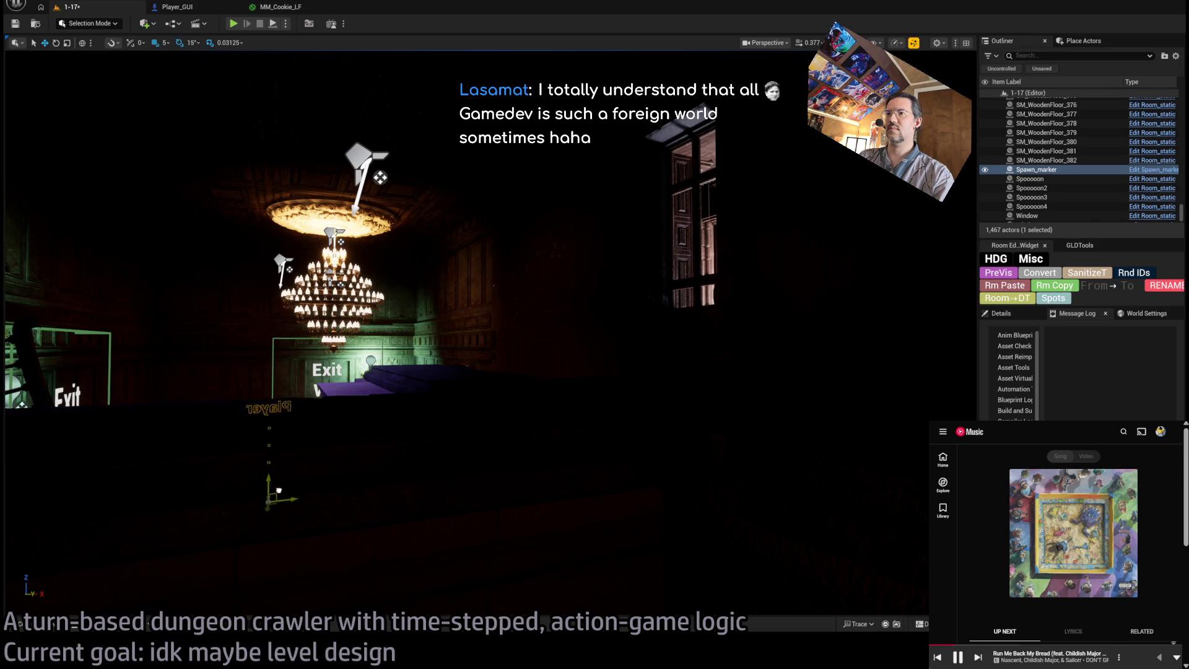
drag(299, 504, 300, 504)
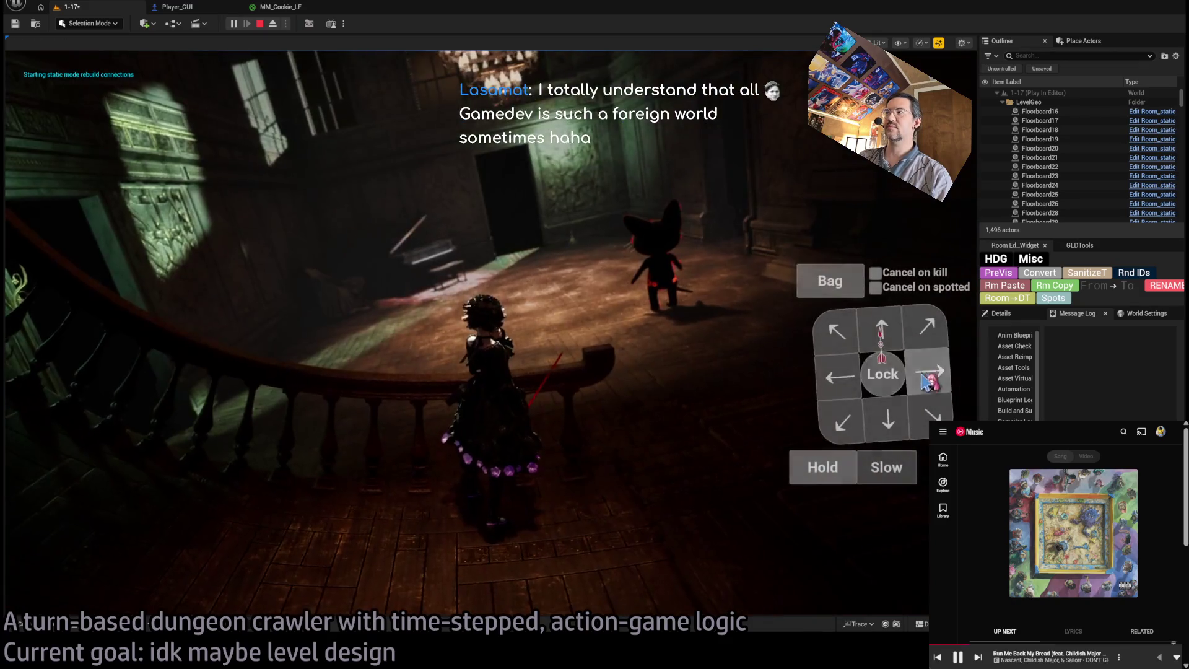
Queue a 12-second hold and set the in-game exposure to 12.0.
click(808, 470)
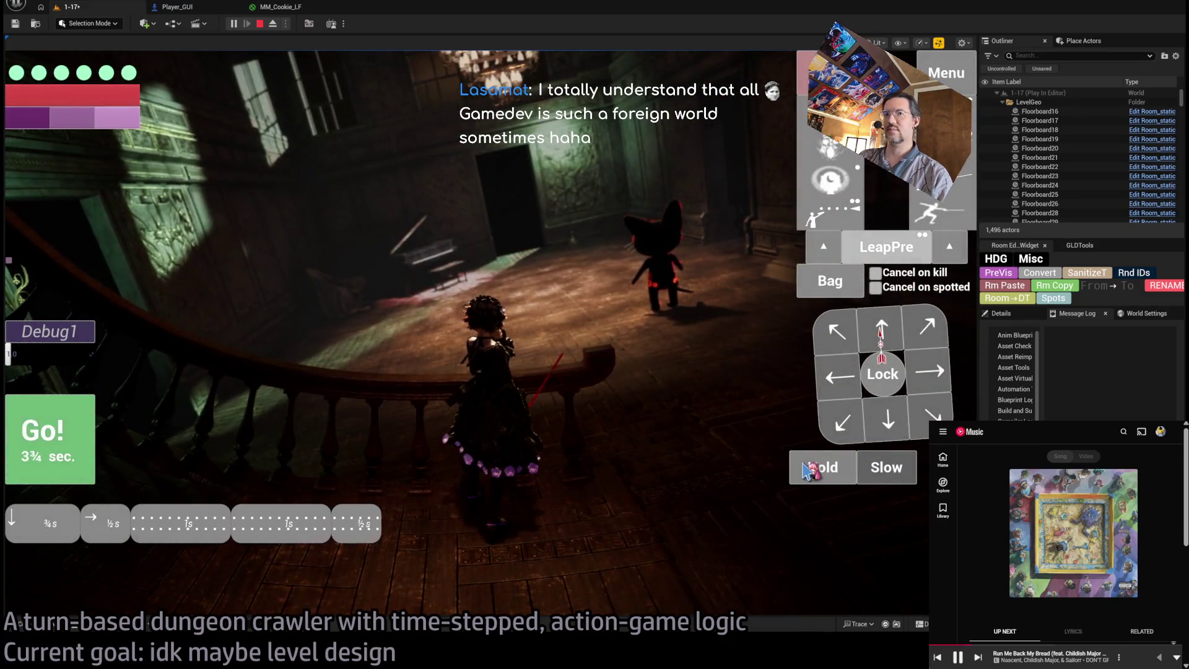
drag(808, 471, 808, 471)
click(945, 72)
click(310, 131)
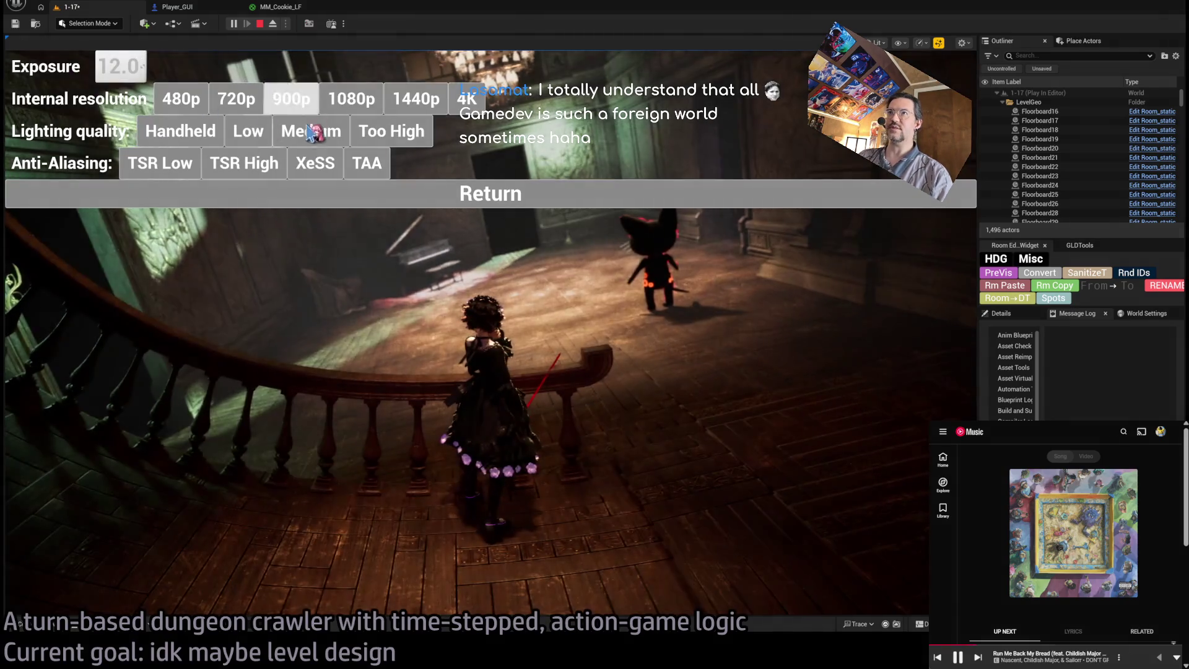
click(423, 196)
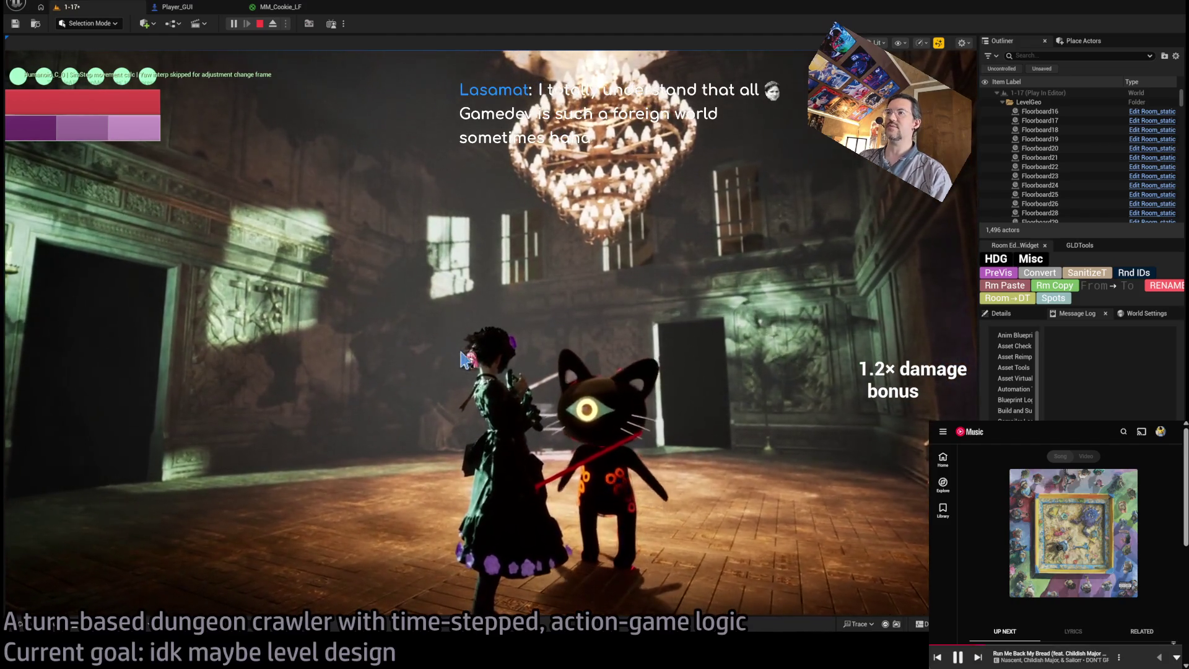
Play successive turns, moving the character through the chandelier hall toward a carved wall.
click(691, 340)
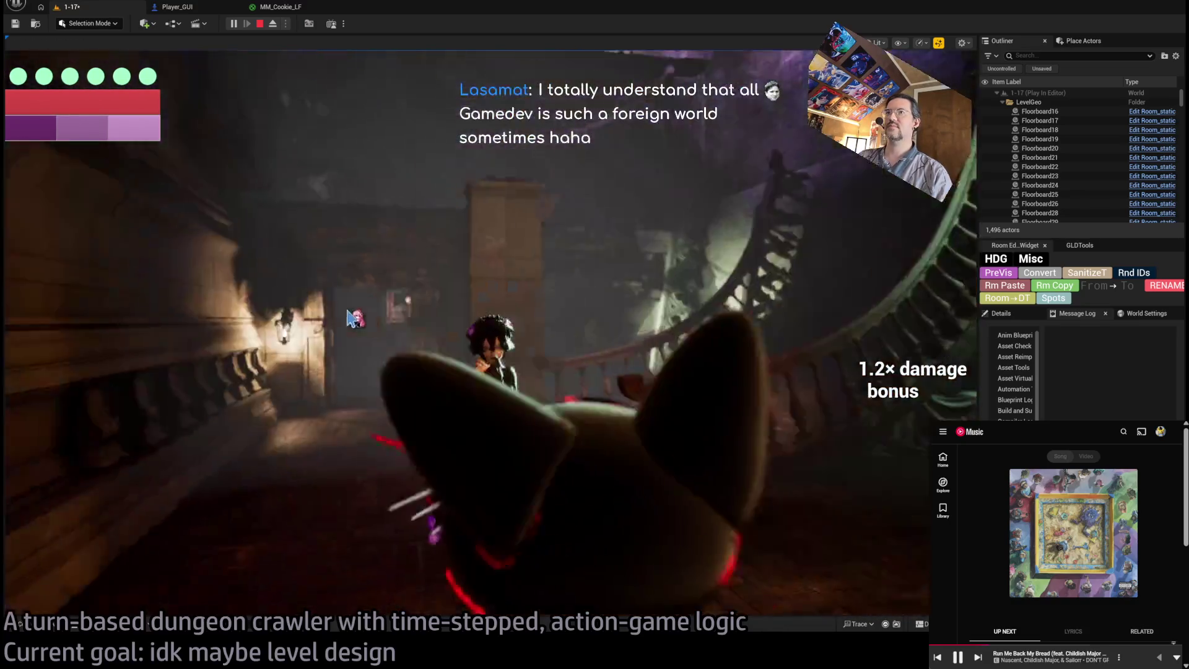
click(355, 319)
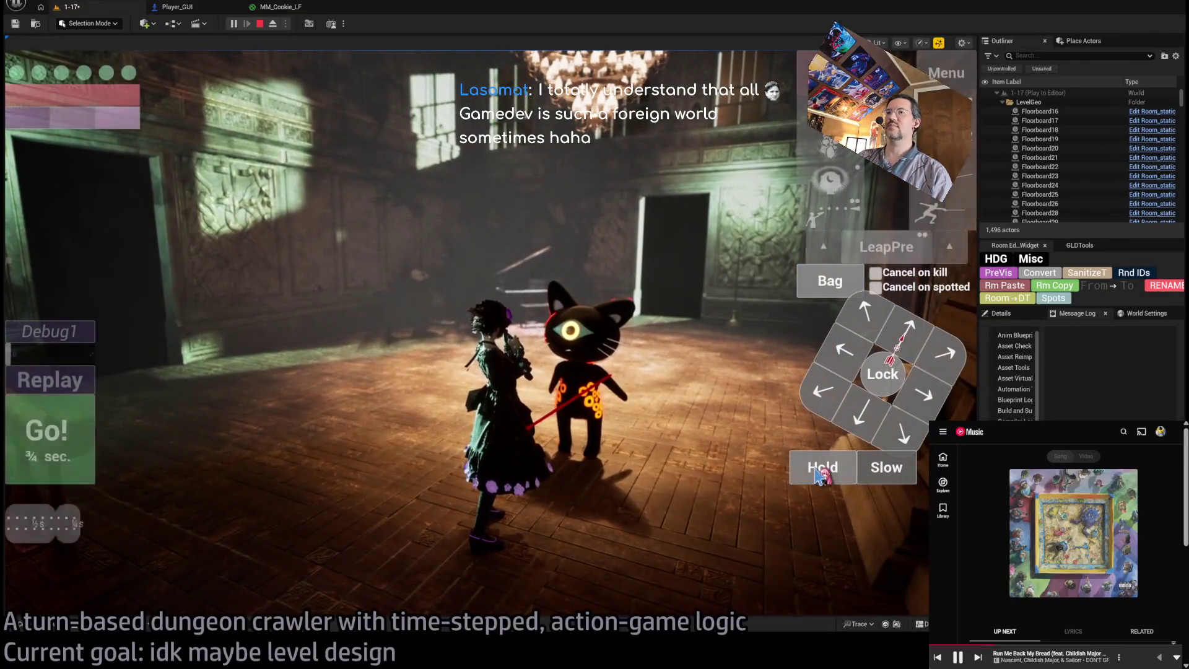
click(818, 472)
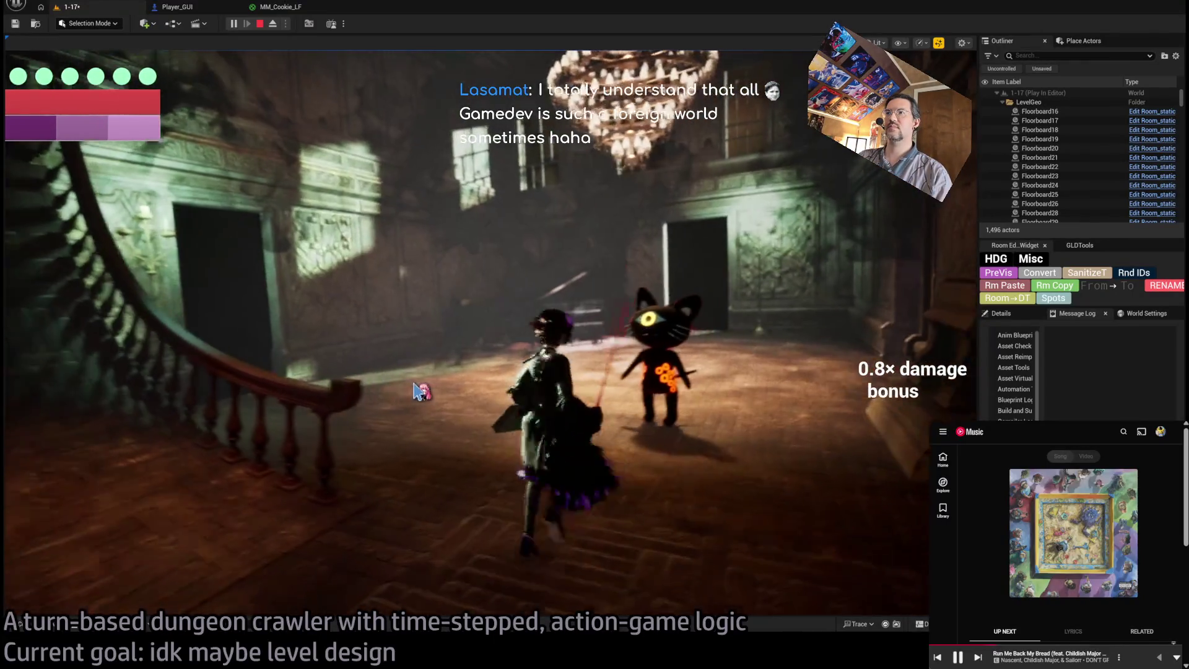
click(421, 391)
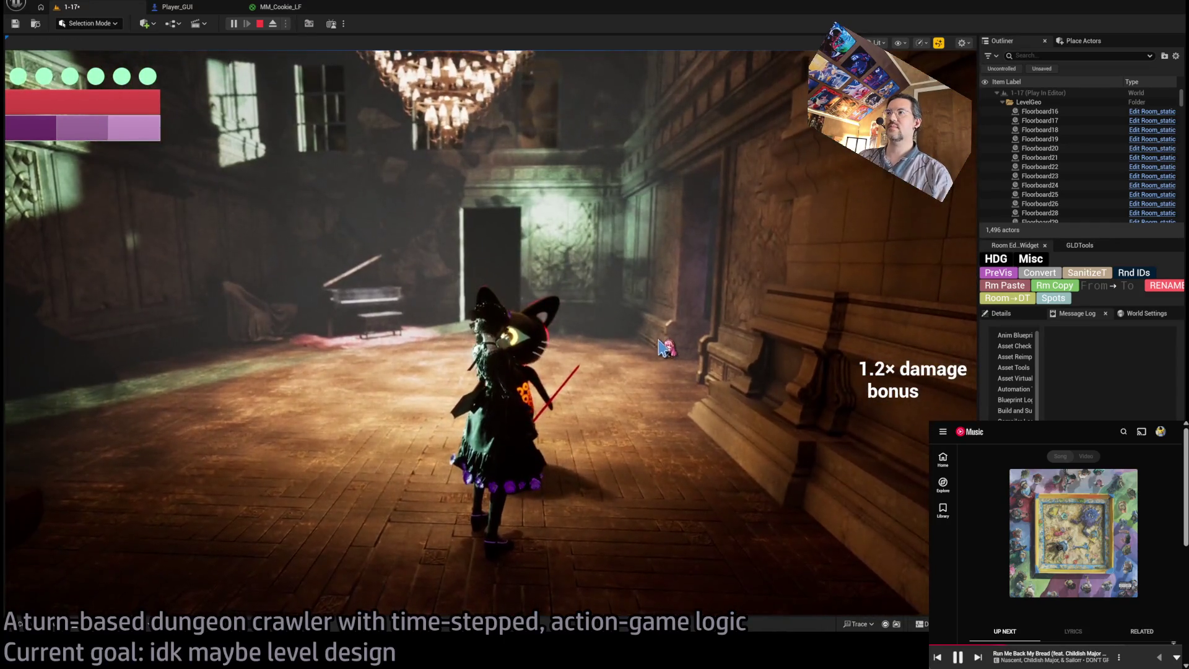
click(543, 360)
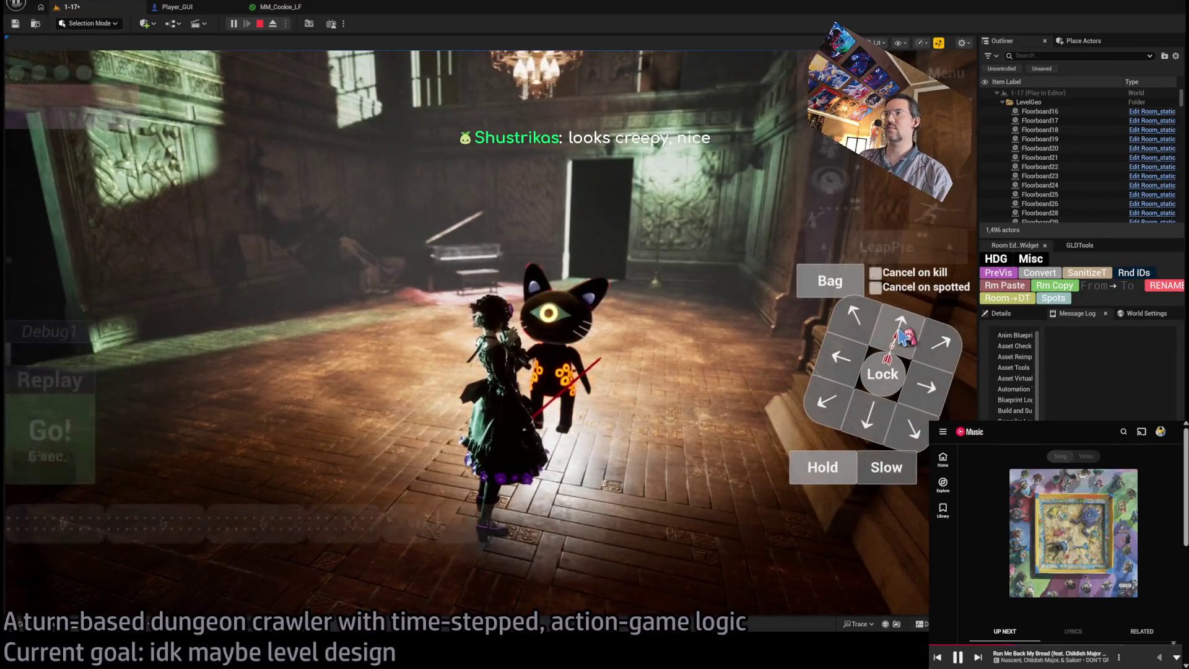
click(409, 427)
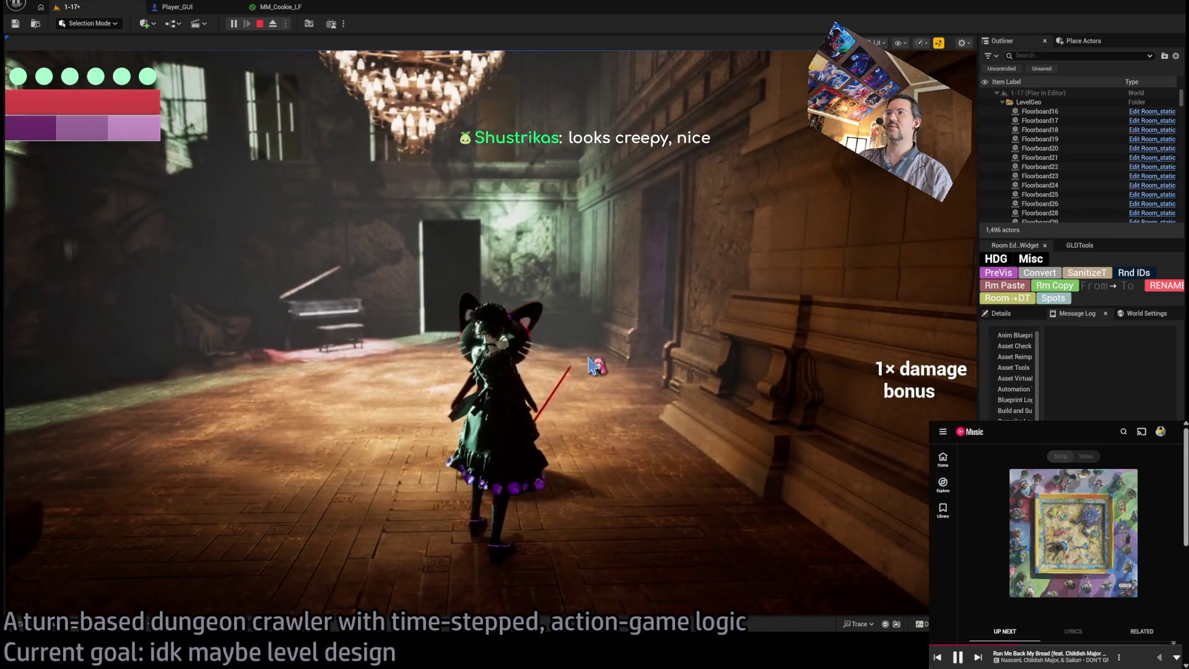
click(583, 373)
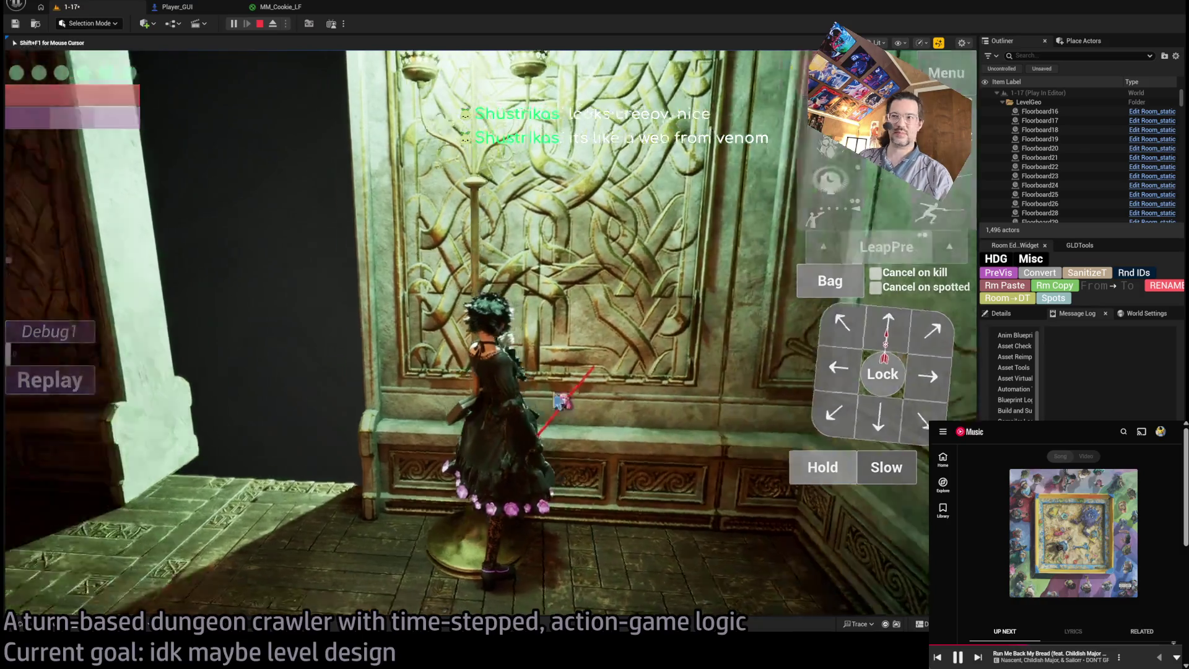
Swing the game camera, attack, and use the spiral ability to move toward the piano.
drag(565, 398, 466, 364)
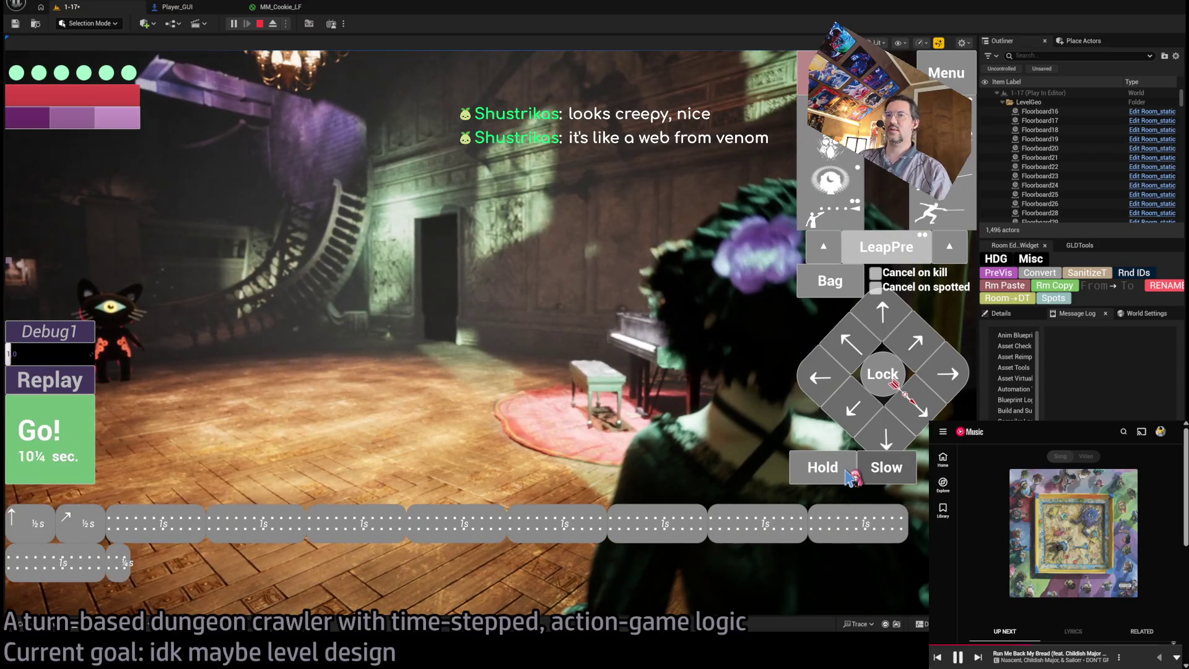
click(34, 447)
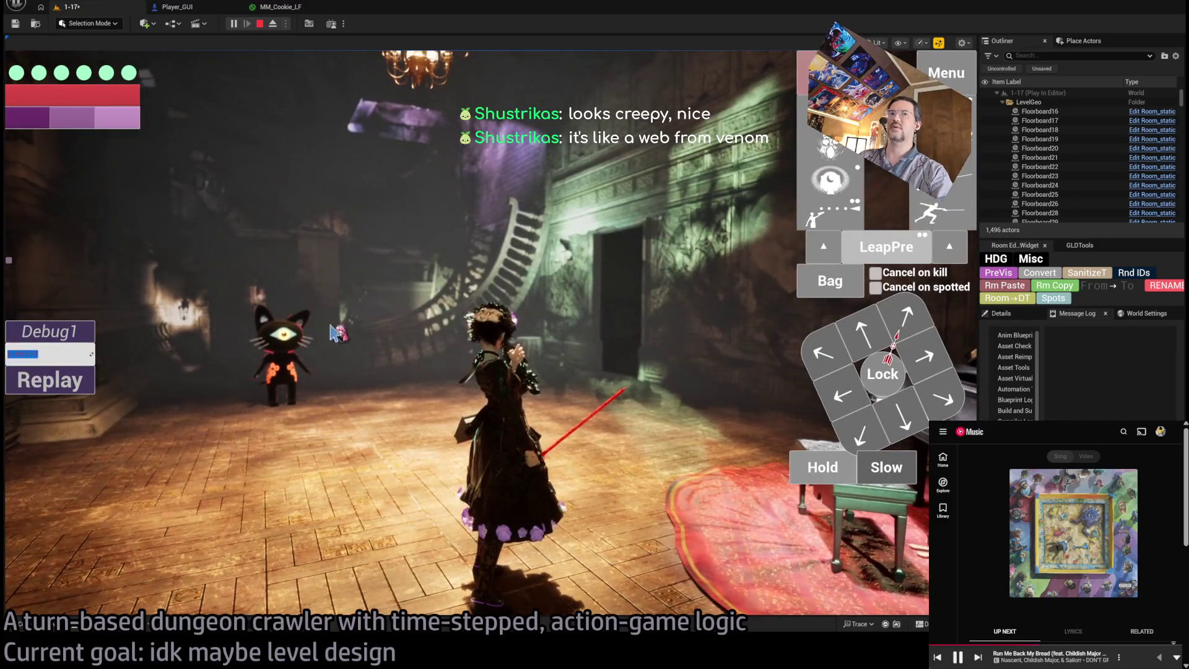
click(839, 176)
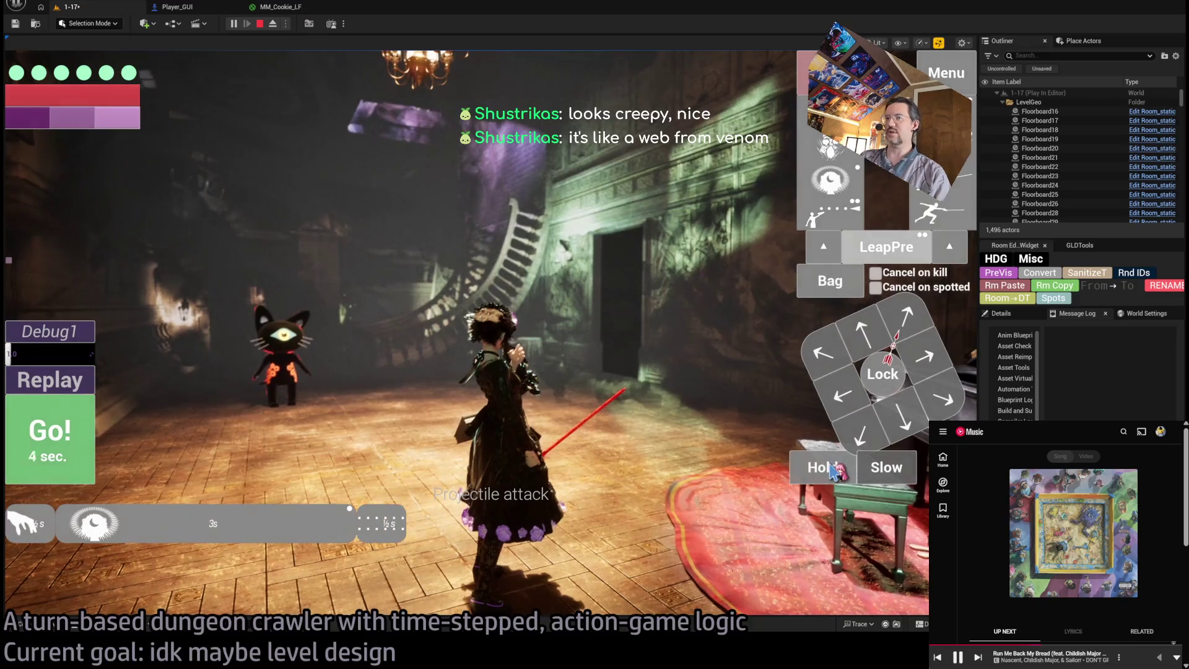
click(64, 429)
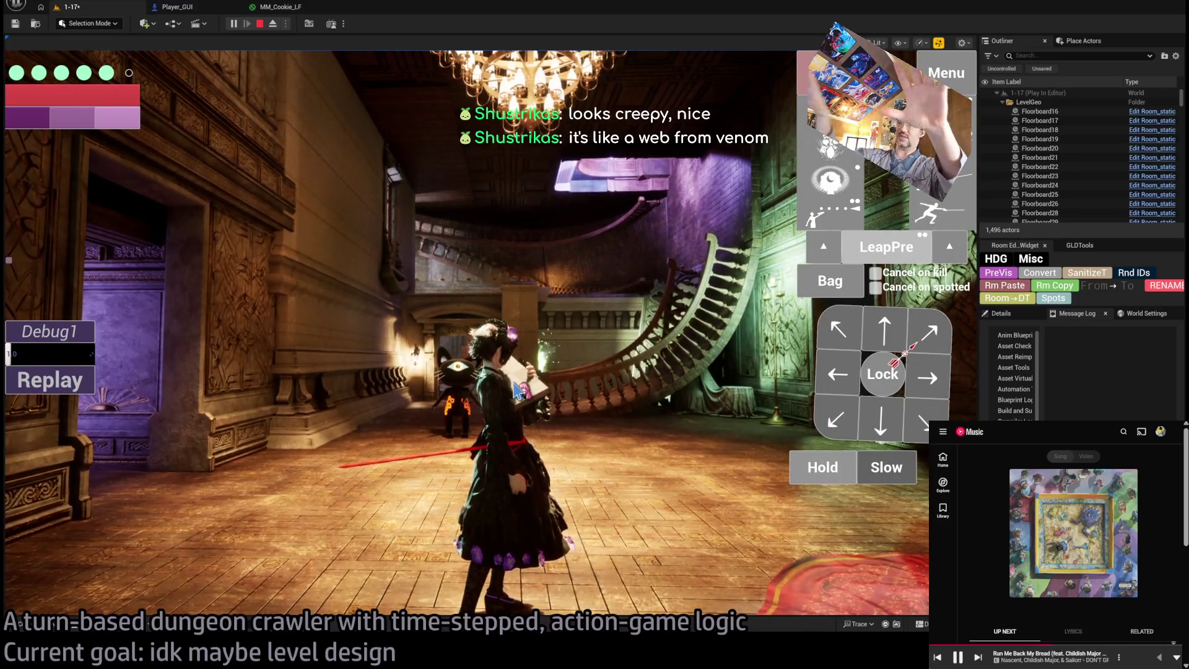
Lower the in-game exposure to 10.0 and hand control back to the game camera.
click(818, 189)
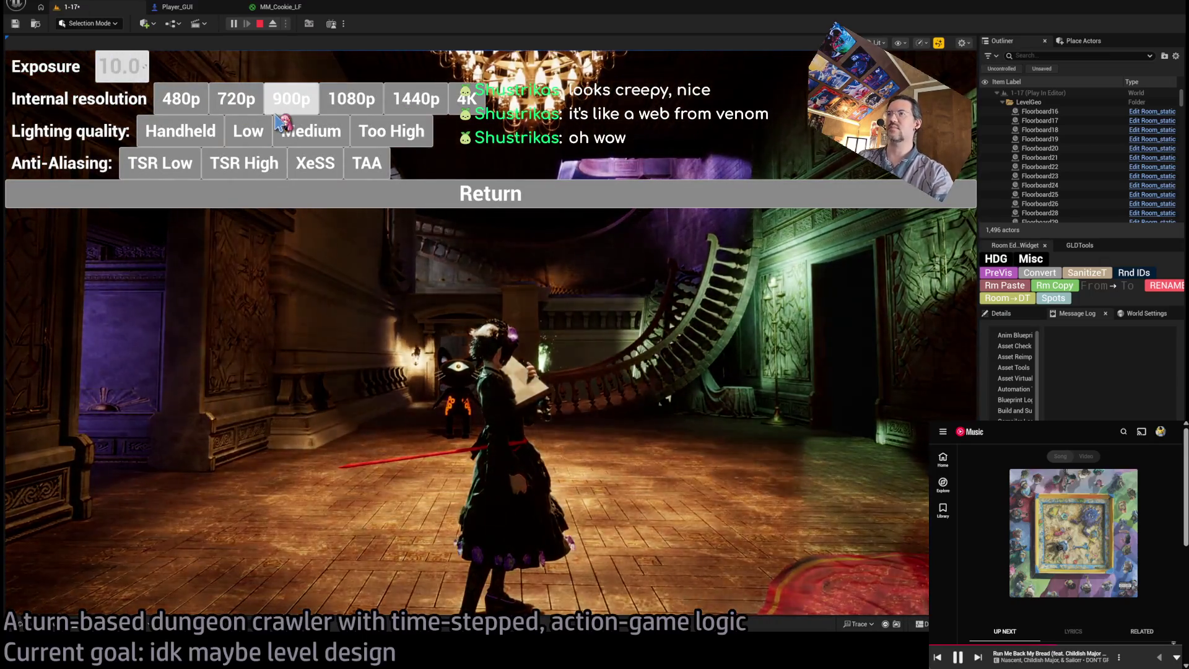
click(474, 192)
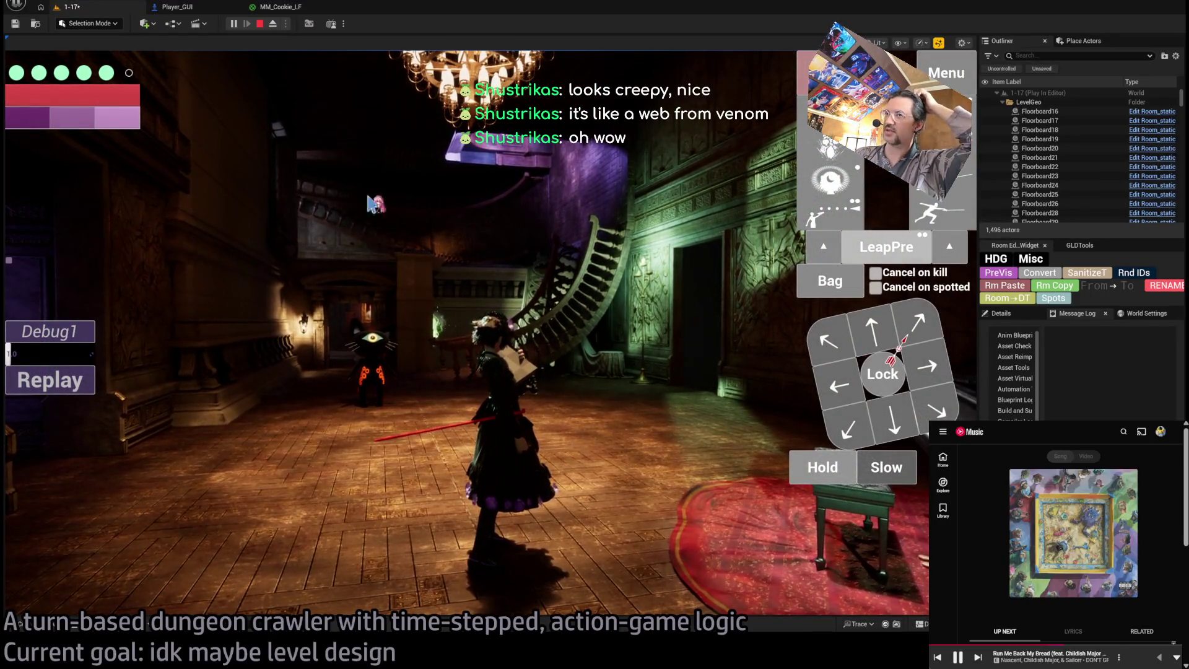
click(426, 390)
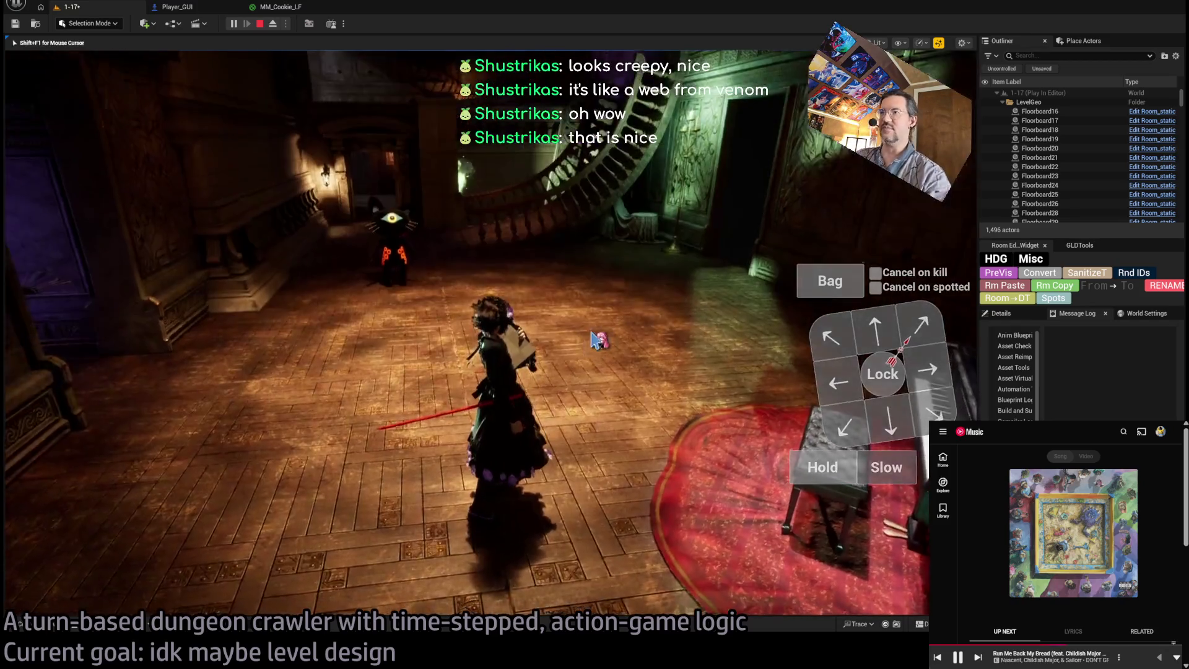
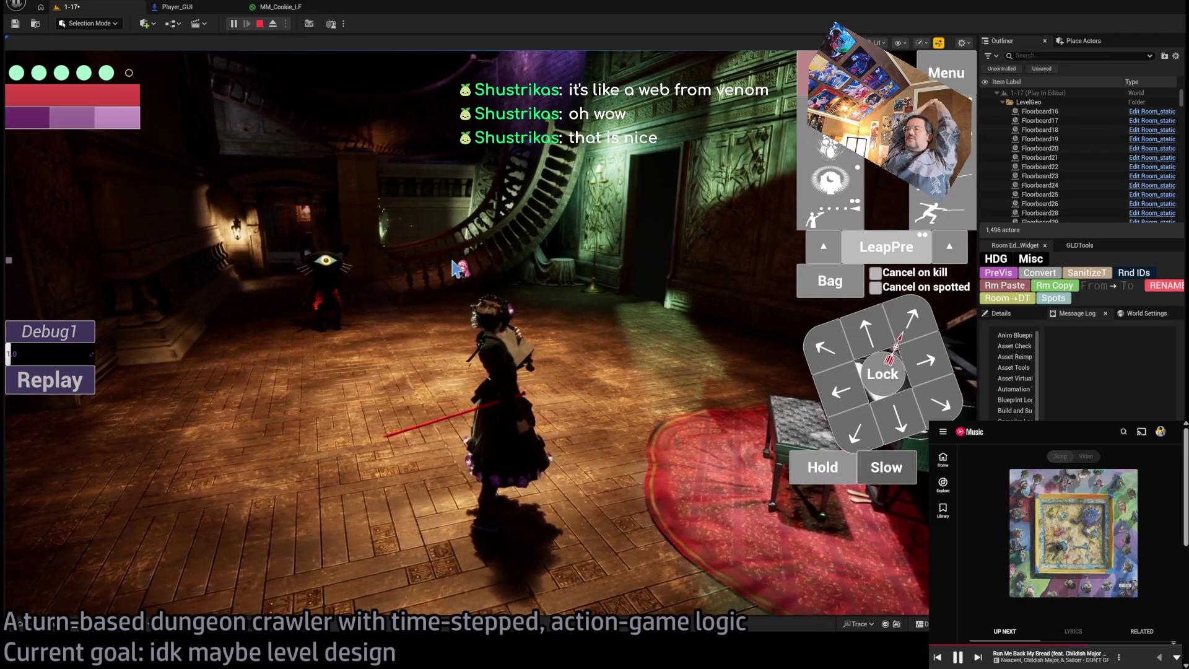
Stop the play session and bring up the MM_Cookie_LF material graph.
key(Escape)
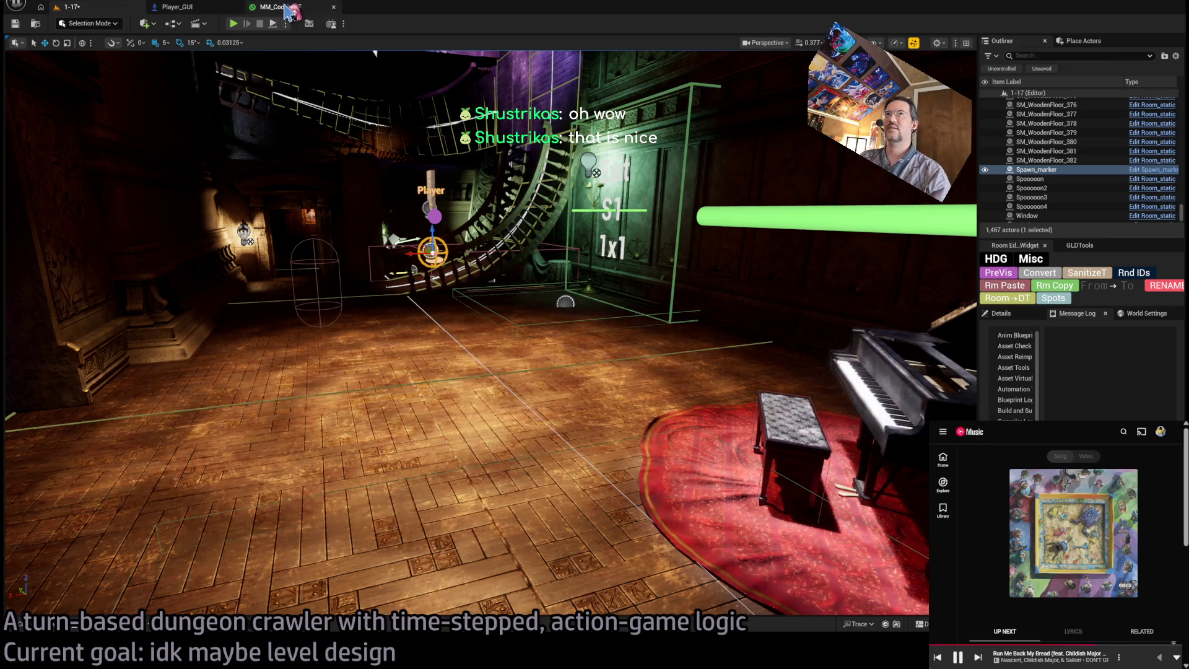
click(276, 7)
click(208, 9)
click(279, 7)
scroll(635, 277, up, 2)
Frame the material network and drop a new empty Texture Sample node into open space.
key(Home)
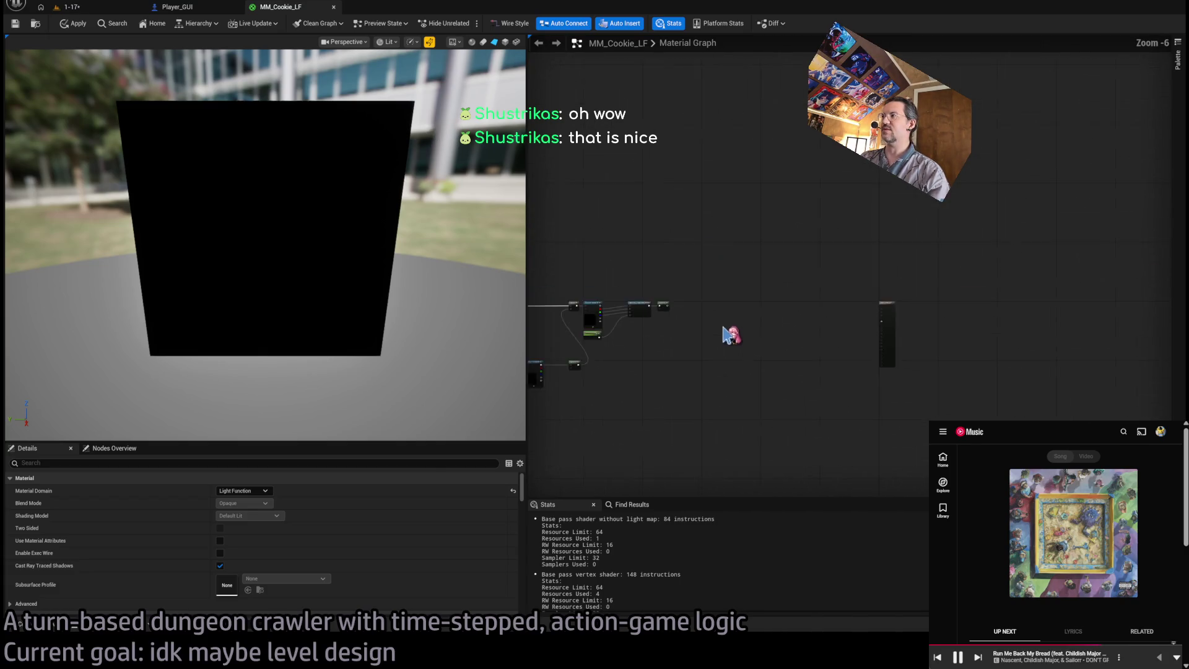
scroll(538, 338, down, 2)
drag(650, 353, 1067, 335)
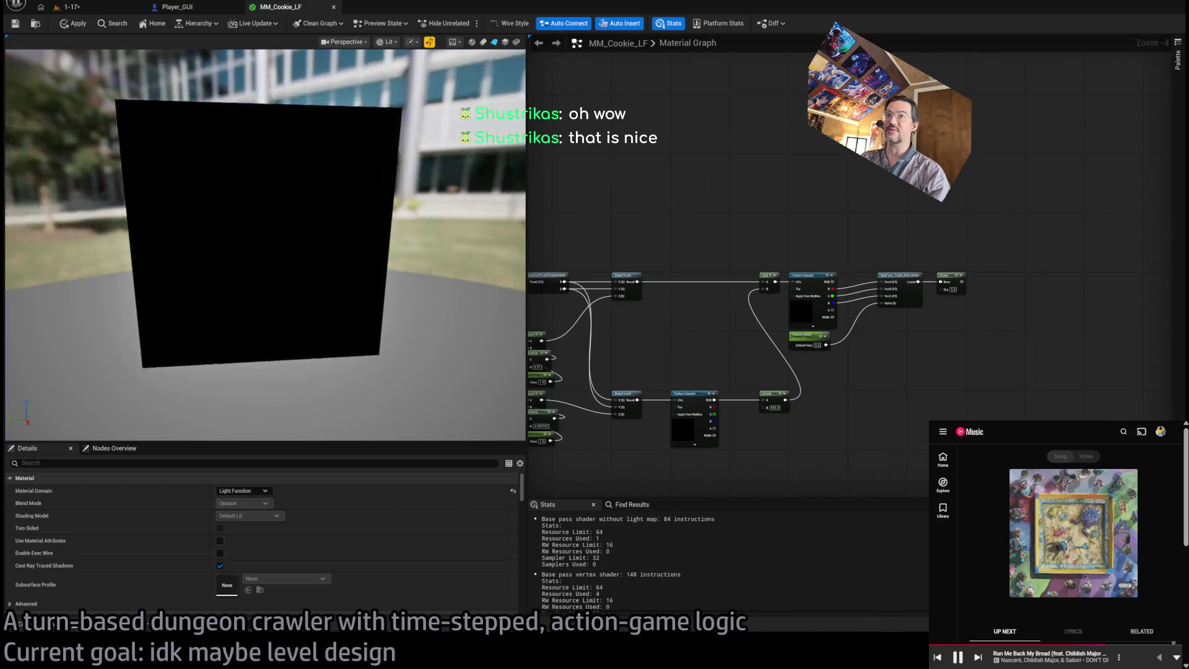
drag(1022, 348, 806, 325)
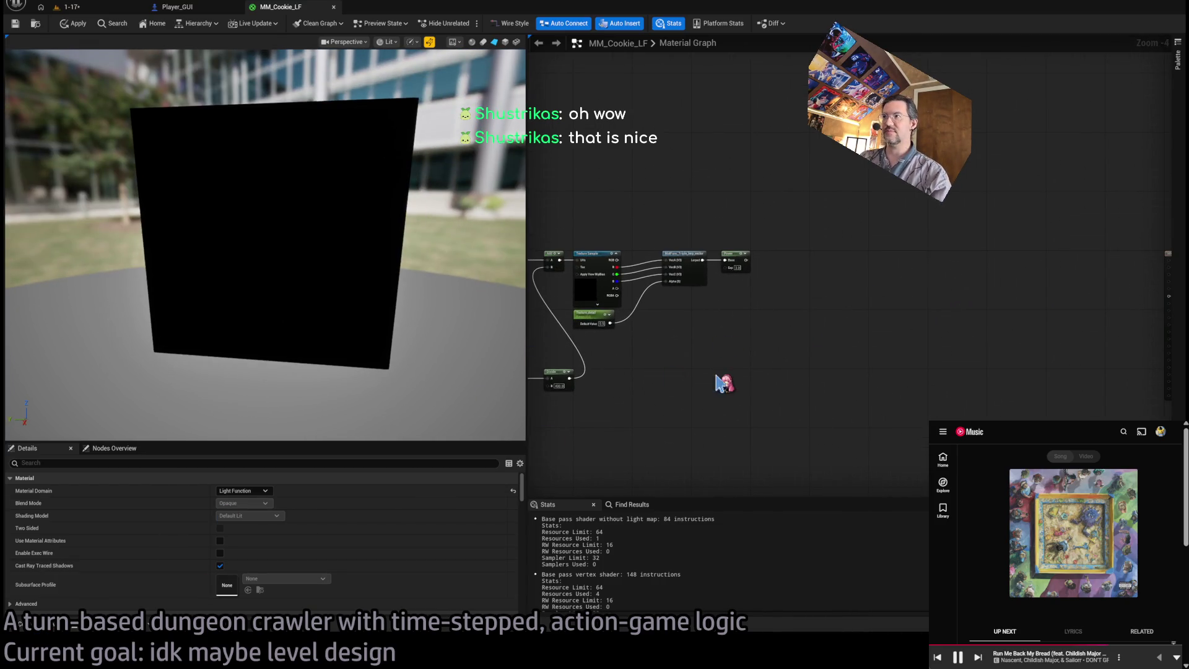
drag(722, 384, 768, 375)
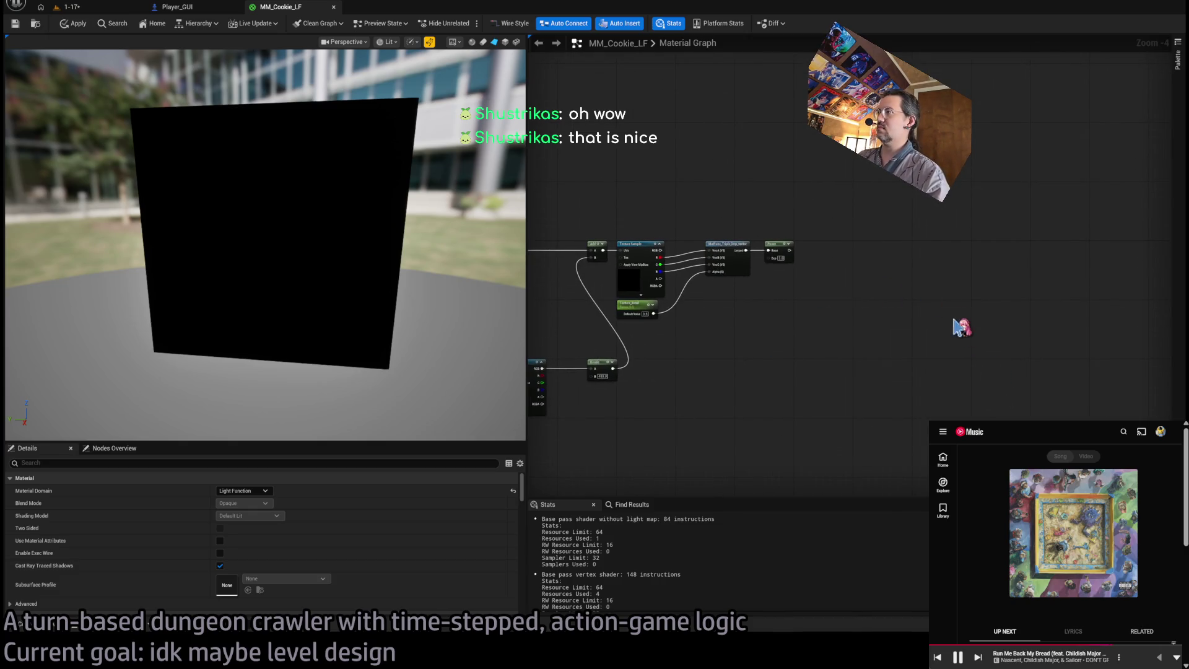
scroll(721, 371, up, 4)
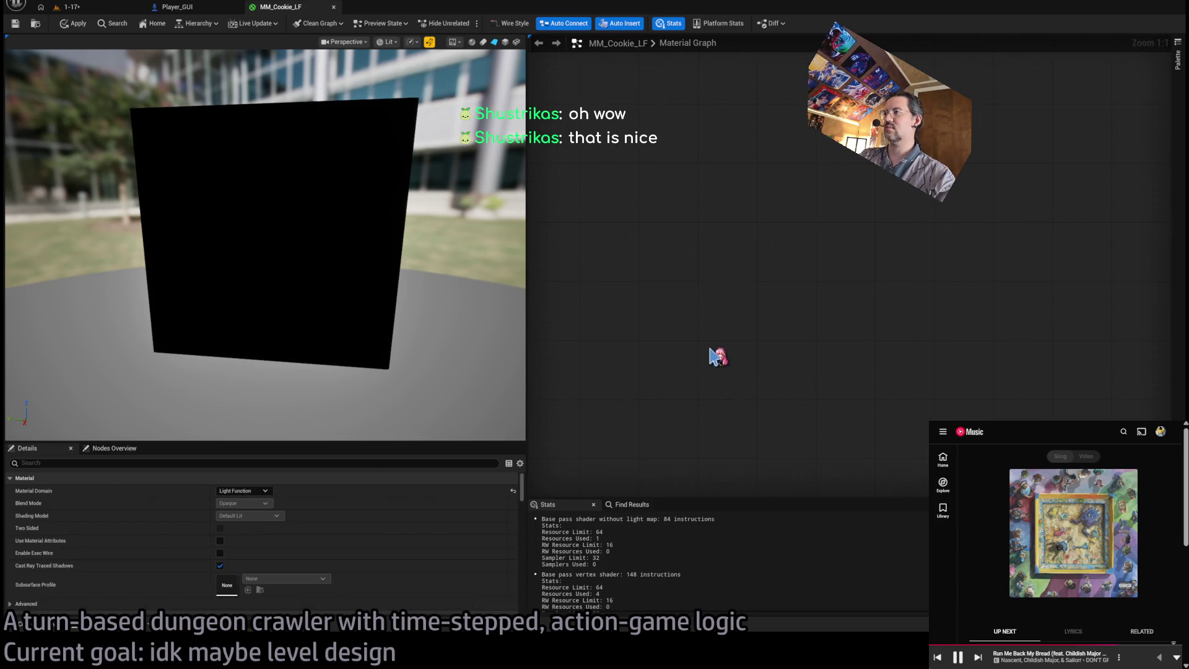
click(717, 356)
scroll(371, 539, down, 3)
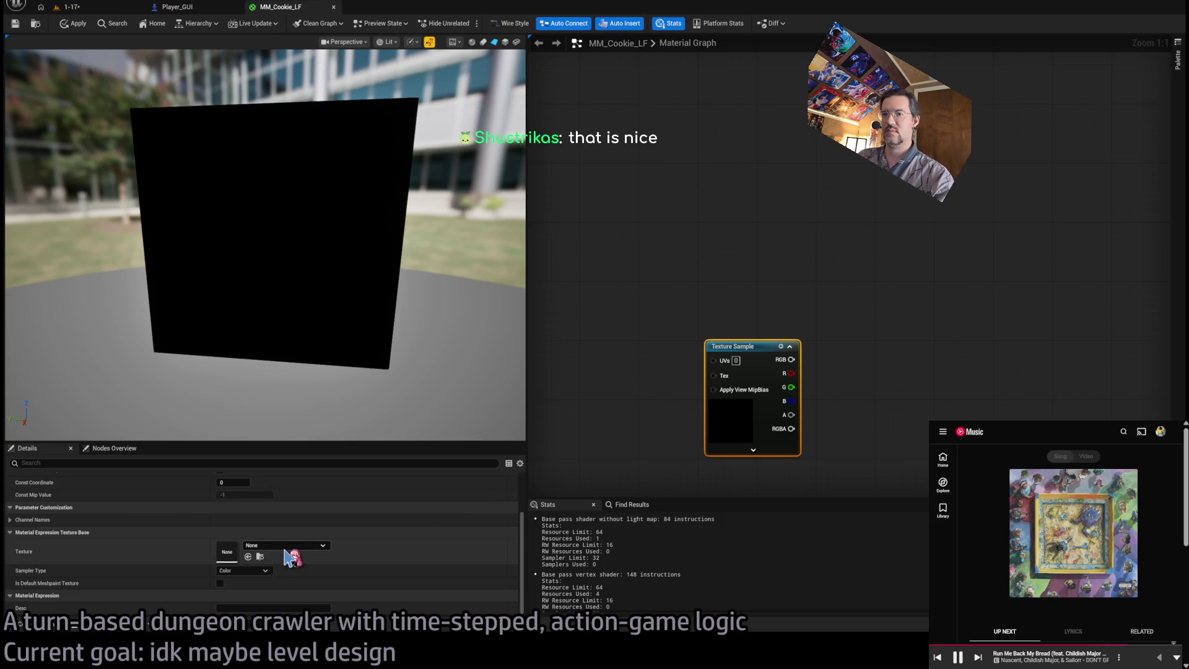
In Misc > LightingCookies, rename Lace_floral_4 and 5 to Cookie_Lace_floral_4 and 5.
click(49, 628)
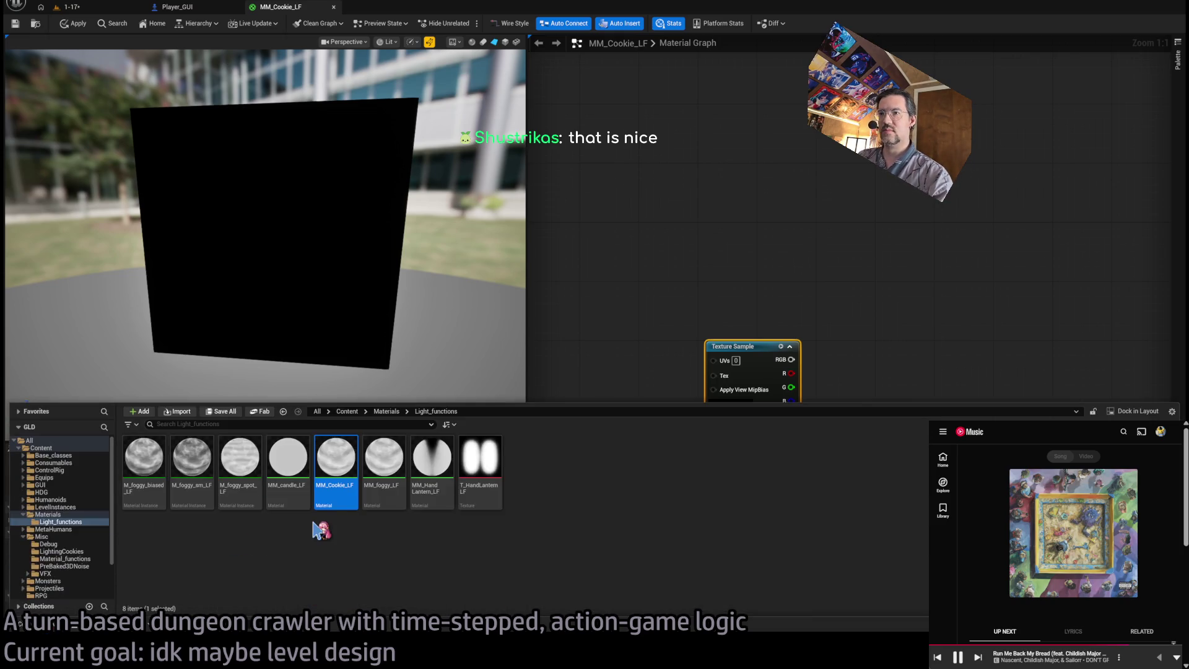
scroll(72, 560, down, 3)
click(70, 506)
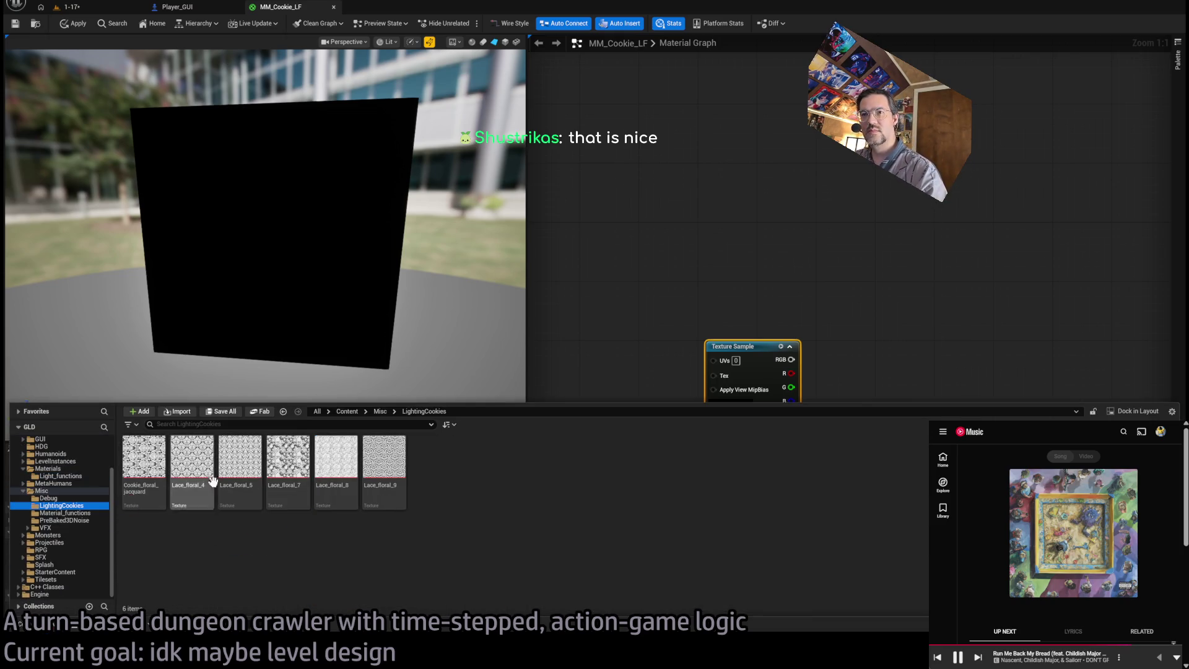
mouse_move(182, 485)
mouse_down()
mouse_move(292, 353)
mouse_move(256, 538)
mouse_move(212, 539)
mouse_move(269, 497)
mouse_up()
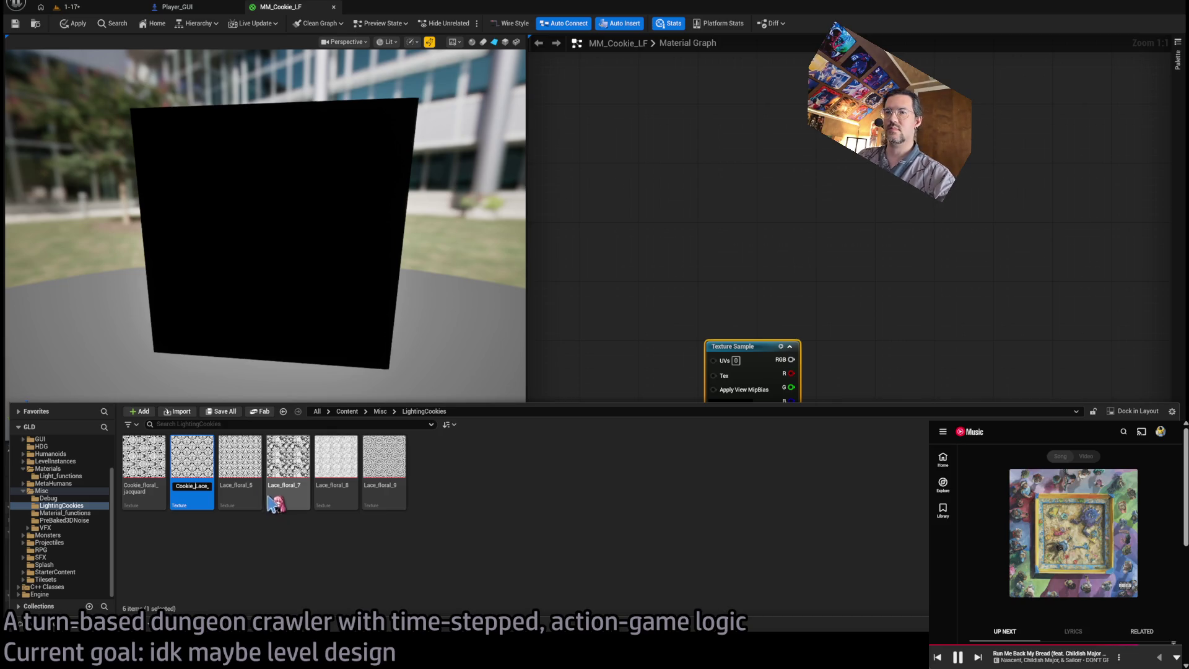
key(Return)
click(254, 495)
key(F2)
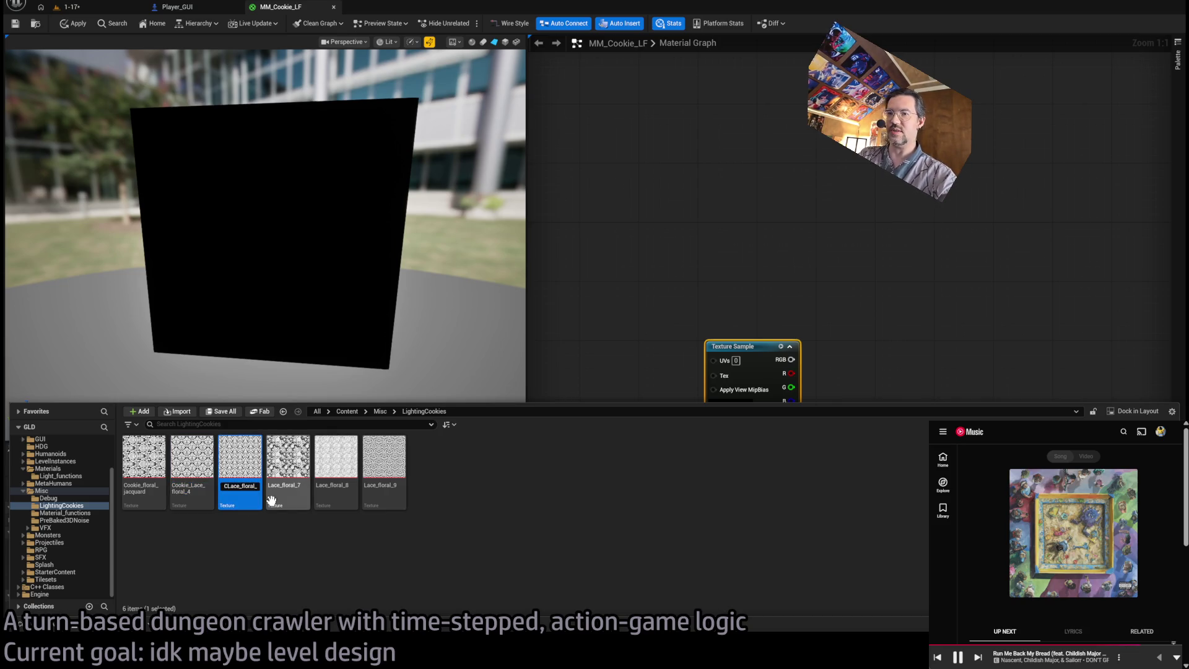
key(Return)
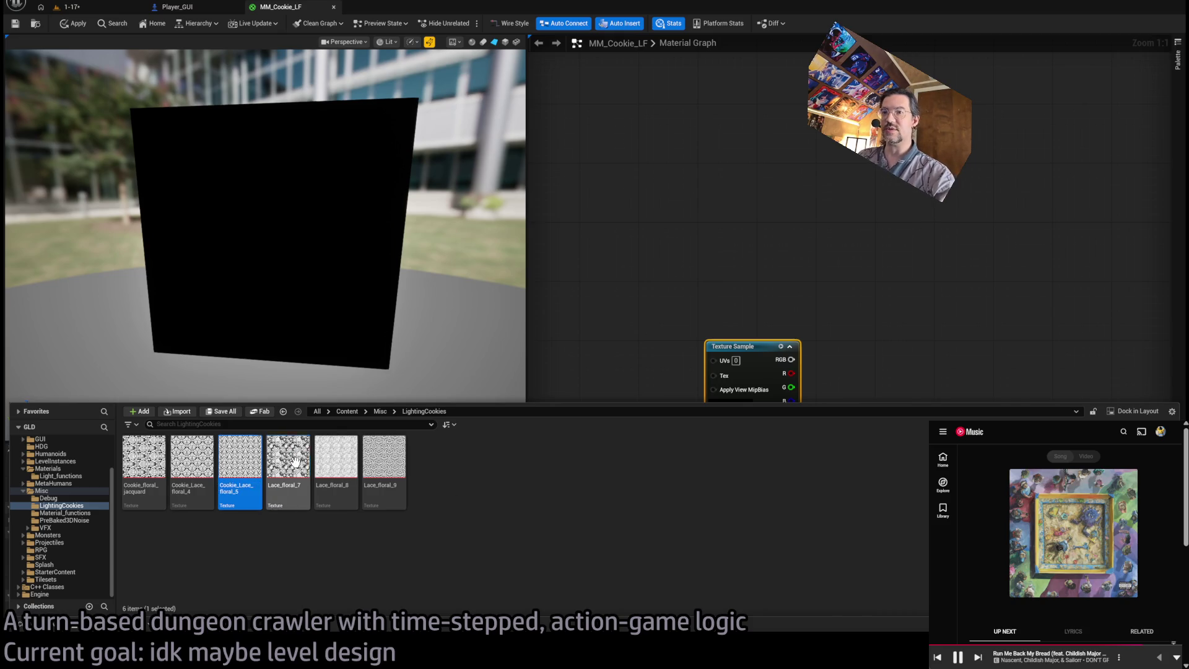
Rename Lace_floral_7, 8 and 9 to Cookie_Lace_floral_7, 8 and 9, then hide the Content Drawer.
click(291, 463)
key(F2)
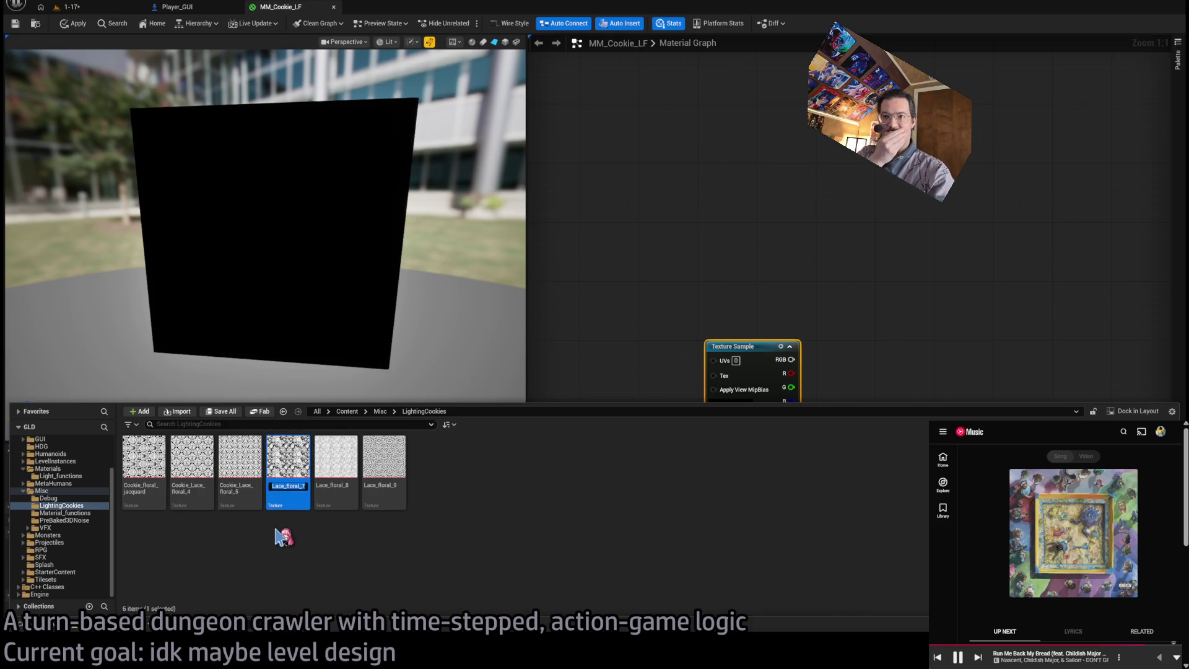
text(Cookie_Lace_)
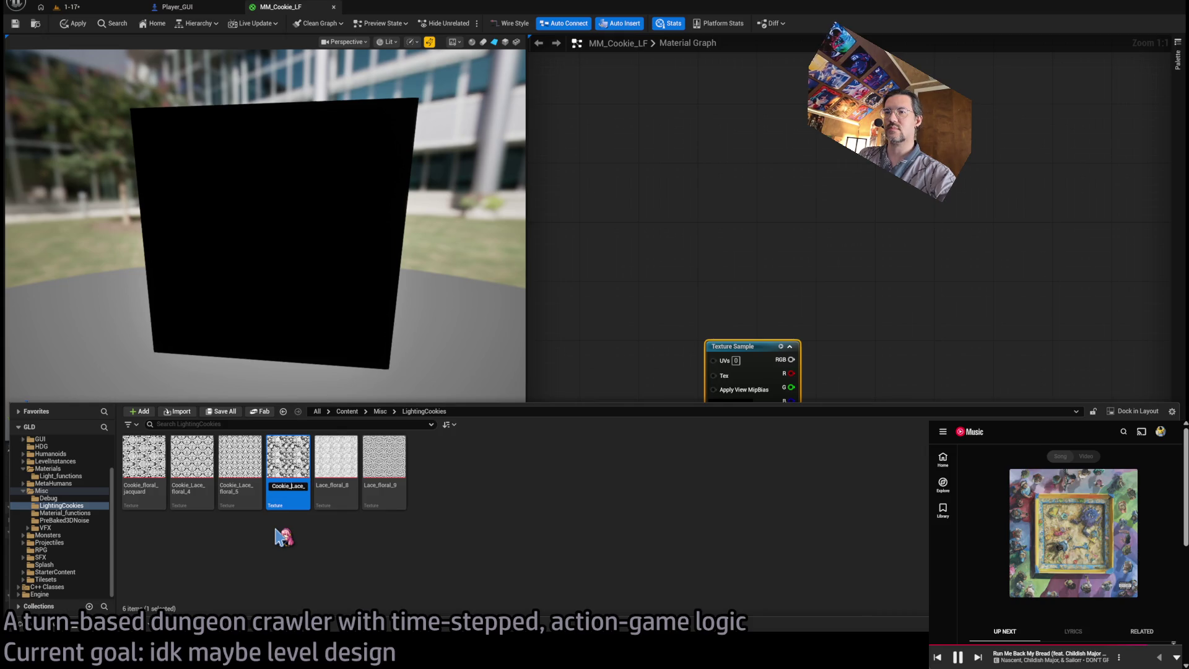
key(Return)
key(Right)
key(F2)
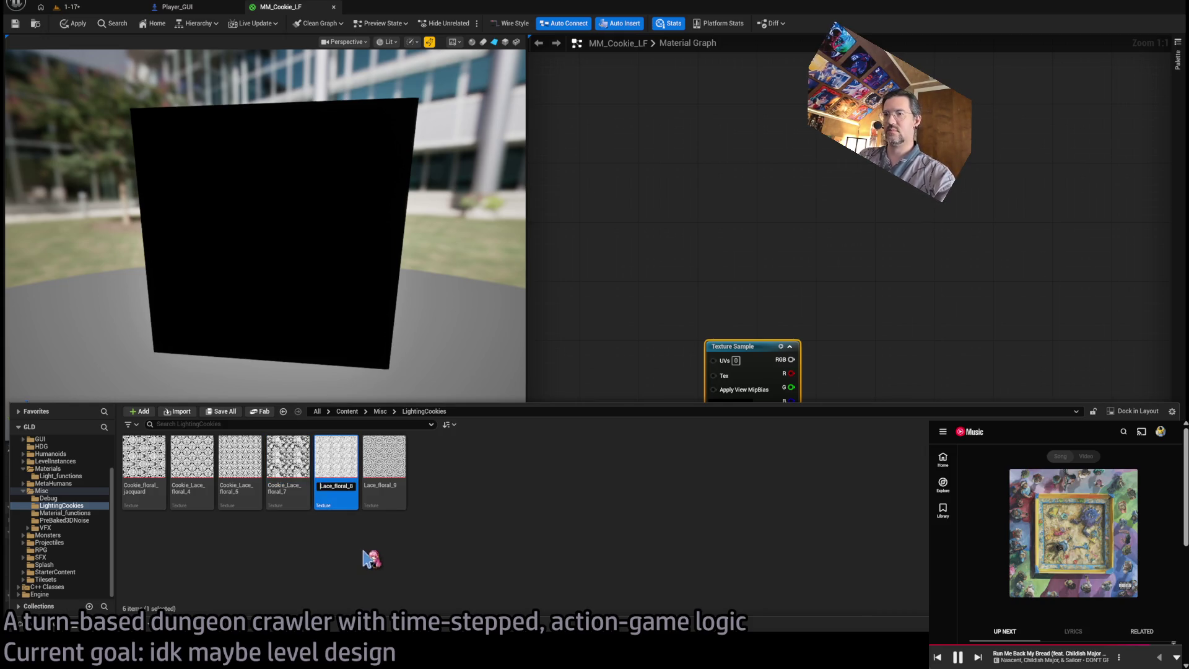
key(Return)
key(Right)
key(F2)
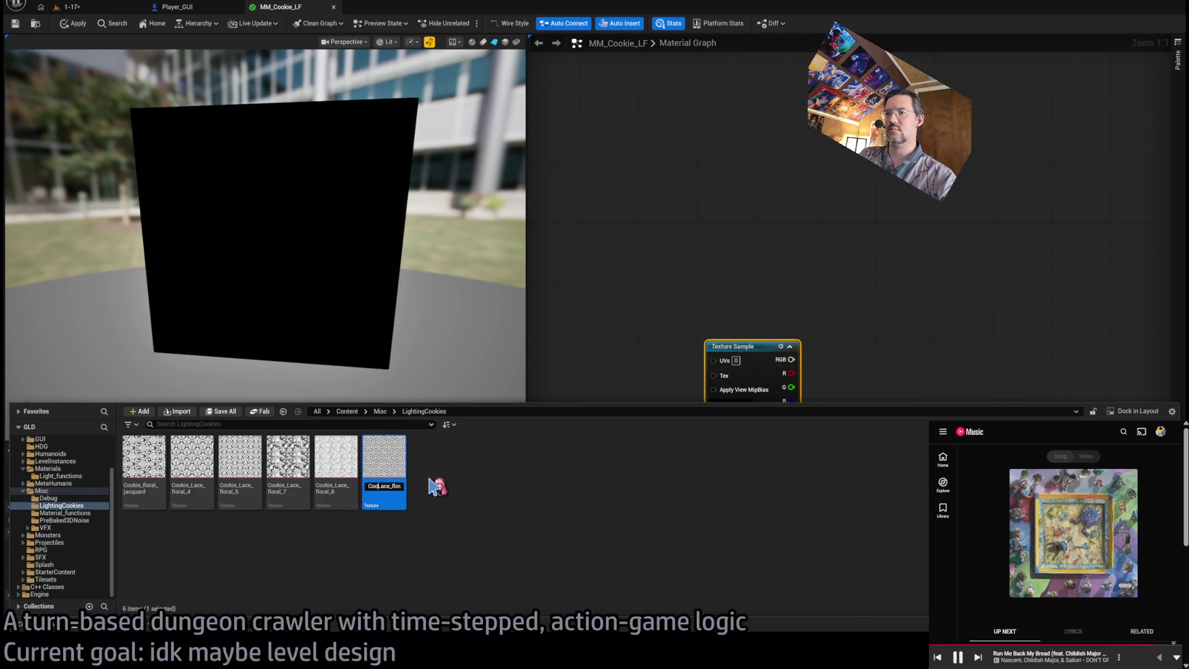
key(Return)
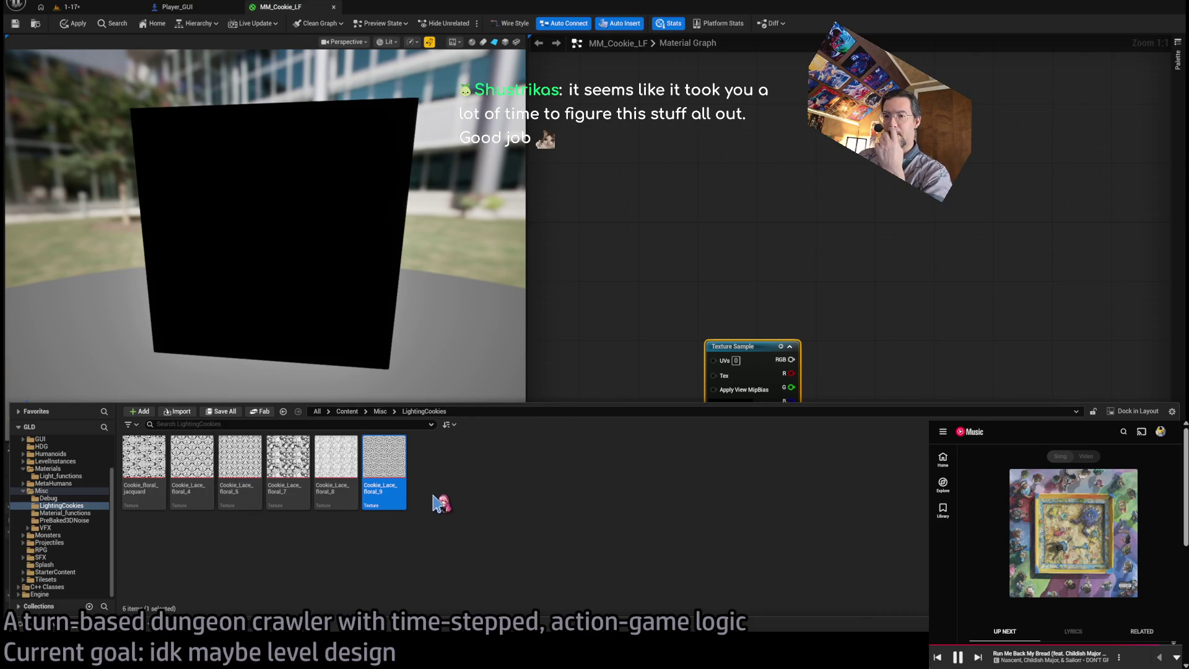
click(637, 353)
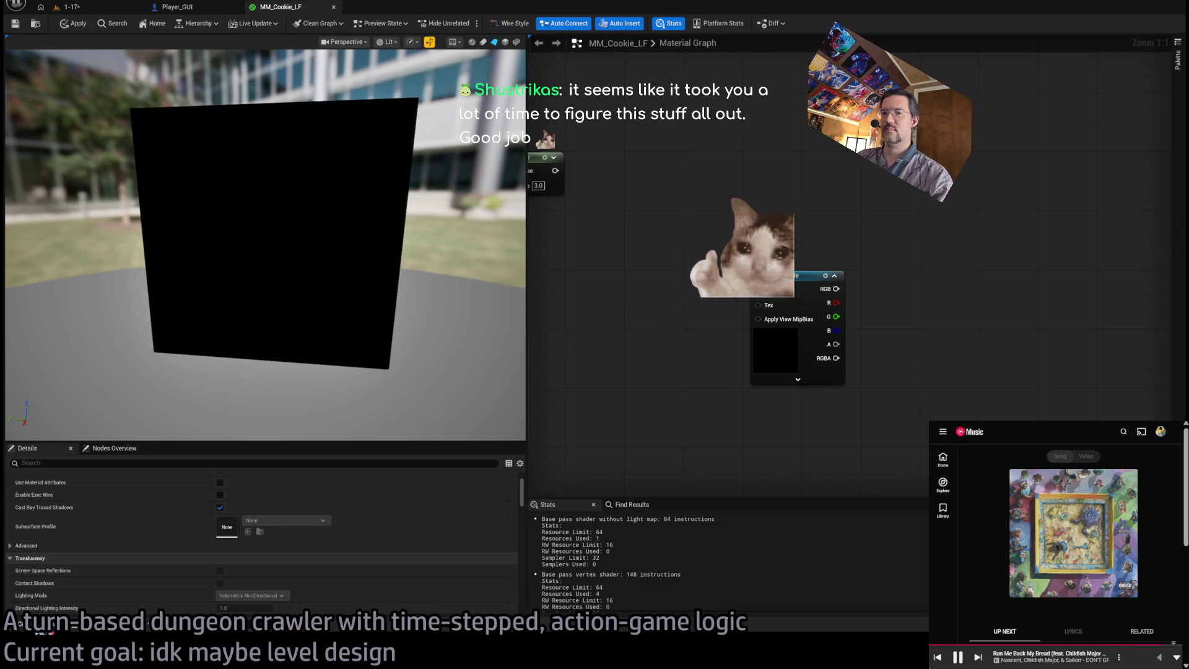
Give the Texture Sample Cookie_floral_jacquard, Alpha sampler type, and wire RGB to Emissive Color.
click(796, 275)
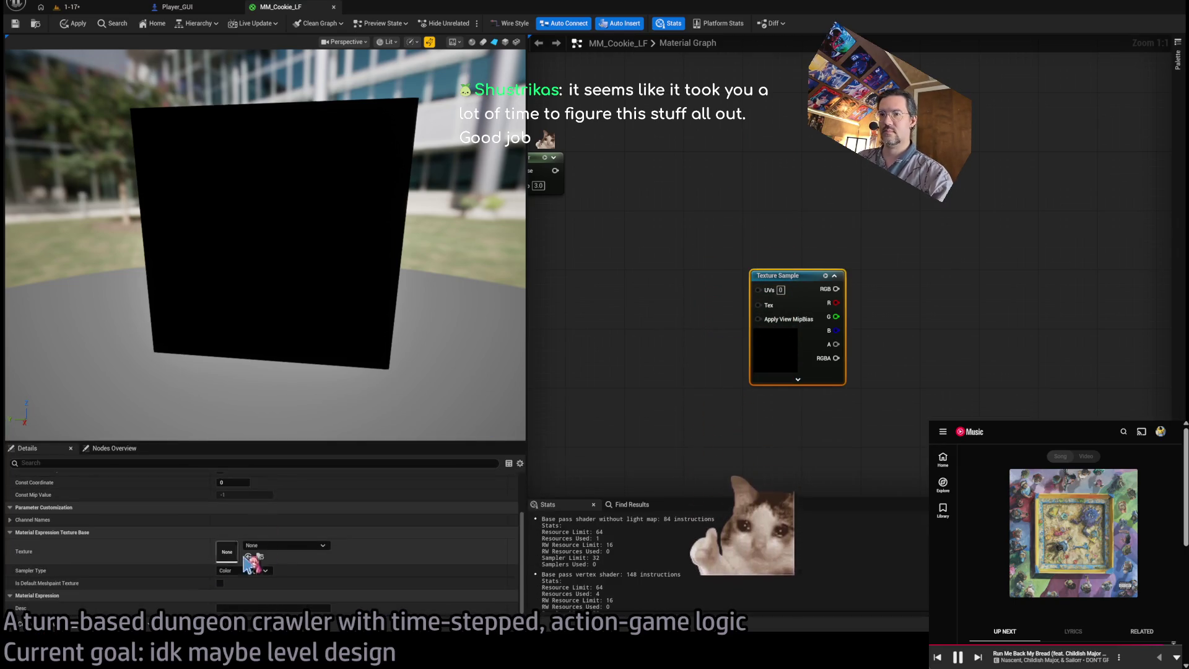
click(291, 545)
click(337, 443)
scroll(619, 346, down, 3)
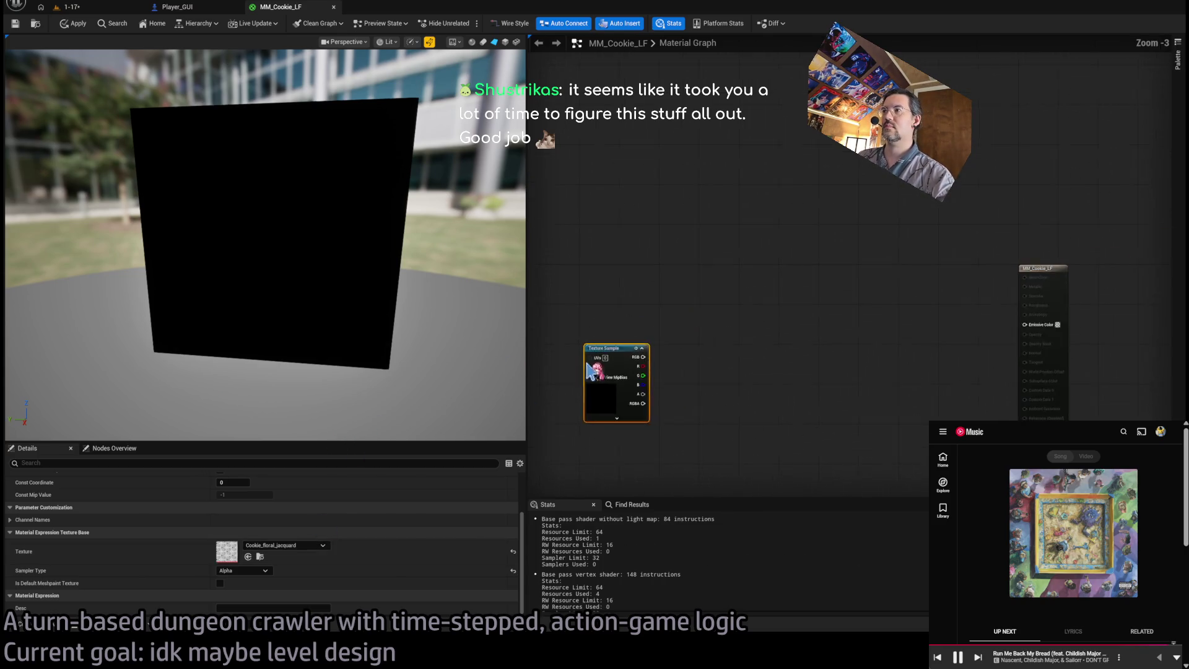
mouse_move(741, 342)
mouse_down()
mouse_move(1115, 338)
mouse_move(1131, 312)
mouse_up()
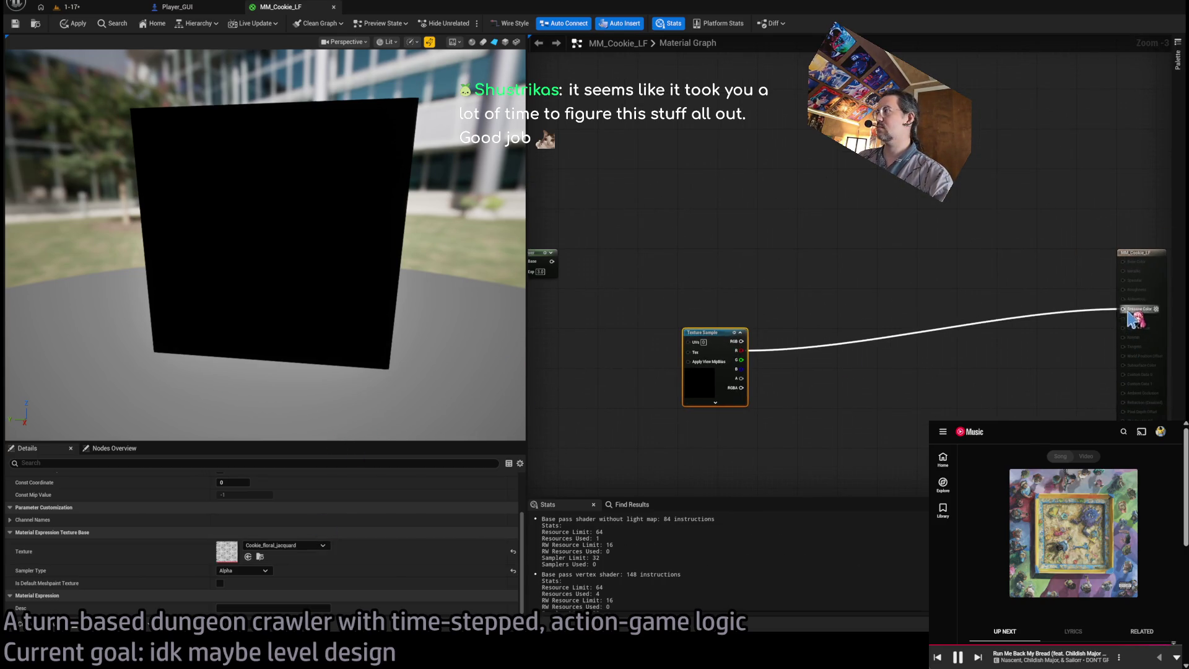
drag(428, 288, 396, 291)
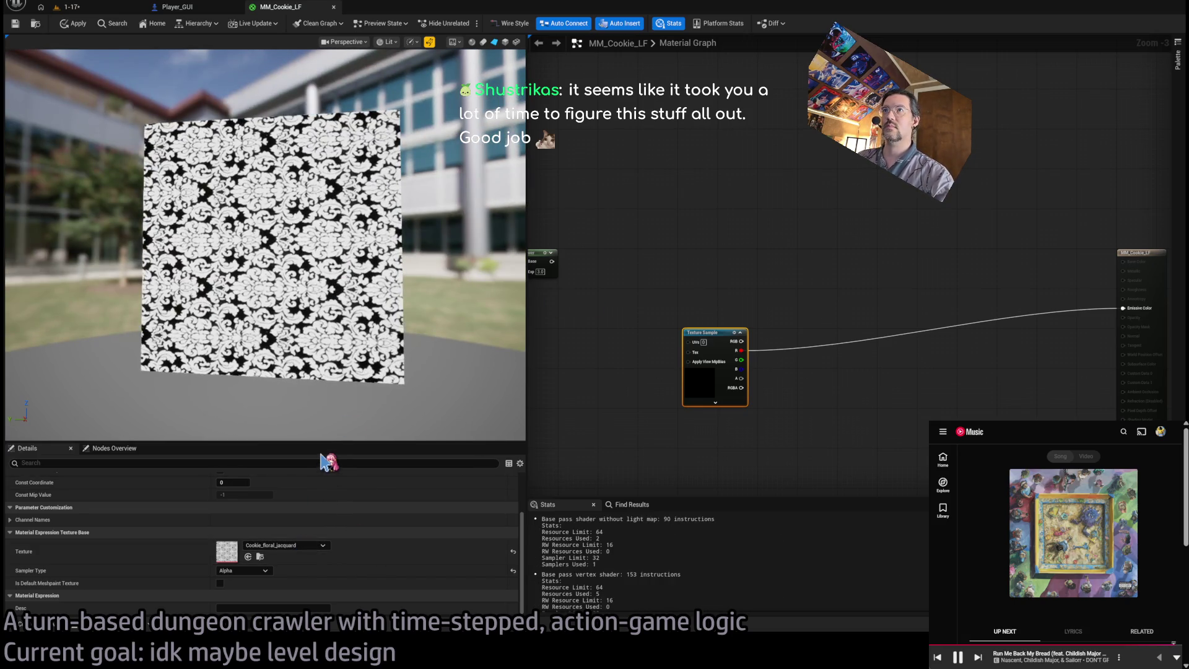
Swap the sampled texture to Cookie_Lace_floral_4, then to Cookie_Lace_floral_5.
click(260, 556)
mouse_move(192, 461)
mouse_down()
mouse_move(543, 335)
mouse_move(712, 353)
mouse_up()
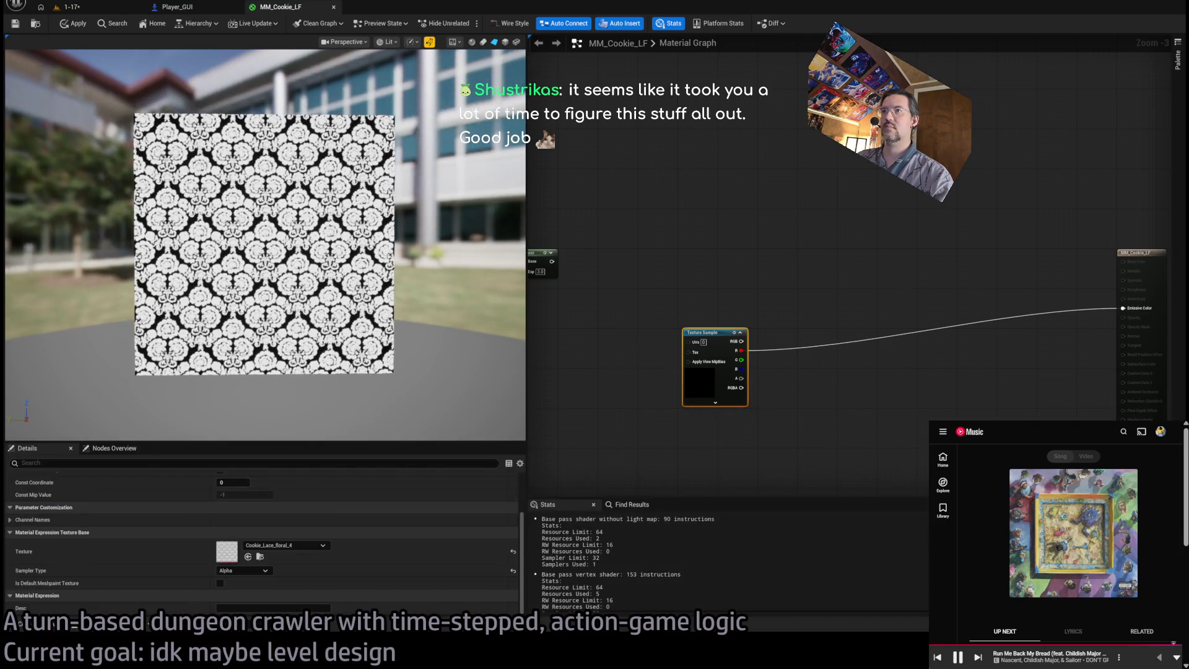
drag(345, 456, 318, 568)
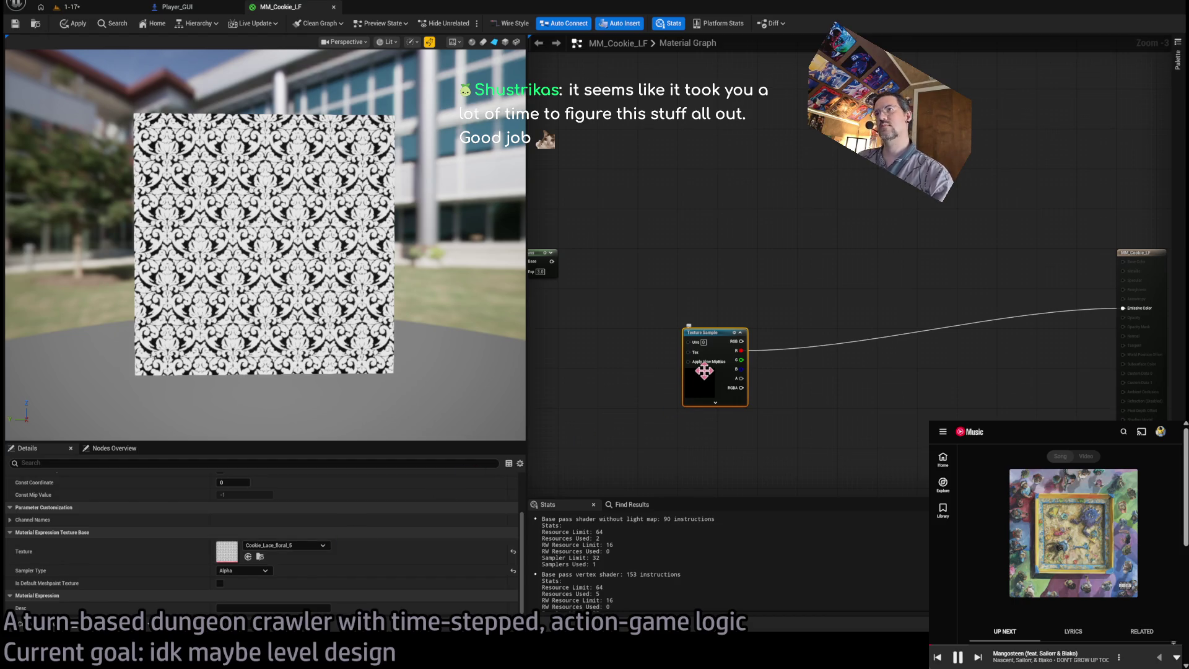
drag(637, 317, 728, 337)
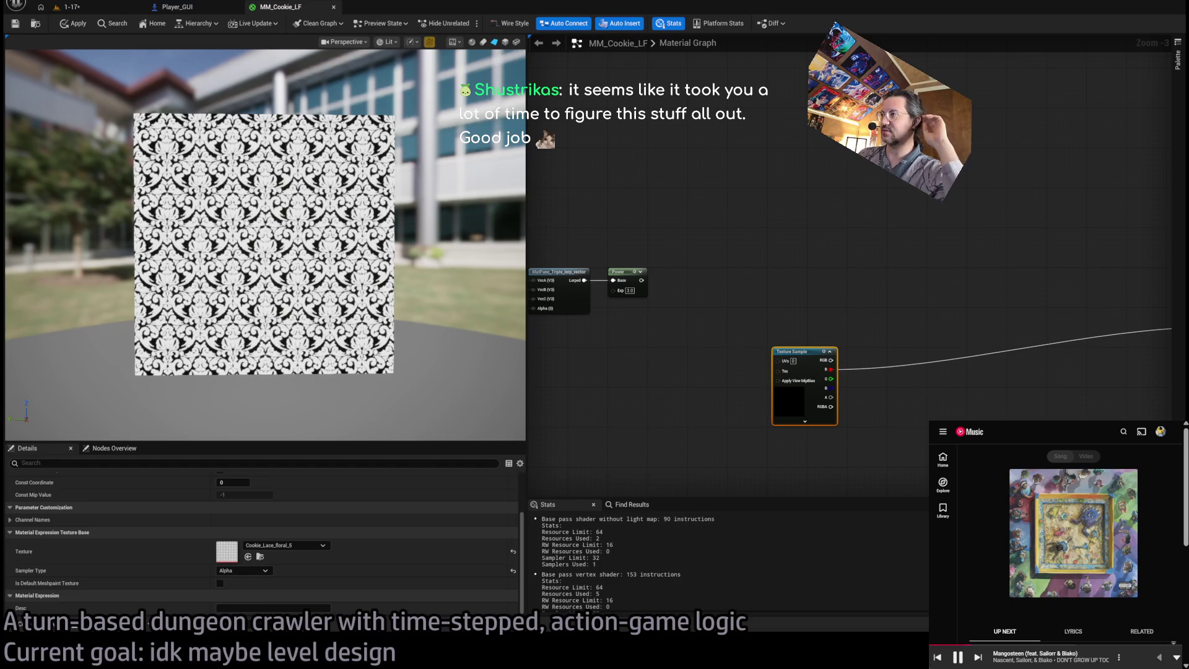
Recentre the graph and add a Vector Parameter node (Param) beside the Texture Sample.
scroll(731, 350, up, 2)
mouse_move(730, 350)
mouse_down()
mouse_move(804, 335)
mouse_move(781, 337)
mouse_move(743, 285)
mouse_move(645, 285)
mouse_move(873, 284)
mouse_up()
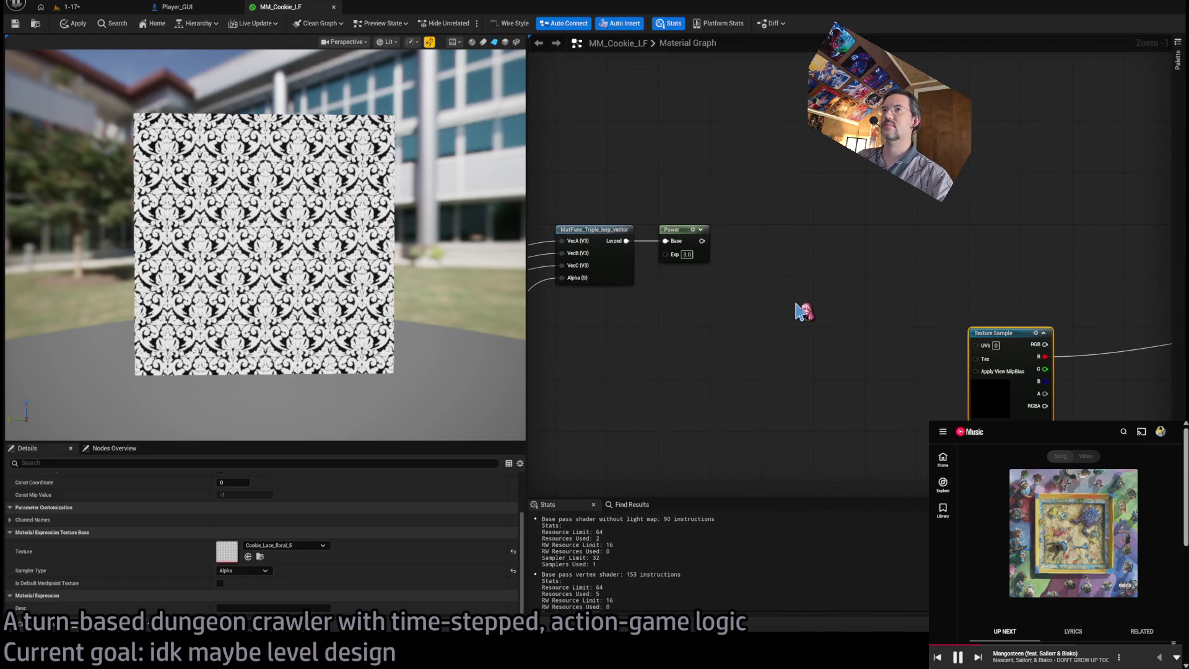
drag(791, 313, 682, 284)
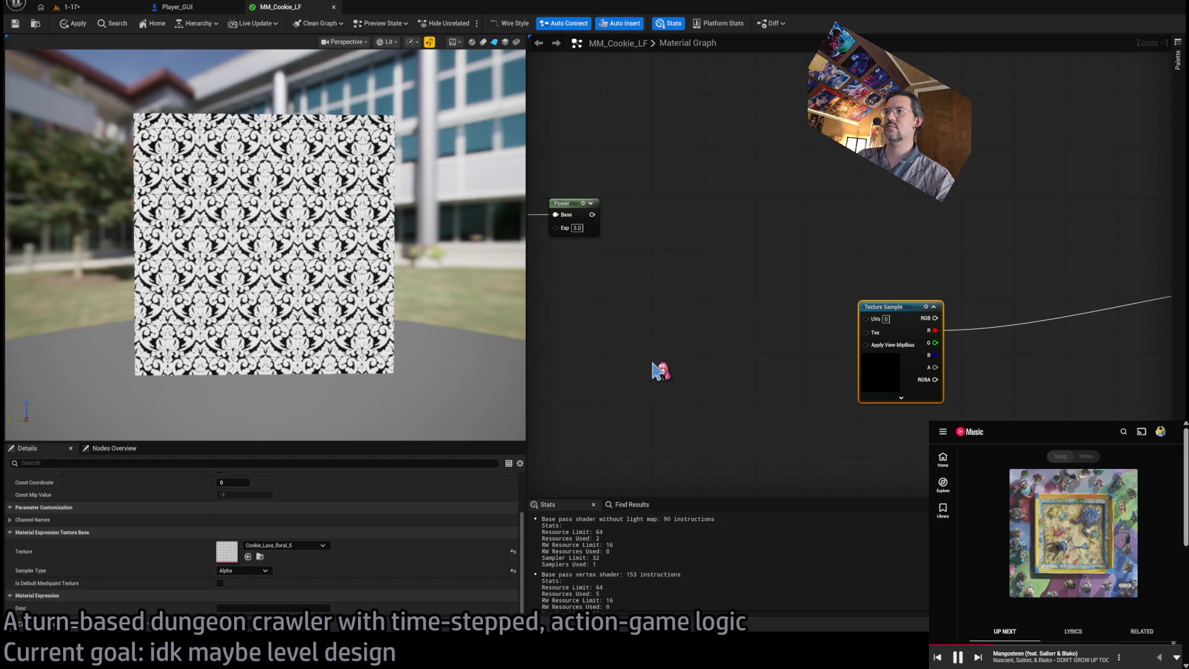
click(707, 311)
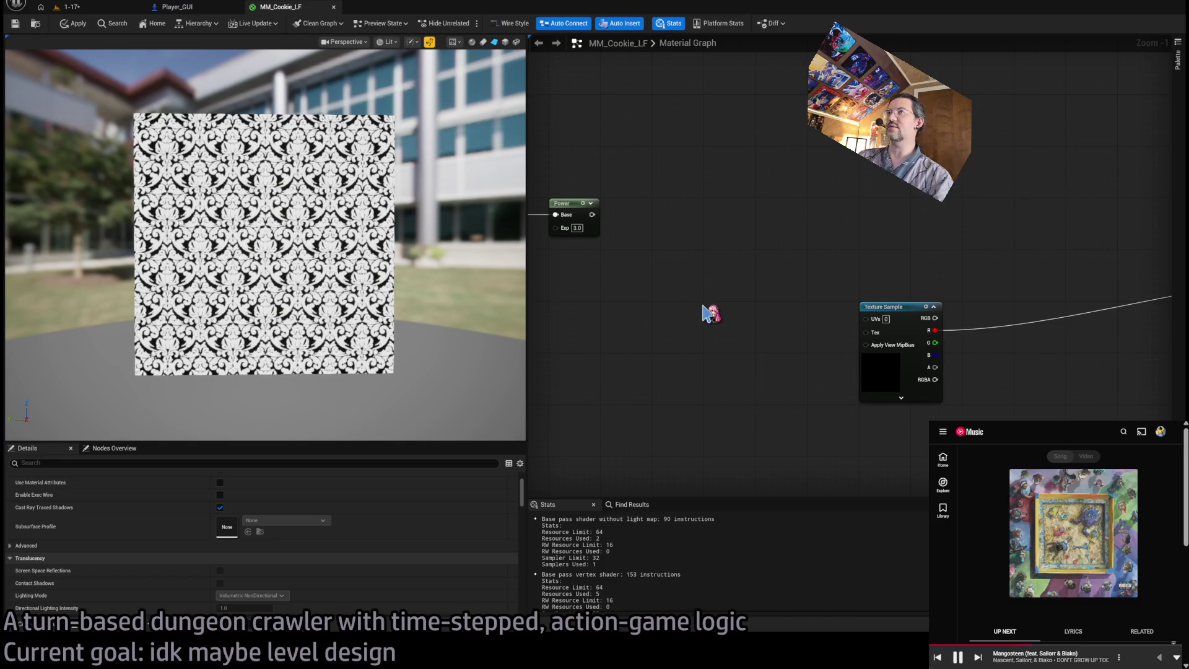
drag(732, 297, 703, 283)
click(870, 370)
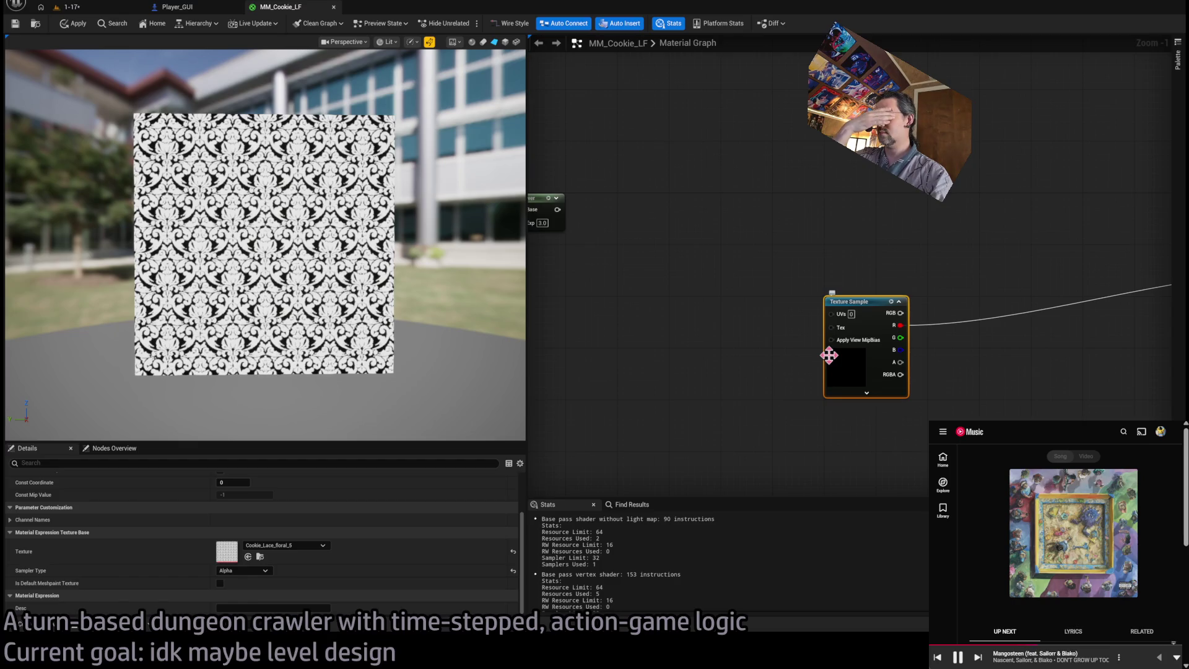
click(672, 401)
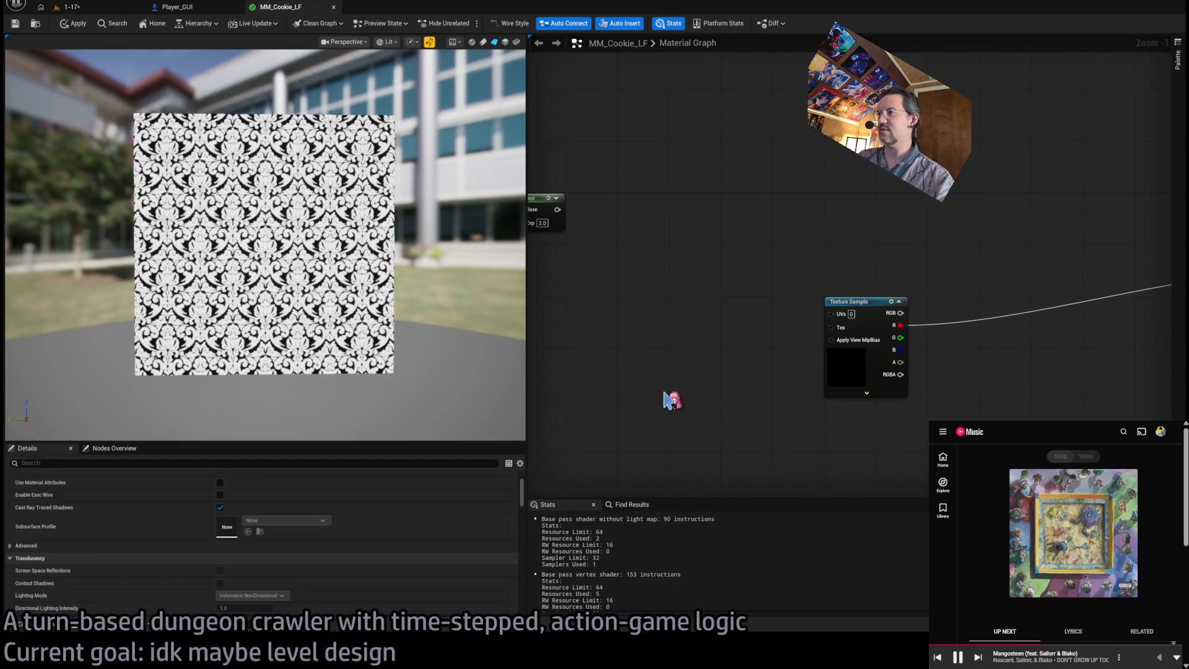
click(724, 424)
mouse_move(720, 366)
mouse_down()
mouse_move(788, 295)
mouse_move(748, 245)
mouse_move(704, 298)
mouse_up()
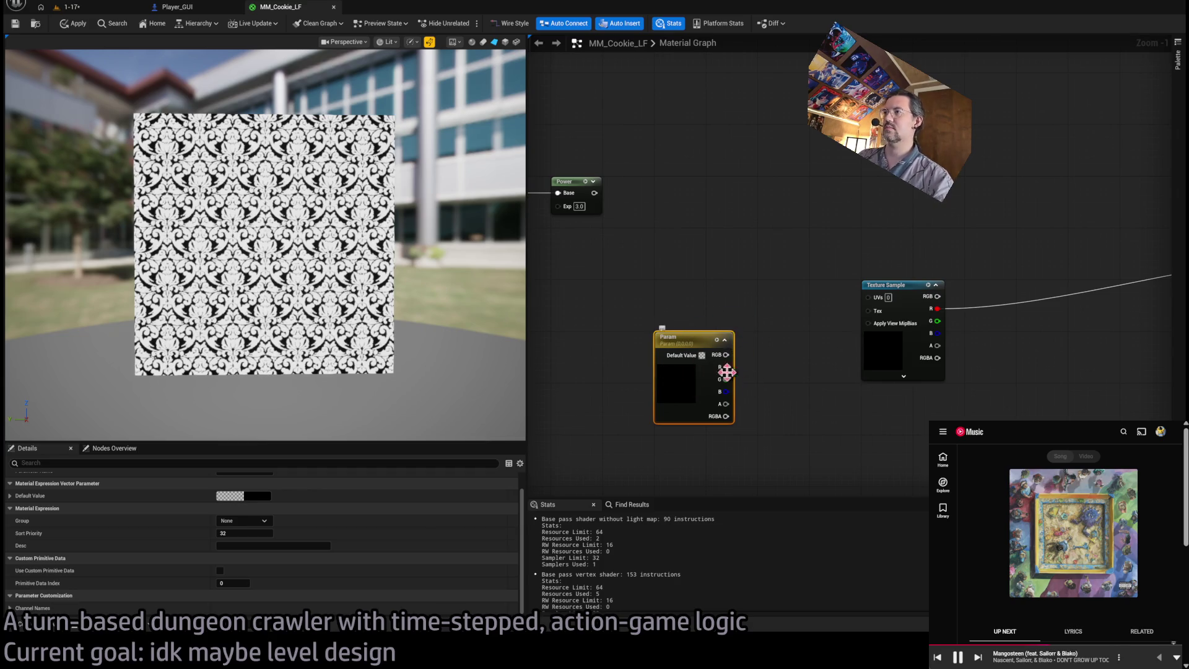
Delete the Param node and convert the Texture Sample into a texture parameter named Cookie.
click(772, 378)
click(693, 338)
key(Delete)
click(892, 290)
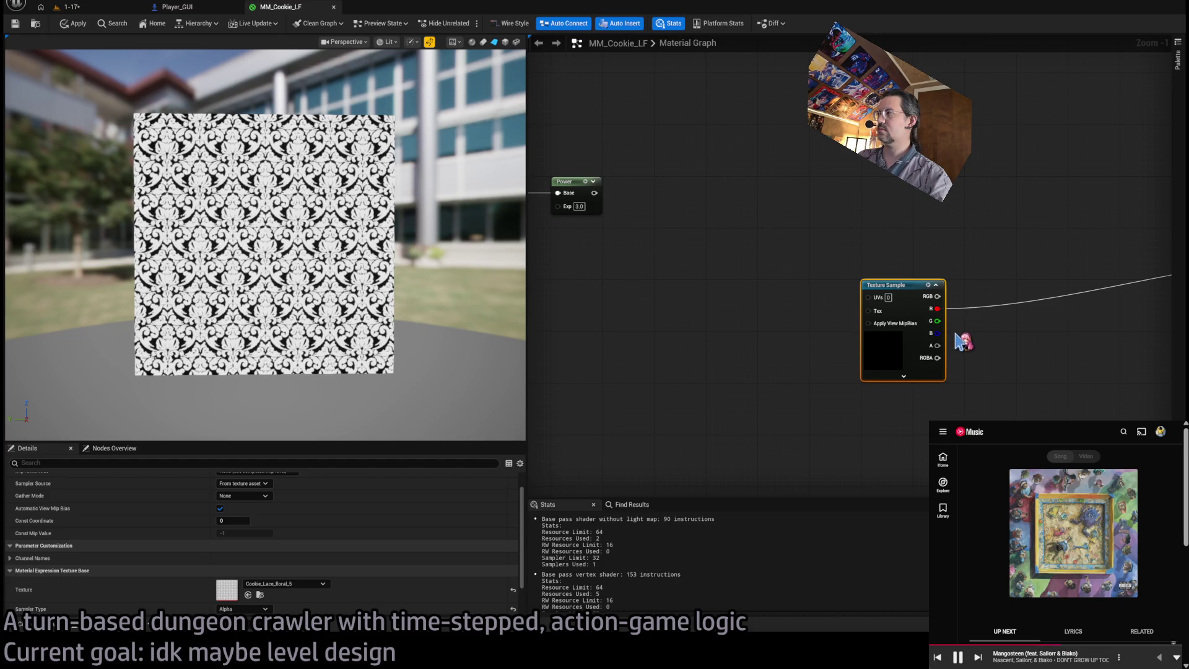
key(ctrl+p)
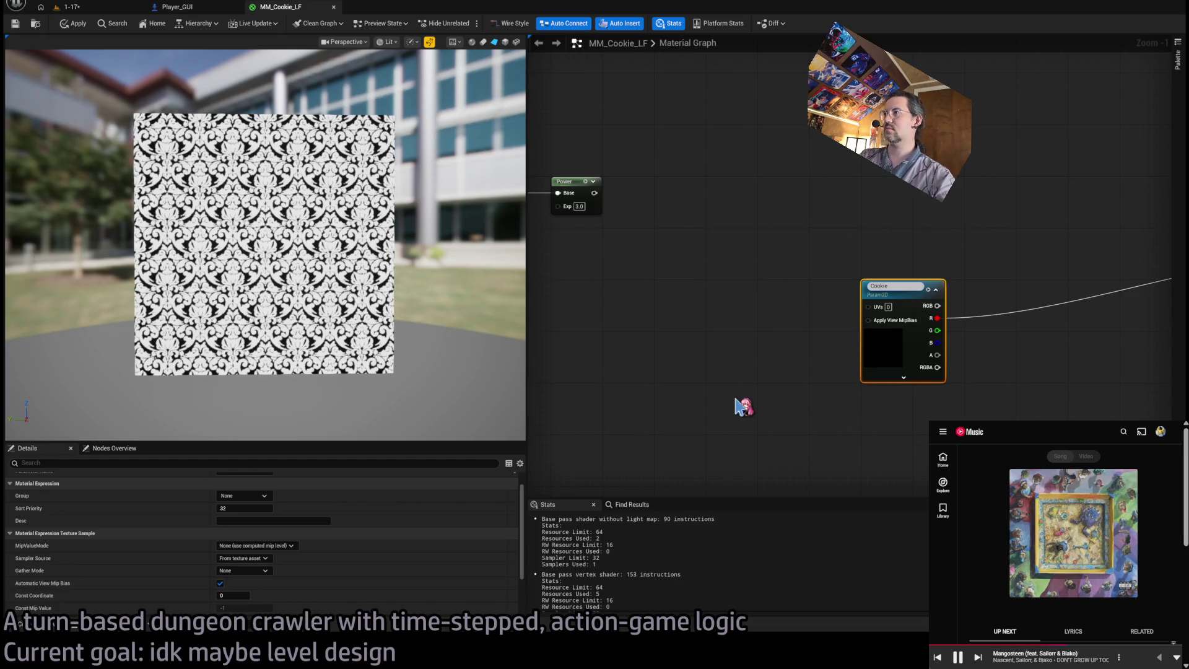
key(Return)
Add a TexCoord[0] node and place it left of the Cookie parameter.
click(674, 341)
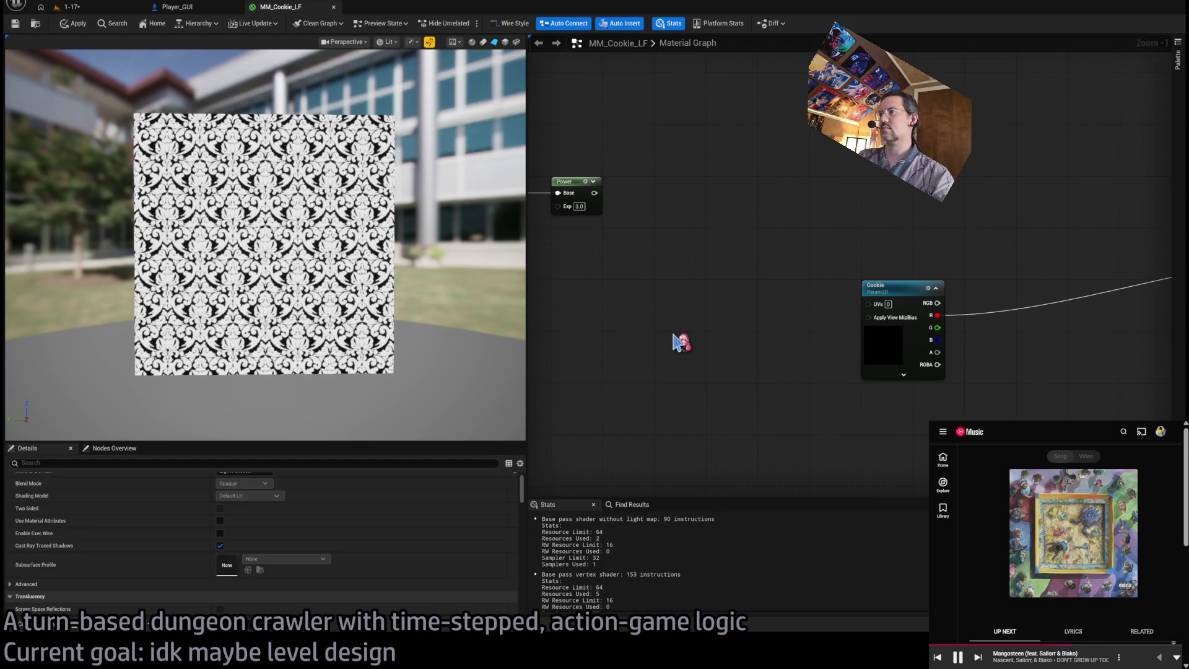
click(681, 342)
mouse_move(734, 338)
mouse_down()
mouse_move(669, 286)
mouse_move(702, 313)
mouse_move(739, 299)
mouse_move(724, 289)
mouse_move(839, 311)
mouse_move(867, 303)
mouse_up()
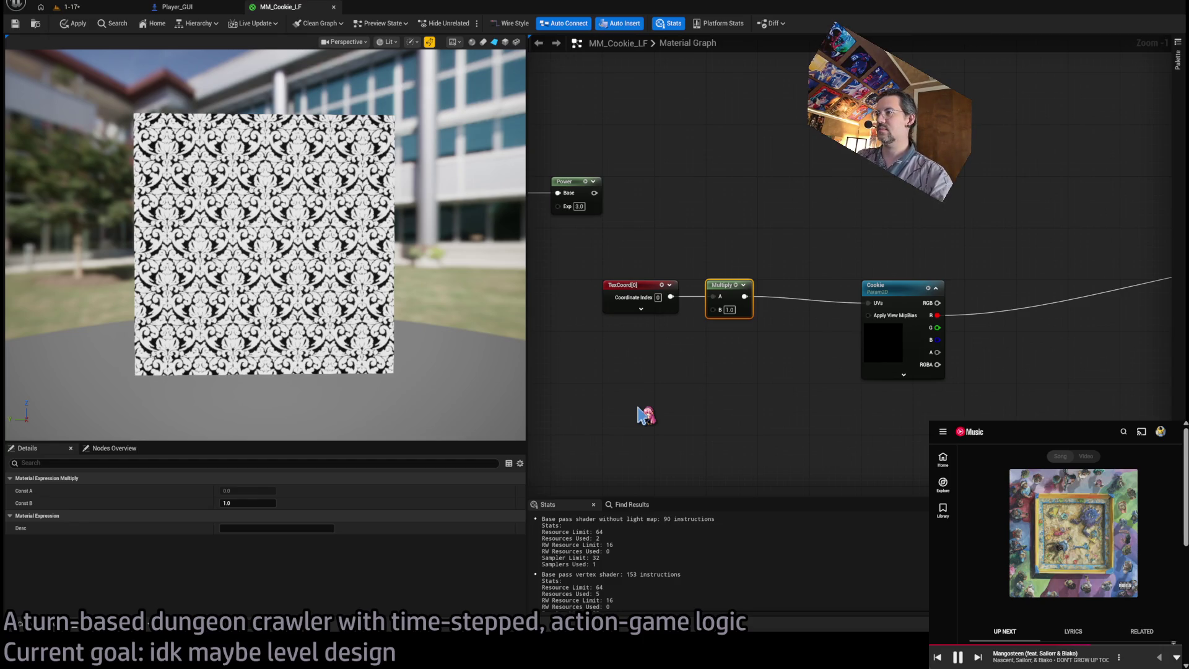
Add a ScaleX scalar parameter with default 1.0 and a 0.25–4.0 slider range.
click(638, 407)
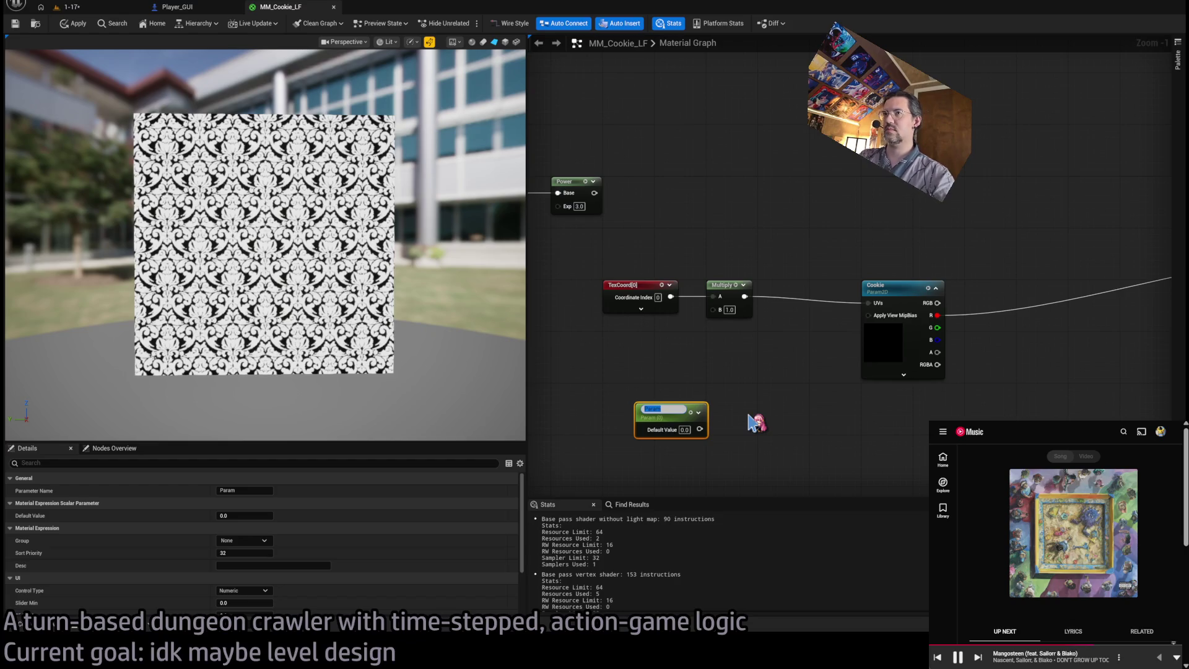
text(ScaleX)
key(Return)
mouse_move(665, 408)
mouse_down()
mouse_move(633, 337)
mouse_move(714, 309)
mouse_up()
click(652, 356)
text(1)
key(Return)
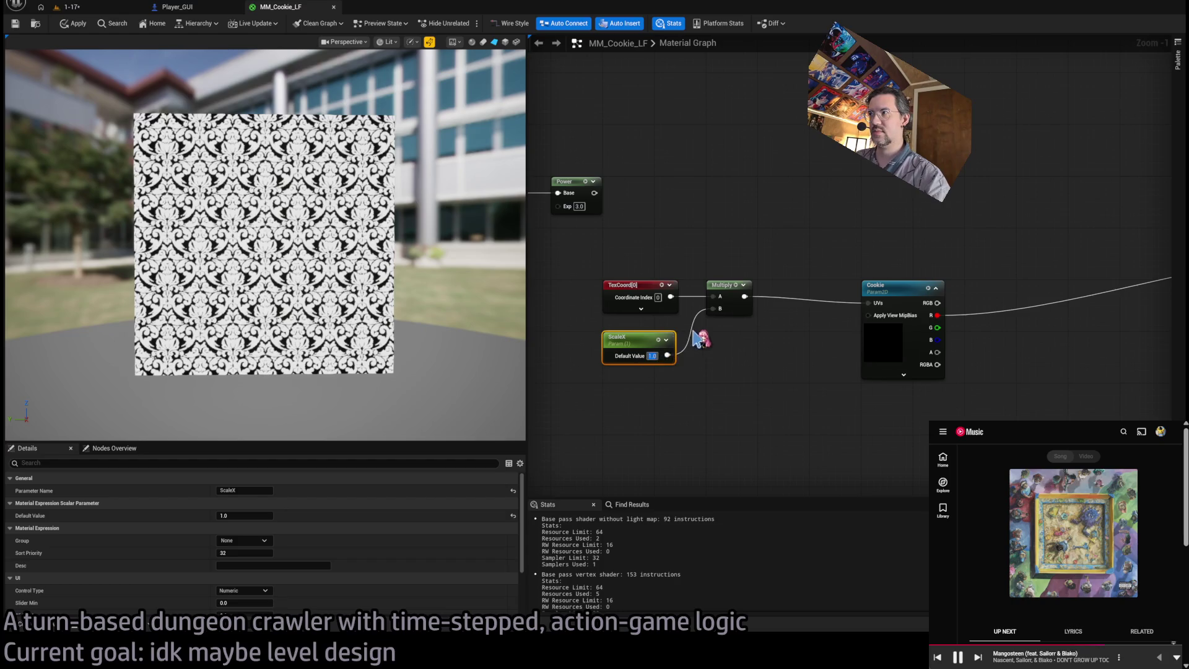
alt+click(667, 355)
scroll(250, 588, down, 1)
click(250, 590)
text(0.25)
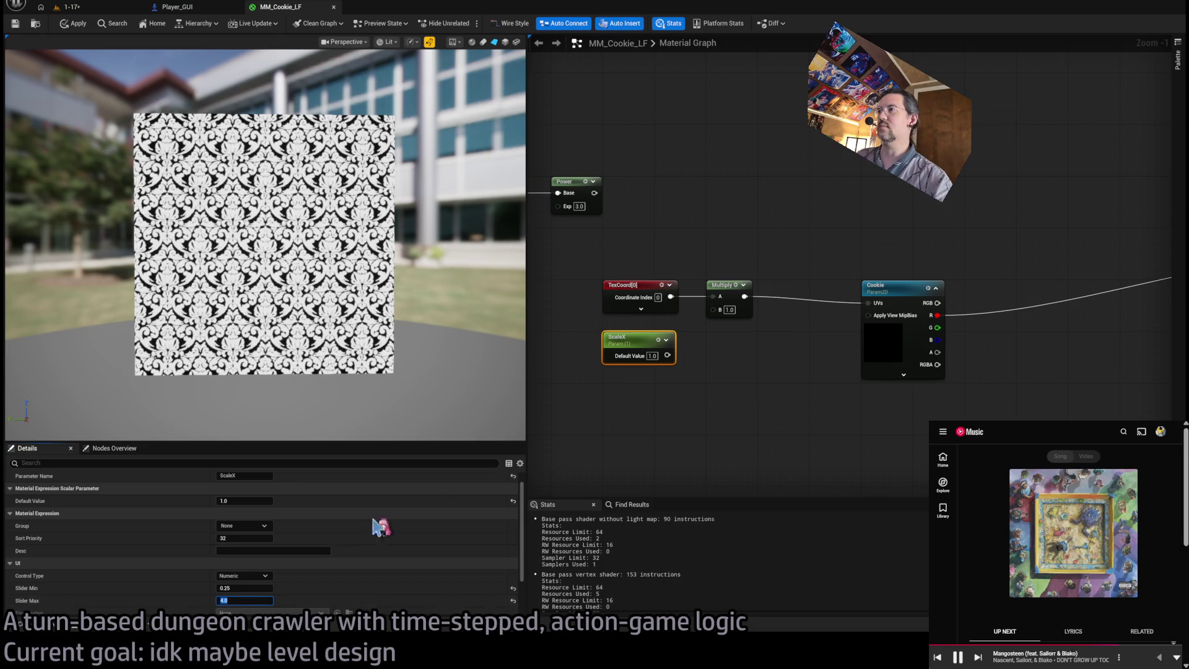
click(719, 374)
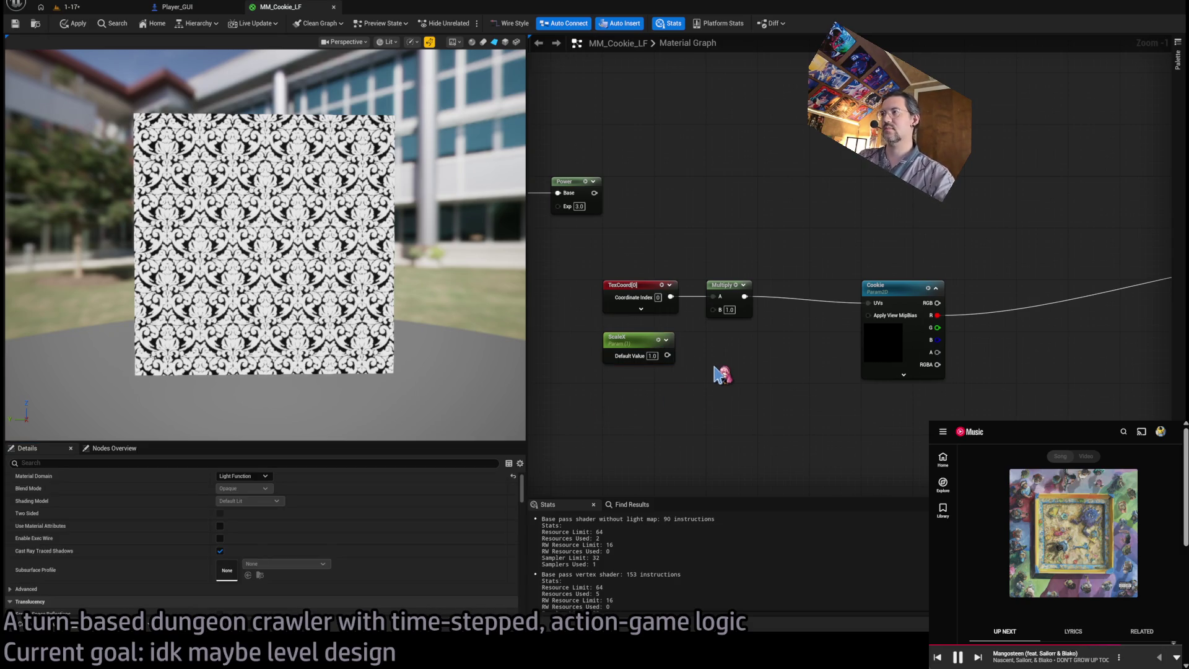
Duplicate ScaleX as ScaleY, combine both in a Make Vector2, and wire it into Multiply B.
drag(722, 374, 600, 329)
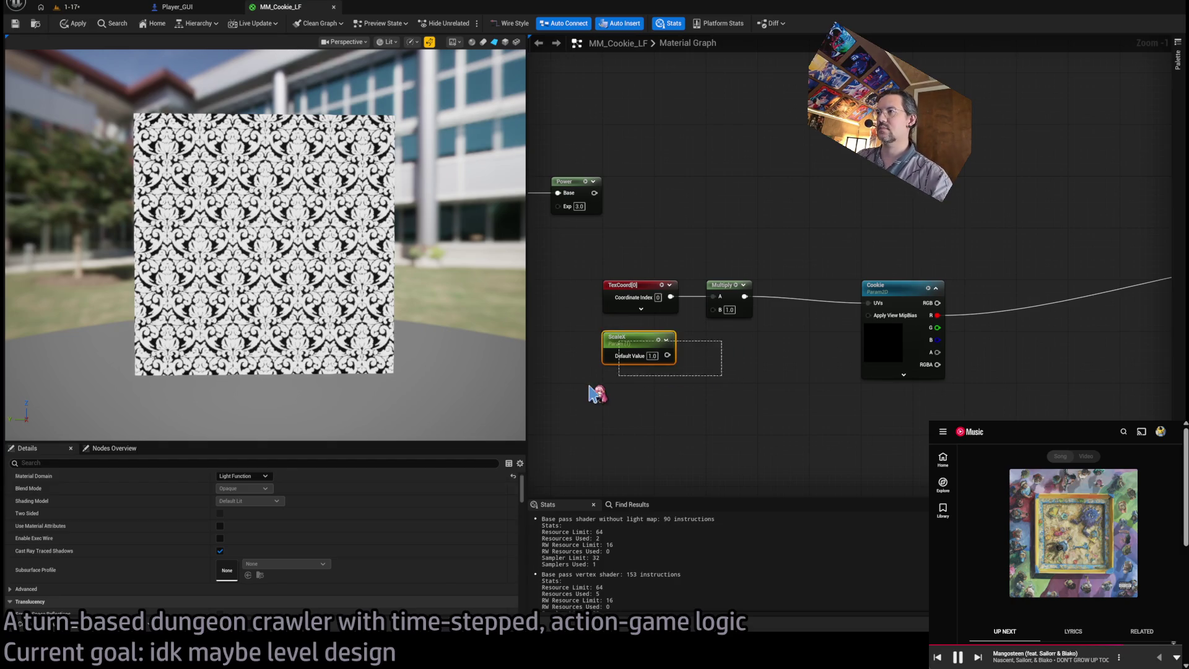
key(ctrl+w)
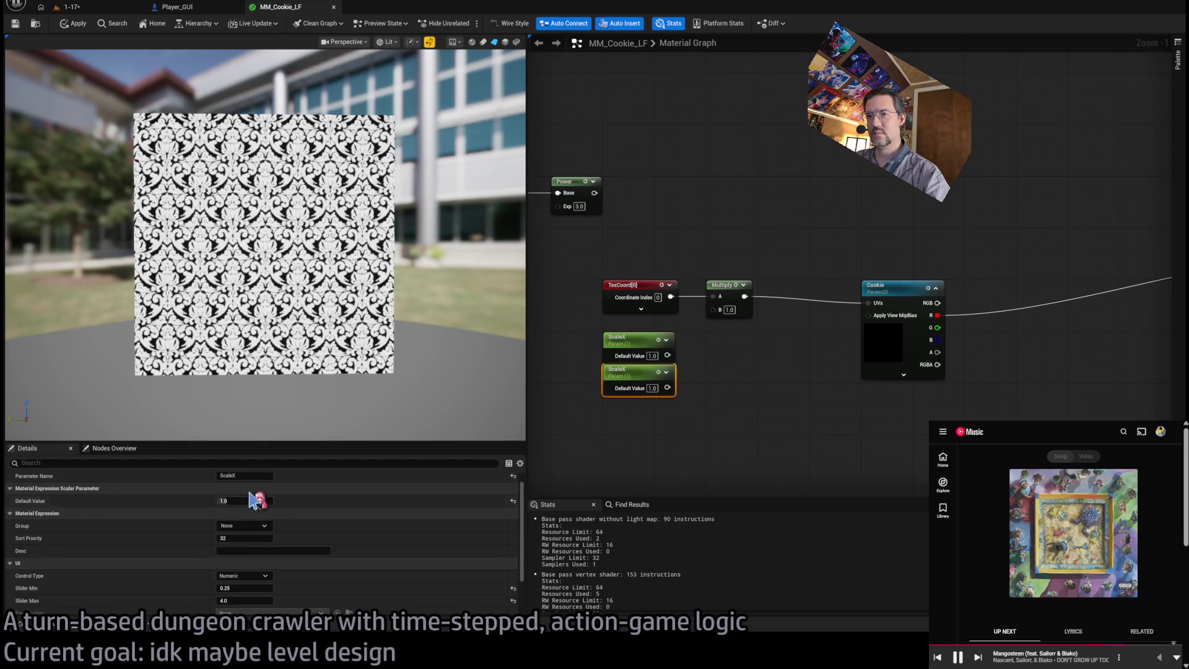
click(260, 474)
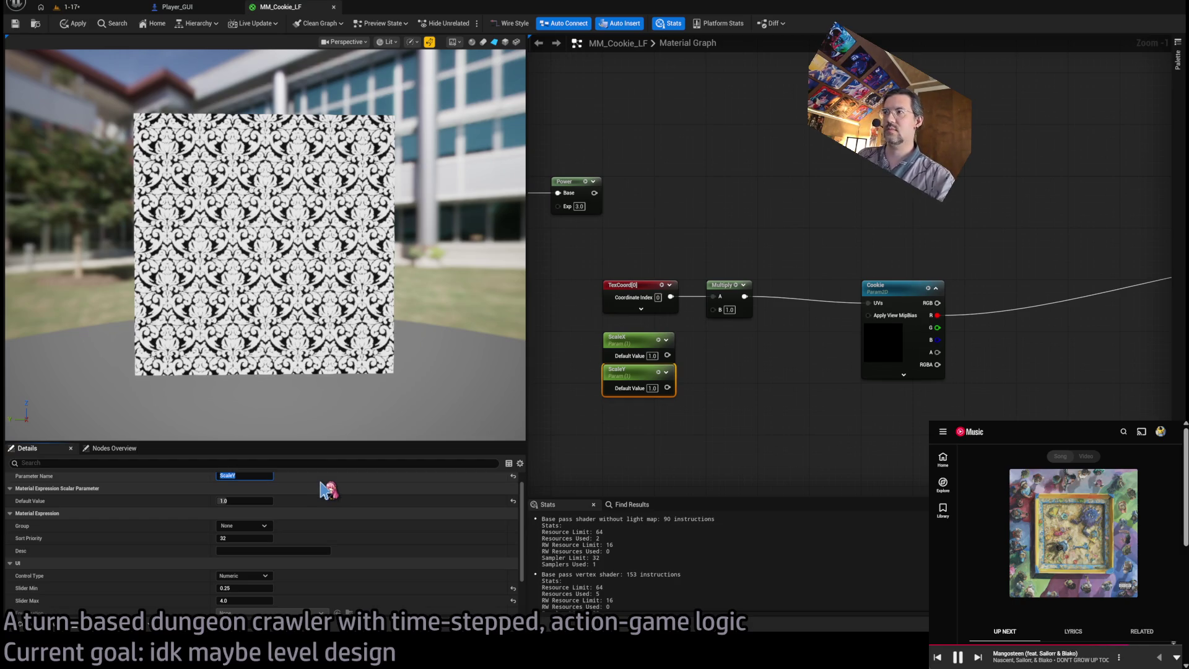
drag(667, 355, 723, 354)
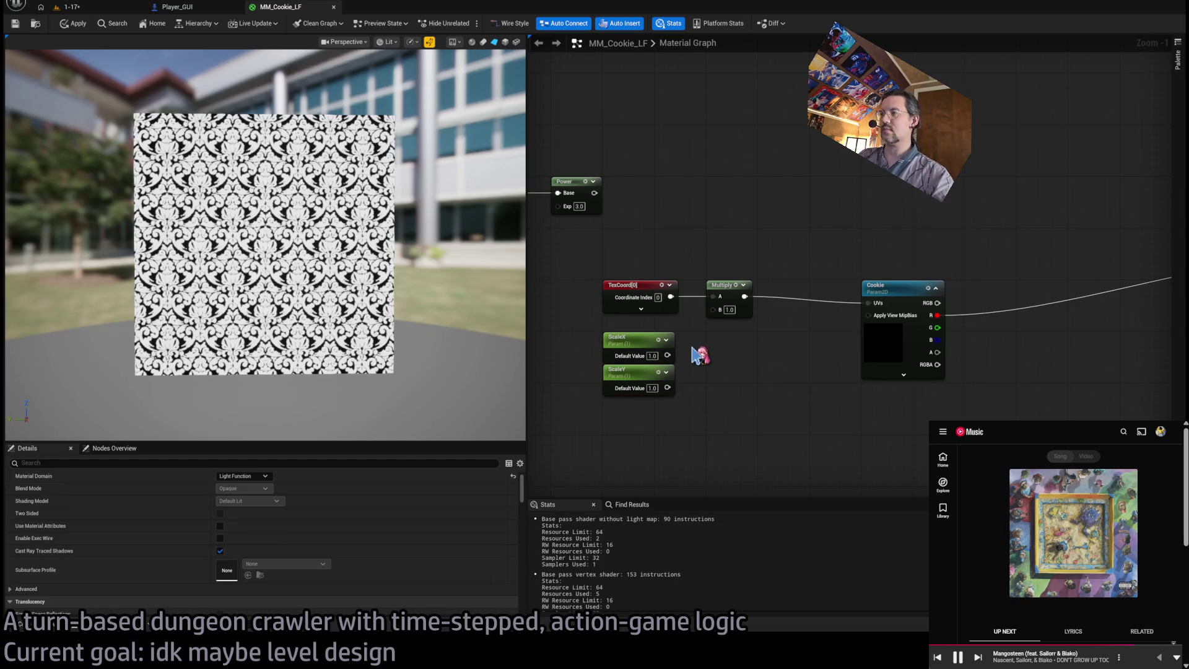
key(ctrl+v)
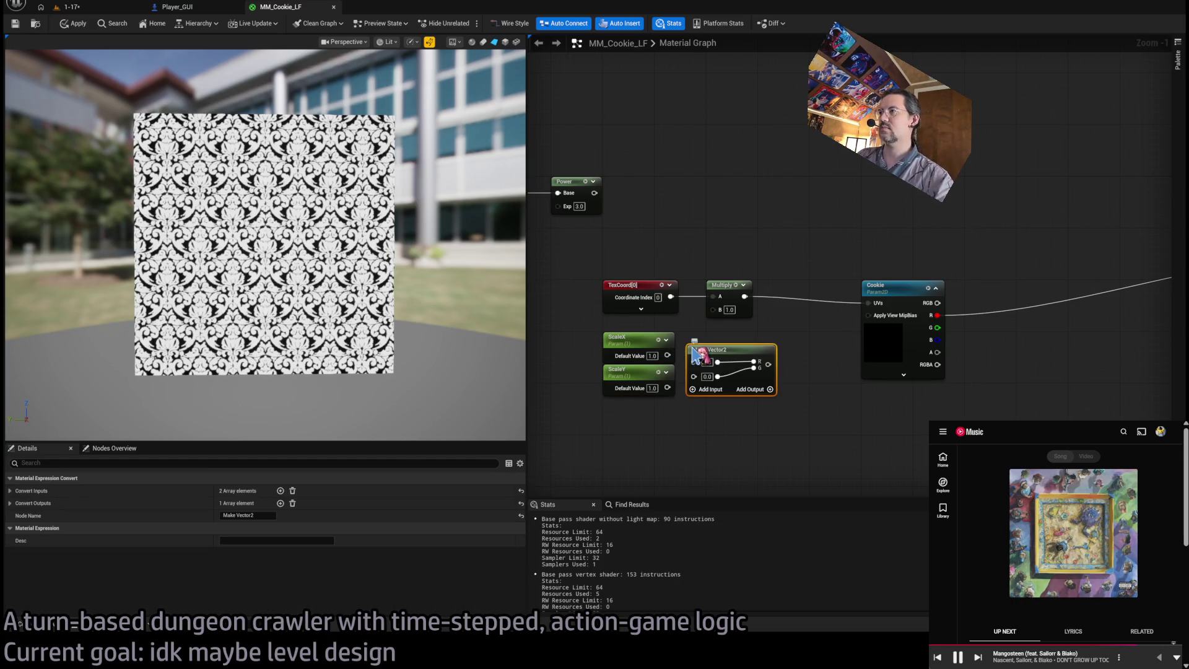
mouse_move(758, 364)
mouse_down()
mouse_move(731, 347)
mouse_move(714, 309)
mouse_move(737, 335)
mouse_up()
click(730, 246)
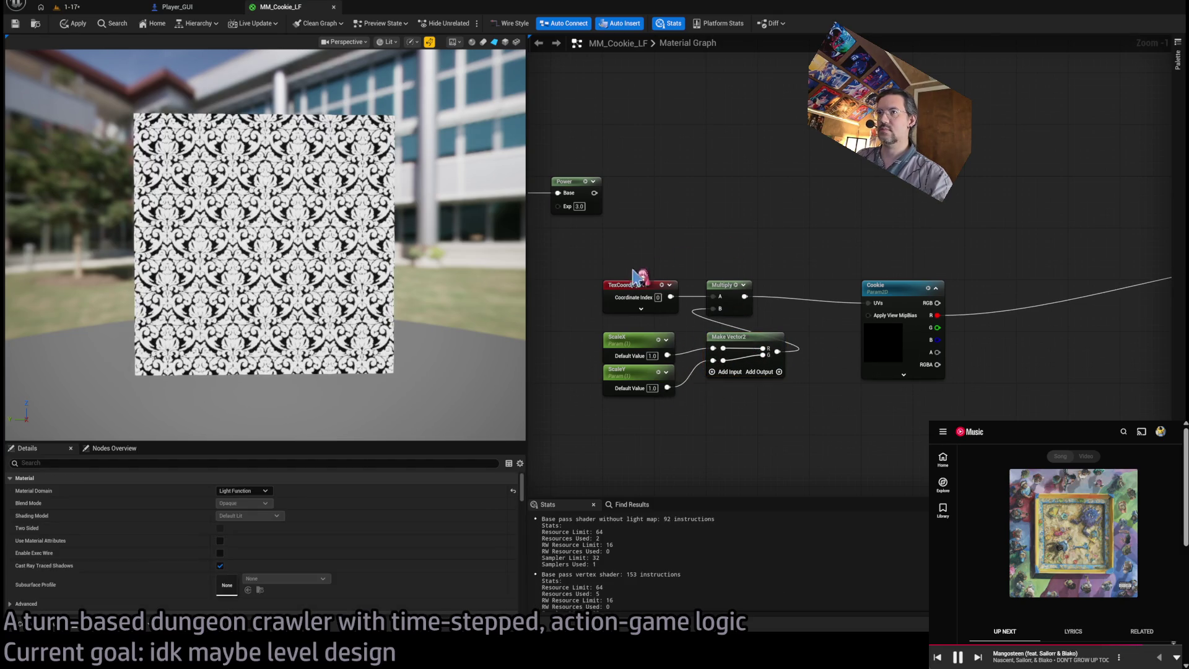
Try a ScaleX default of 0.25, then scrub it back to 1.0.
click(625, 345)
click(244, 515)
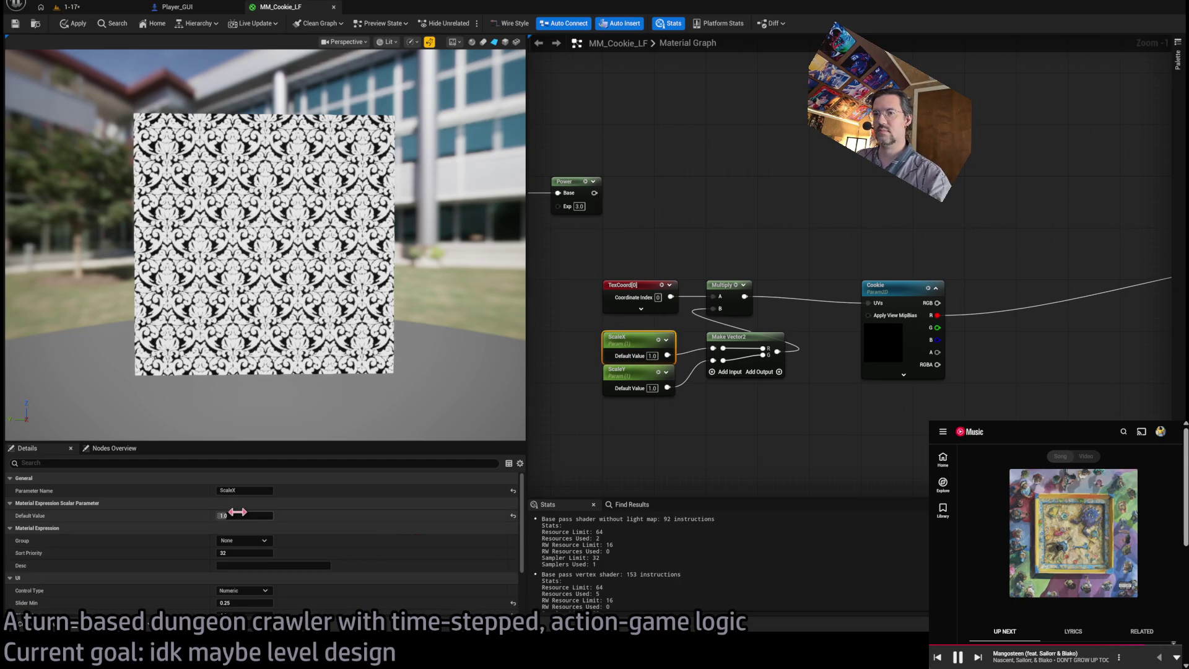
text(0.25)
key(Return)
drag(245, 516, 414, 528)
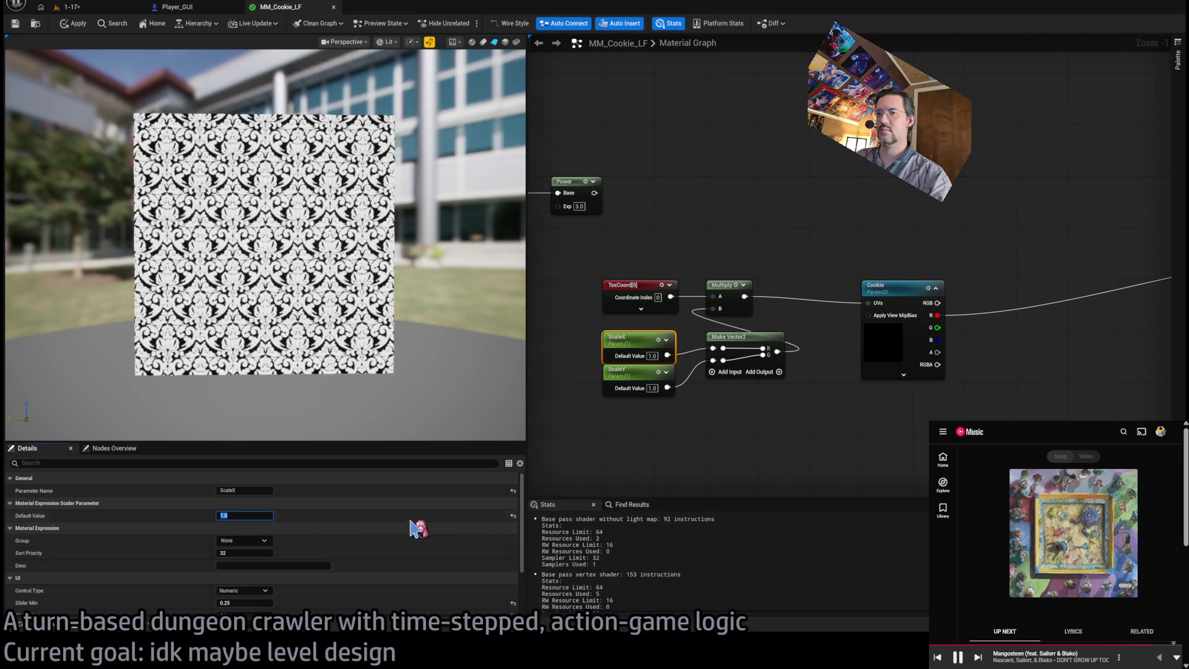
click(607, 433)
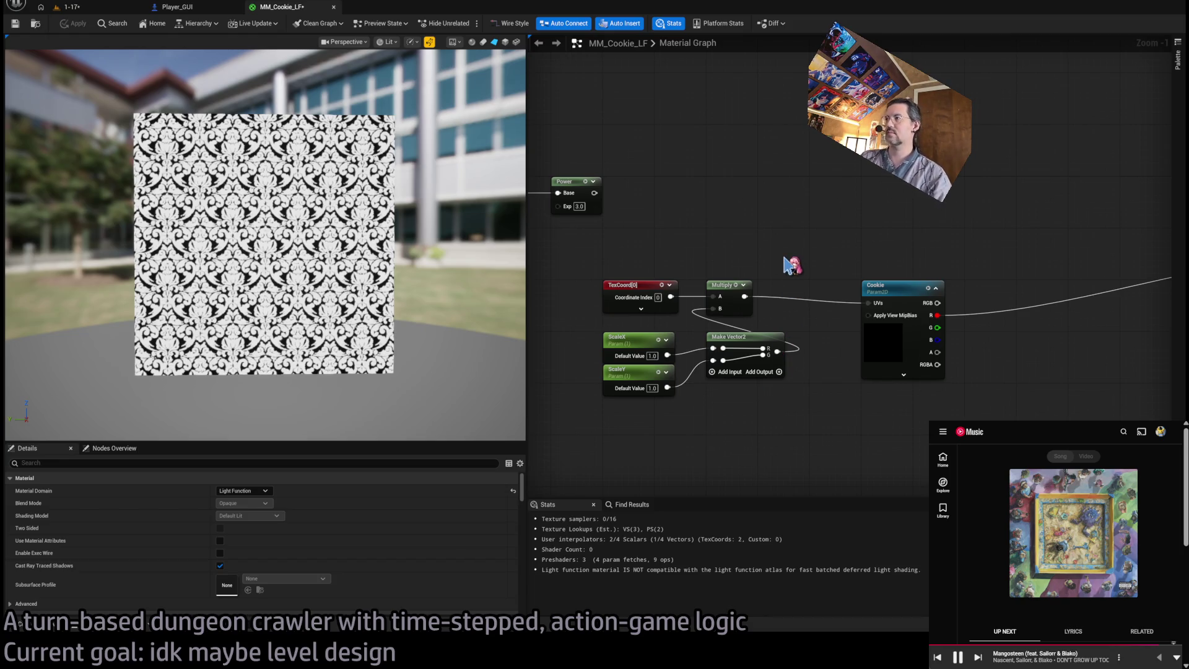
scroll(766, 239, down, 3)
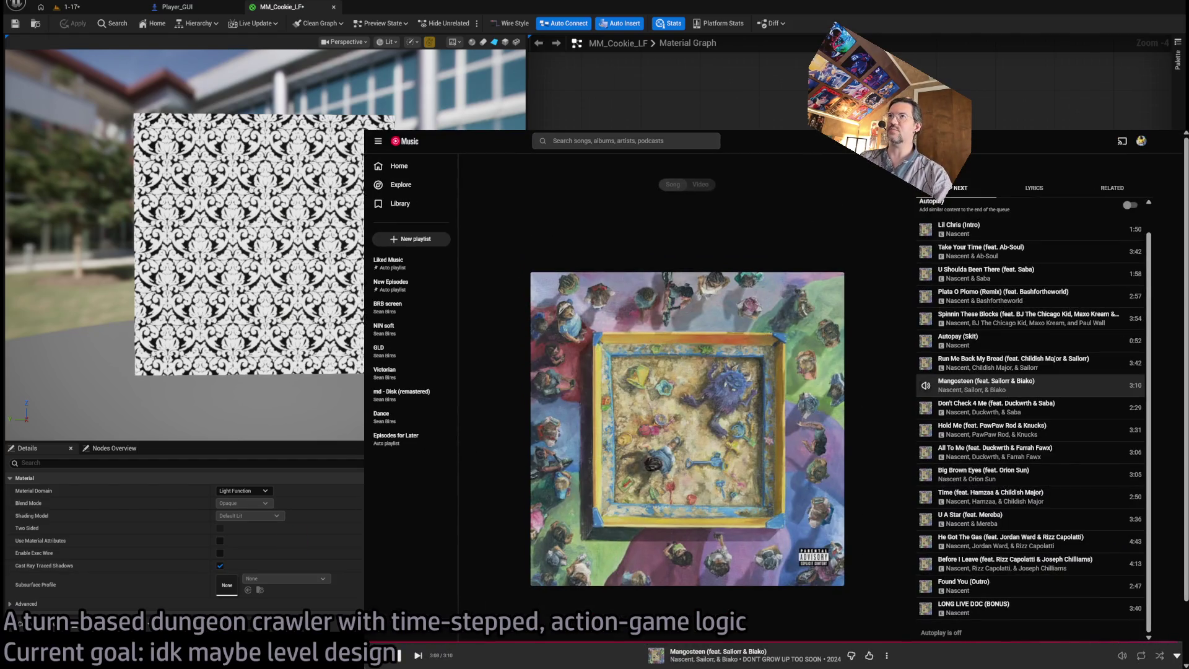
Search Google for 'lighting cookies' and scroll through the image results.
key(ctrl+t)
text(lighting cooki)
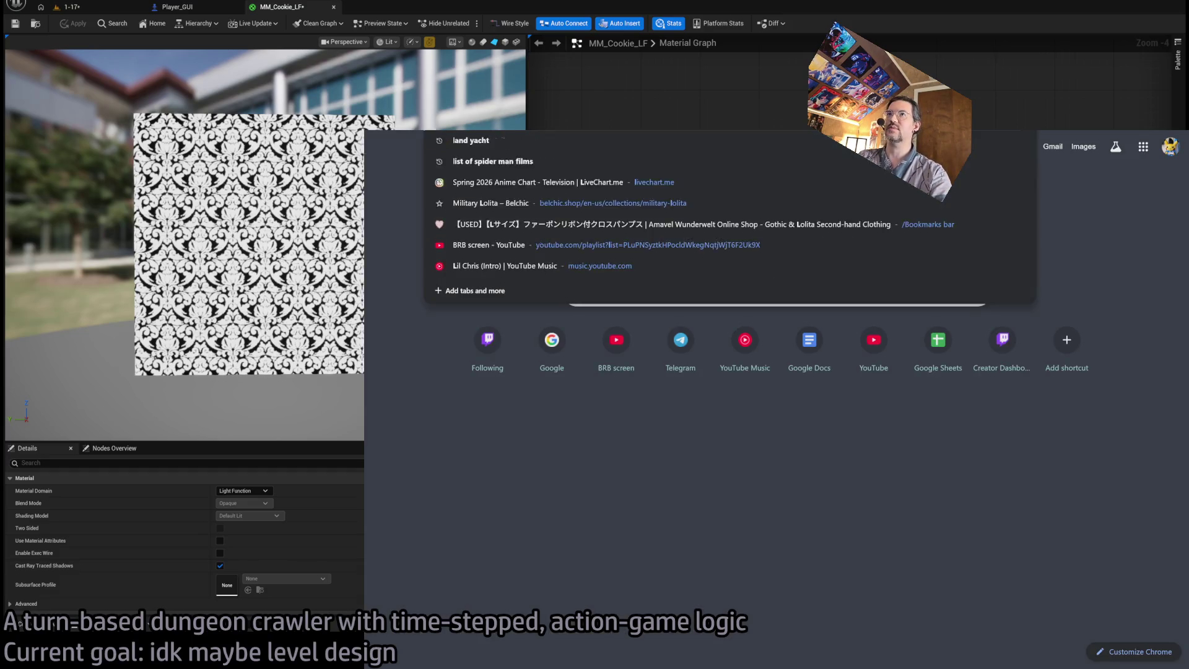
text(es)
key(Return)
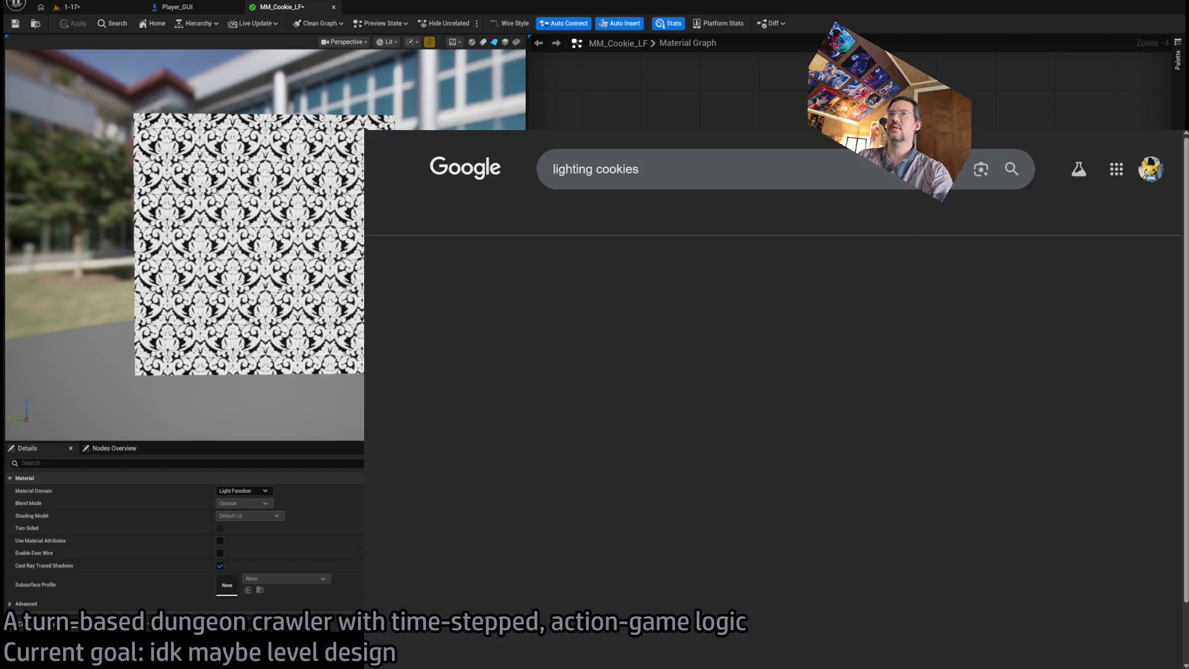
click(557, 234)
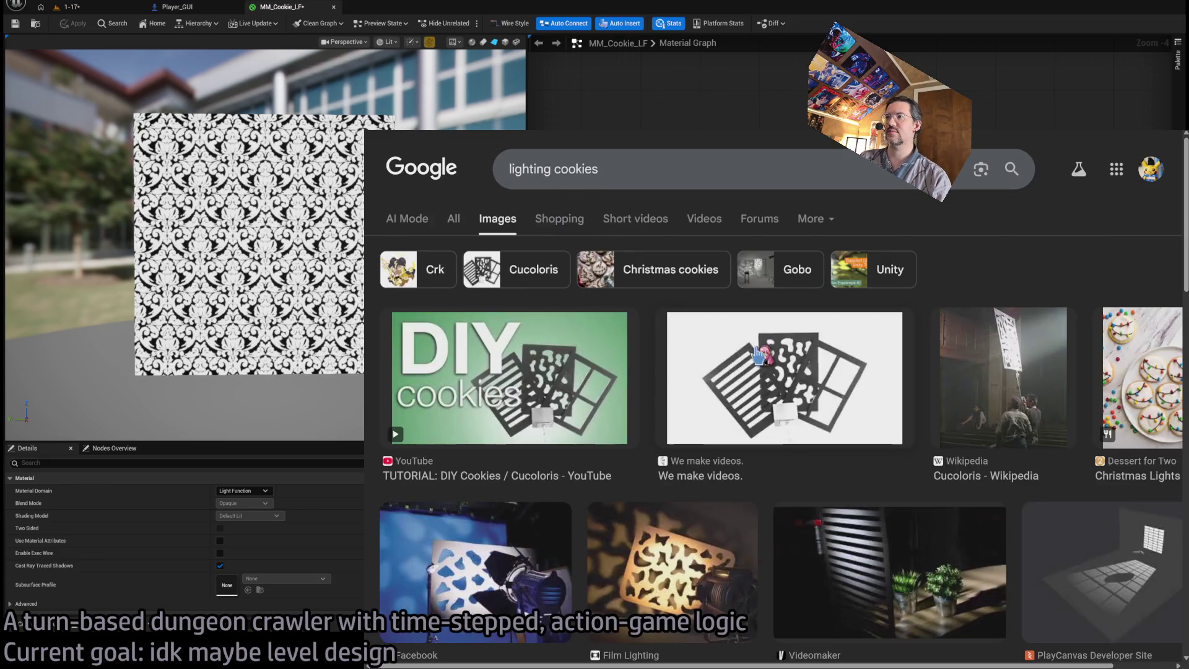
scroll(675, 379, down, 4)
scroll(821, 407, down, 10)
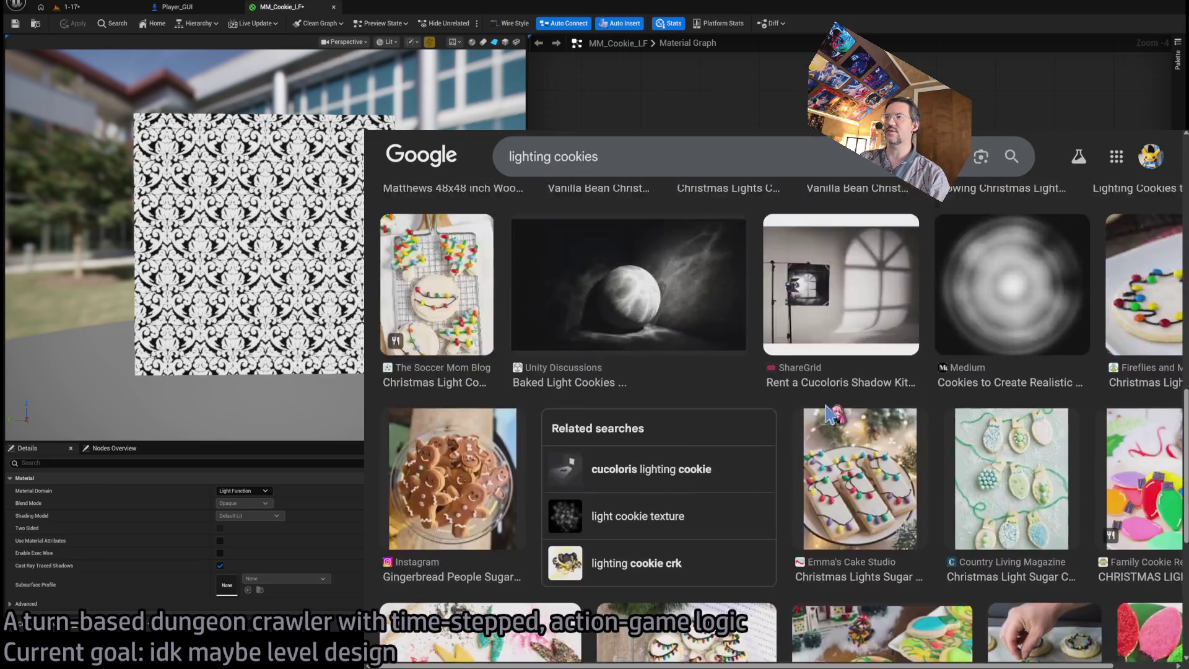
scroll(834, 414, up, 15)
scroll(834, 413, down, 15)
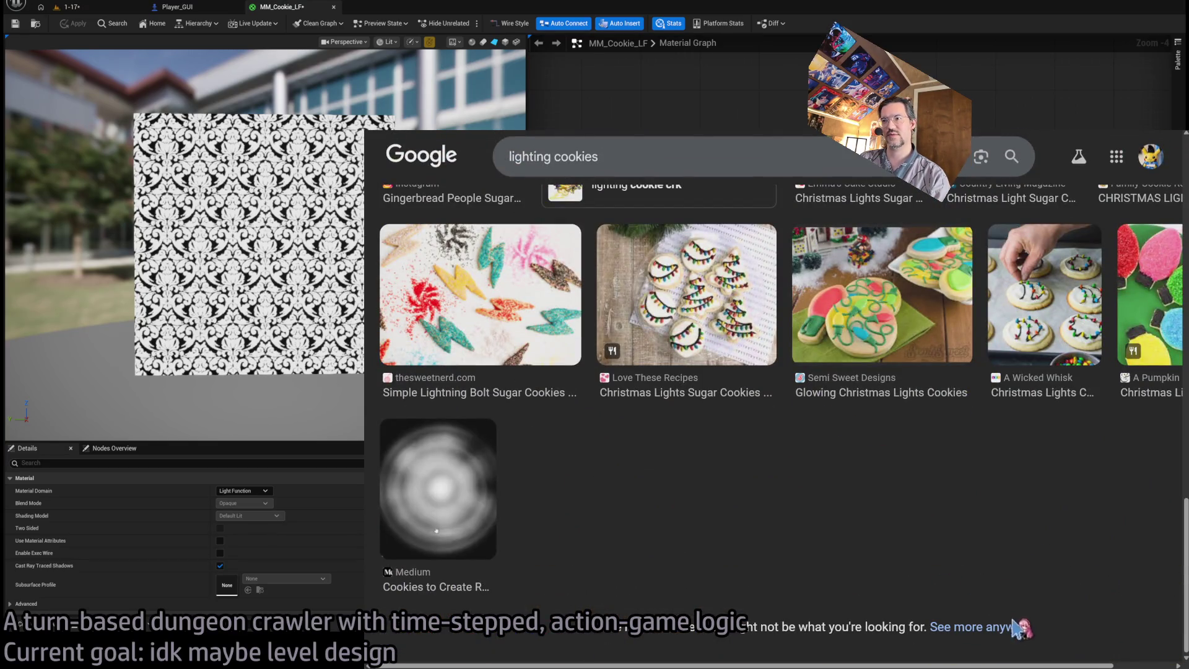
Load more image results, then select the search query to replace it.
drag(718, 627, 987, 635)
click(907, 566)
click(964, 629)
scroll(610, 509, down, 10)
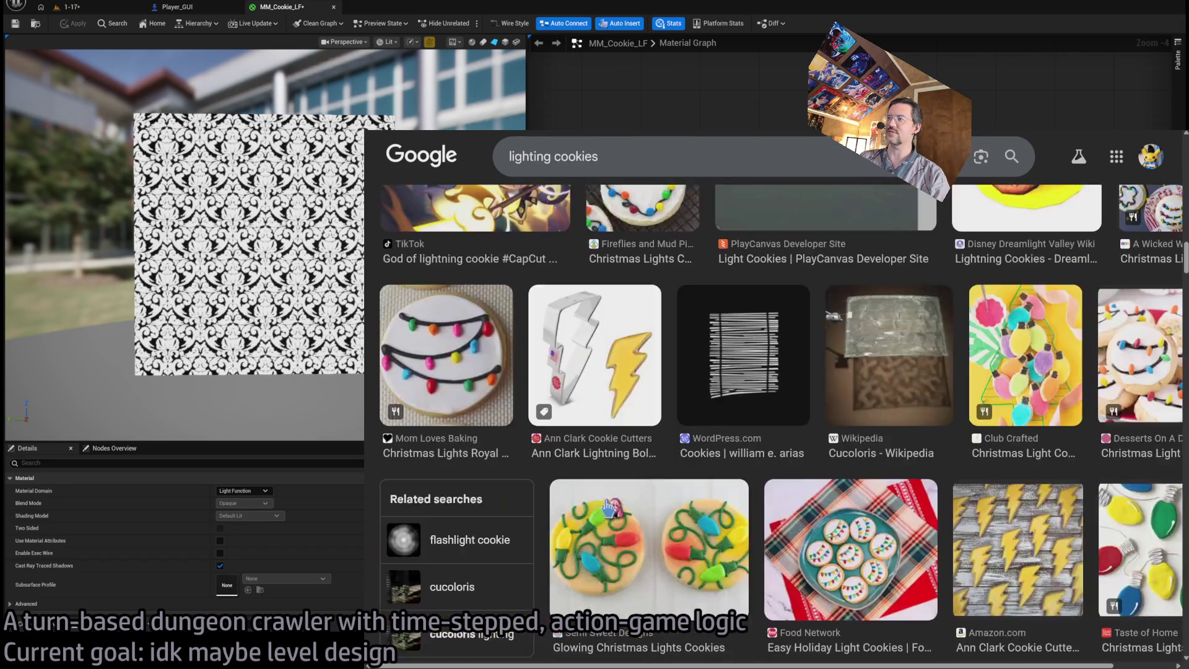
scroll(610, 509, up, 5)
scroll(609, 509, up, 5)
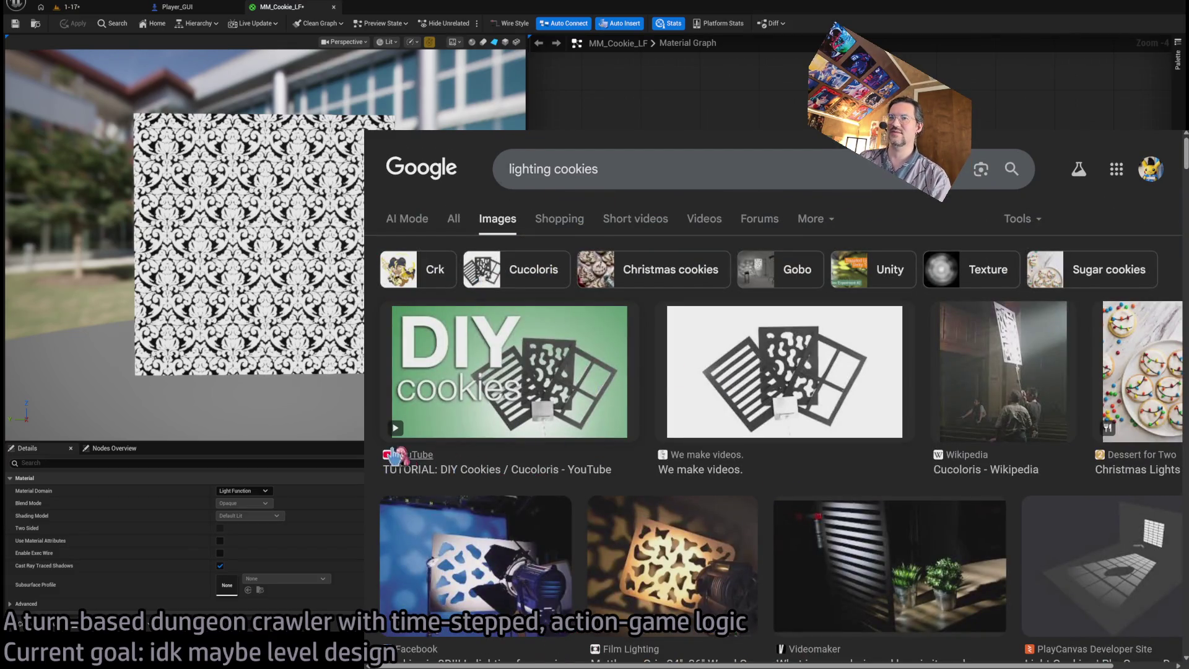
click(622, 175)
key(ctrl+a)
Search images for 'cucoloris' and scroll through the results.
text(cucoloris)
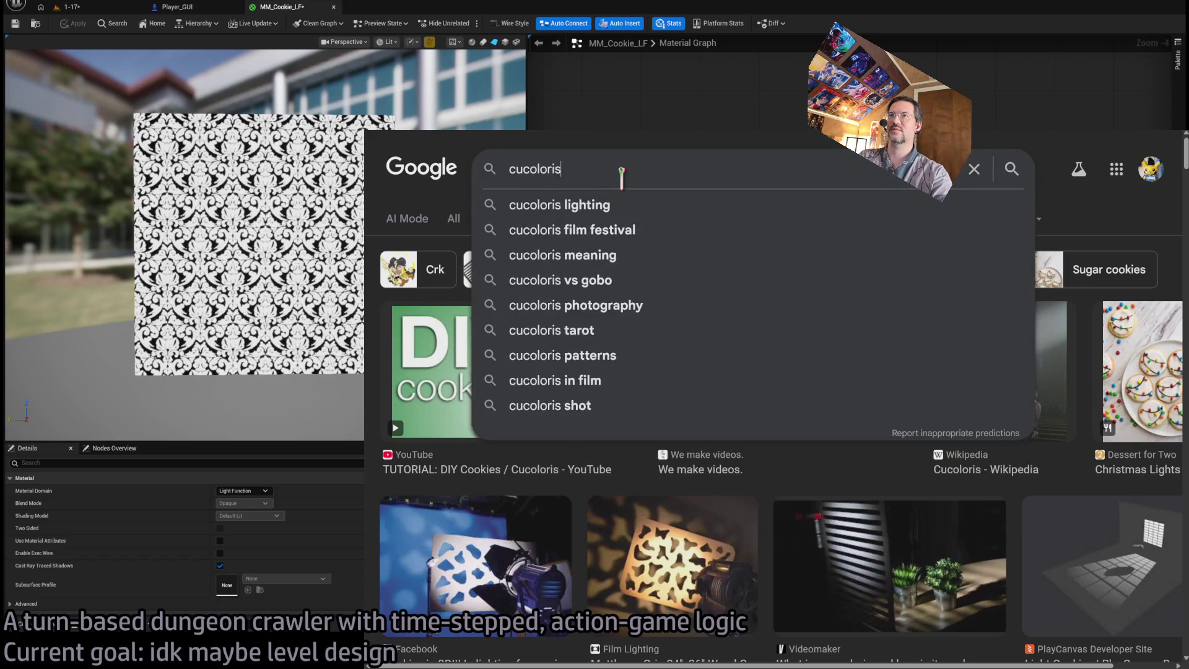
key(Return)
scroll(637, 409, down, 5)
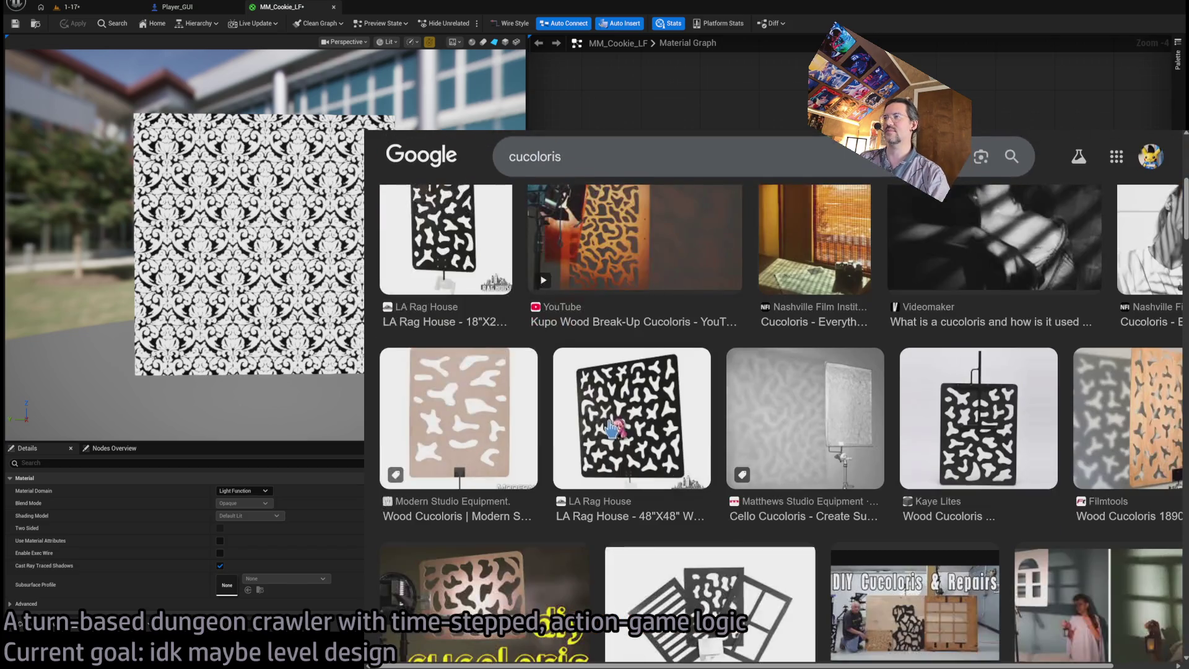
scroll(691, 491, down, 5)
scroll(740, 514, down, 3)
scroll(647, 492, down, 5)
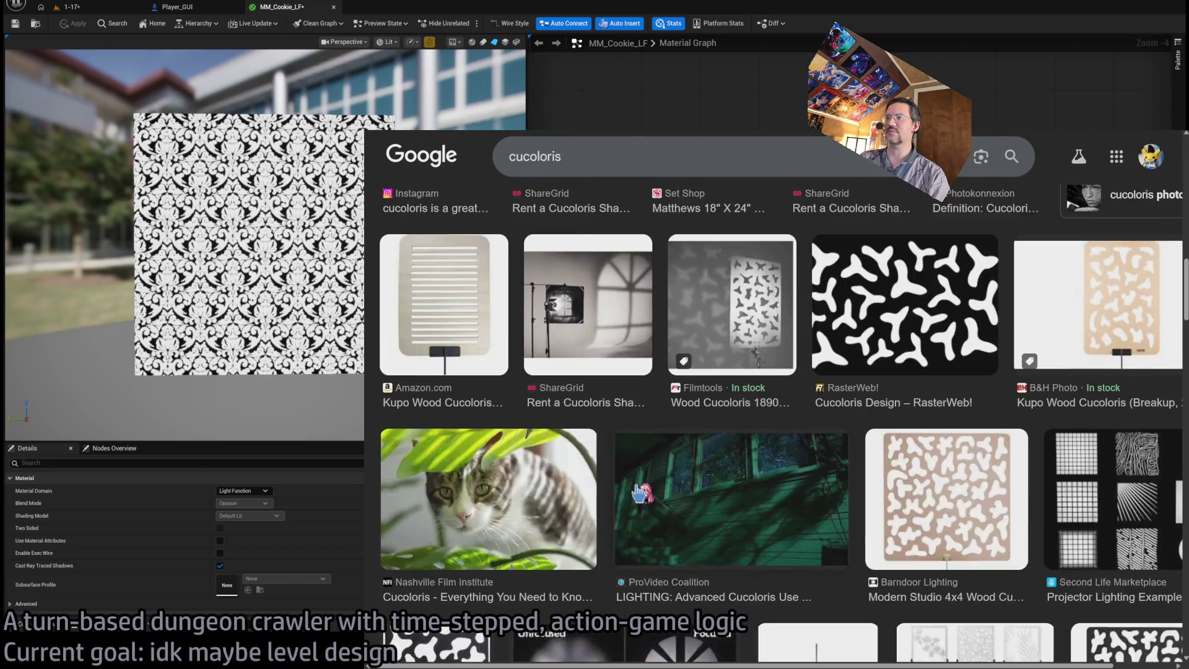
scroll(794, 553, down, 1)
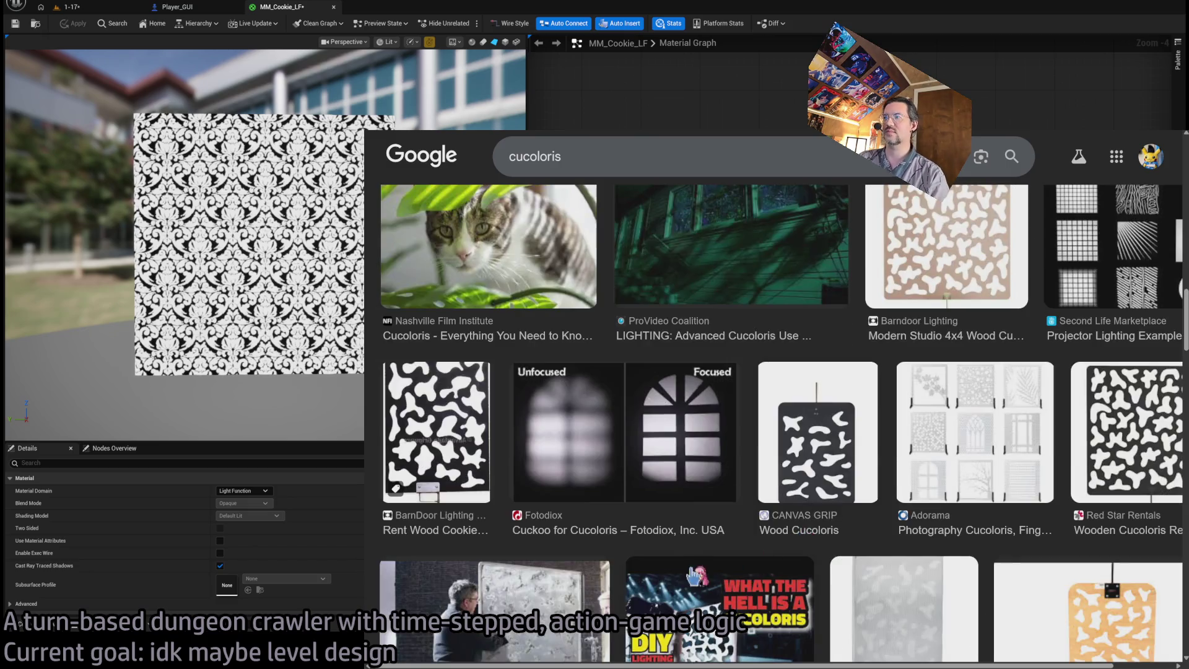
scroll(660, 585, down, 5)
scroll(659, 585, down, 5)
scroll(671, 556, down, 3)
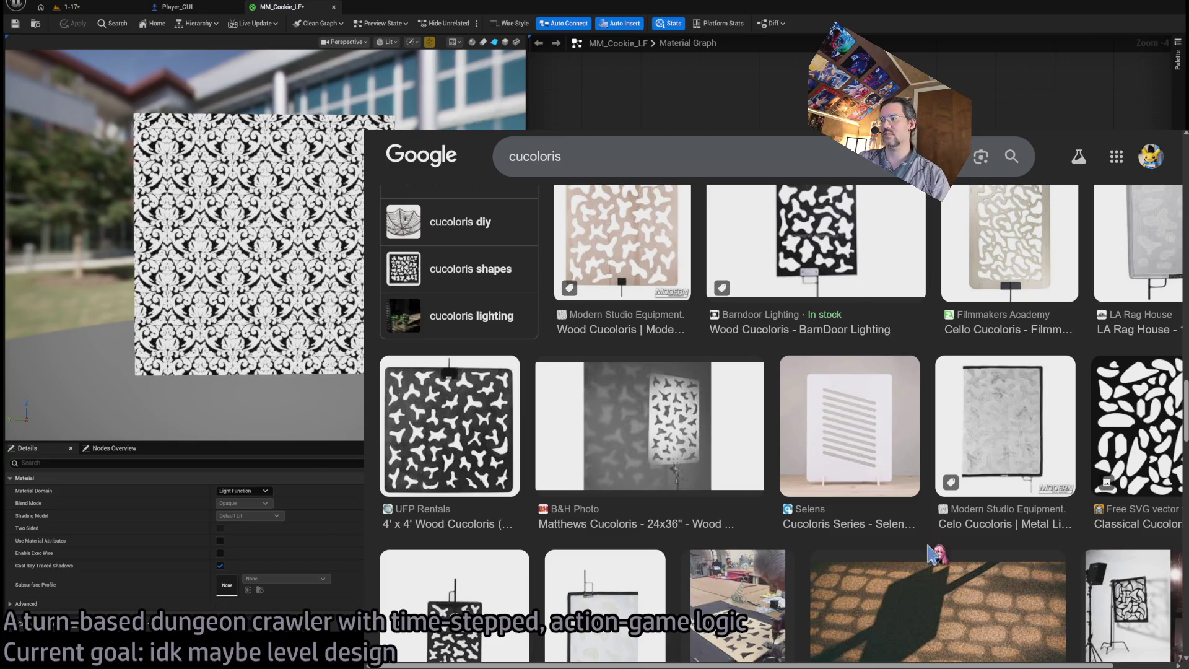
Briefly switch to the music player, then keep browsing the cucoloris results.
click(874, 657)
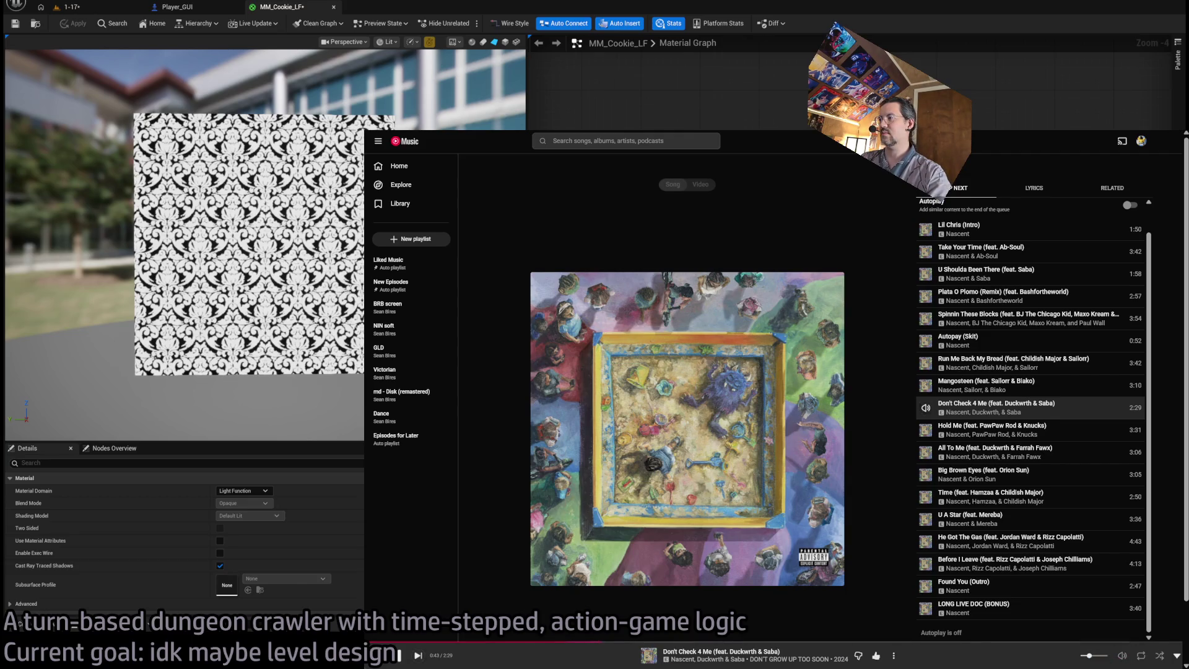
click(875, 655)
scroll(691, 483, down, 10)
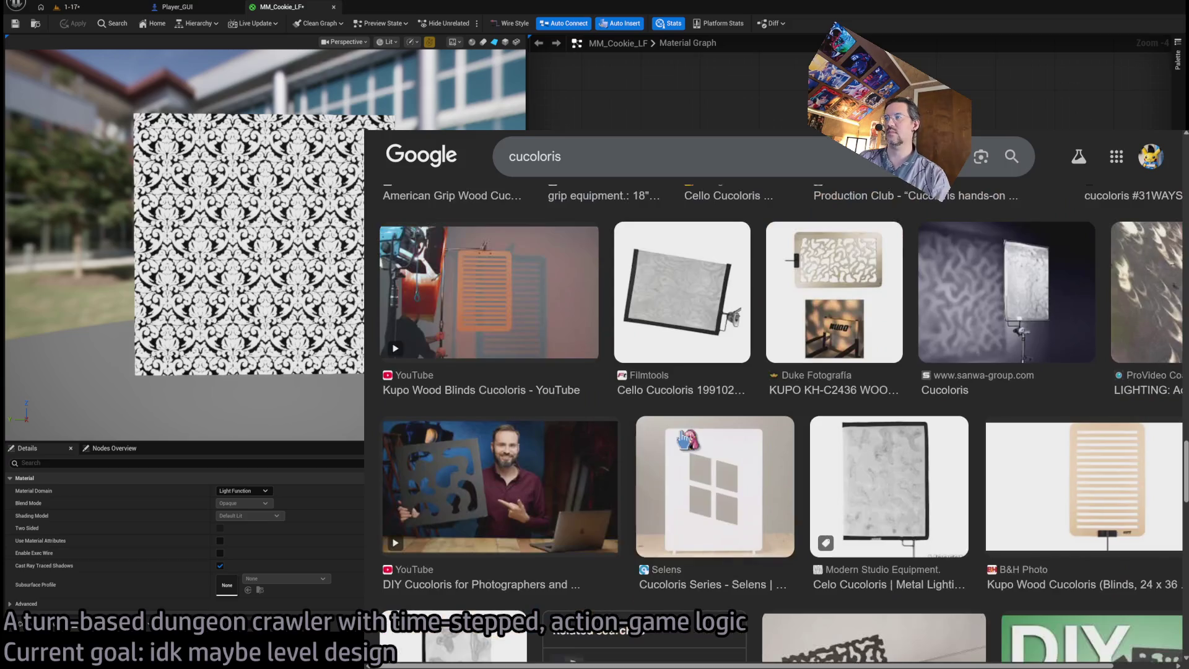
scroll(716, 540, up, 3)
scroll(716, 540, up, 2)
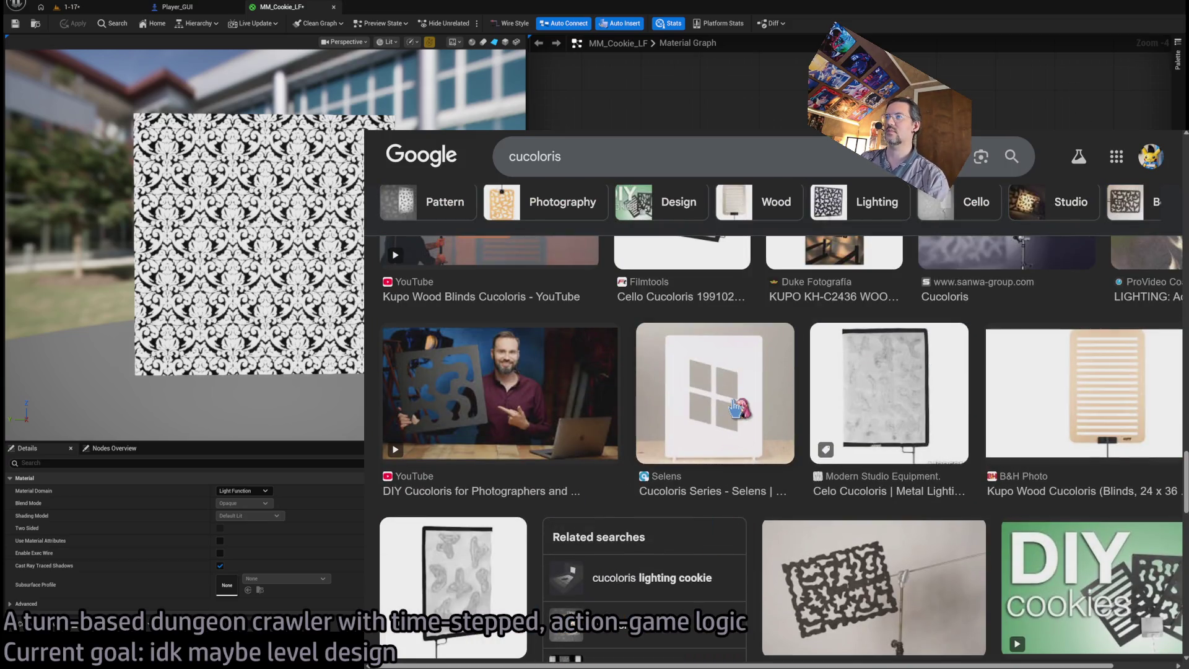
scroll(770, 471, down, 4)
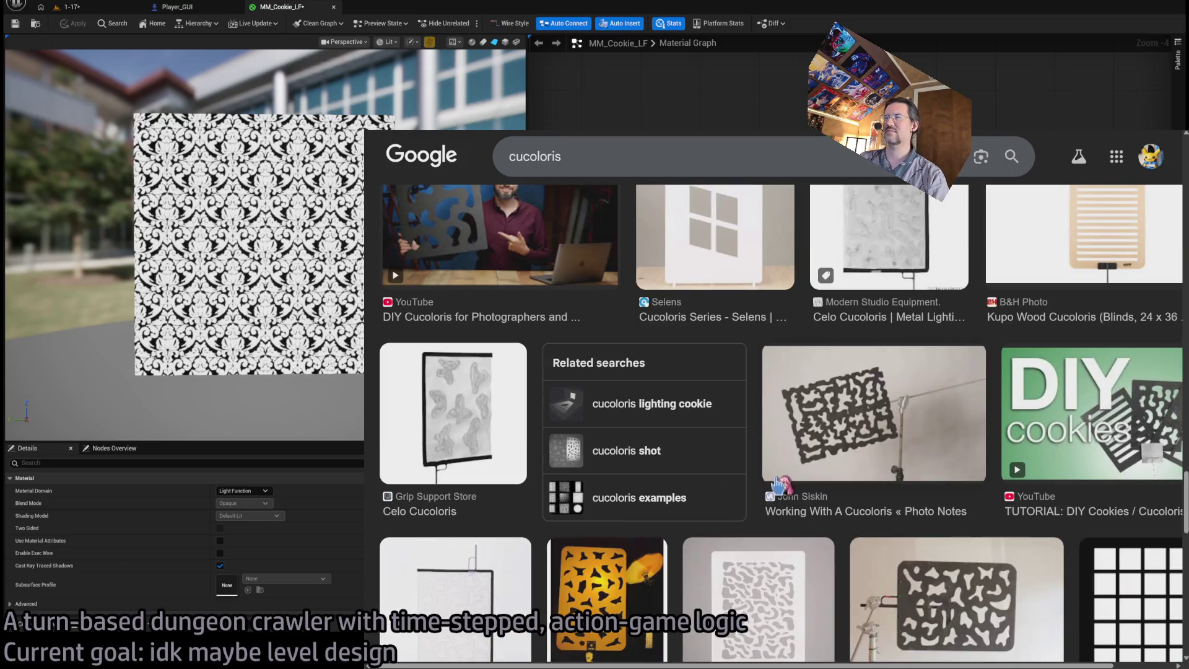
scroll(777, 483, down, 15)
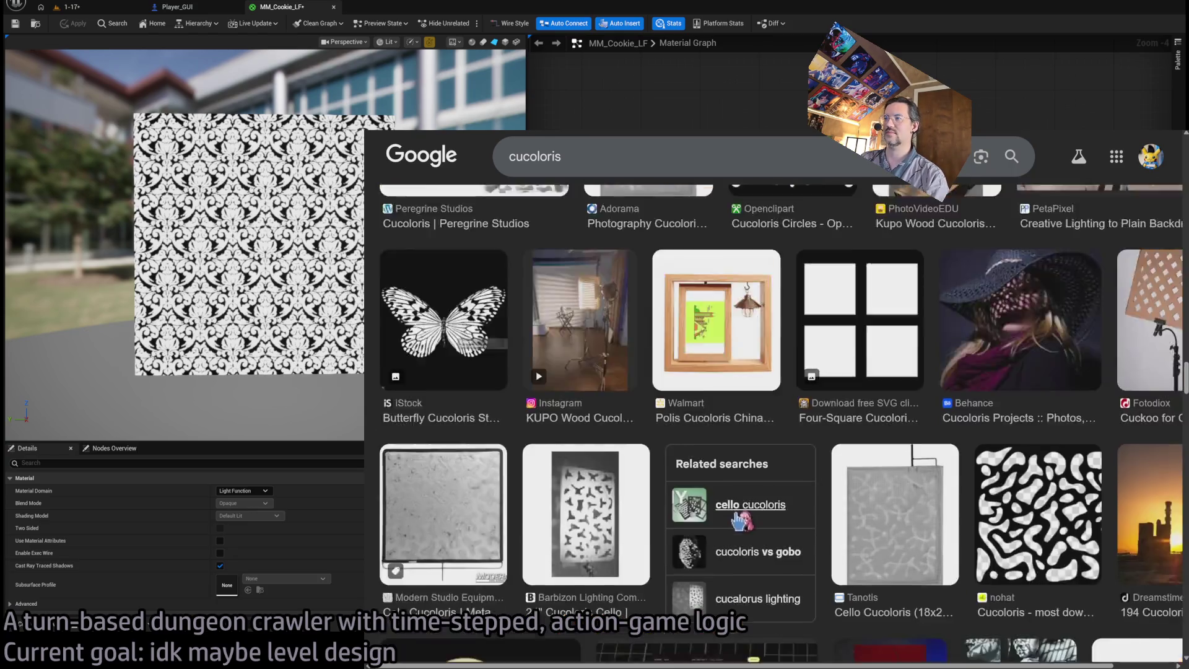
scroll(743, 517, down, 8)
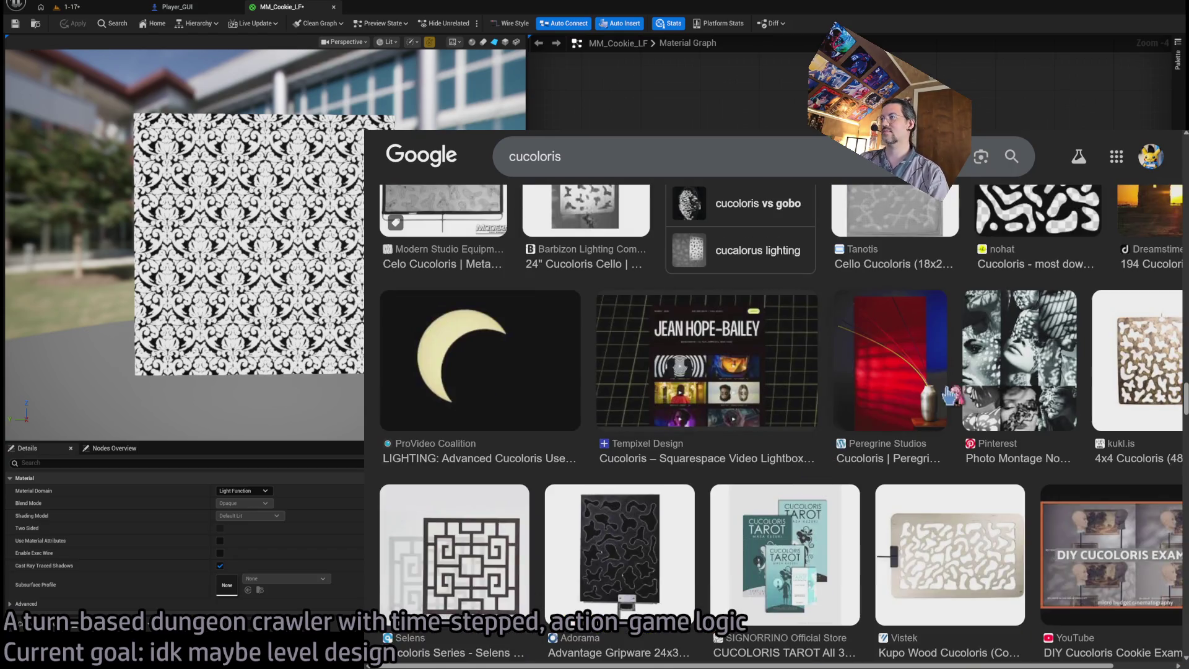
Preview a Photo Montage image, then open the Selens Cucoloris Series product page.
click(1006, 367)
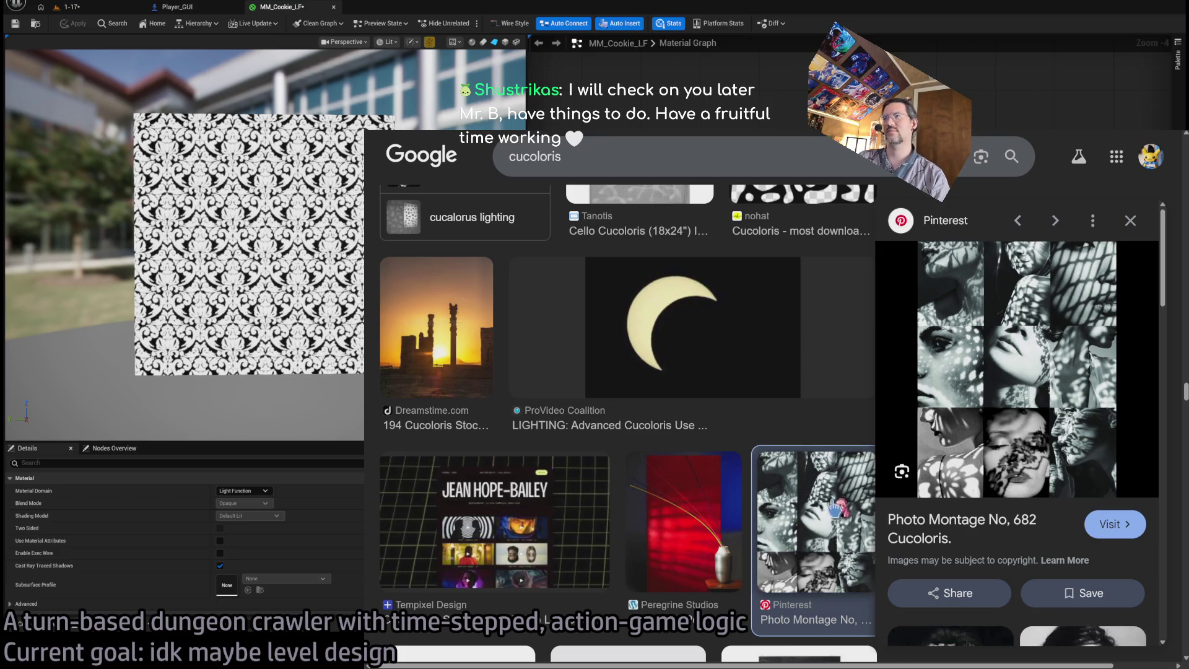
click(1130, 220)
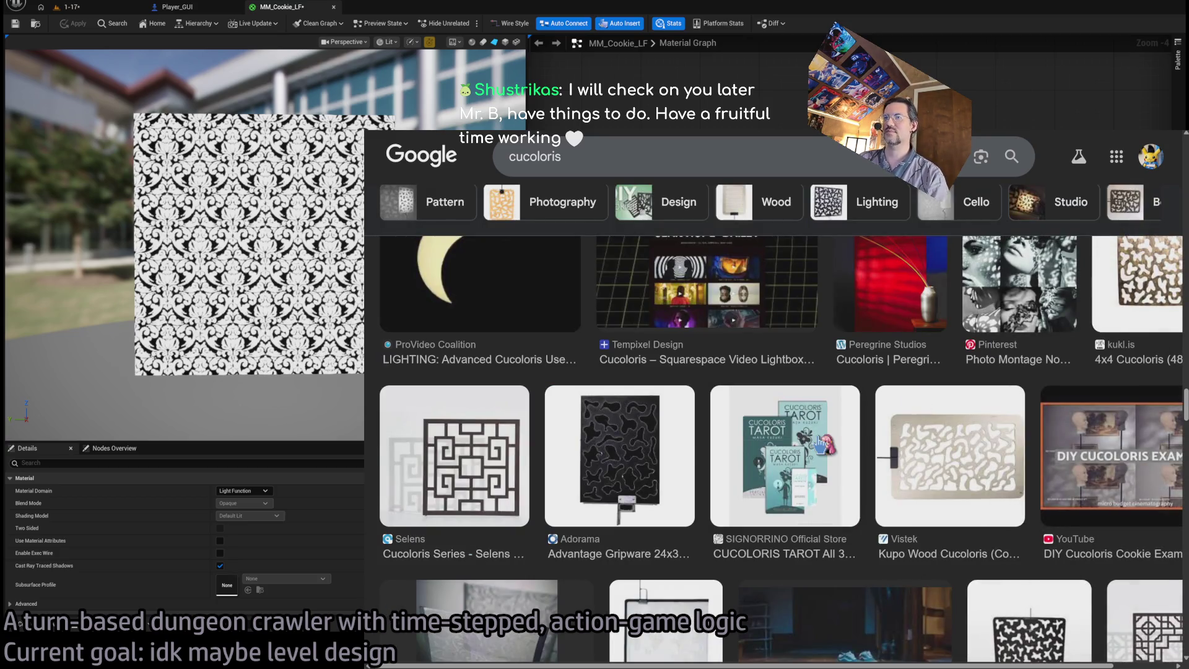
scroll(820, 445, down, 3)
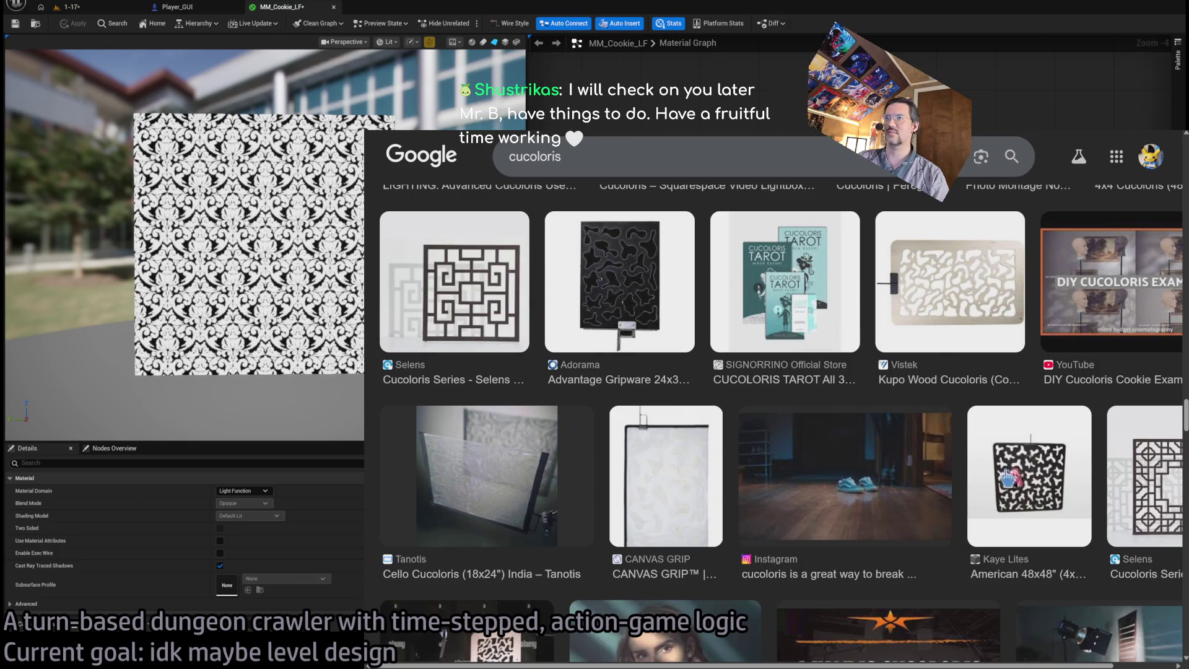
click(485, 358)
click(979, 534)
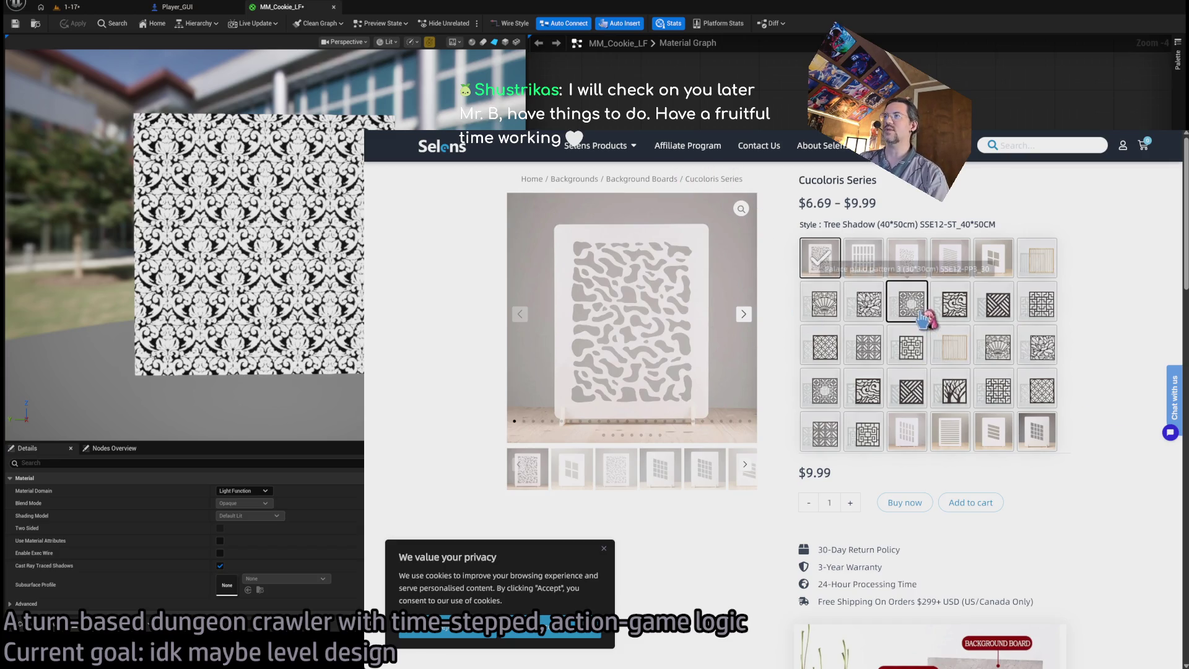
Compare Selens styles: Palace plaid, Diagonal stripes, Tree, Copper coin, Lotus, Diagonal grid window, Flower.
click(911, 347)
click(910, 390)
click(951, 389)
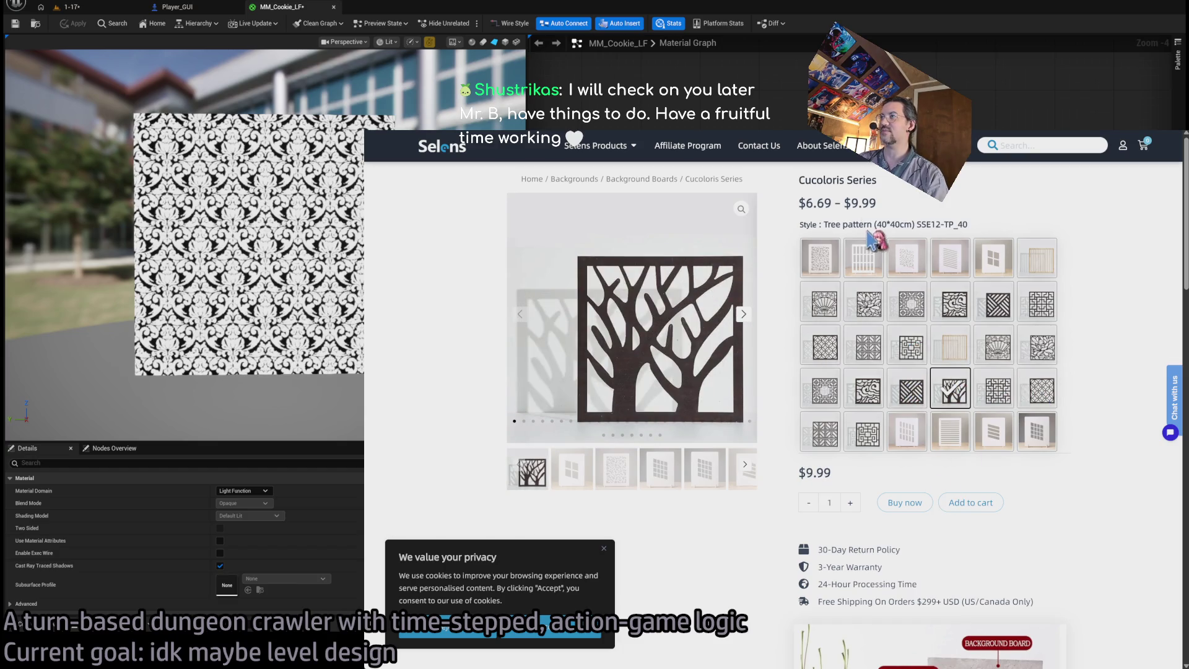
click(1000, 387)
click(1040, 389)
click(1040, 349)
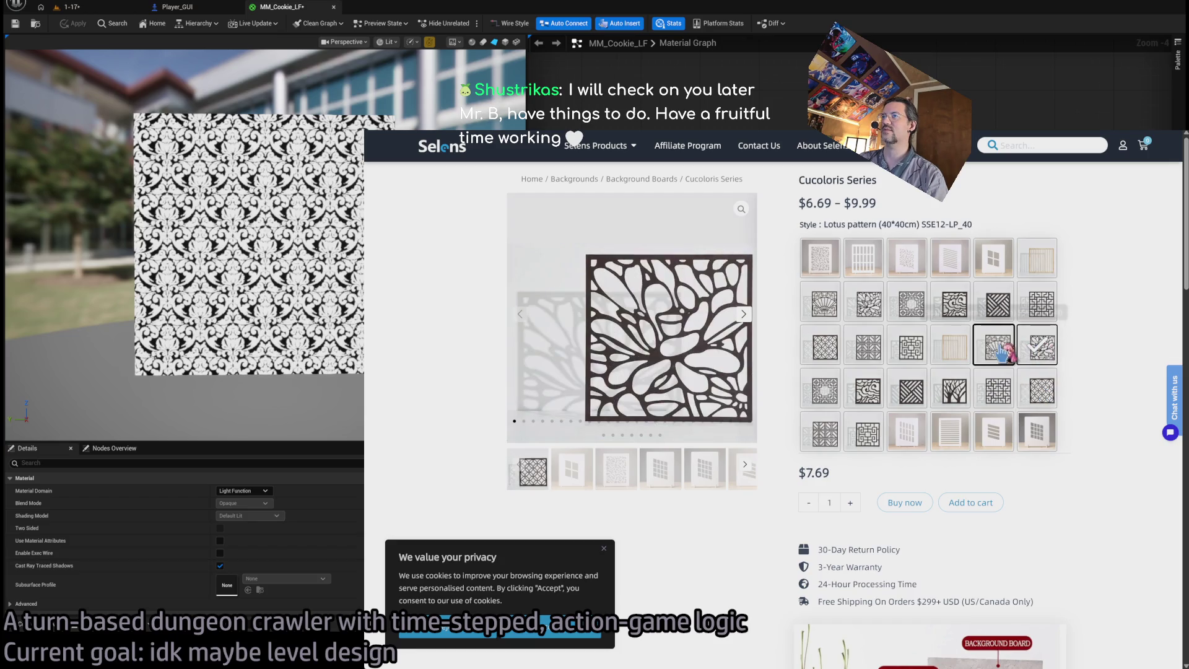
click(907, 428)
click(870, 432)
click(823, 431)
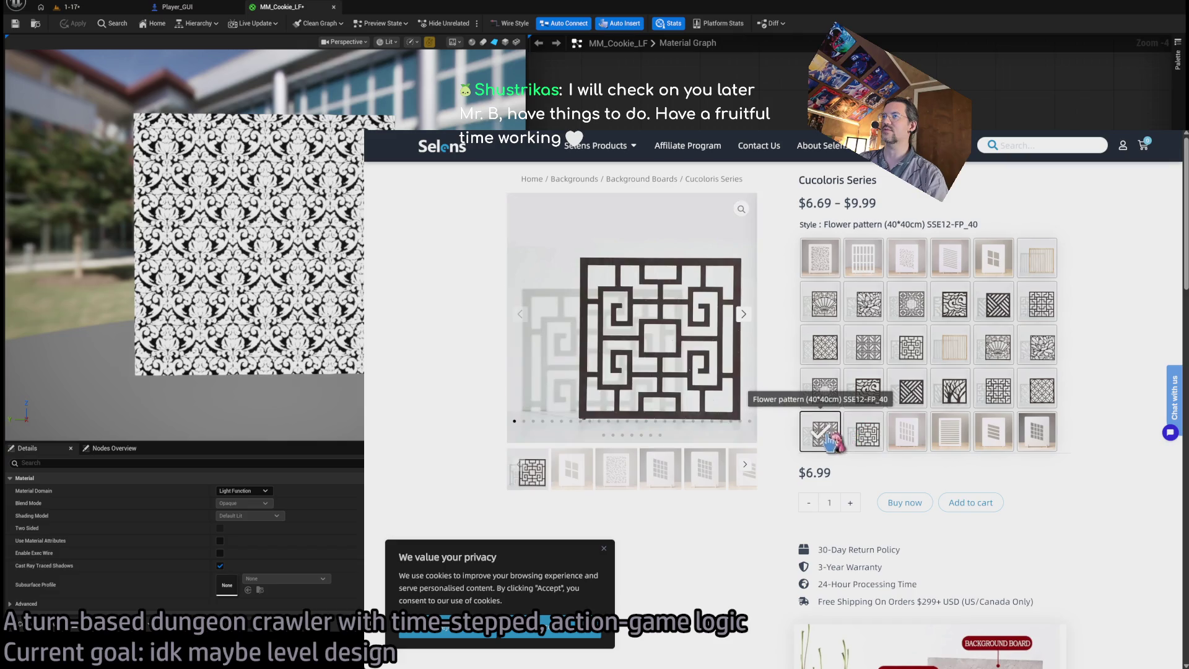
View striped board, Scallop, wooden slat and Tree Shadow styles, then return to the material editor.
click(983, 434)
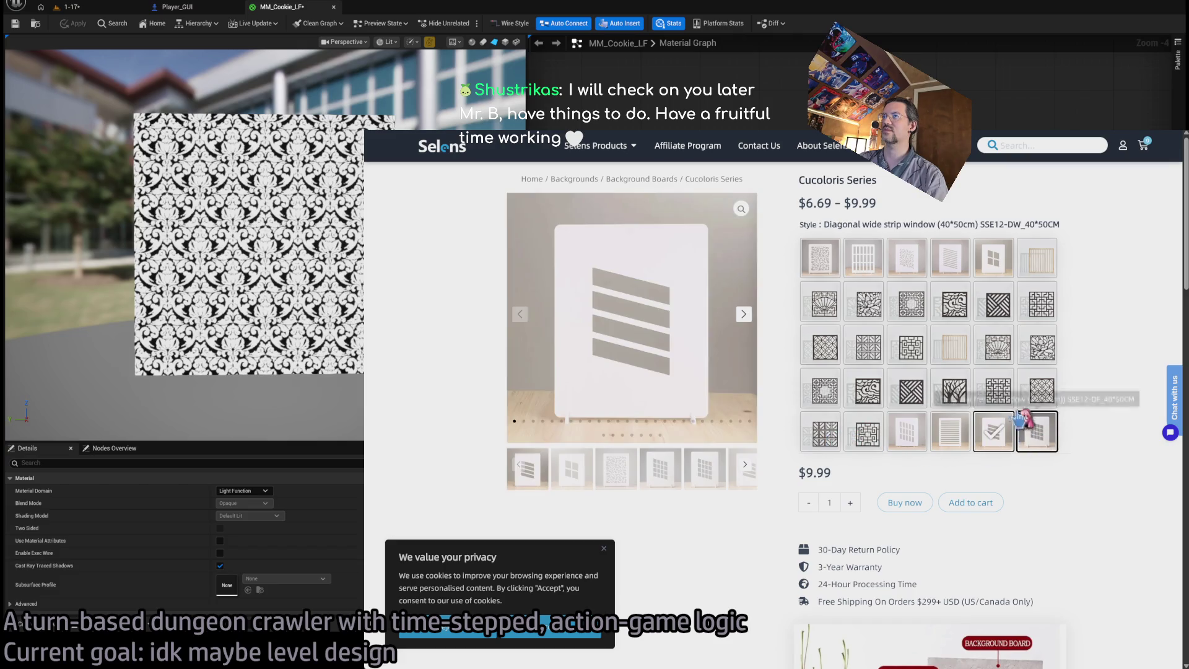
click(921, 311)
click(864, 309)
click(822, 303)
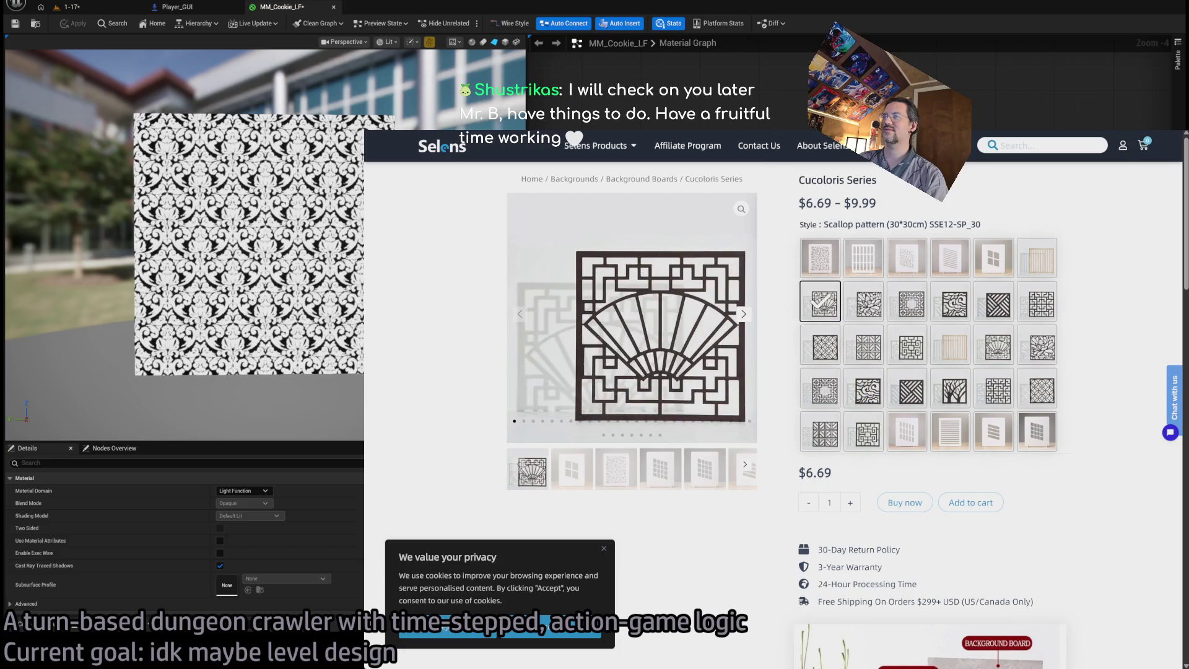
click(1035, 257)
click(836, 244)
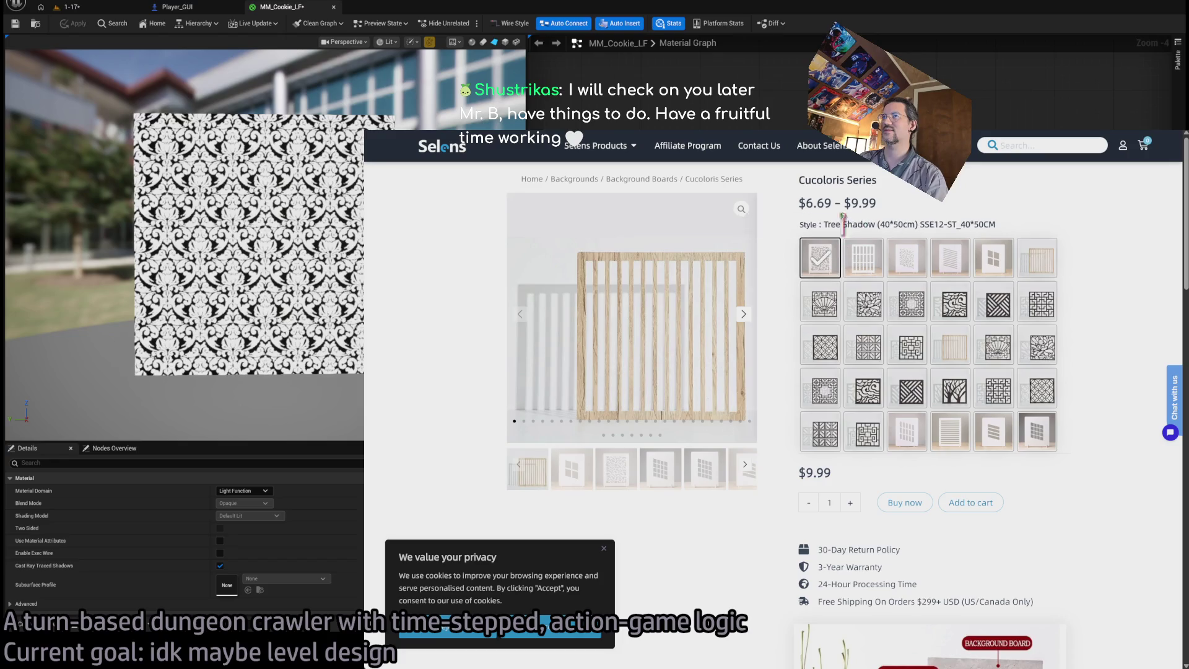
key(alt+Left)
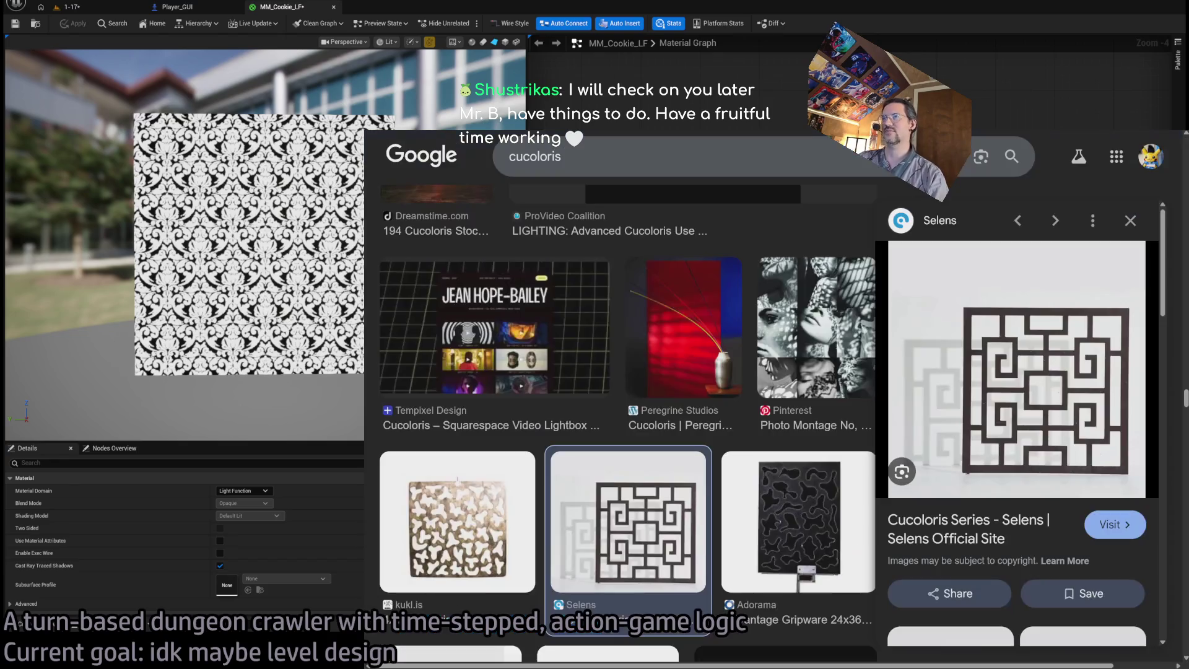
key(alt+Tab)
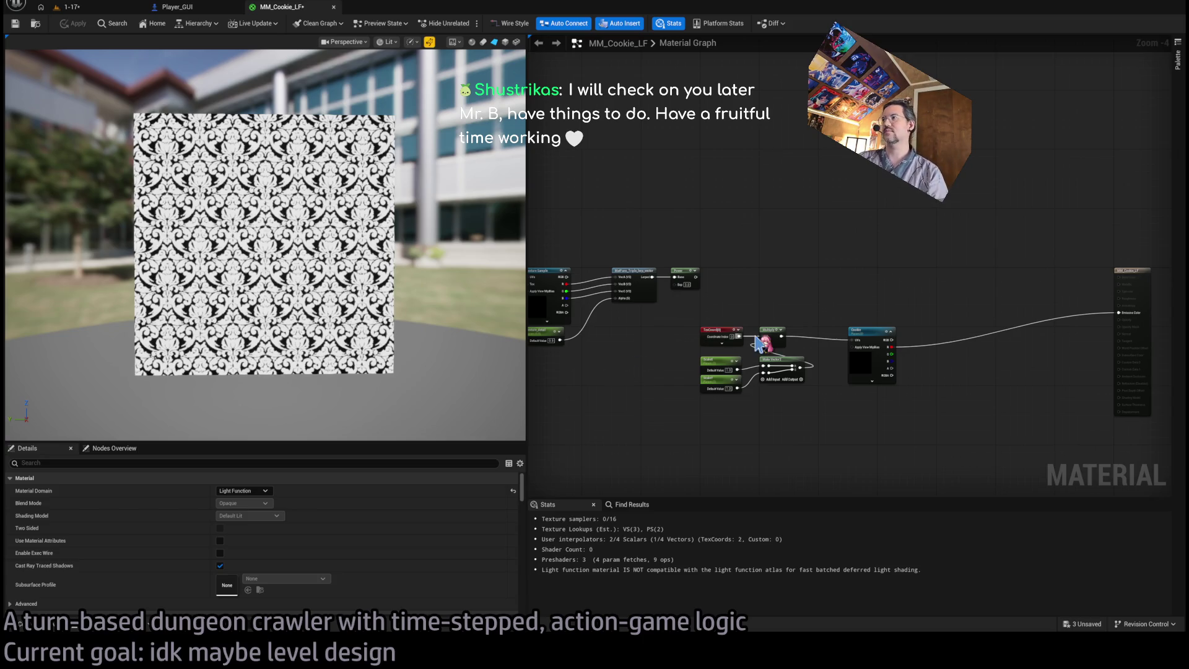
Zoom and pan around the MM_Cookie_LF graph to bring the material output node into view.
scroll(805, 292, up, 5)
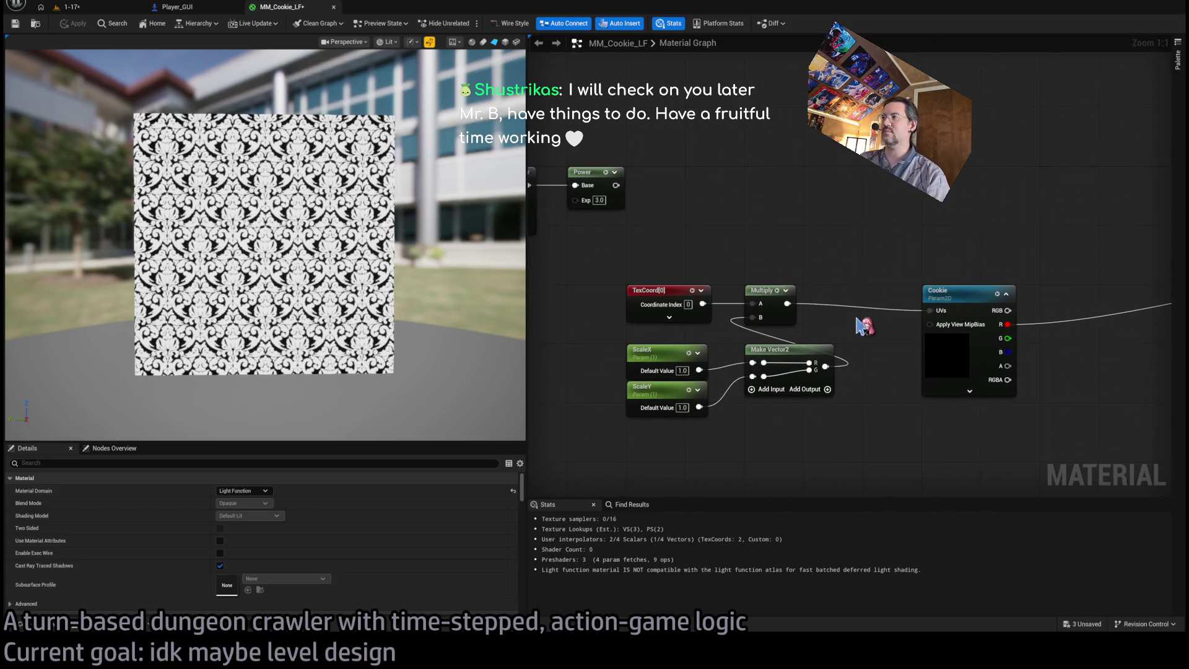
scroll(829, 314, down, 1)
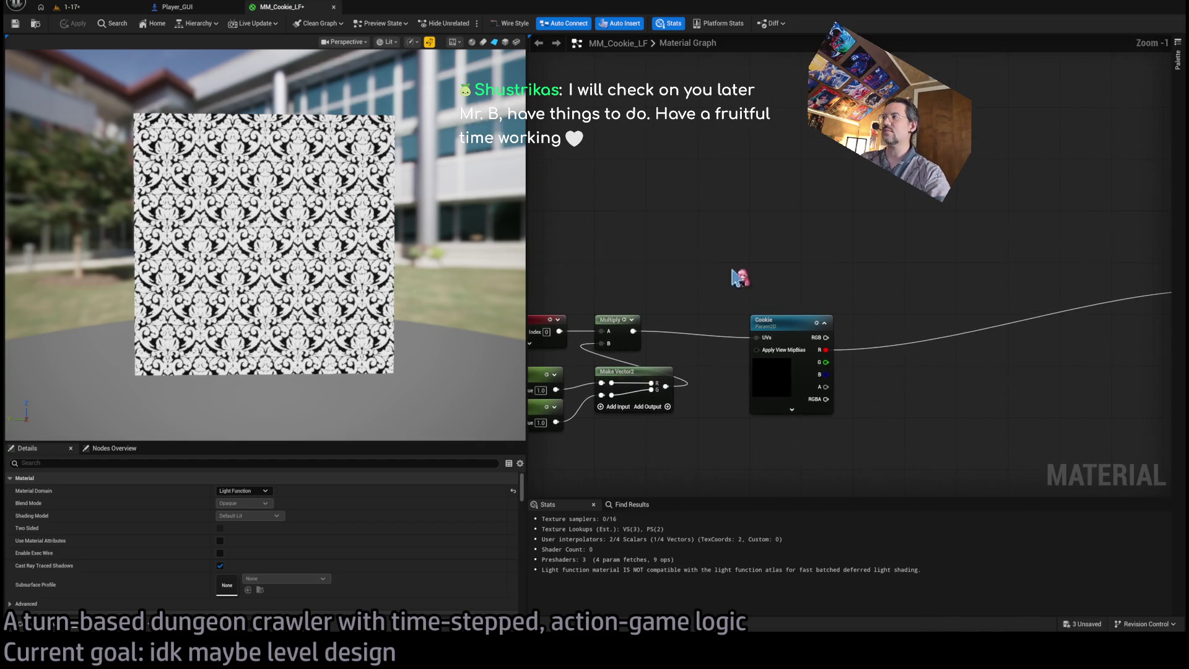
scroll(743, 279, down, 1)
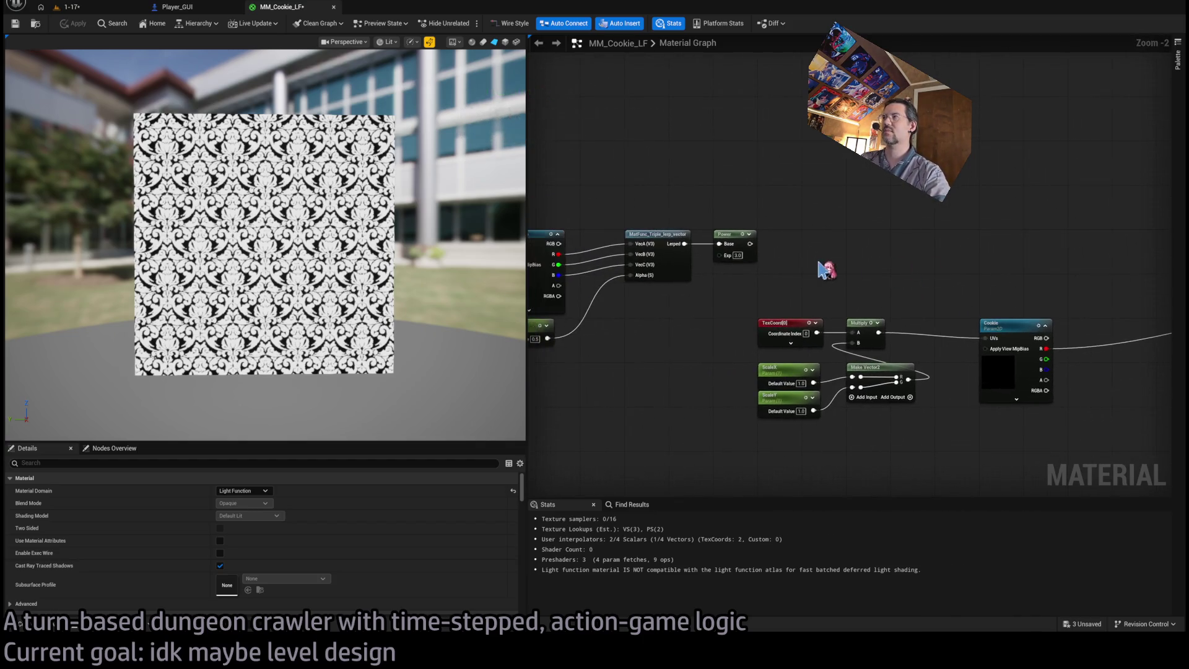
scroll(825, 316, down, 2)
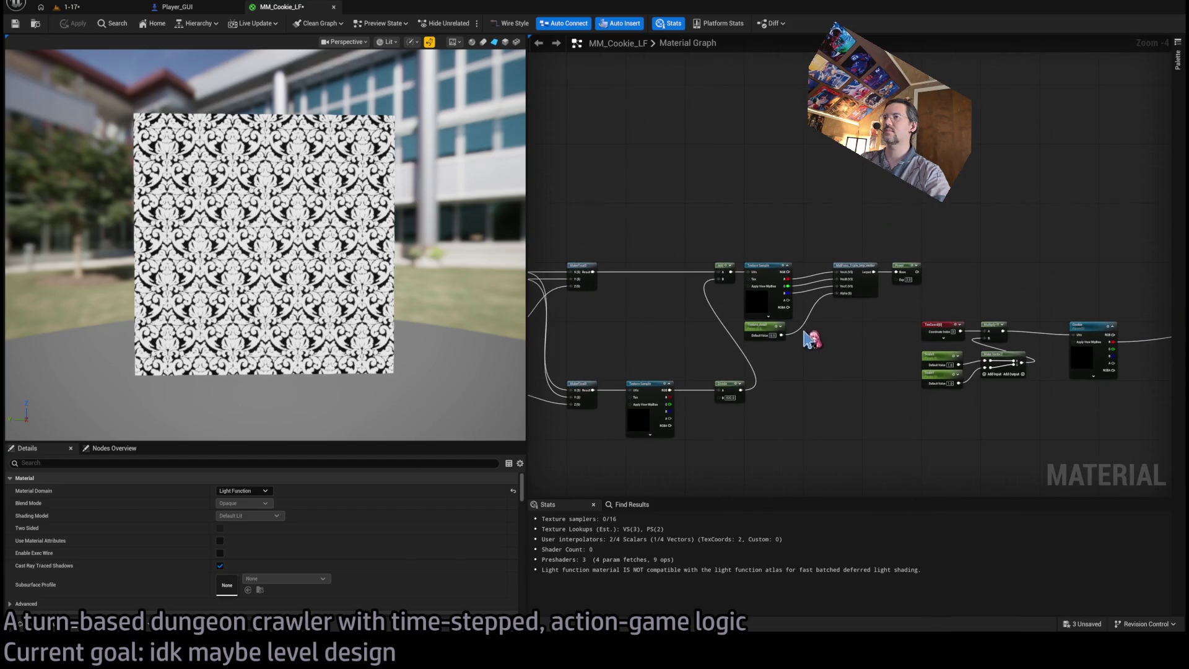
scroll(865, 327, up, 1)
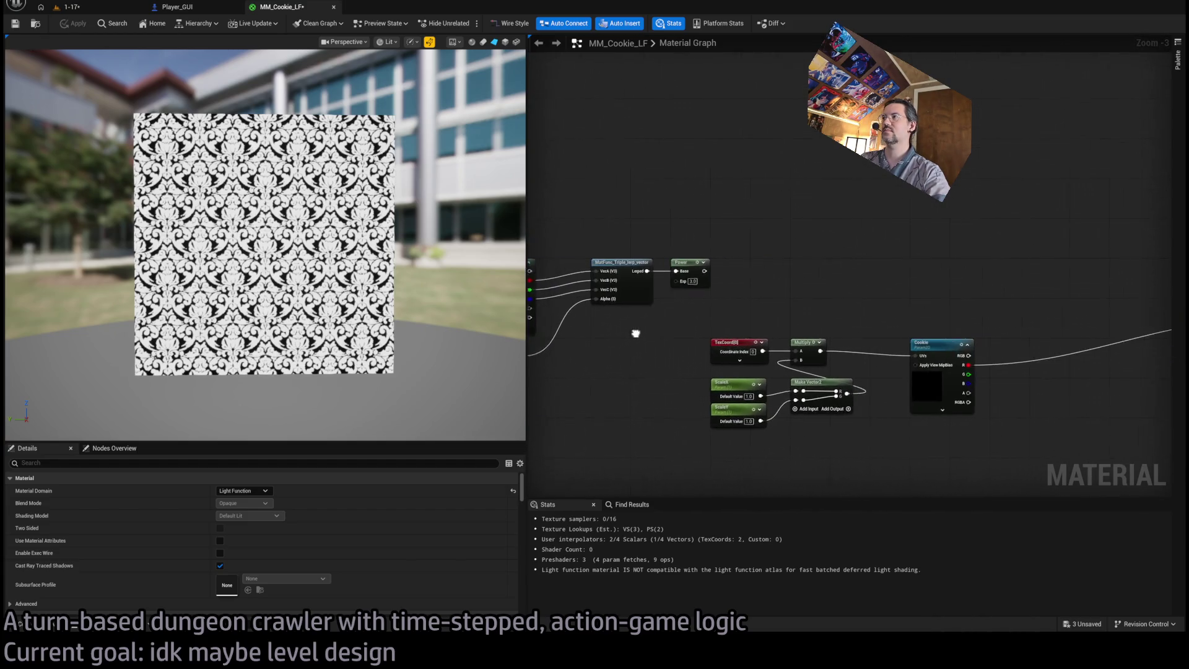
mouse_move(768, 299)
mouse_down()
mouse_move(607, 293)
mouse_move(1157, 330)
mouse_move(1130, 328)
mouse_up()
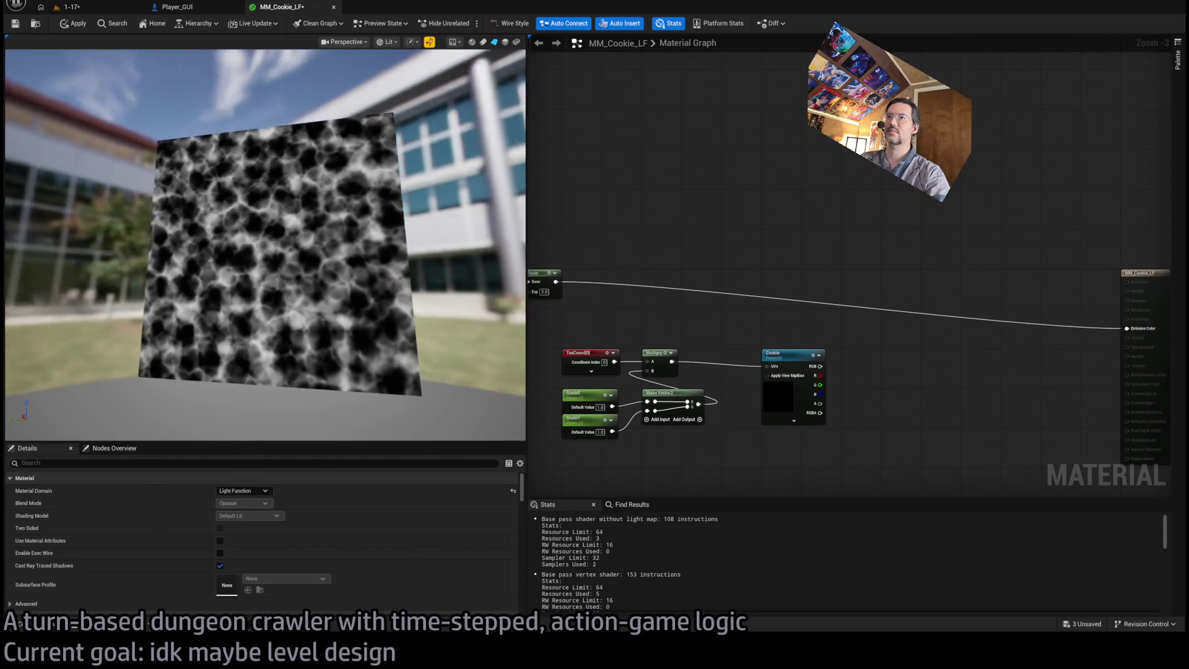
Bring the Texture Sample nodes into view and inspect the lower sample's texture.
drag(621, 305, 994, 304)
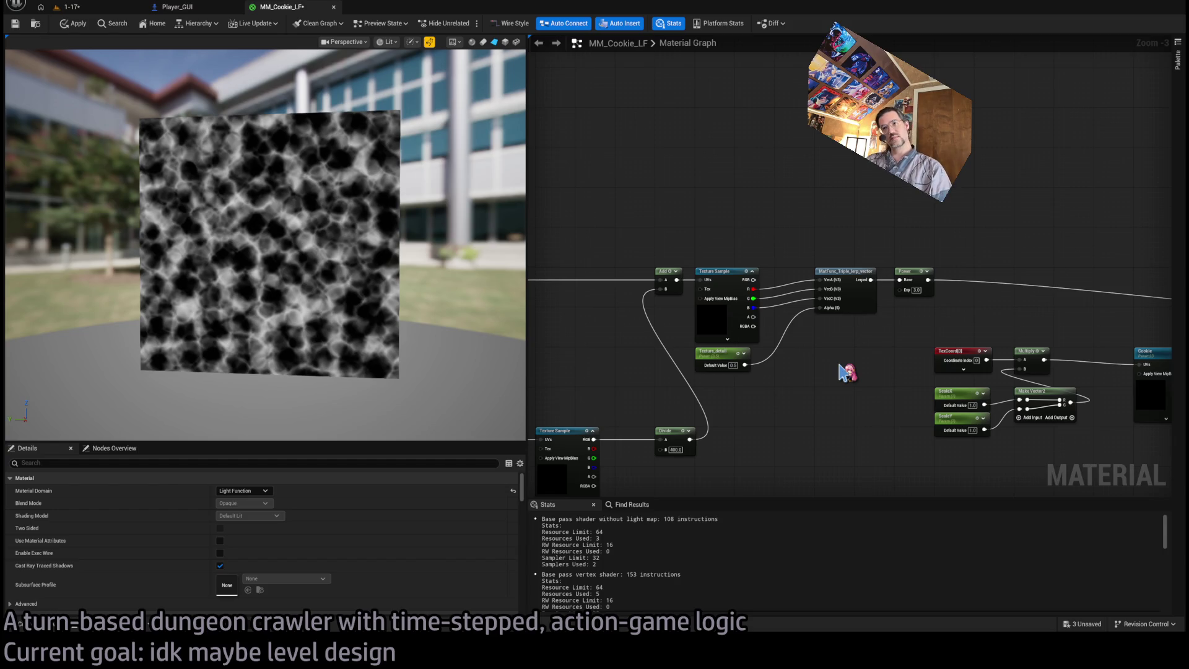
scroll(842, 372, down, 1)
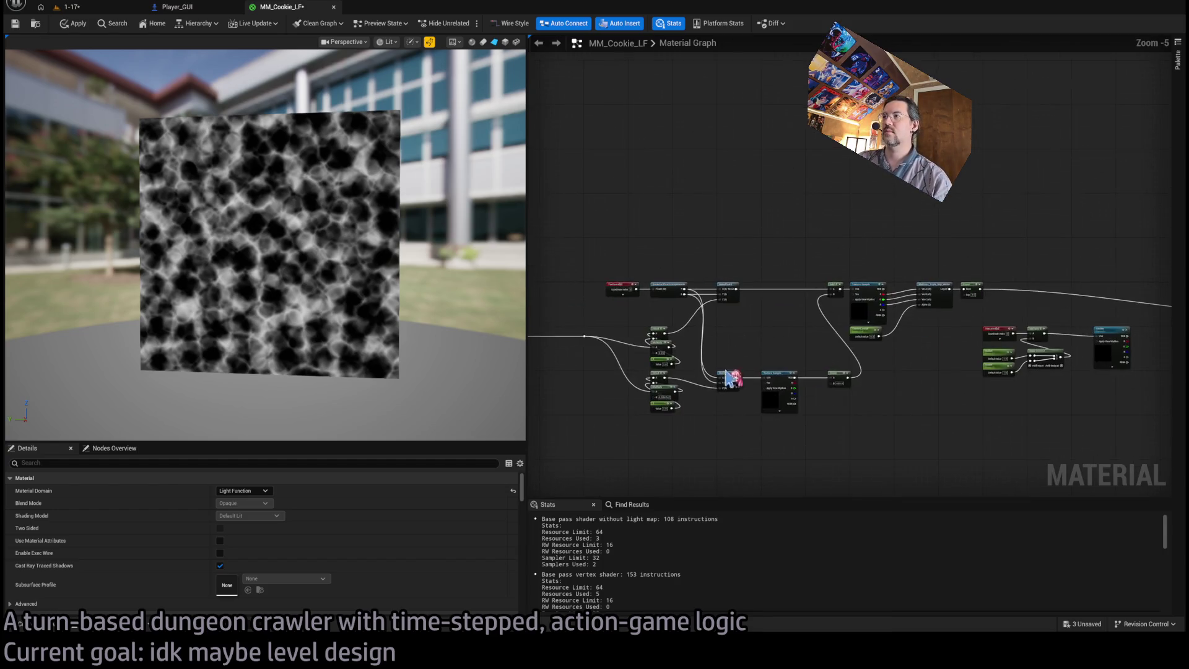
scroll(664, 331, up, 1)
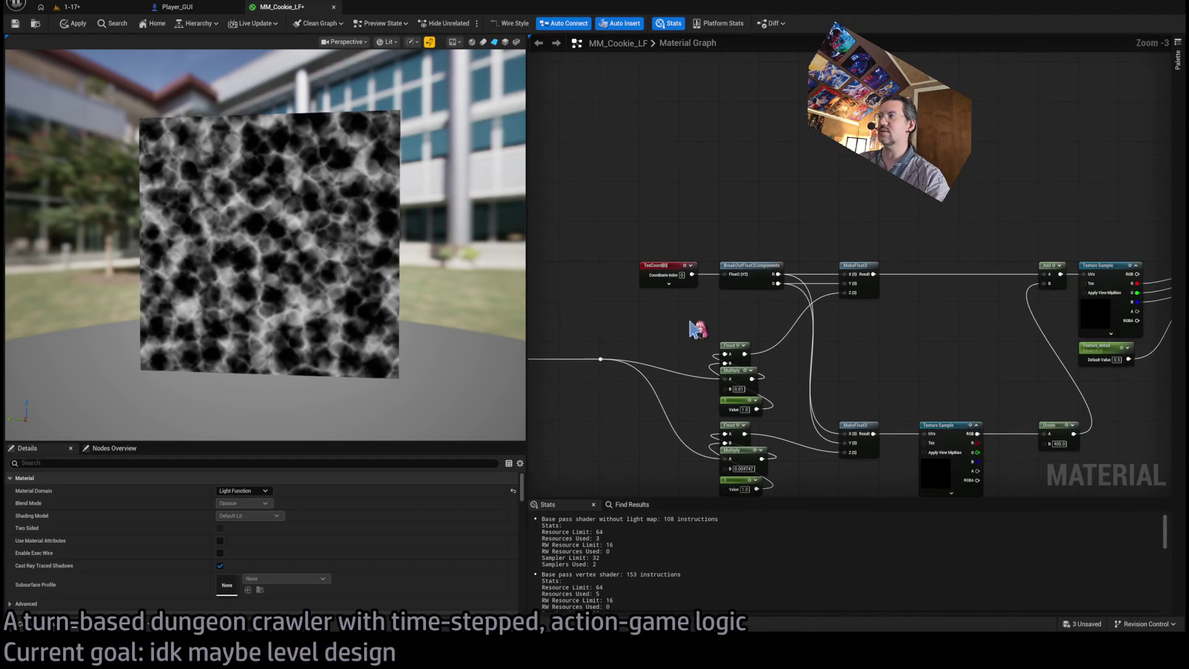
click(833, 344)
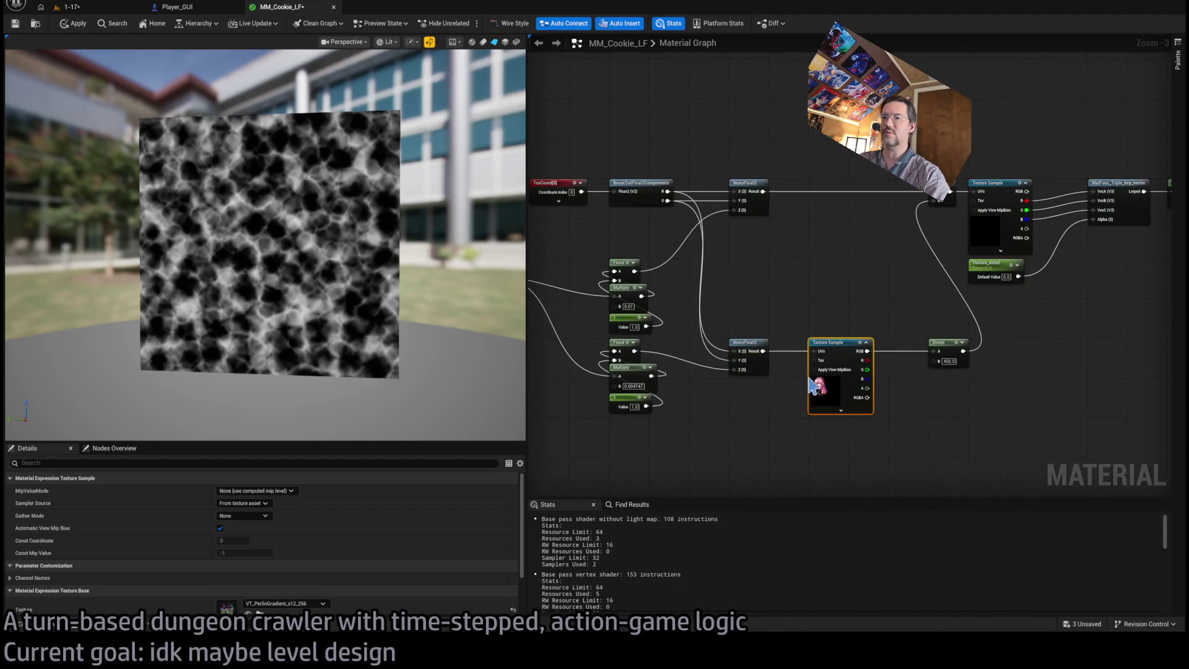
scroll(388, 537, down, 1)
scroll(769, 456, down, 2)
Confirm the upper sample uses VT_Voronoi and the lower VT_PerlinGradient, then select the upper-right noise nodes.
click(890, 324)
click(779, 393)
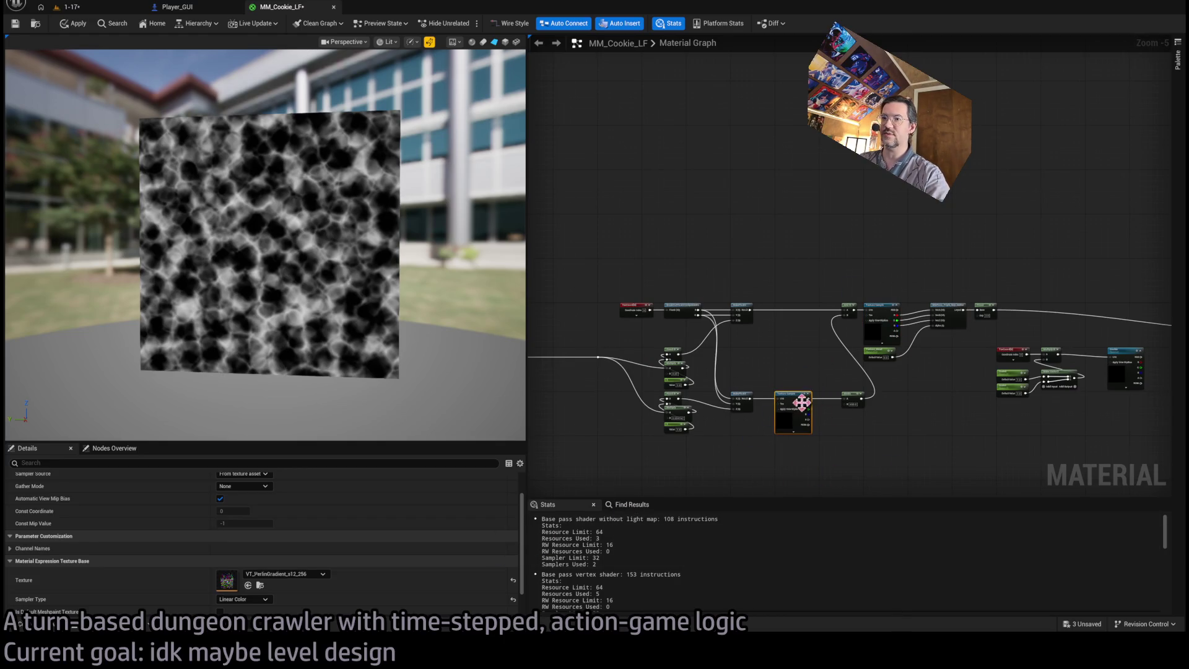
scroll(779, 393, up, 1)
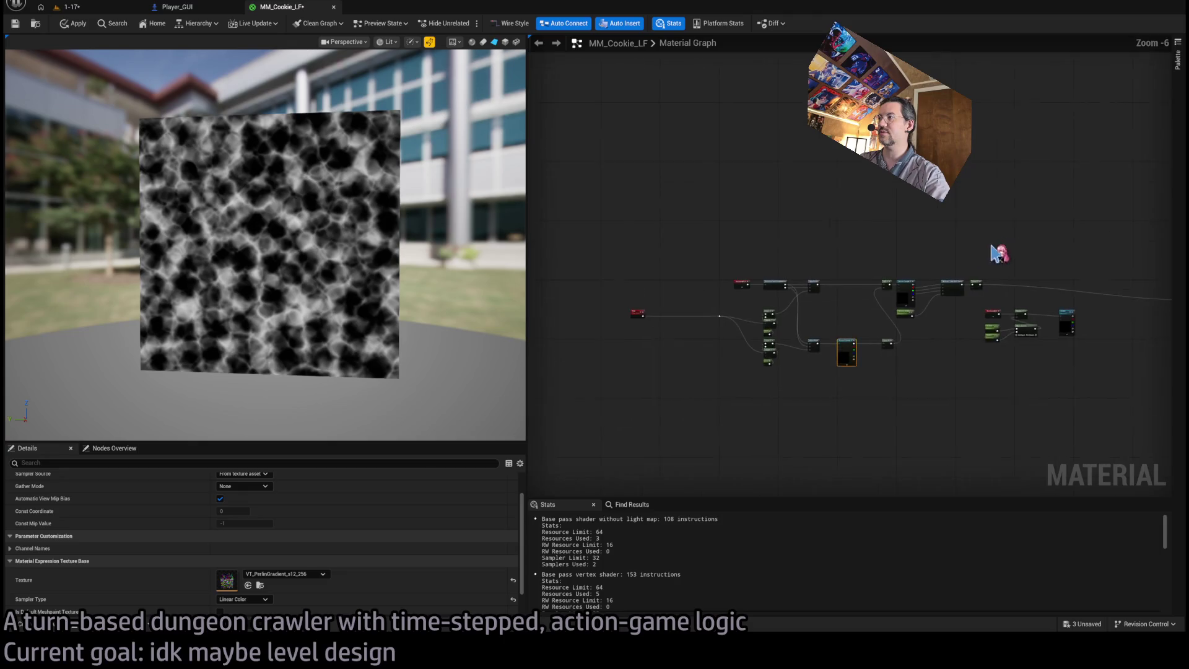
scroll(1039, 223, down, 1)
mouse_move(1093, 220)
mouse_down()
mouse_move(1065, 248)
mouse_move(903, 310)
mouse_up()
Delete the upper-right noise group and wire the noise Texture Sample directly into the material output.
key(Delete)
scroll(941, 374, up, 3)
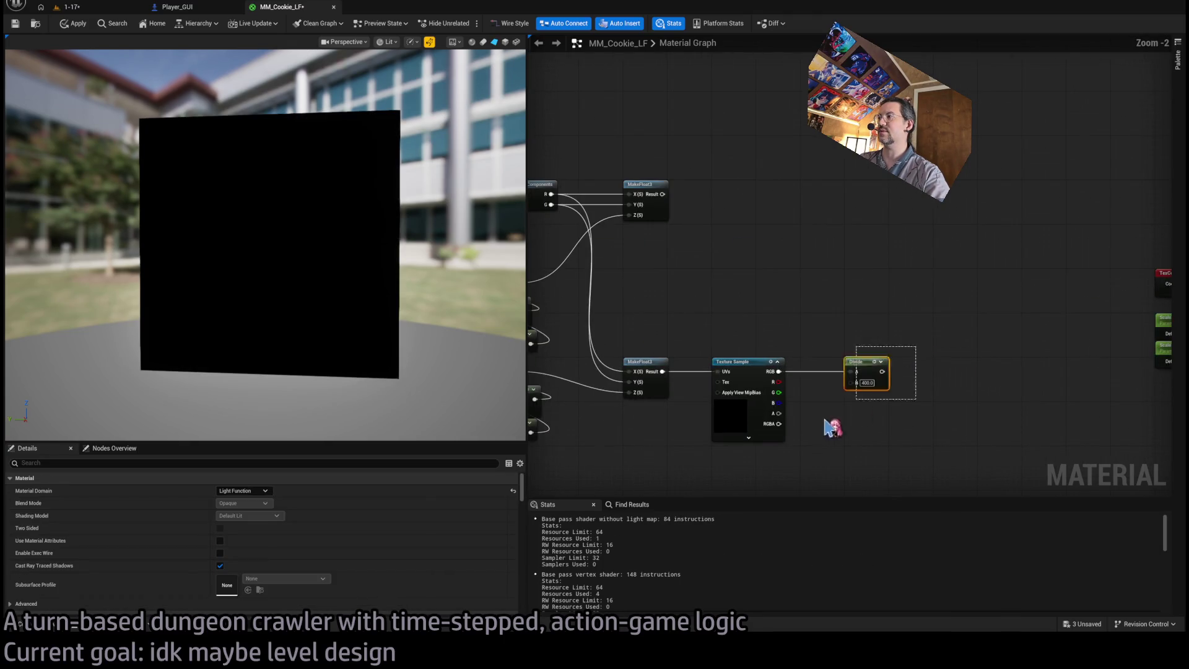
scroll(978, 385, down, 1)
mouse_move(712, 403)
mouse_down()
mouse_move(1184, 362)
mouse_move(1185, 381)
mouse_move(1032, 279)
mouse_up()
mouse_move(564, 375)
mouse_down()
mouse_move(894, 369)
mouse_move(968, 351)
mouse_up()
drag(409, 309, 328, 294)
mouse_move(539, 233)
mouse_down()
mouse_move(801, 267)
mouse_move(712, 199)
mouse_up()
scroll(799, 266, up, 1)
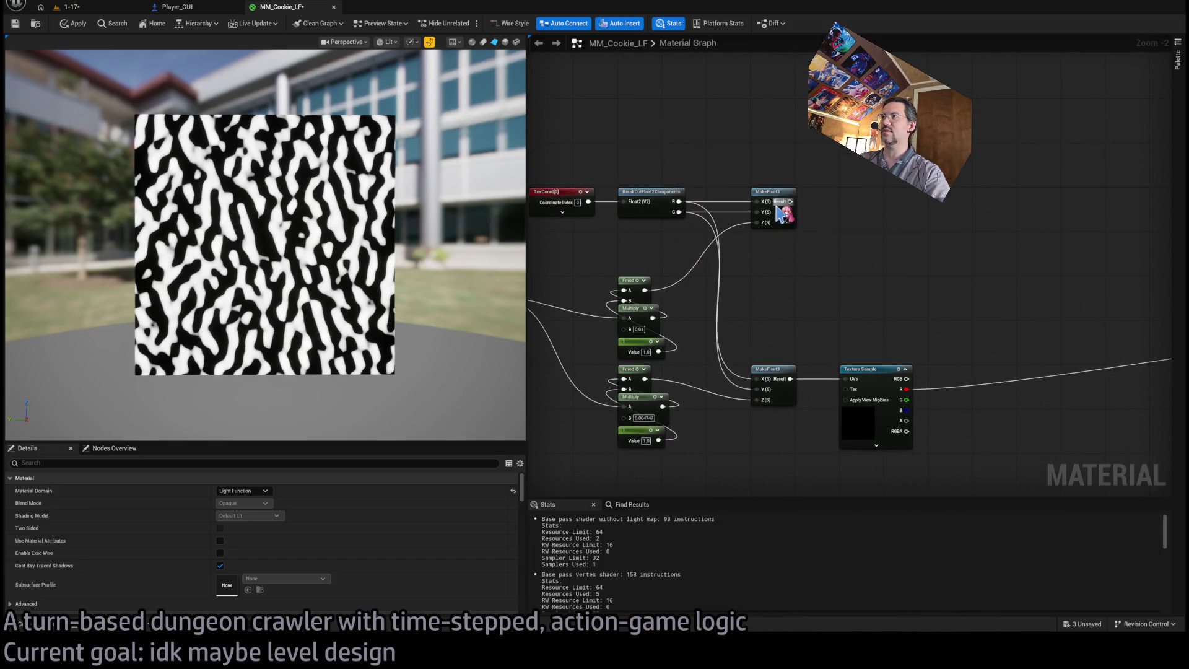
scroll(805, 357, down, 1)
Paste copies of the ScaleX/ScaleY parameters and Make Vector2, renaming them NoiseX and NoiseY.
drag(698, 345, 796, 364)
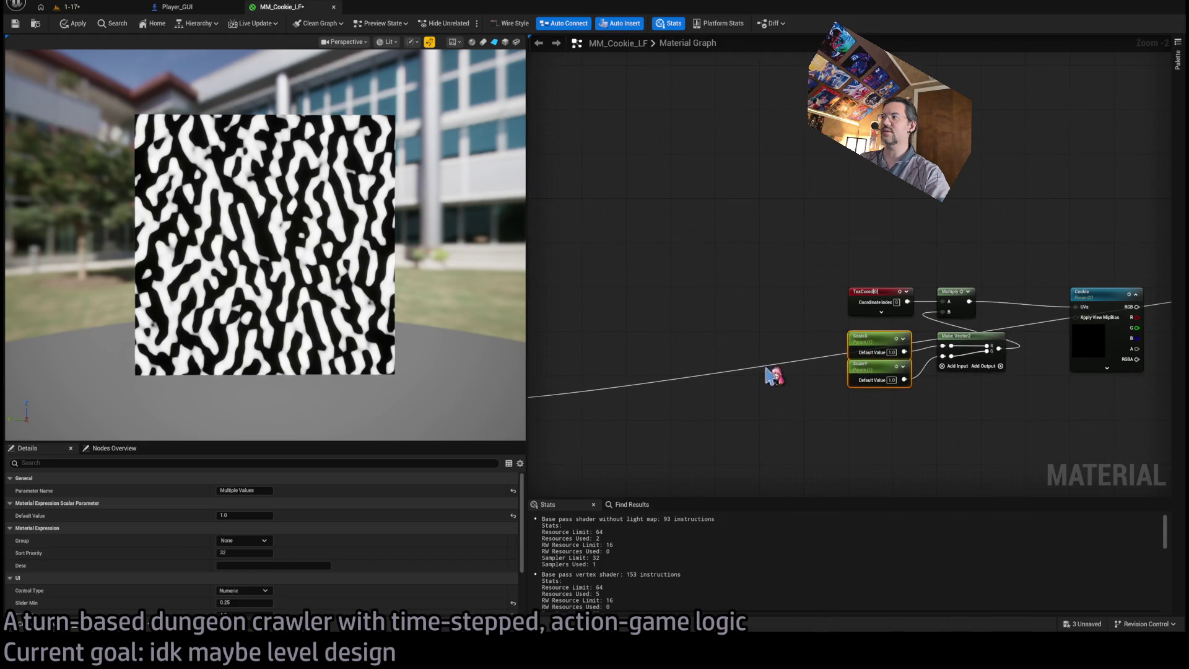
scroll(1056, 359, up, 1)
key(ctrl+v)
click(779, 373)
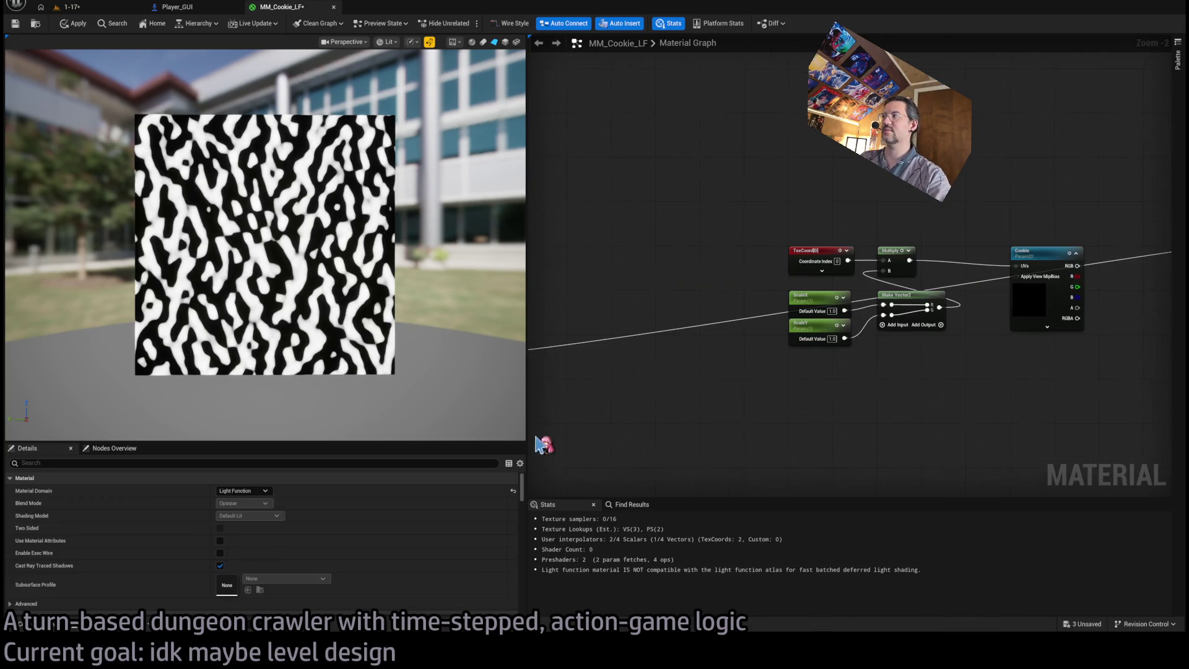
drag(889, 395, 804, 303)
click(679, 386)
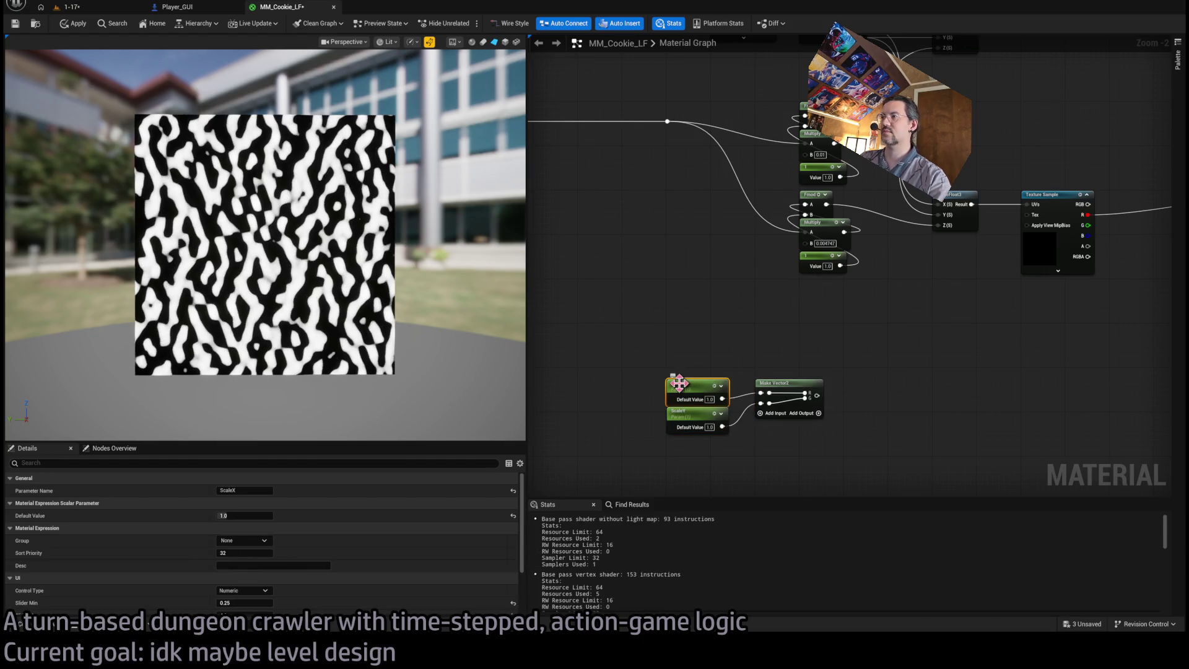
key(Return)
drag(823, 413, 611, 388)
double_click(611, 387)
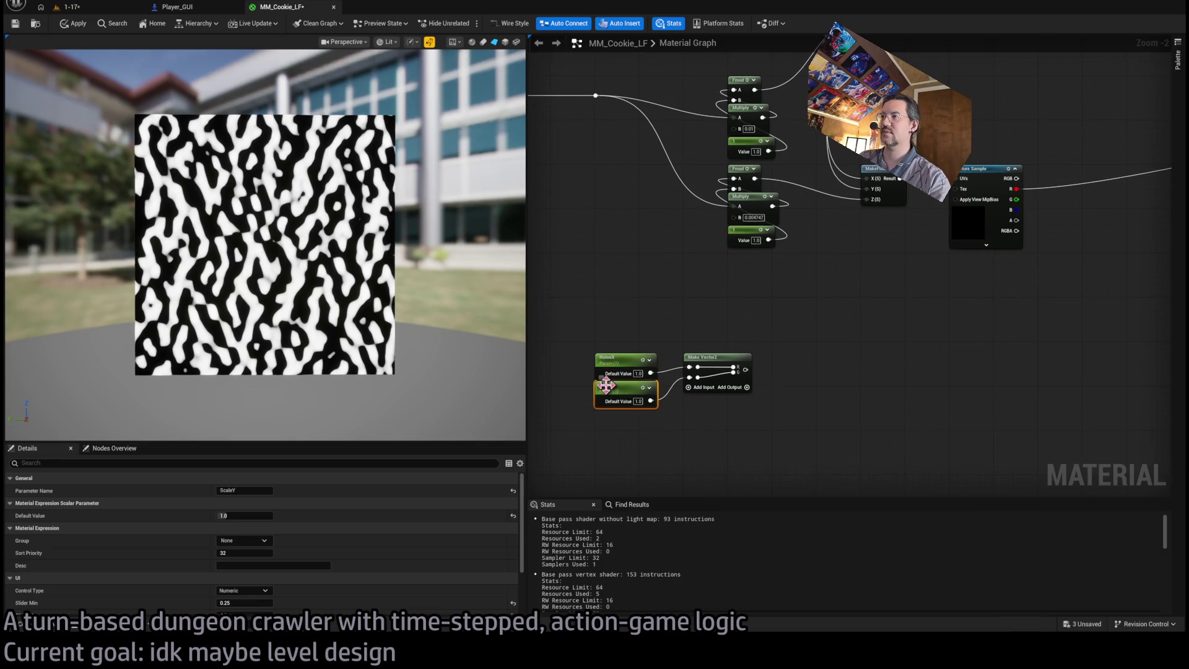
key(Return)
mouse_move(807, 406)
mouse_down()
mouse_move(837, 371)
mouse_move(852, 380)
mouse_move(853, 358)
mouse_up()
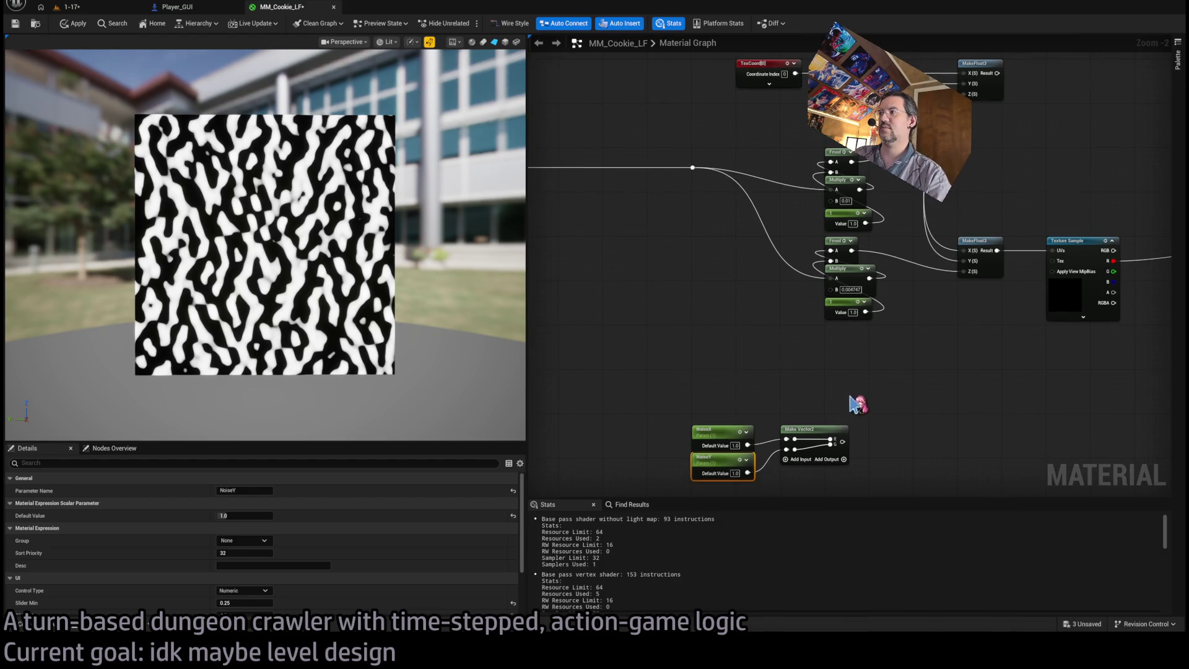
Move the NoiseX, NoiseY and Make Vector2 group so it sits beside the TexCoord node.
drag(852, 404, 672, 495)
mouse_move(744, 428)
mouse_down()
mouse_move(671, 351)
mouse_move(610, 351)
mouse_up()
drag(697, 358, 662, 397)
drag(733, 375, 827, 458)
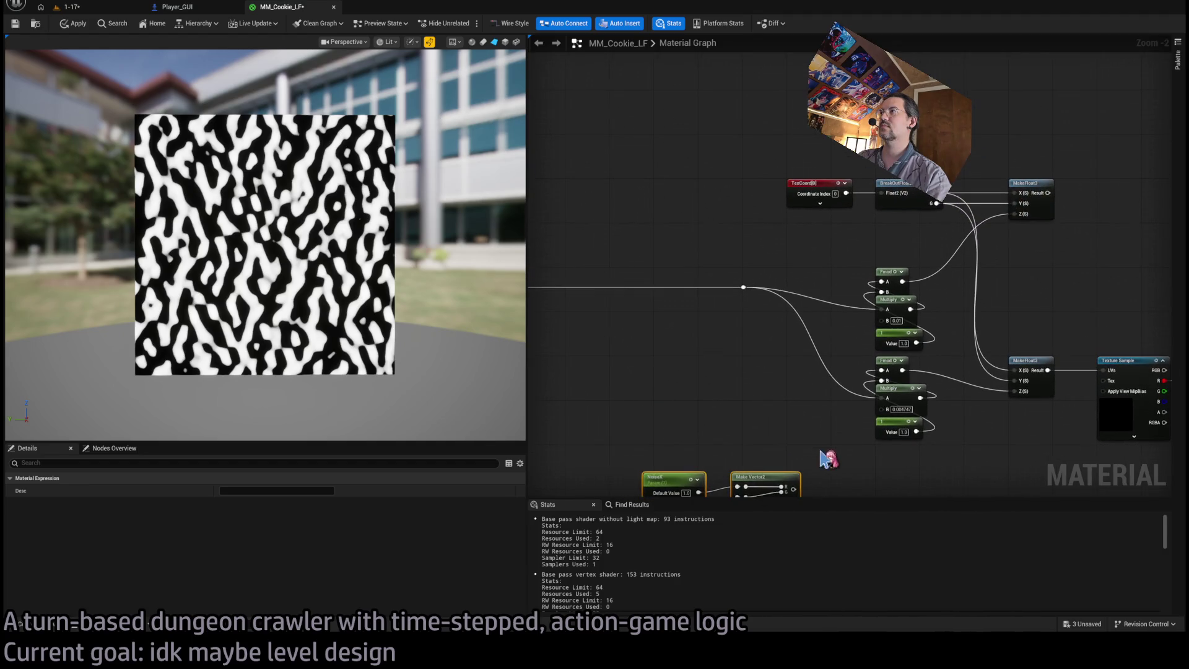
drag(806, 182, 631, 186)
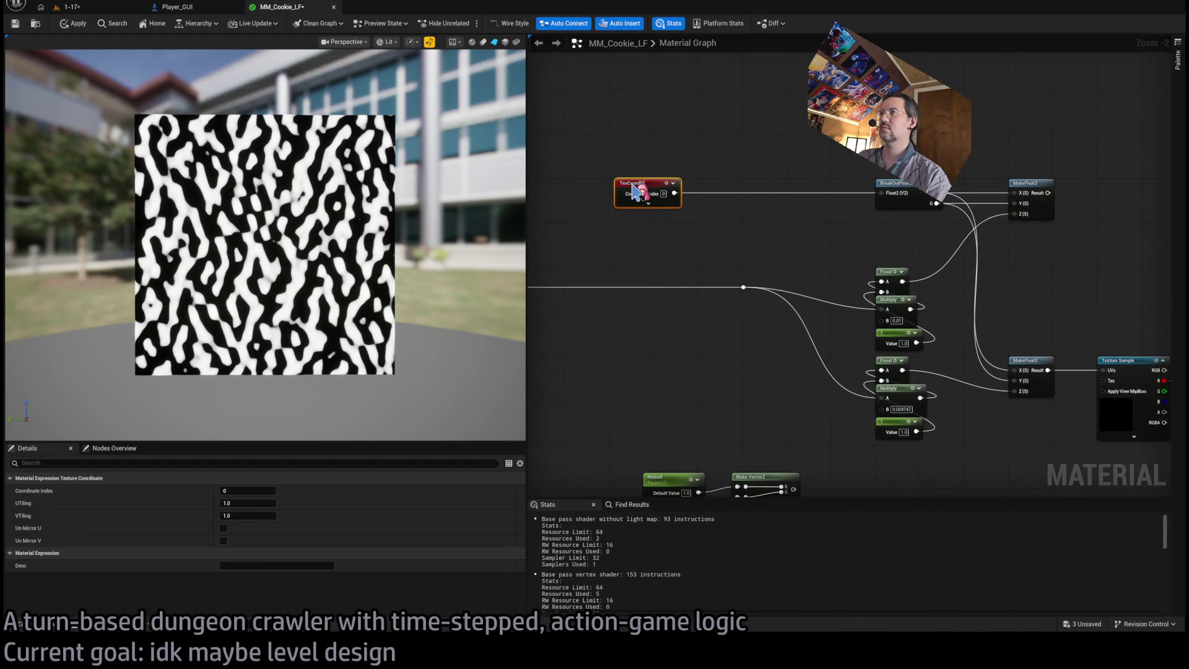
mouse_move(638, 450)
mouse_down()
mouse_move(610, 332)
mouse_move(771, 409)
mouse_up()
mouse_move(767, 356)
mouse_down()
mouse_move(852, 425)
mouse_move(698, 273)
mouse_up()
click(740, 198)
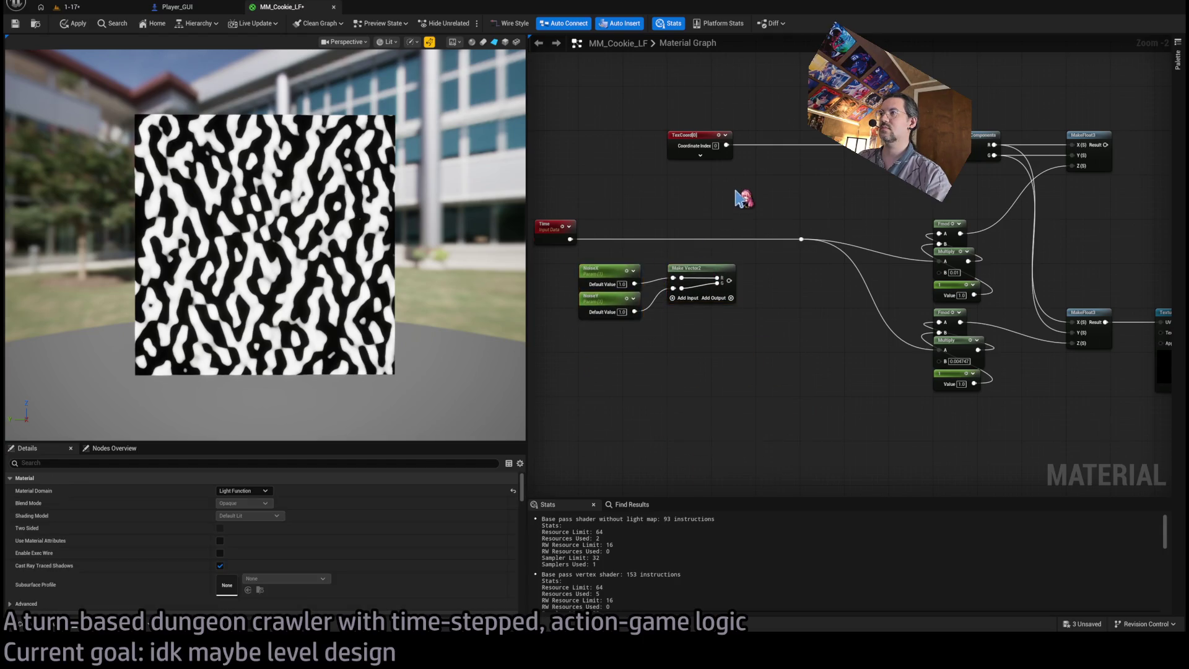
drag(740, 198, 720, 292)
Try a NoiseX default value of 0.1, then undo it back to 1.0.
click(593, 363)
click(266, 515)
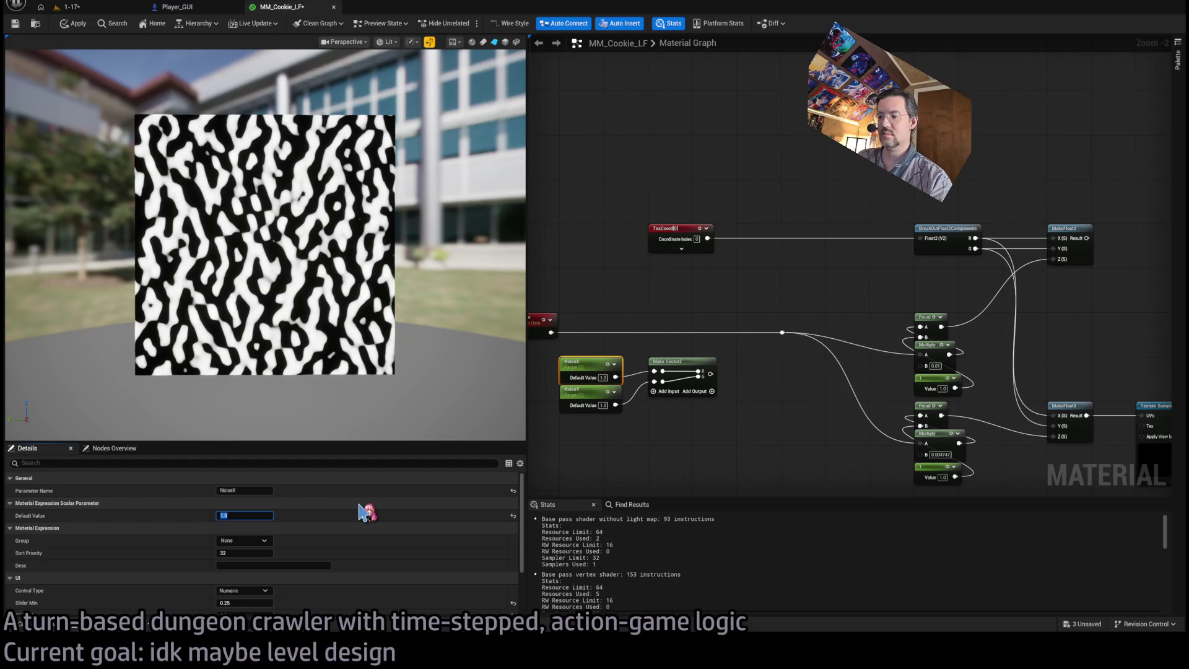
key(Tab)
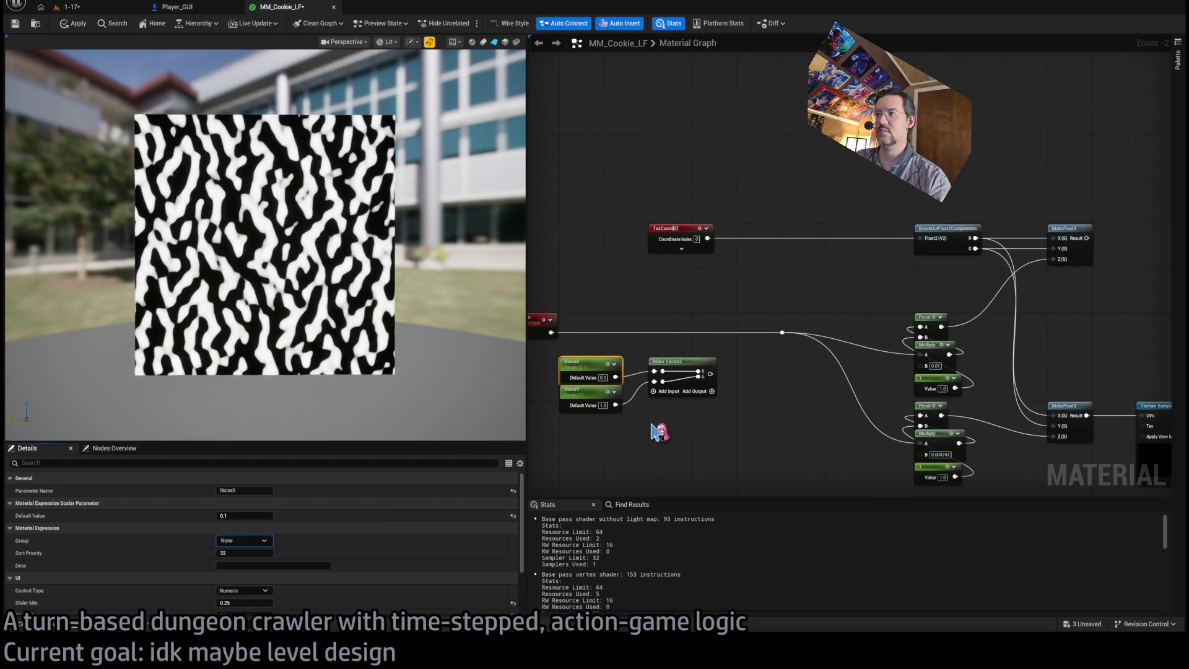
click(660, 426)
key(ctrl+z)
click(588, 358)
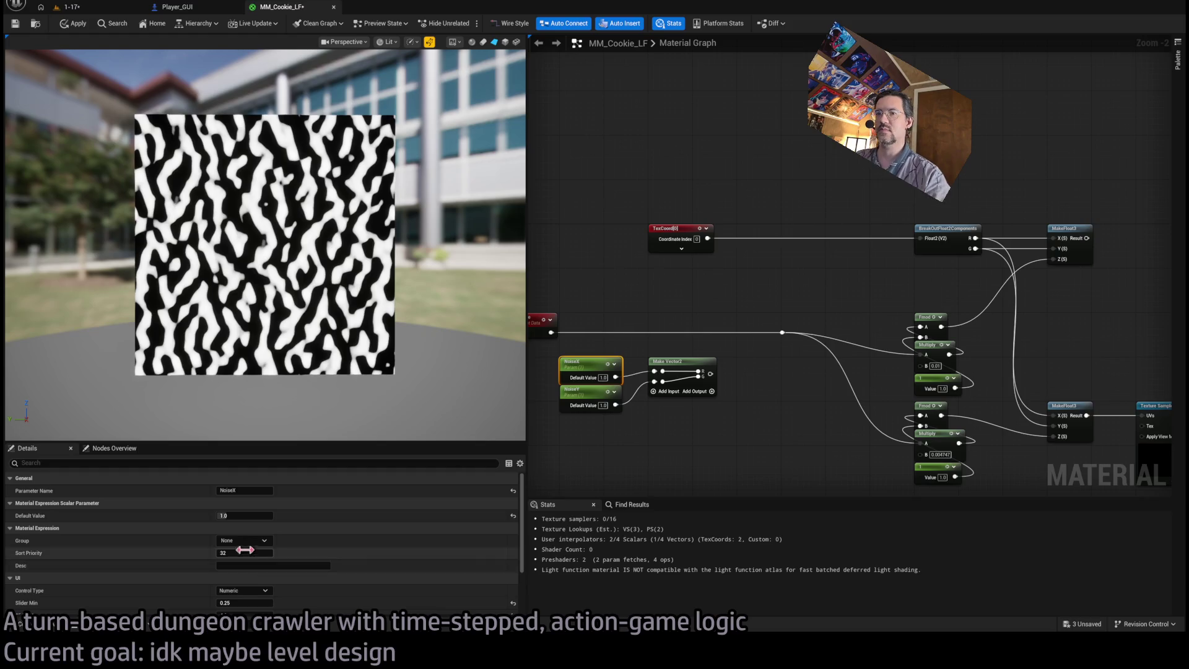
scroll(248, 544, down, 3)
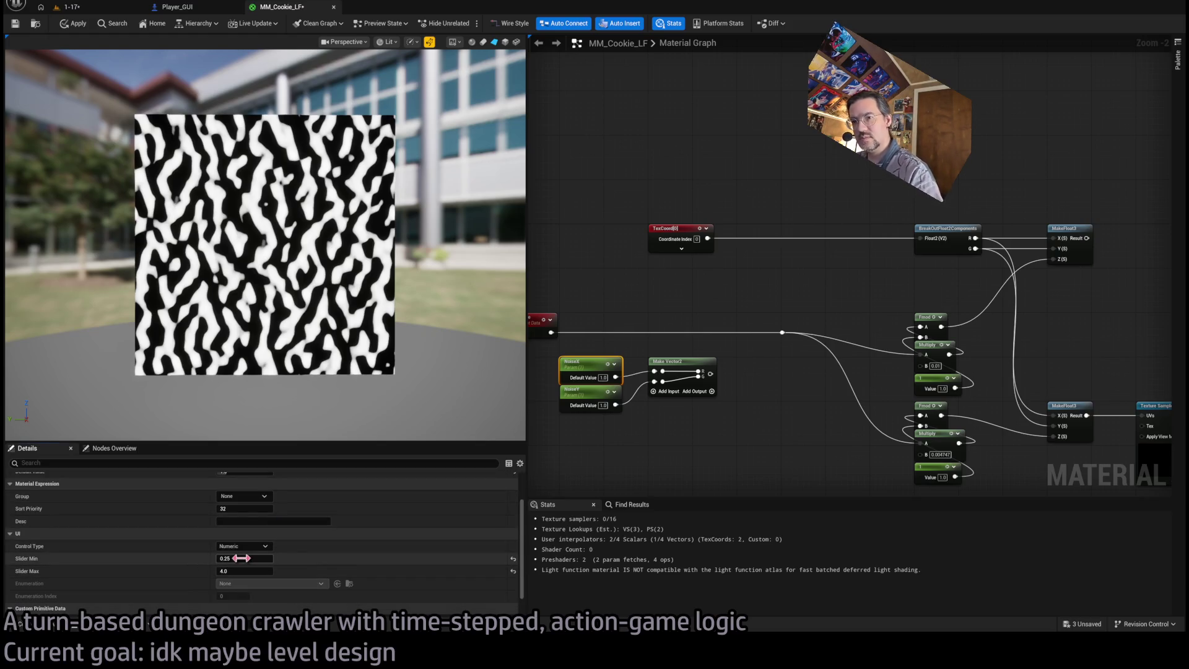
Inspect NoiseY and wire the NoiseX/NoiseY vector into a Multiply node.
drag(610, 433, 542, 418)
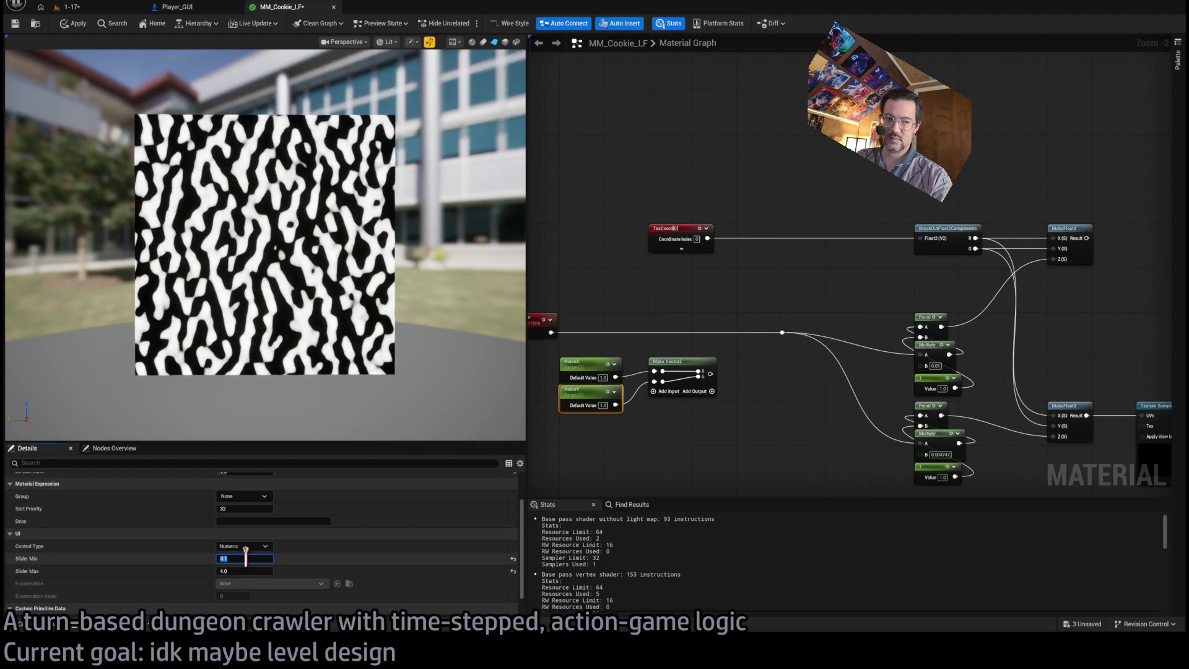
click(686, 441)
mouse_move(708, 370)
mouse_down()
mouse_move(748, 283)
mouse_move(755, 304)
mouse_up()
Feed TexCoord into the Multiply and route its result into BreakOutFloat2Components.
mouse_move(708, 238)
mouse_down()
mouse_move(753, 294)
mouse_move(918, 257)
mouse_move(920, 241)
mouse_up()
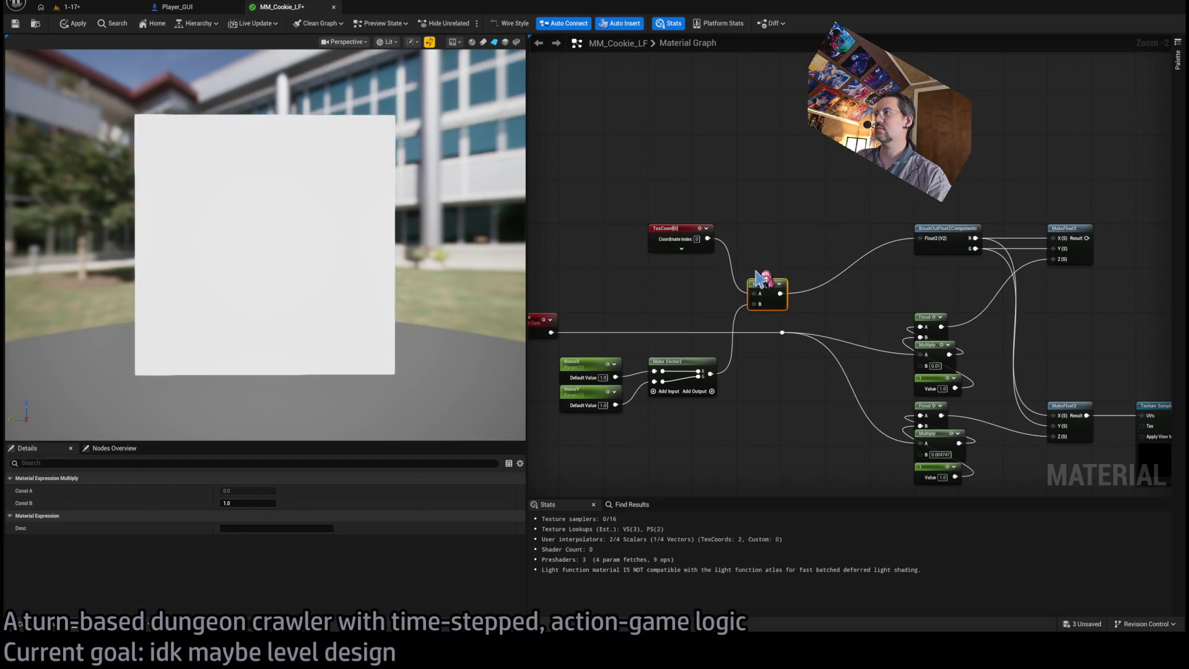
drag(761, 291, 750, 230)
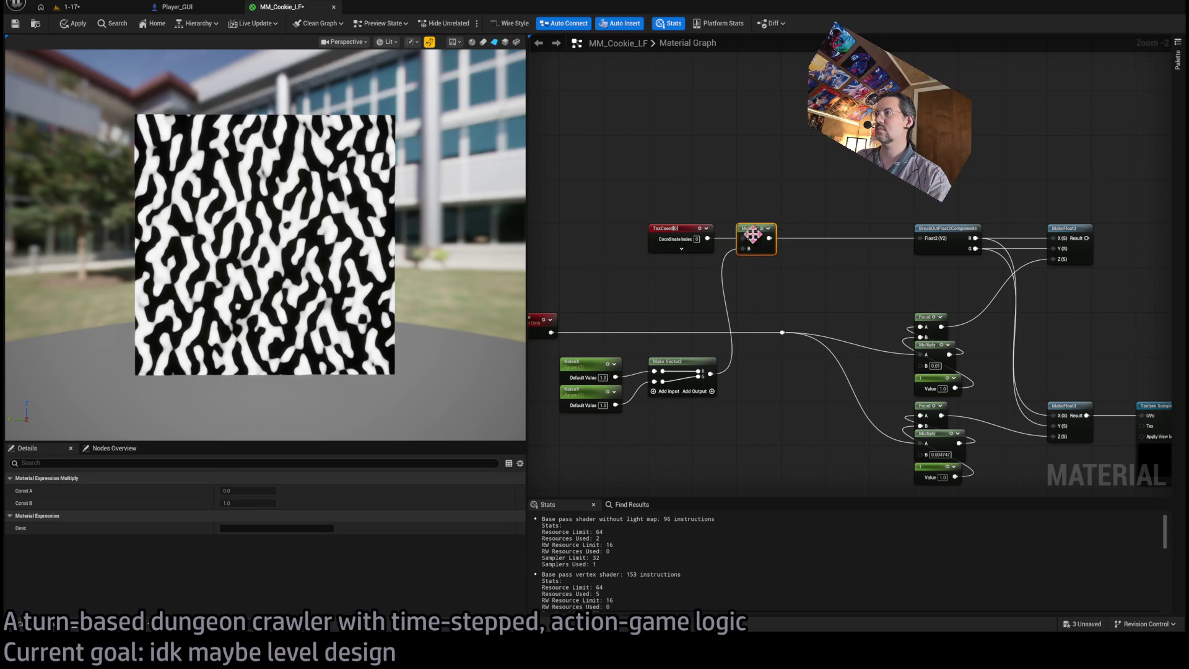
scroll(783, 369, down, 1)
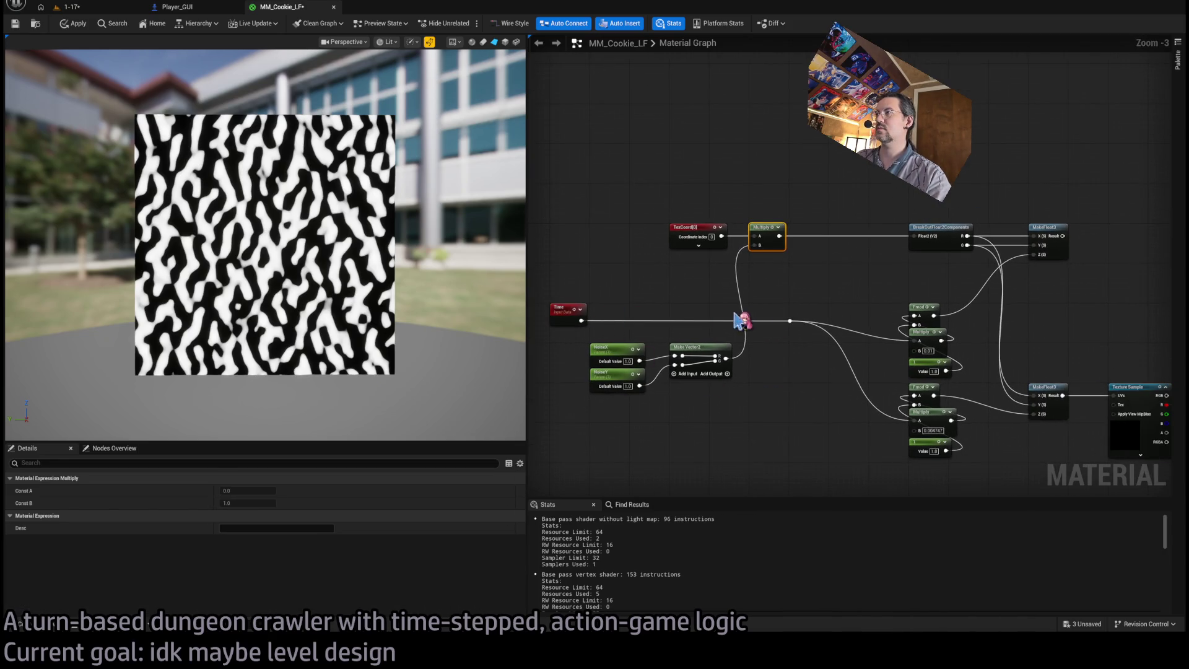
Bypass the reroute point, wiring Time directly into both the upper and lower Multiply nodes.
click(790, 321)
mouse_move(799, 328)
mouse_down()
mouse_move(762, 363)
mouse_move(774, 478)
mouse_up()
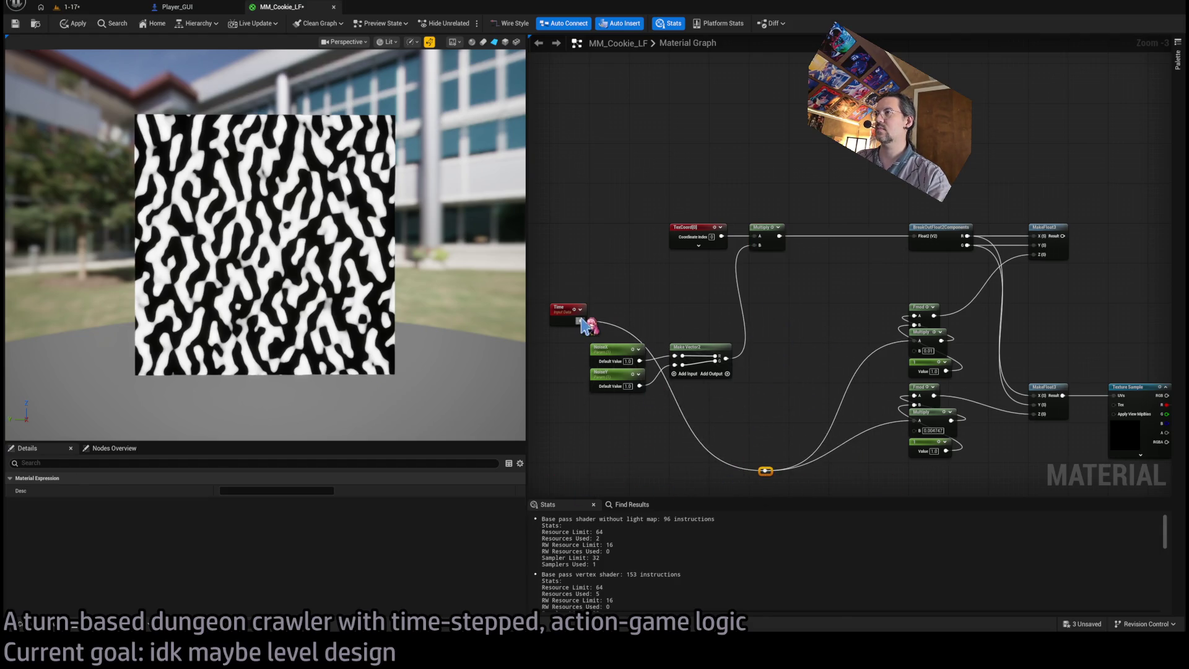
drag(582, 322, 918, 341)
drag(586, 320, 914, 420)
click(585, 313)
mouse_move(572, 309)
mouse_down()
mouse_move(762, 421)
mouse_move(712, 428)
mouse_up()
Rearrange the noise parameter group and the Time node to tidy the graph.
drag(585, 341, 700, 393)
mouse_move(698, 343)
mouse_down()
mouse_move(709, 265)
mouse_move(783, 272)
mouse_move(754, 245)
mouse_up()
click(822, 284)
drag(827, 300, 721, 240)
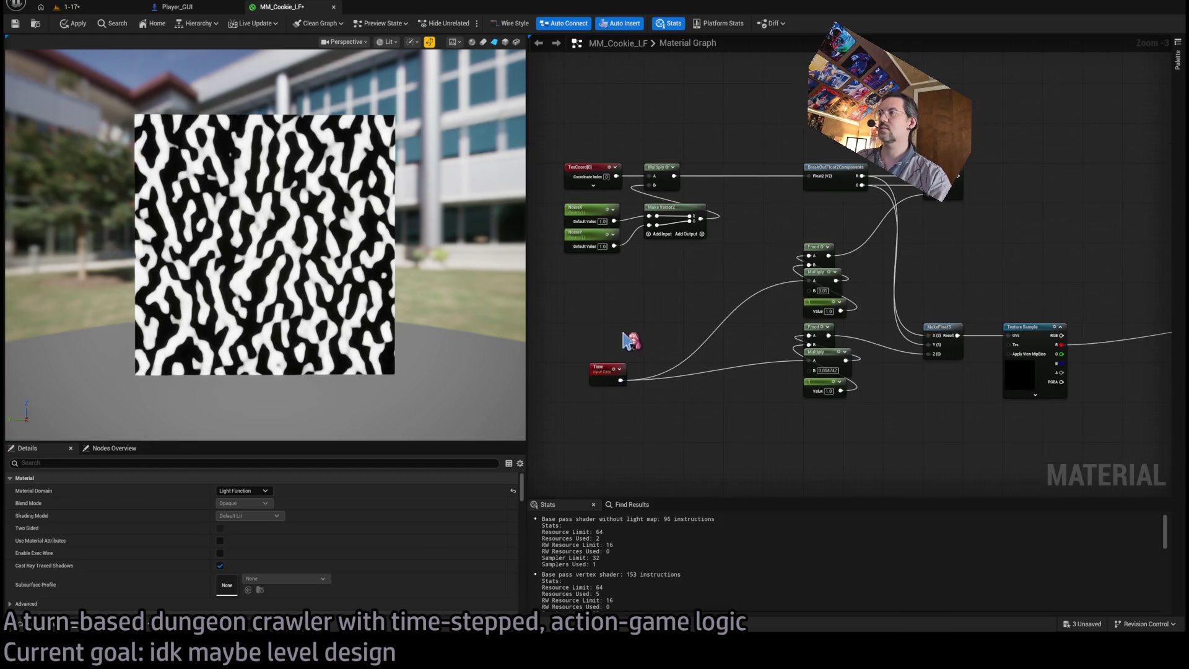
mouse_move(613, 374)
mouse_down()
mouse_move(647, 296)
mouse_move(633, 311)
mouse_move(714, 319)
mouse_up()
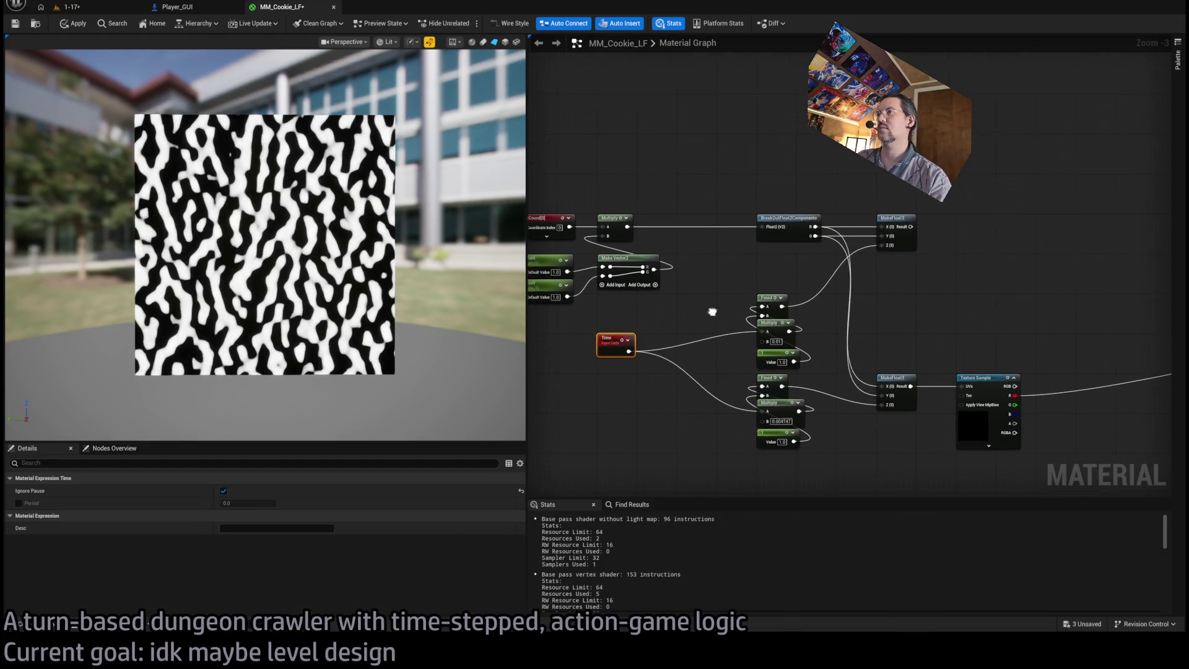
Set both NoiseX and NoiseY default values to 0.25.
click(573, 256)
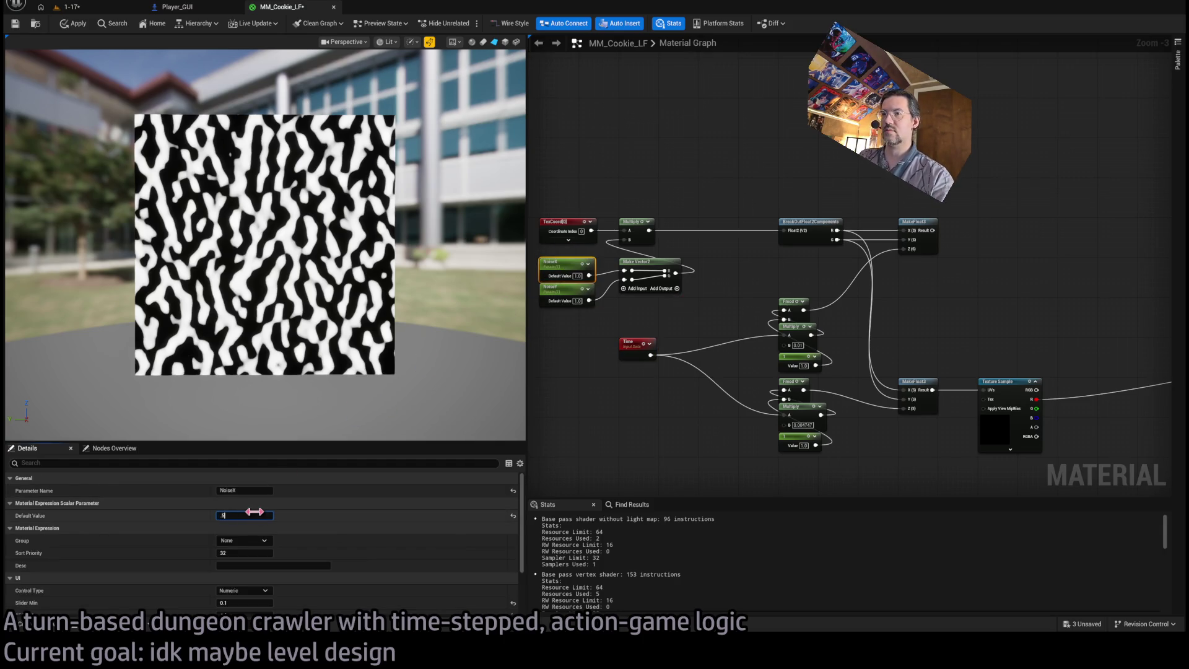
key(Tab)
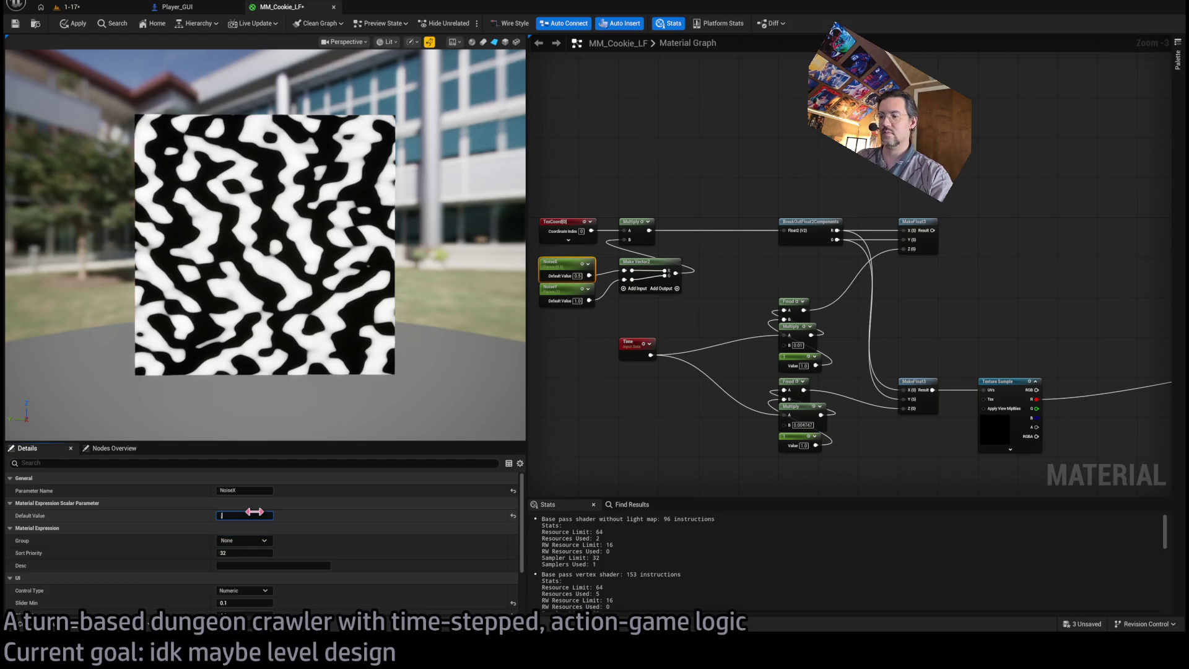
text(0.25)
key(Return)
click(561, 353)
click(565, 290)
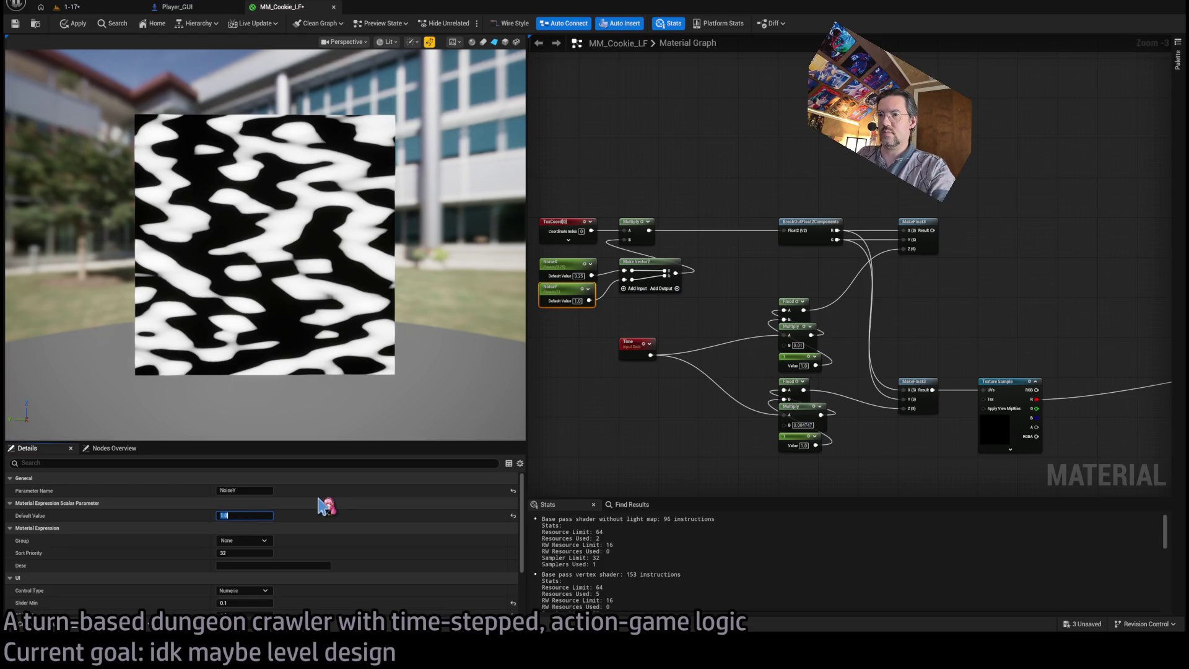
text(0.25)
key(Return)
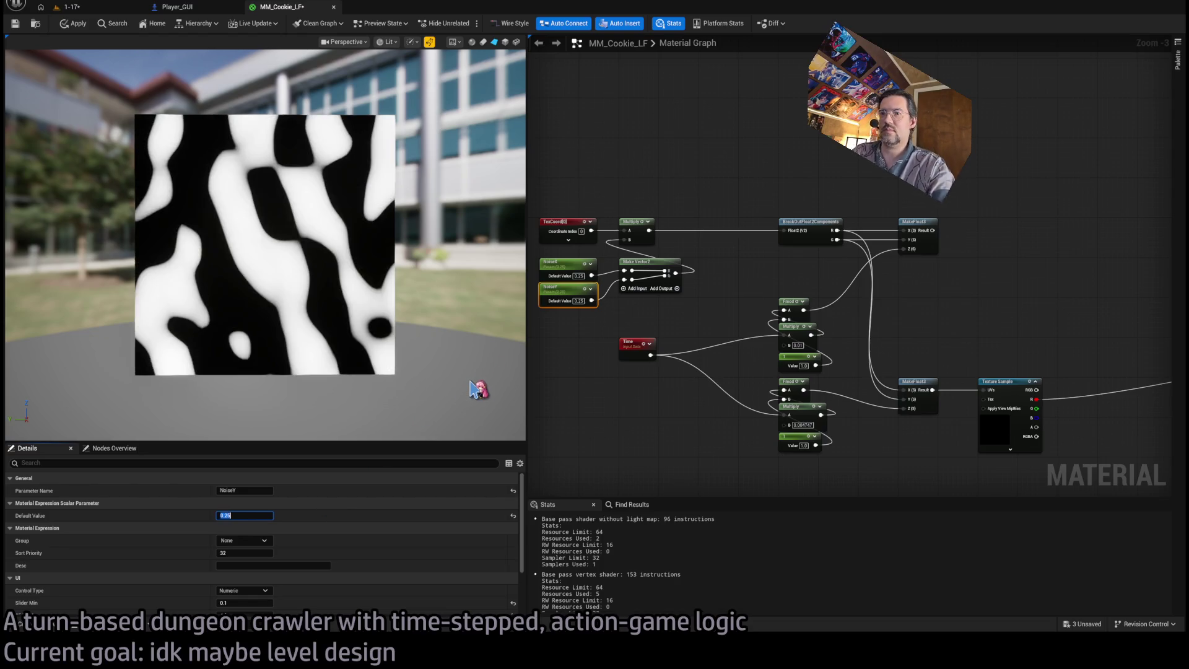
click(706, 291)
Orbit the preview and pan the graph to check the larger, stretched noise pattern.
drag(242, 347, 303, 303)
scroll(716, 271, up, 2)
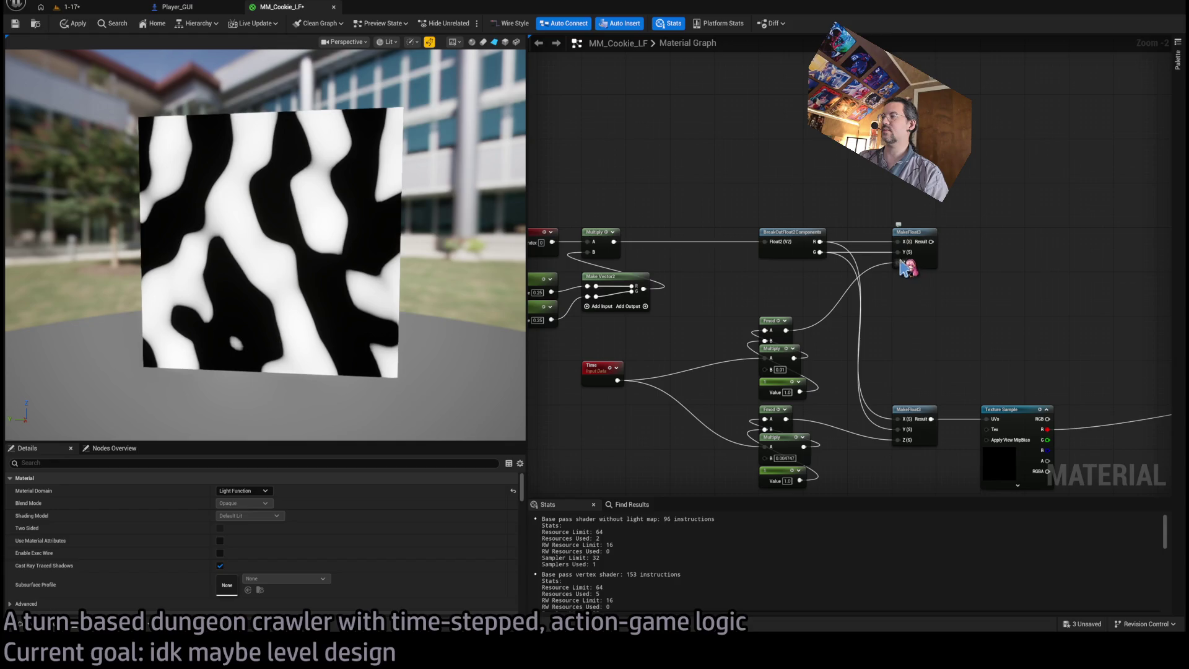
drag(910, 269, 855, 279)
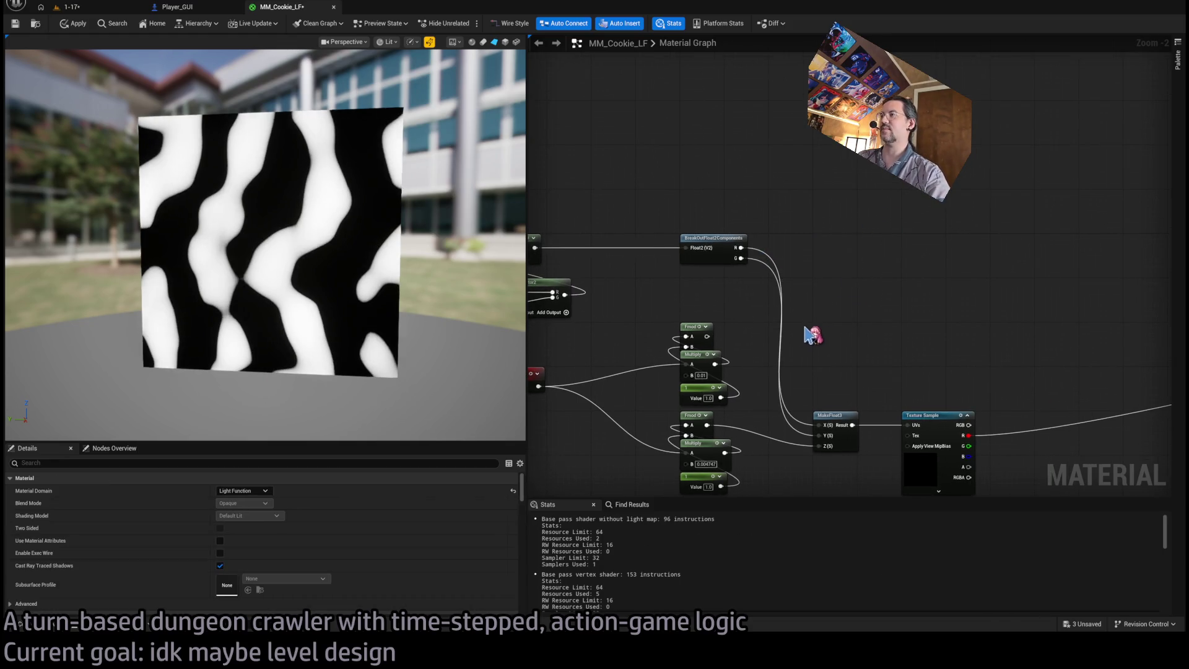
scroll(860, 272, down, 1)
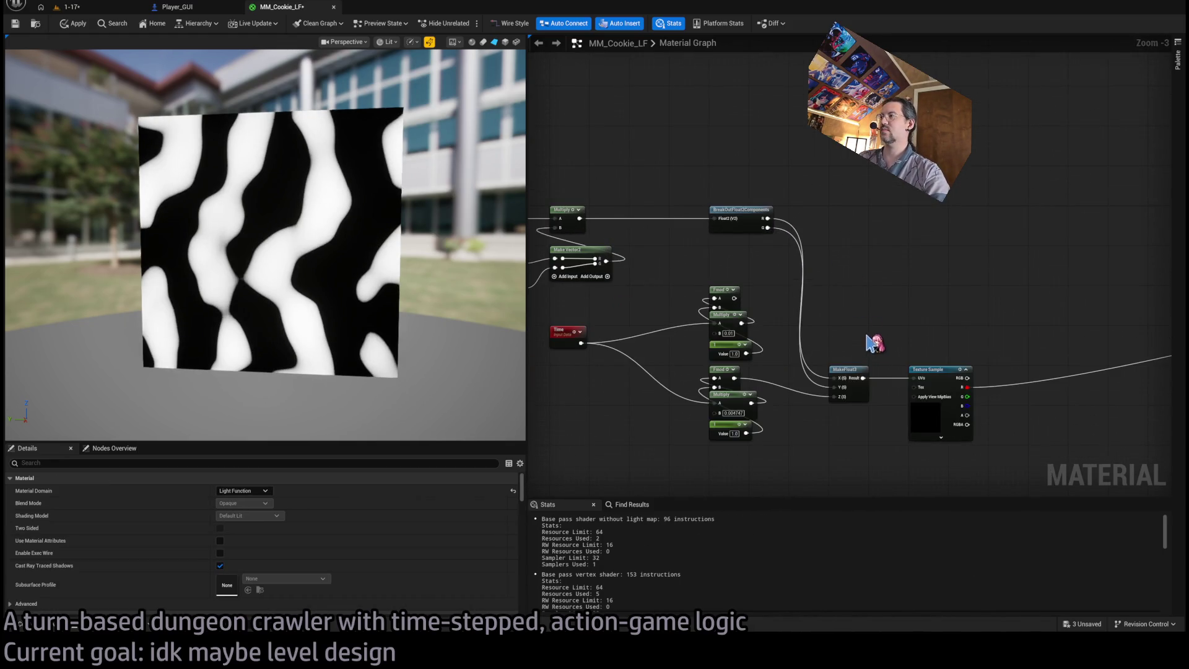
drag(721, 387, 854, 412)
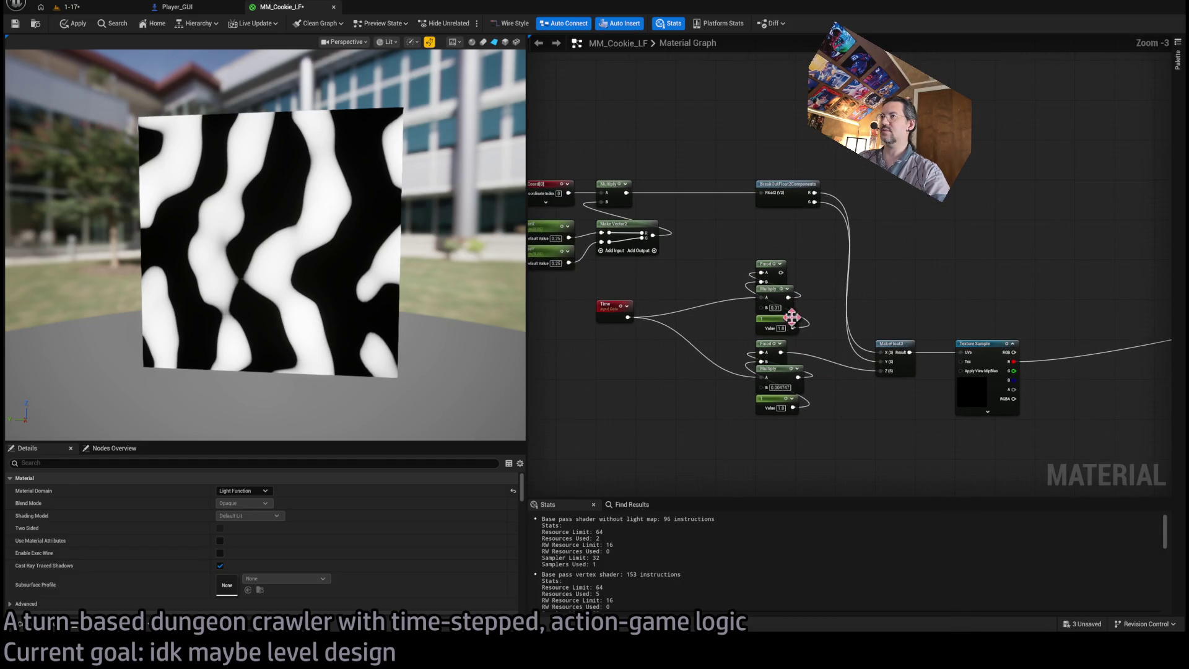
mouse_move(496, 235)
mouse_down()
mouse_move(409, 238)
mouse_move(411, 284)
mouse_up()
drag(714, 390, 730, 393)
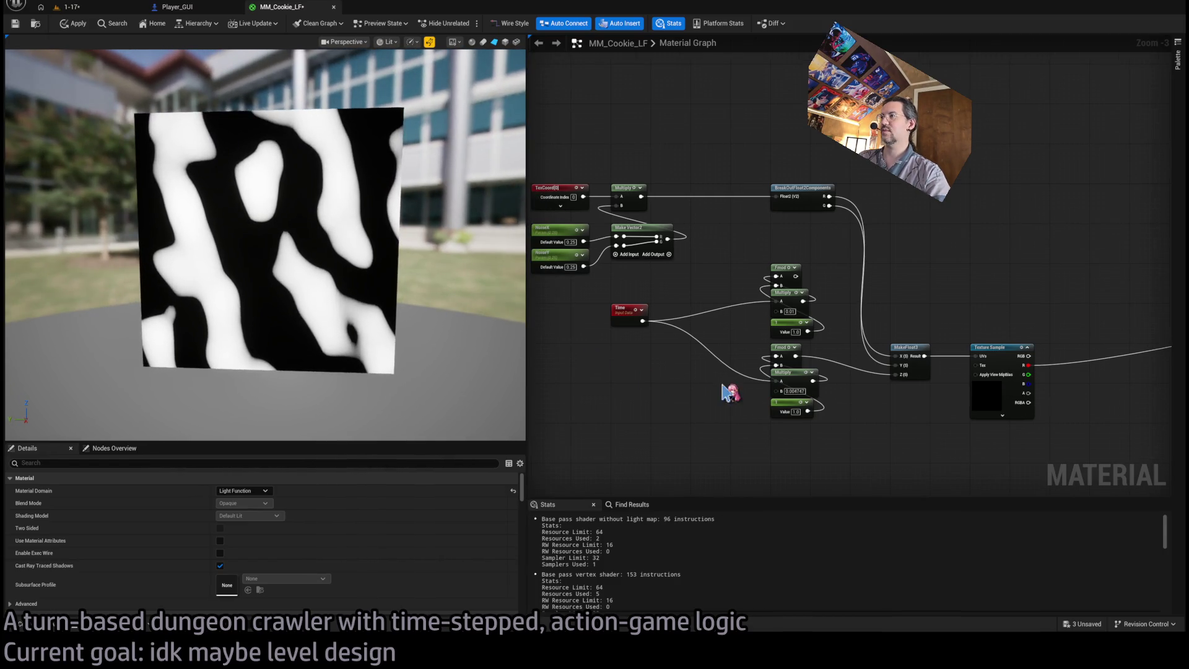
scroll(656, 384, up, 1)
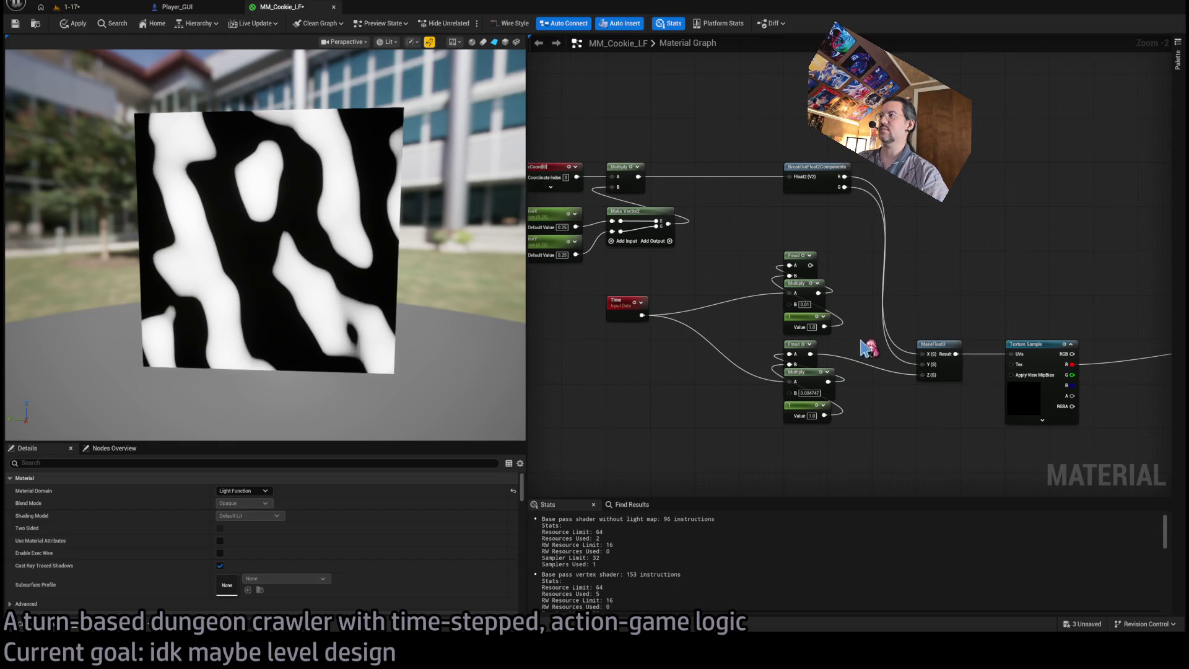
Delete the upper Fmod, Multiply and constant node group.
drag(840, 427, 774, 427)
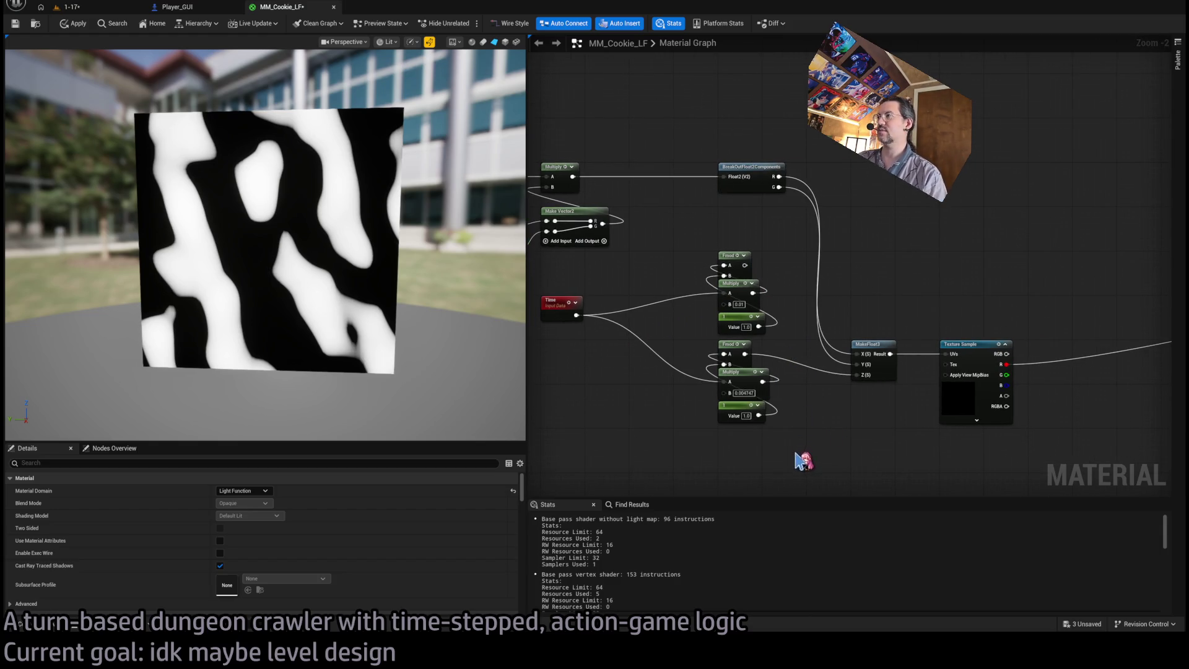
drag(786, 265, 746, 334)
key(Delete)
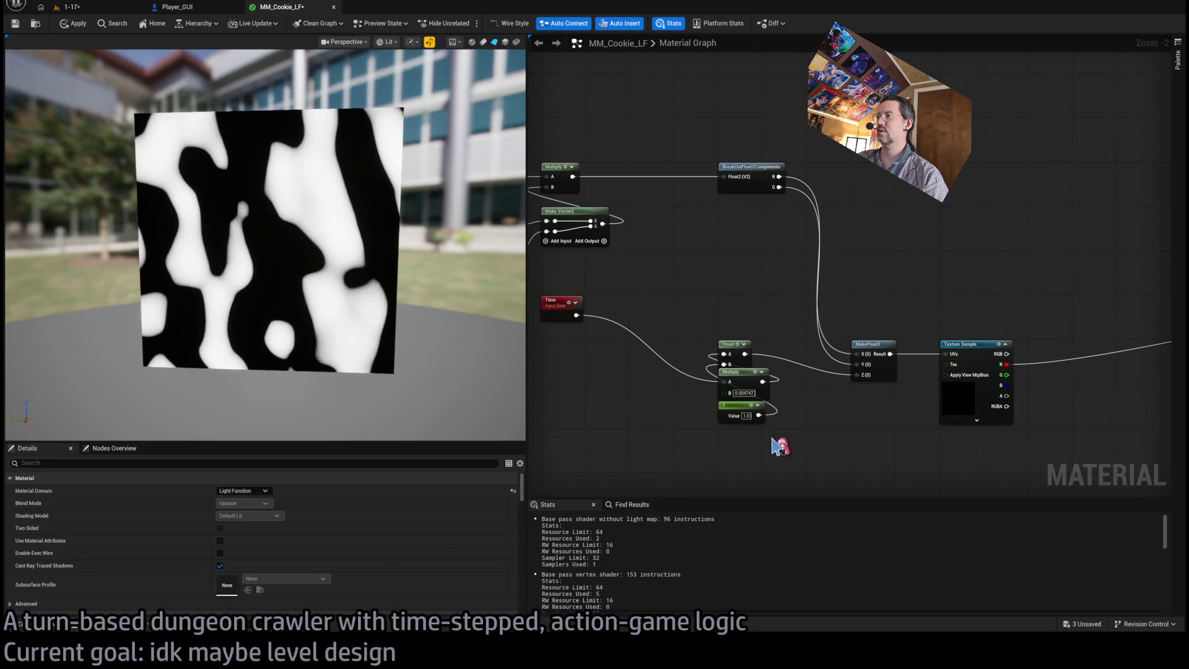
click(743, 409)
click(760, 401)
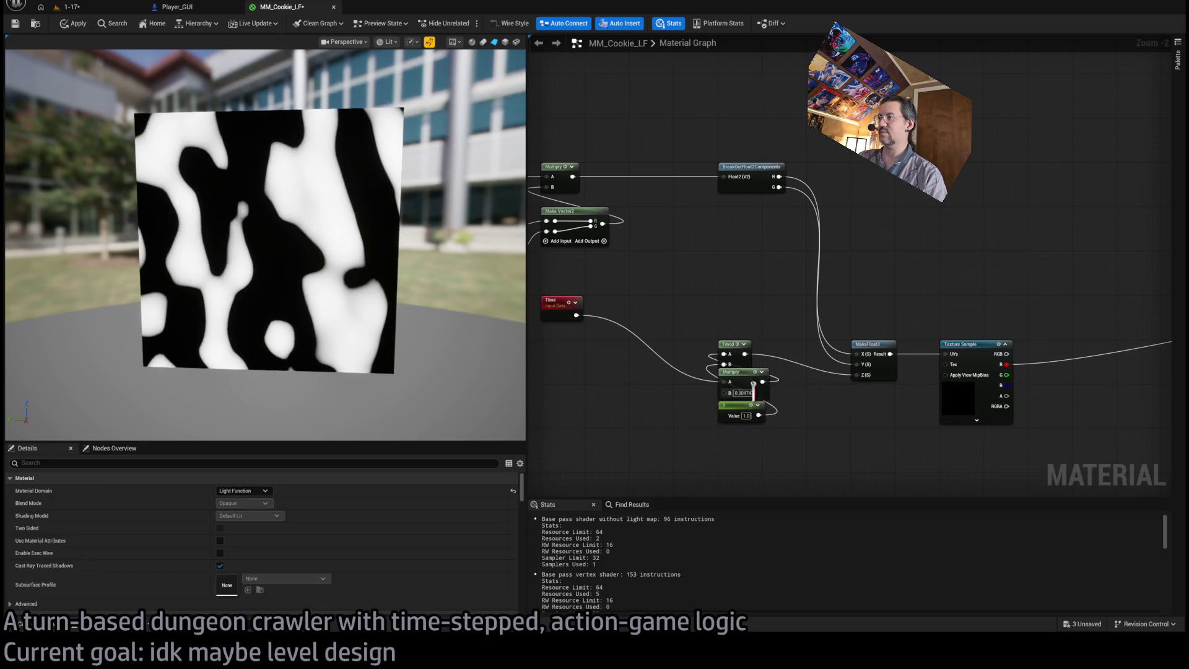
scroll(799, 438, down, 1)
scroll(687, 387, down, 1)
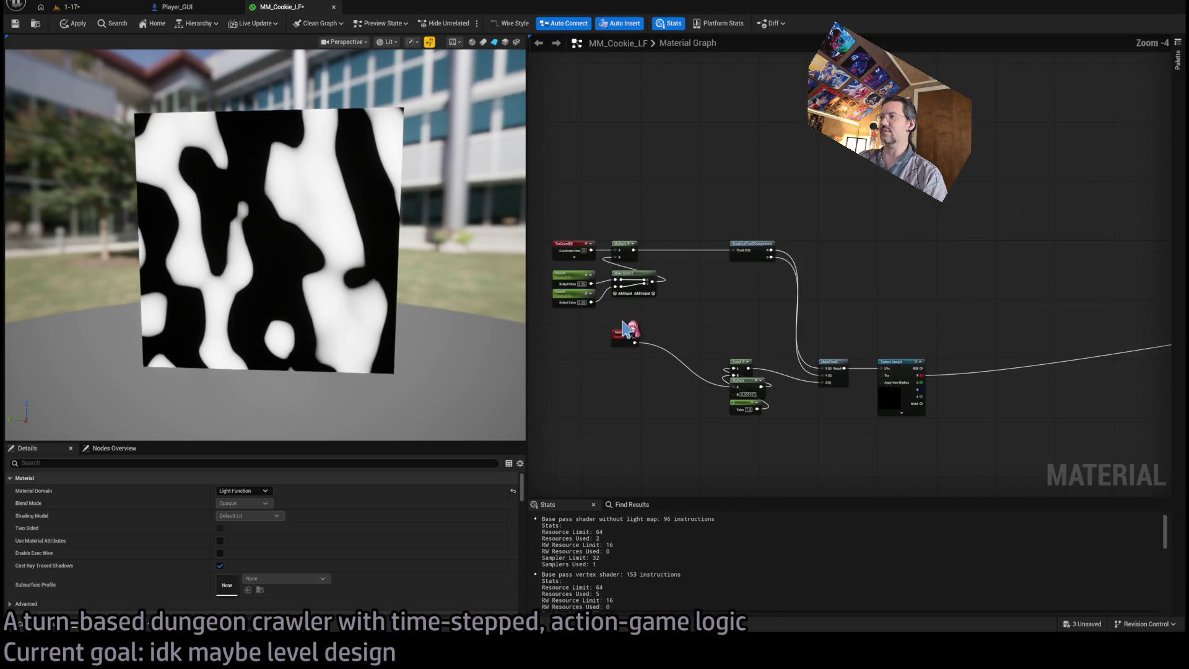
Move the Time node and the remaining Fmod, Multiply and constant nodes beside each other.
mouse_move(623, 334)
mouse_down()
mouse_move(591, 378)
mouse_move(622, 368)
mouse_up()
scroll(661, 380, up, 2)
drag(808, 332, 916, 439)
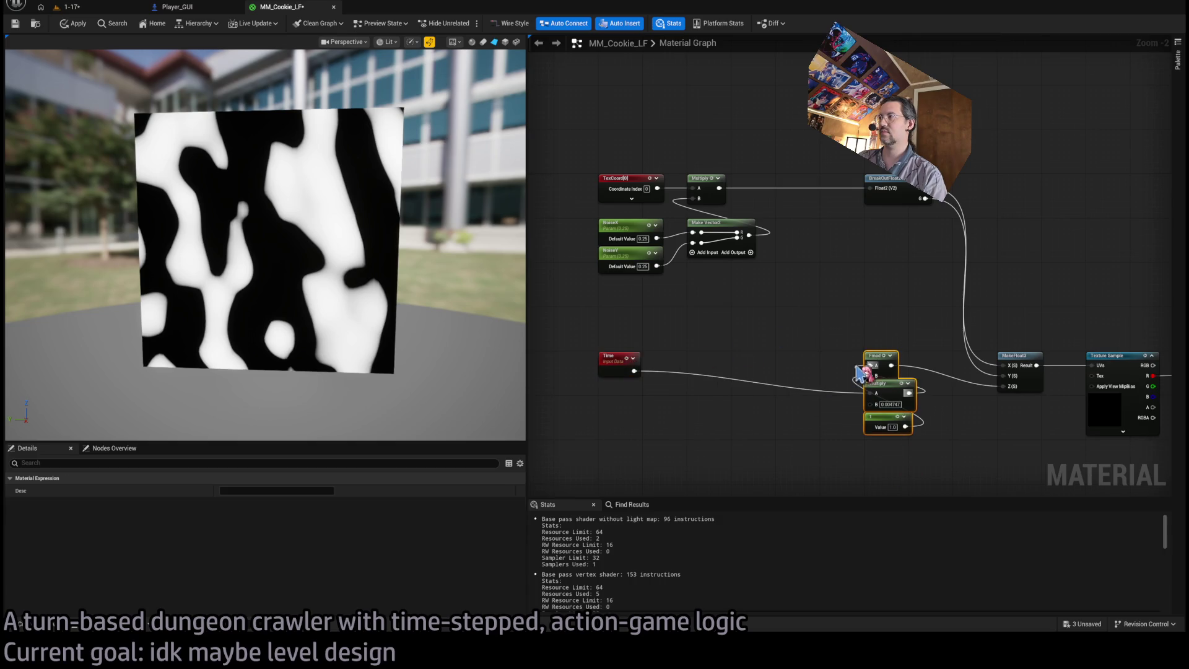
drag(879, 363, 703, 362)
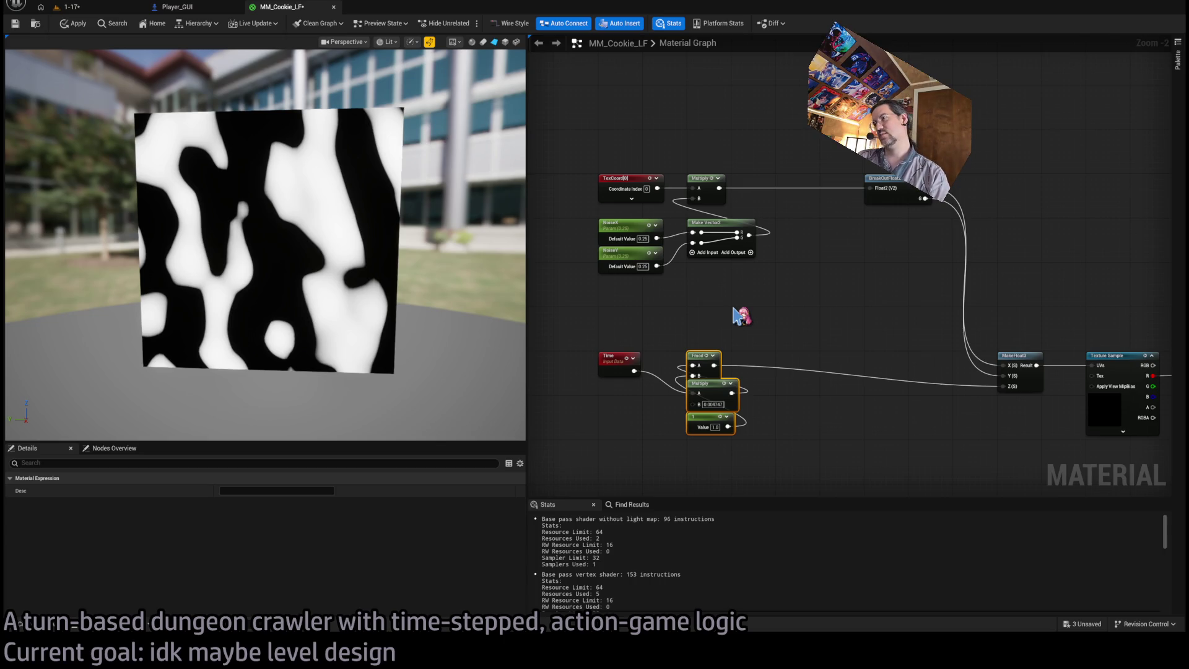
click(734, 309)
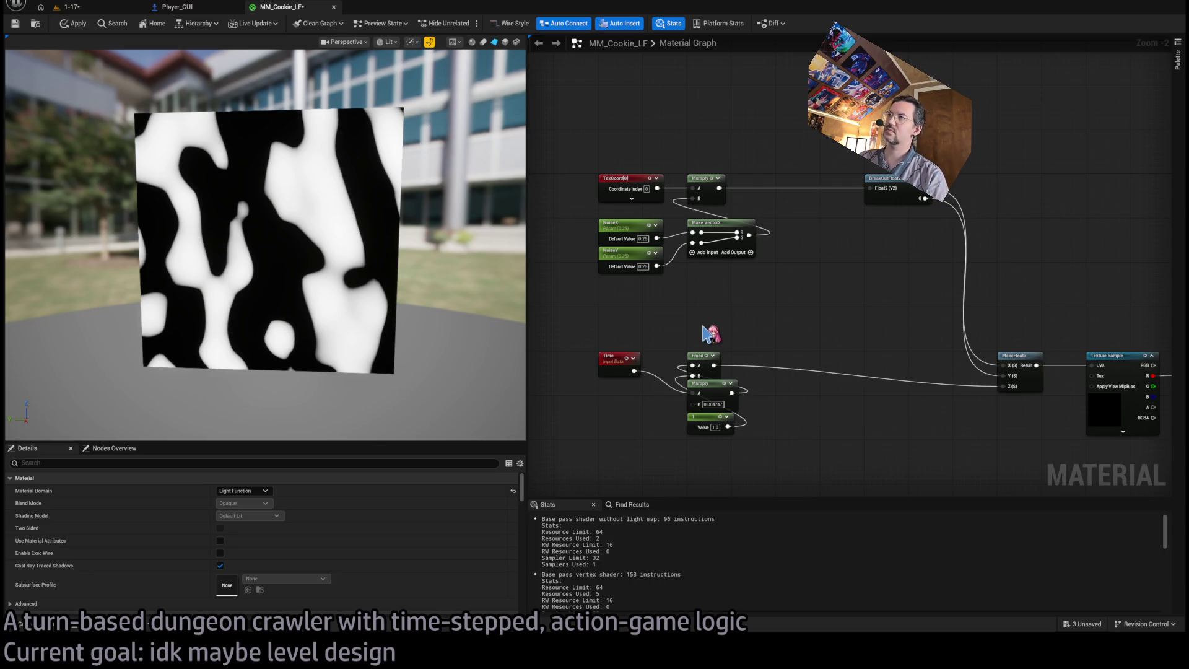
Wire Time into a Multiply and set its B value to 0.1.
drag(635, 371, 690, 316)
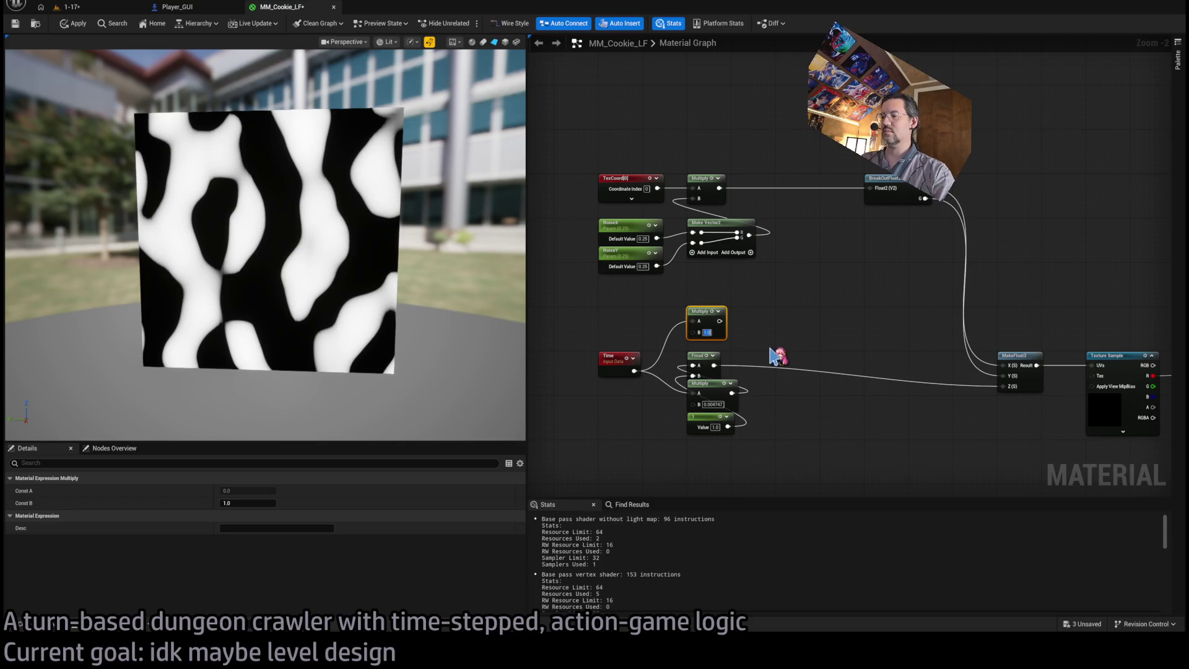
text(0.1)
key(Return)
mouse_move(615, 364)
mouse_down()
mouse_move(706, 371)
mouse_move(575, 372)
mouse_up()
click(616, 424)
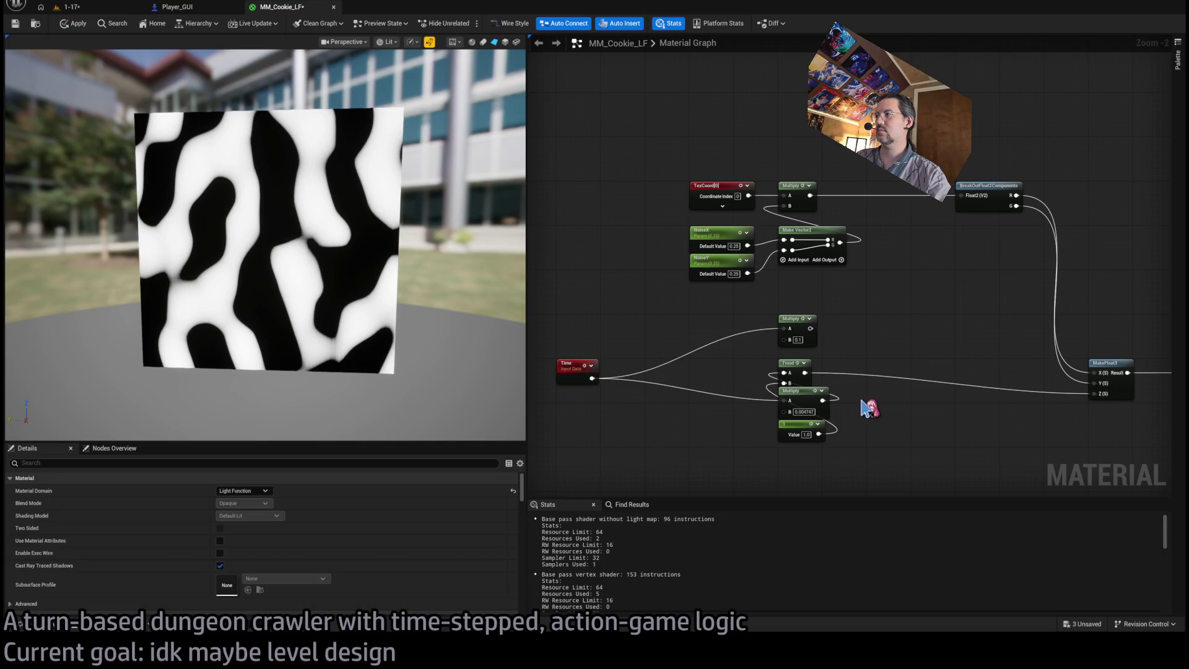
Pull a wire from Time into a new Multiply, then delete that unwanted node.
click(822, 409)
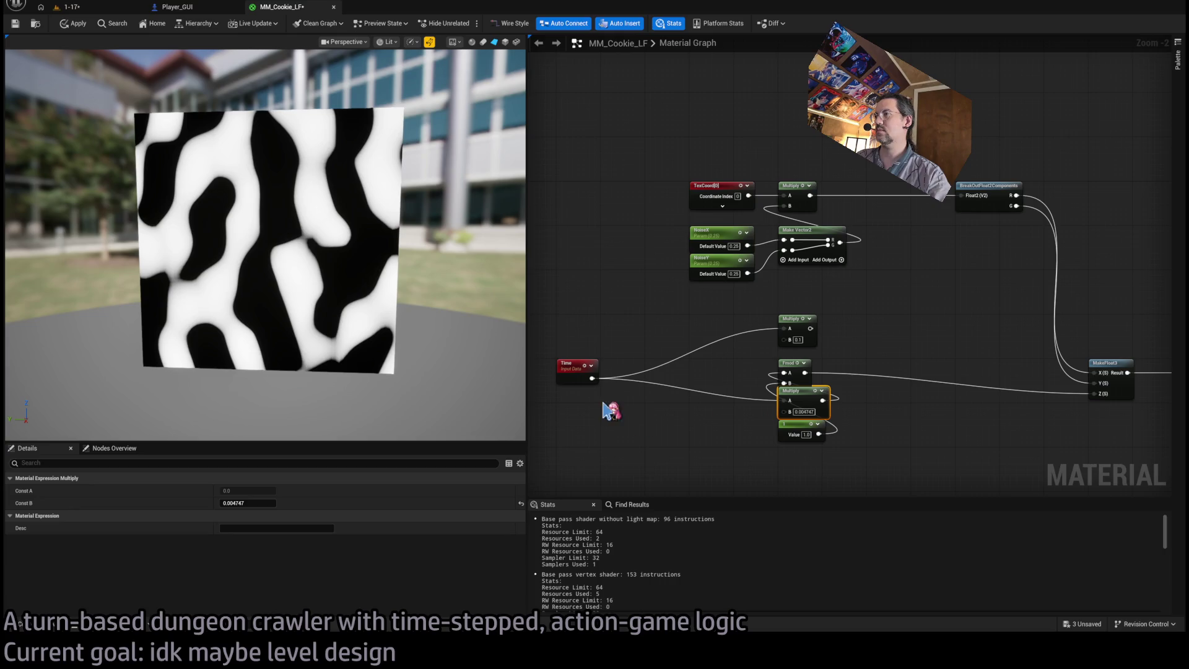
drag(591, 379, 644, 436)
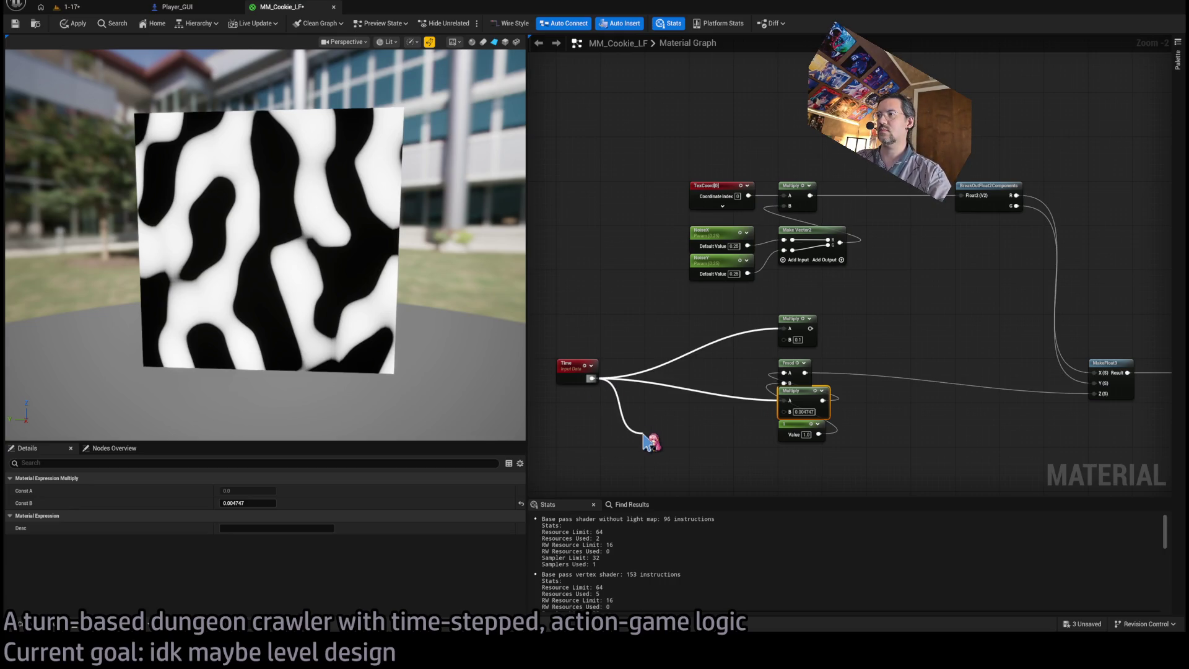
drag(651, 441, 643, 433)
key(Delete)
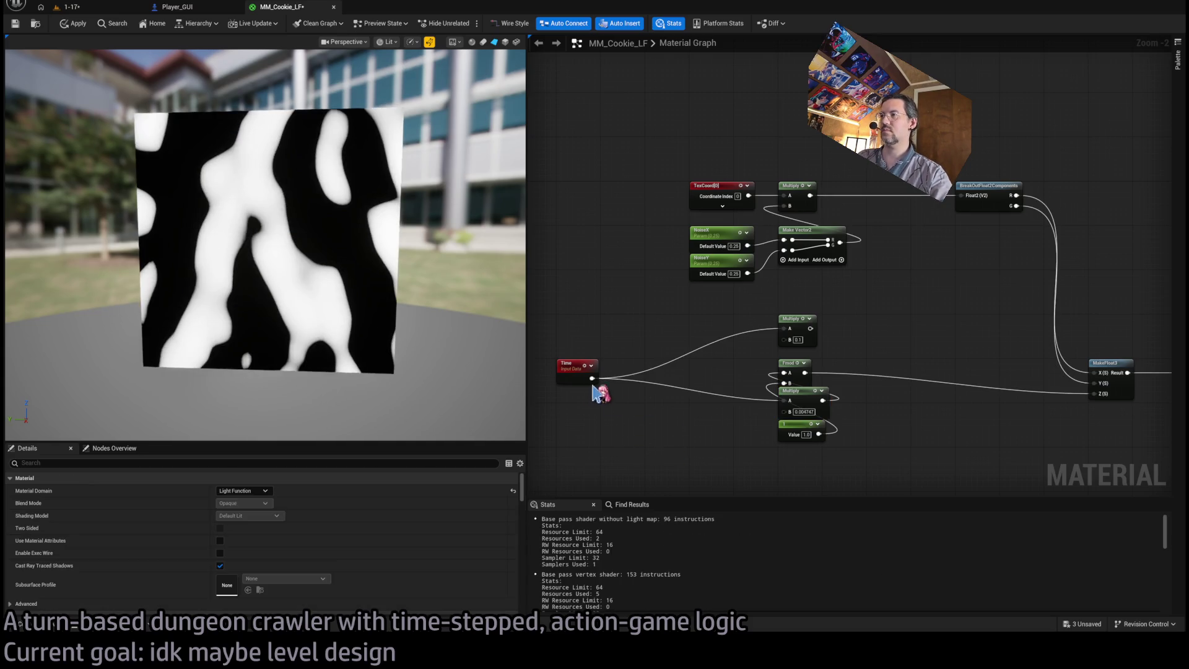
Move Time closer to its math nodes and connect a new 0.0 Constant to the Multiply's B input.
drag(743, 348, 779, 344)
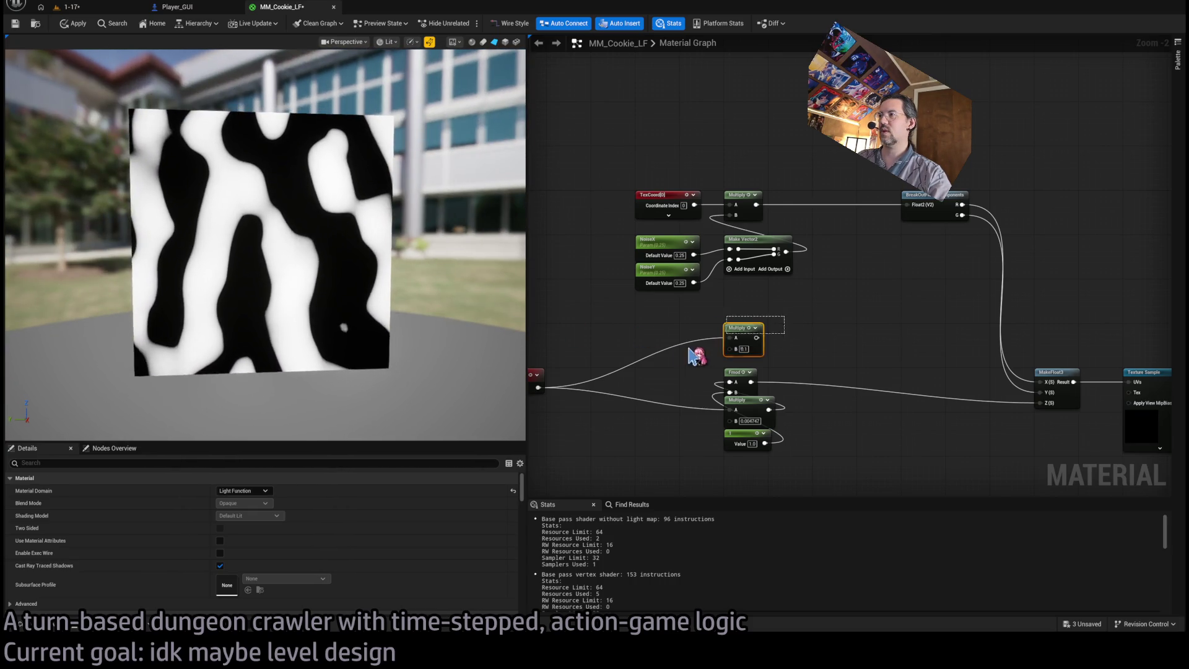
drag(712, 346, 794, 343)
drag(601, 369, 741, 372)
drag(802, 344, 667, 355)
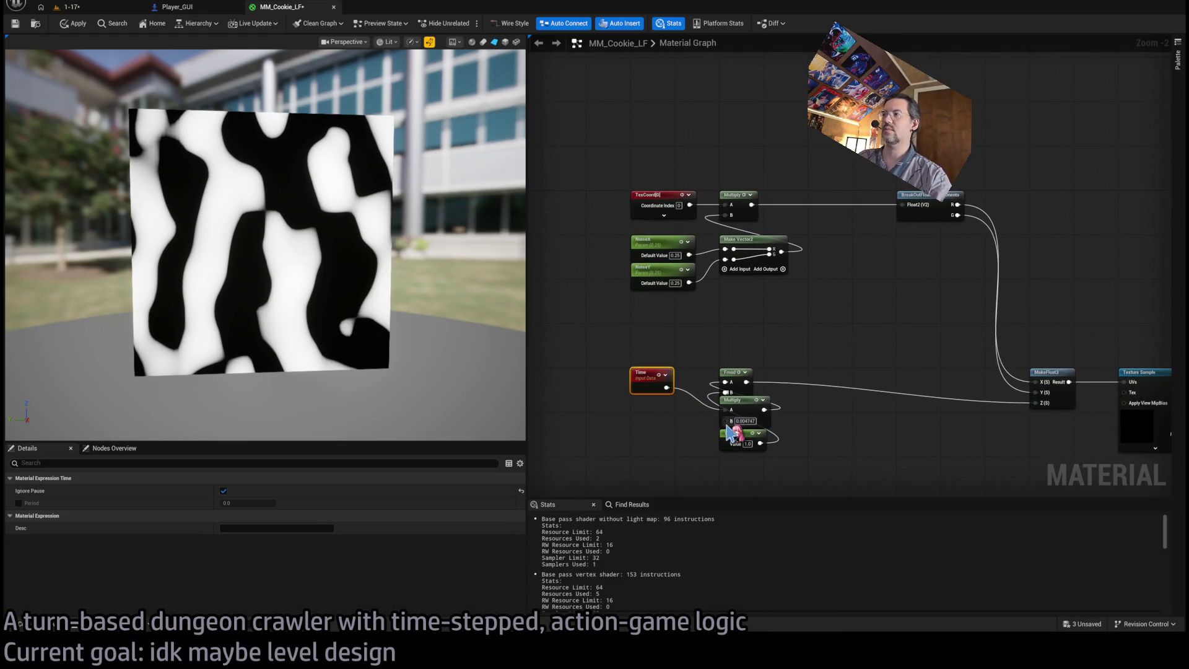
drag(726, 422, 642, 433)
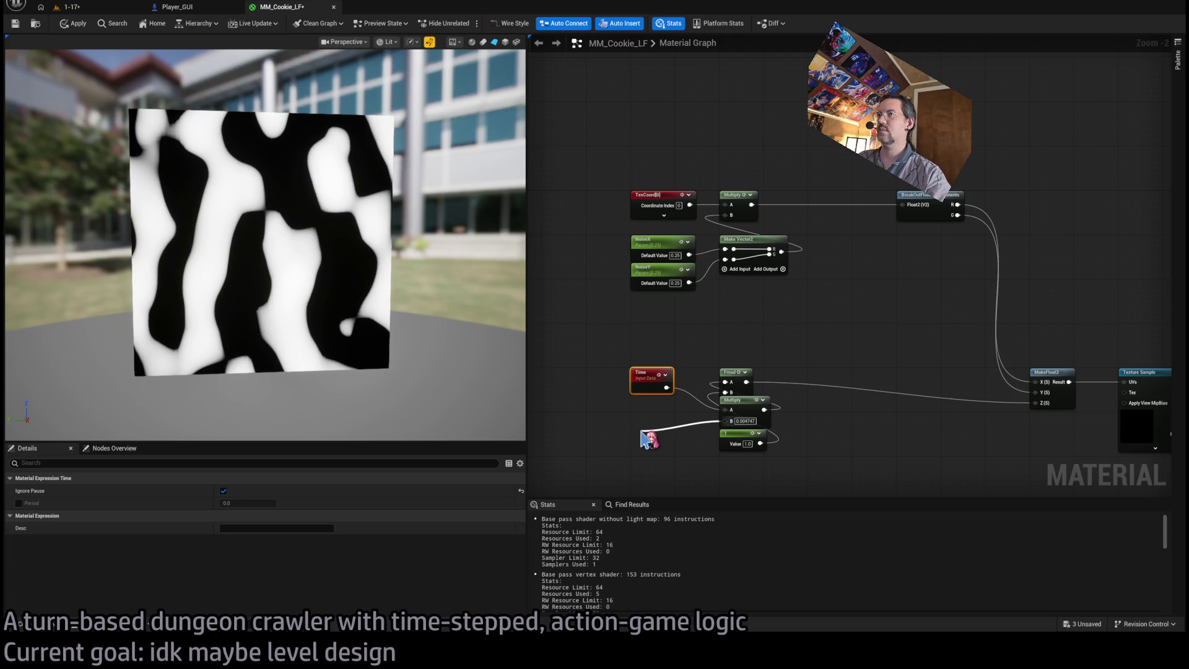
key(1)
drag(642, 434, 643, 427)
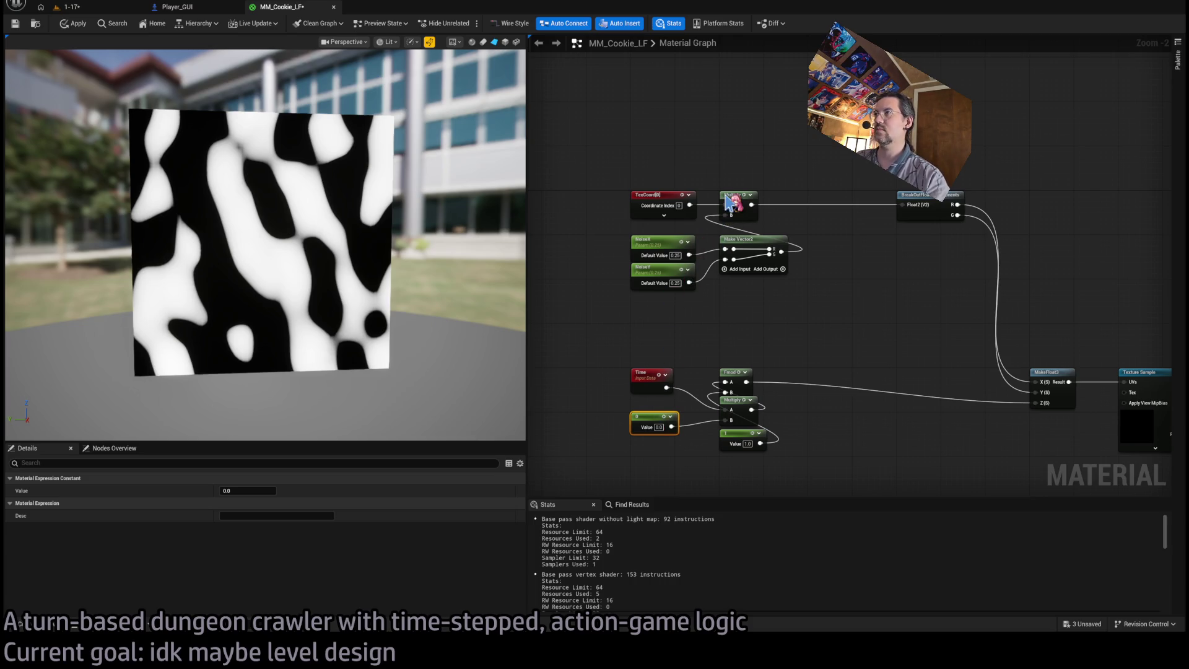
Convert the Constant into a scalar parameter named NoiseSpeed with default 0.047475.
right_click(650, 421)
click(564, 433)
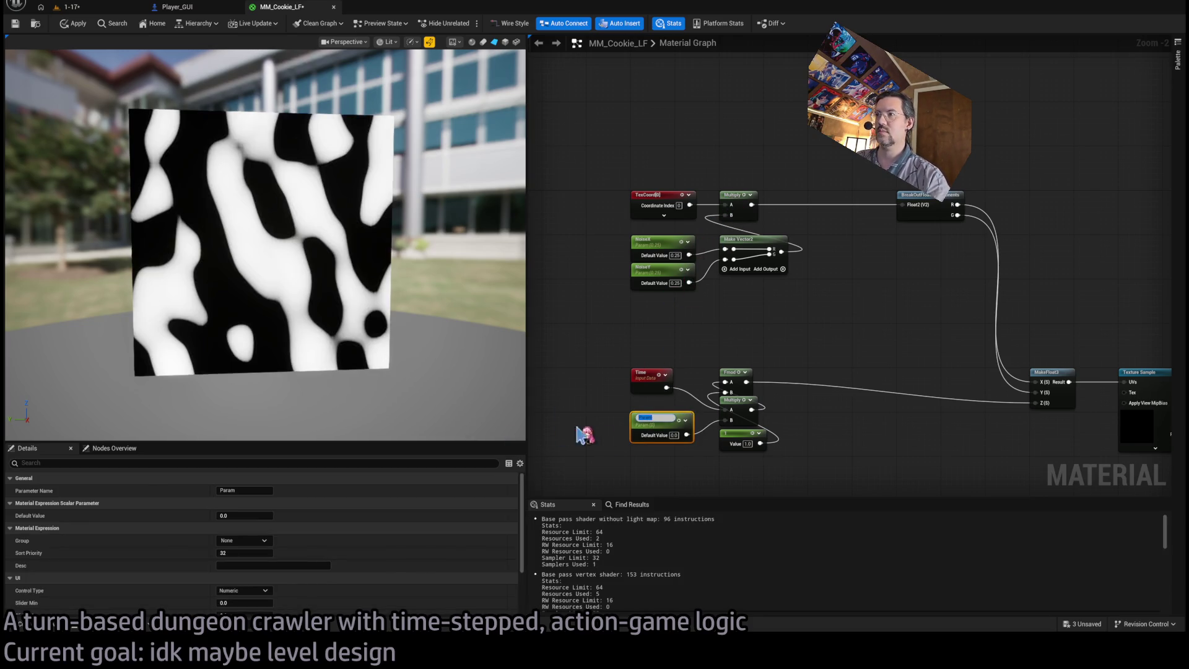
text(NoiseSpeed)
key(Return)
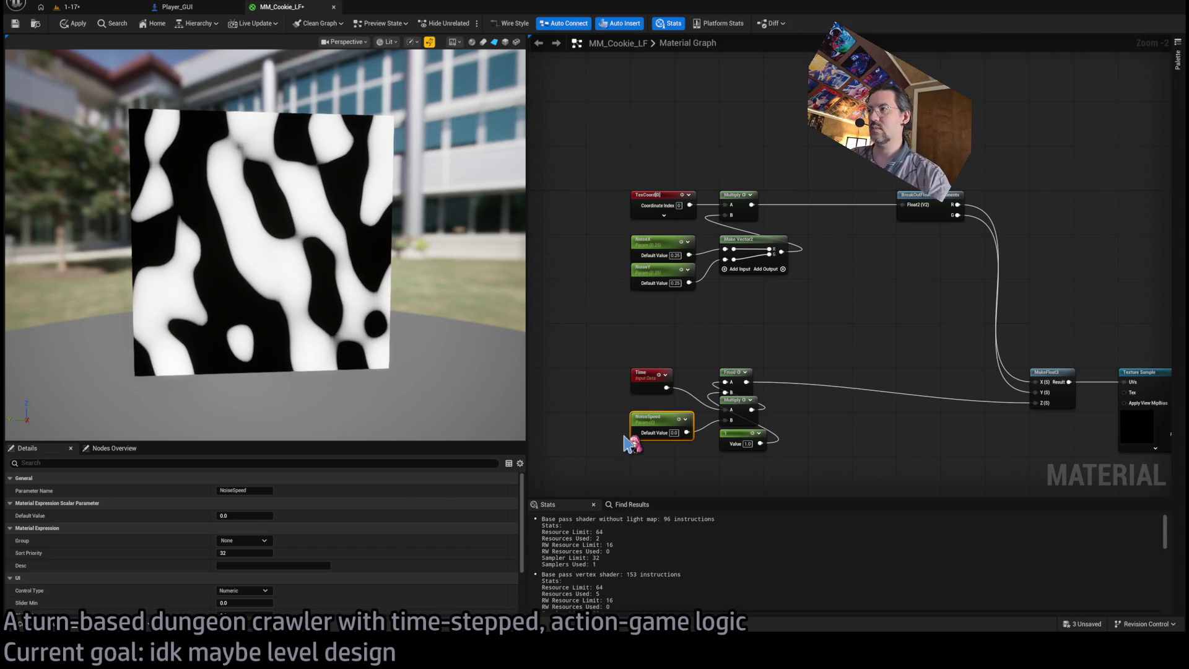
click(673, 433)
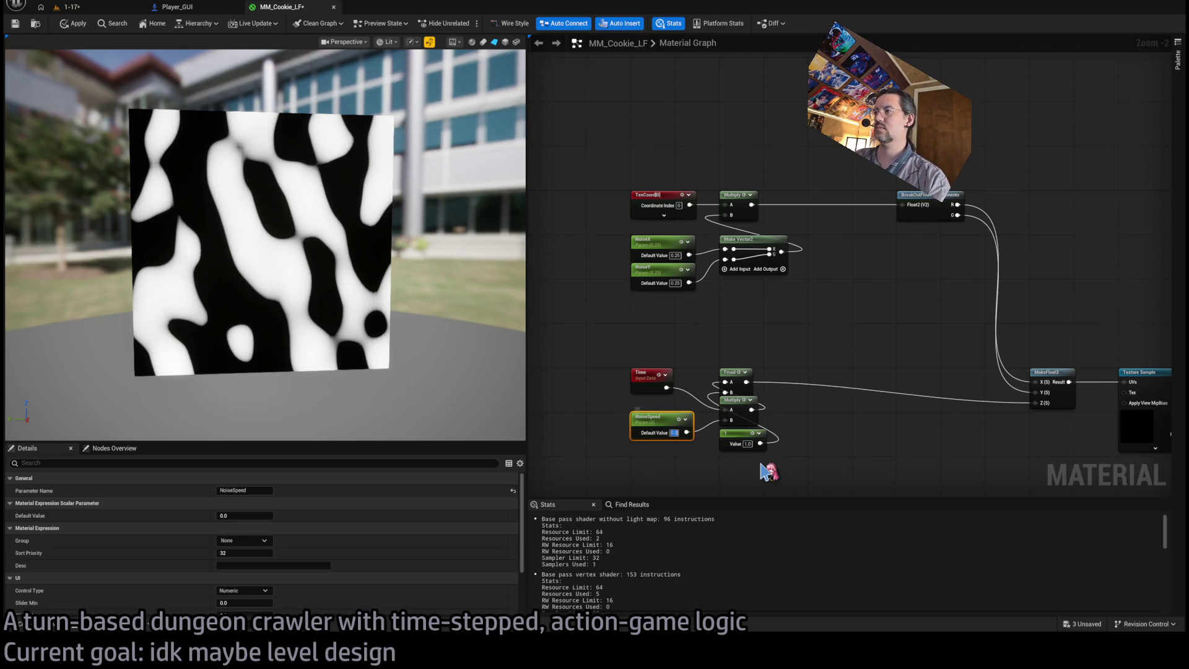
text(0.047475)
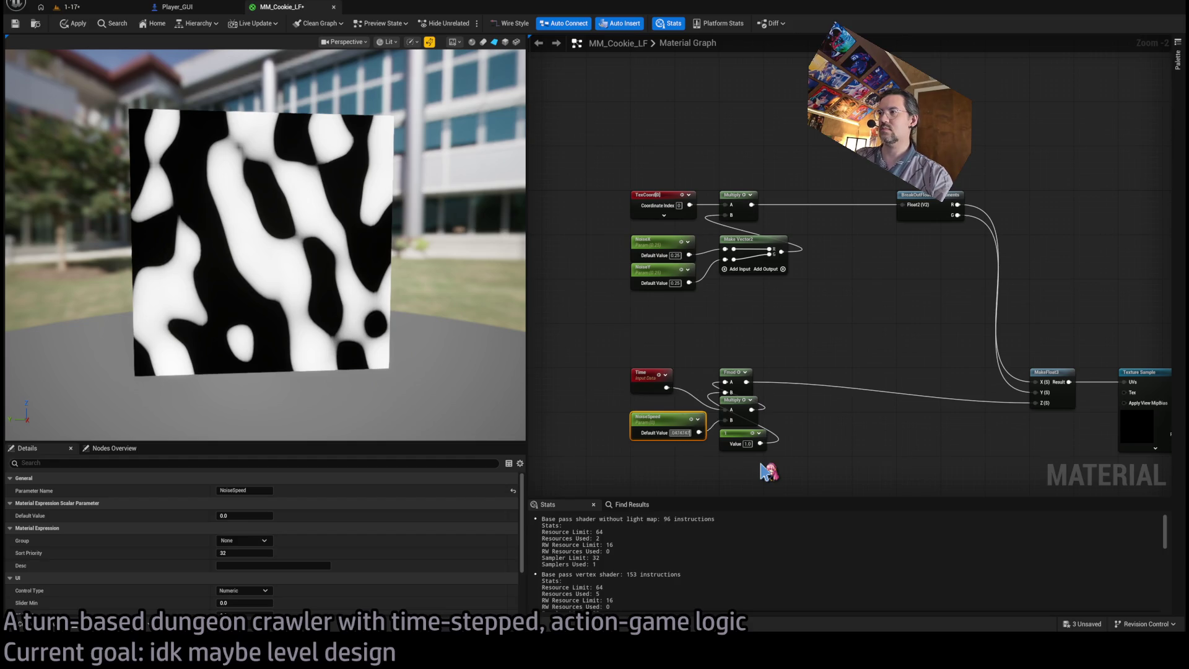
key(Return)
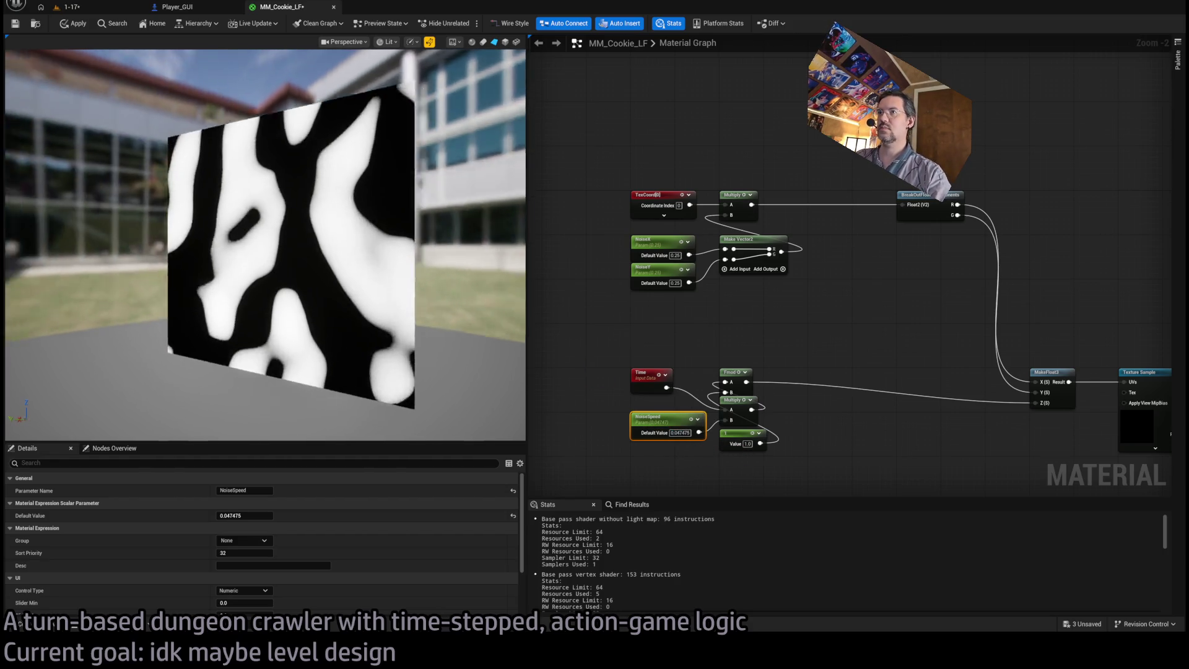
Lower NoiseSpeed's default to 0.004747, then settle on 0.01.
click(683, 432)
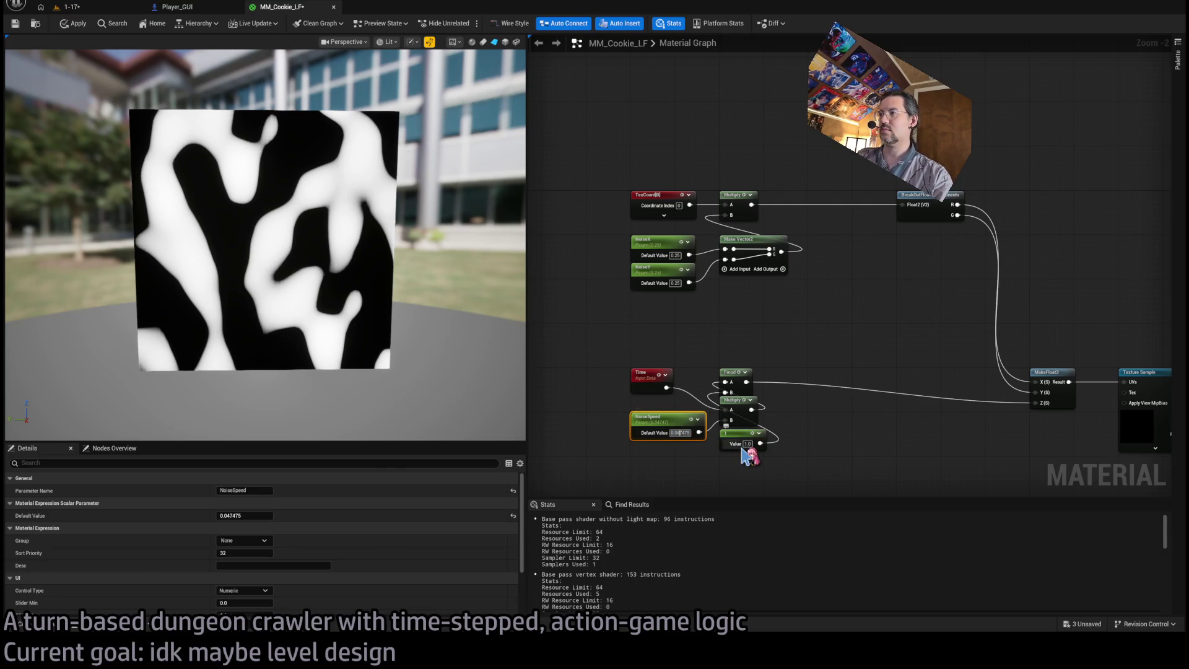
text(0)
key(Return)
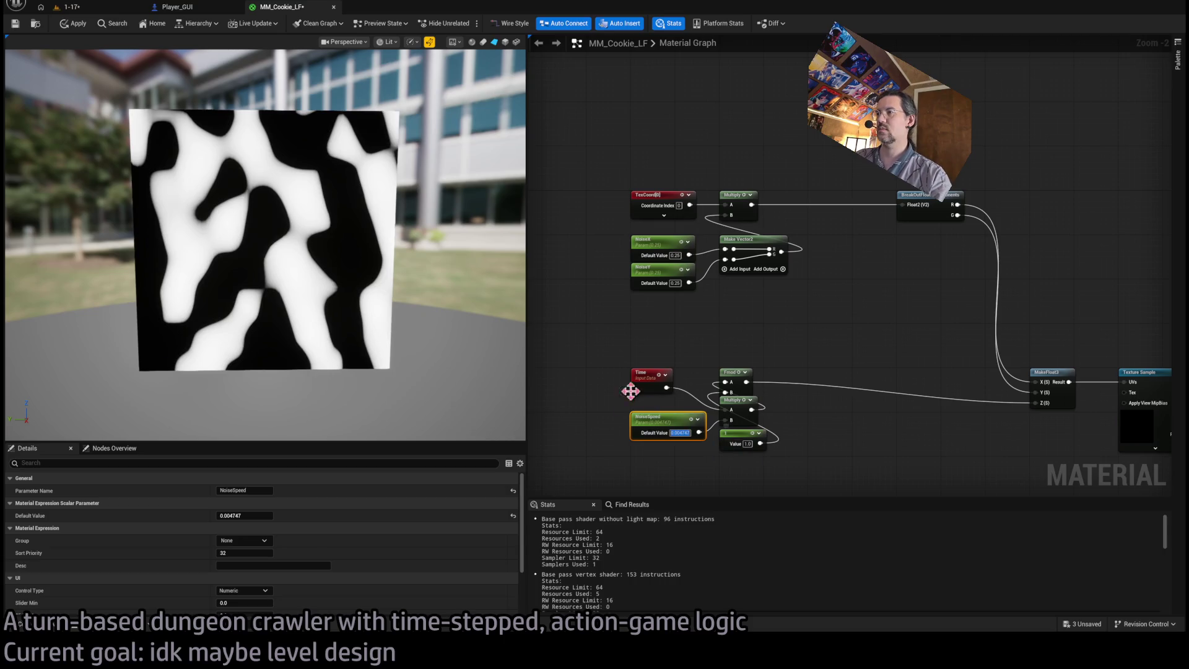
mouse_move(239, 173)
mouse_down()
mouse_move(322, 176)
mouse_move(284, 175)
mouse_up()
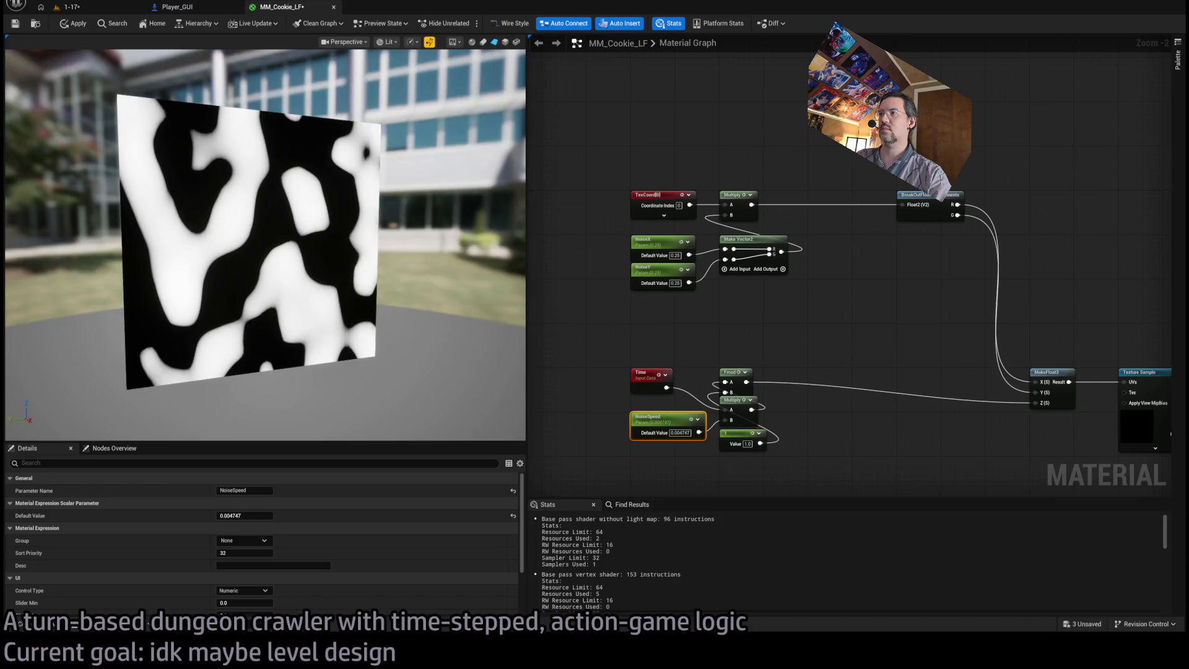
click(679, 432)
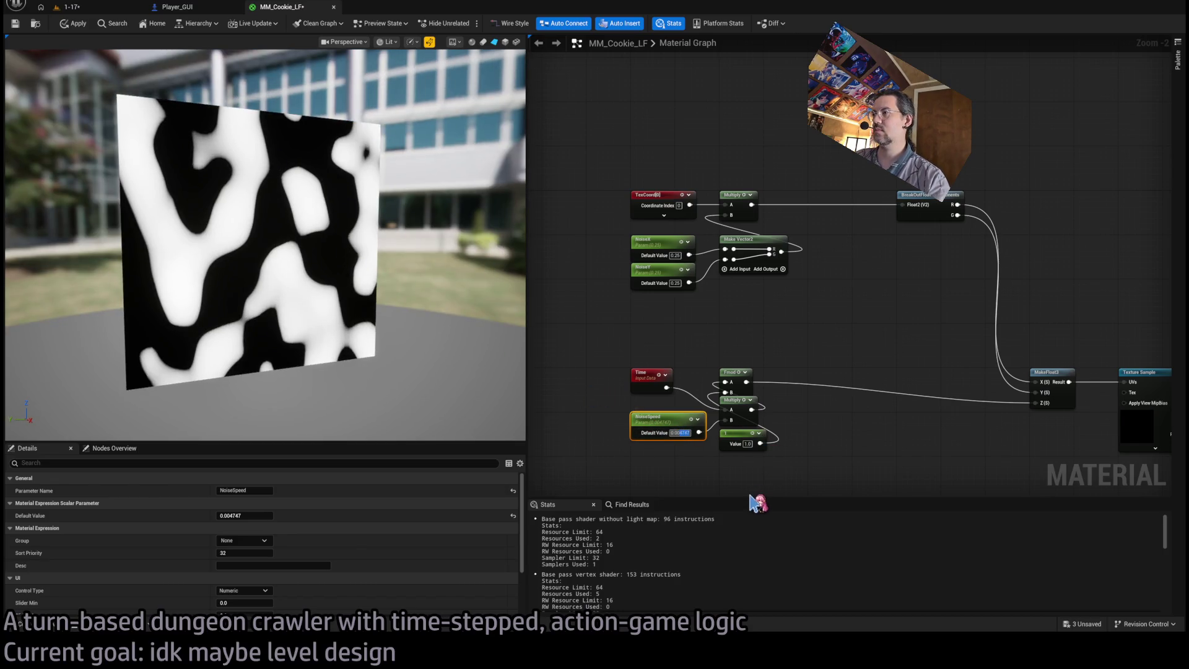
text(0.01)
key(Return)
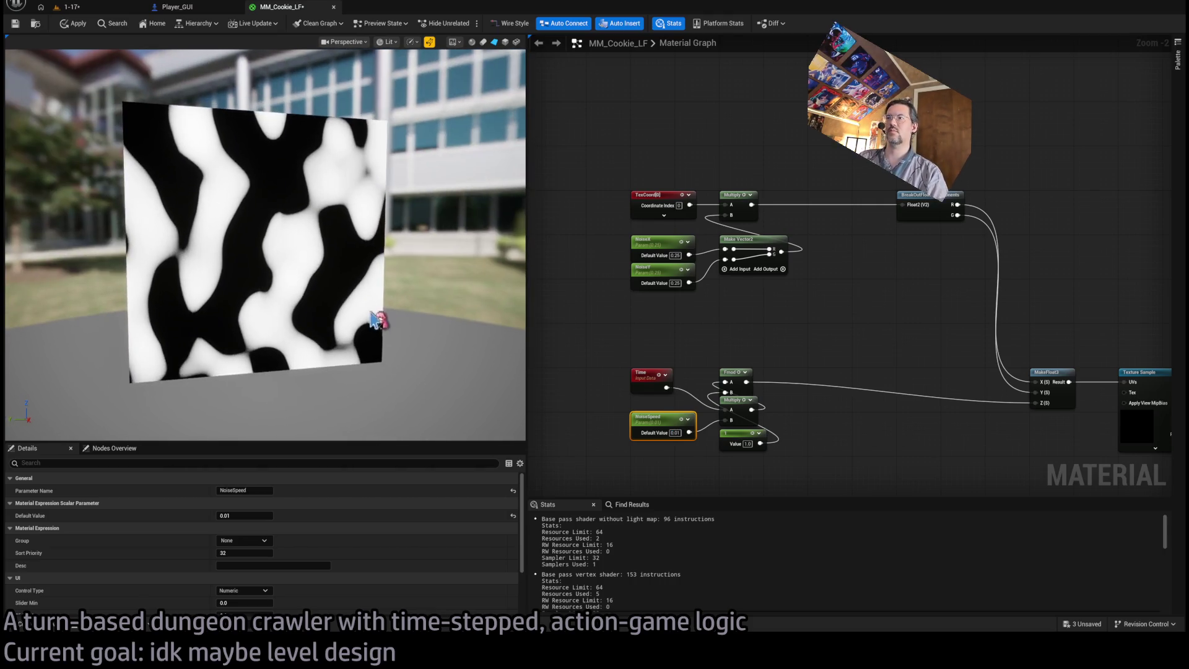
Move NoiseSpeed beside Time, set its slider minimum to 0.001, and duplicate the node.
scroll(873, 432, up, 1)
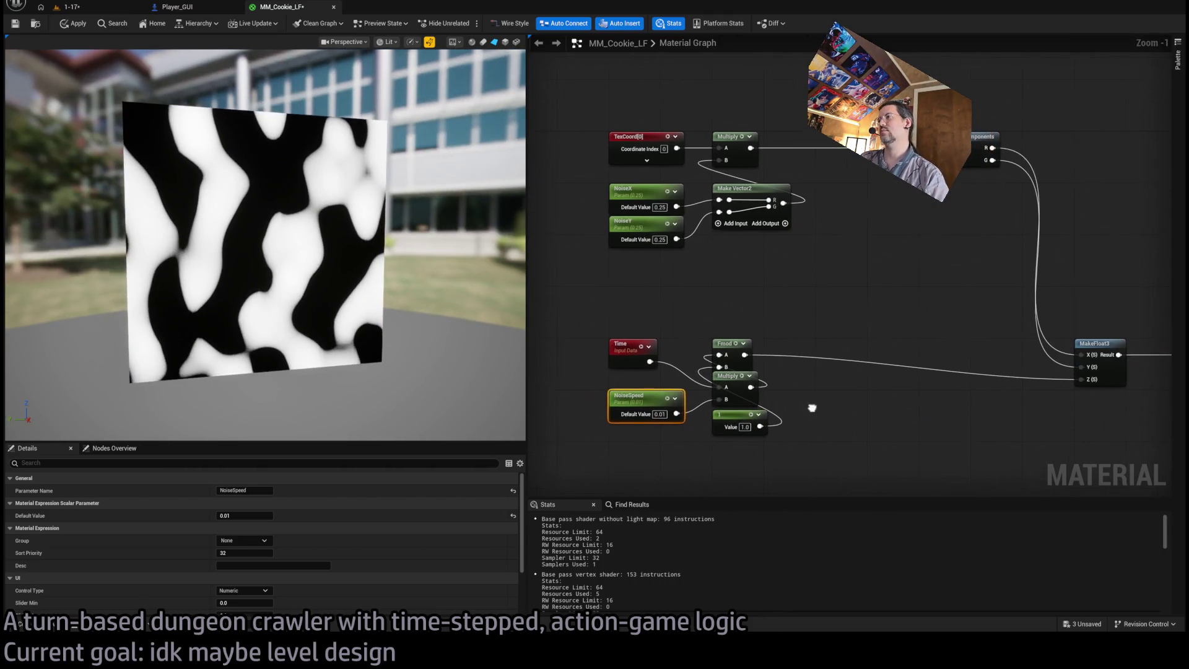
drag(648, 397, 648, 384)
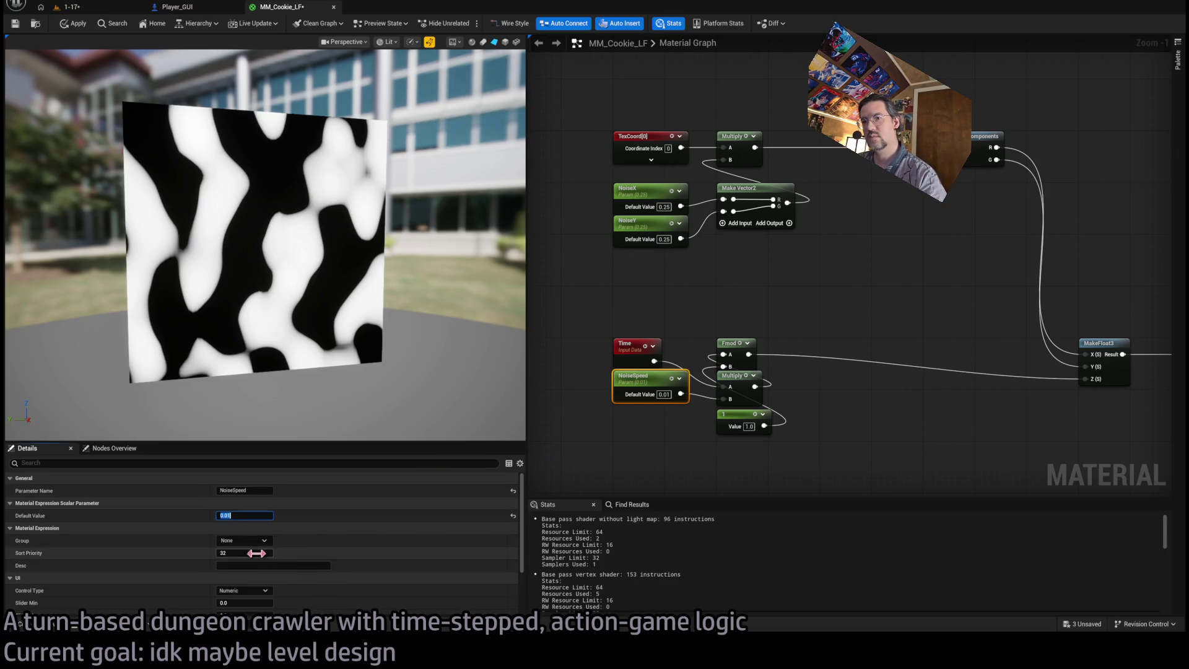
scroll(251, 606, down, 2)
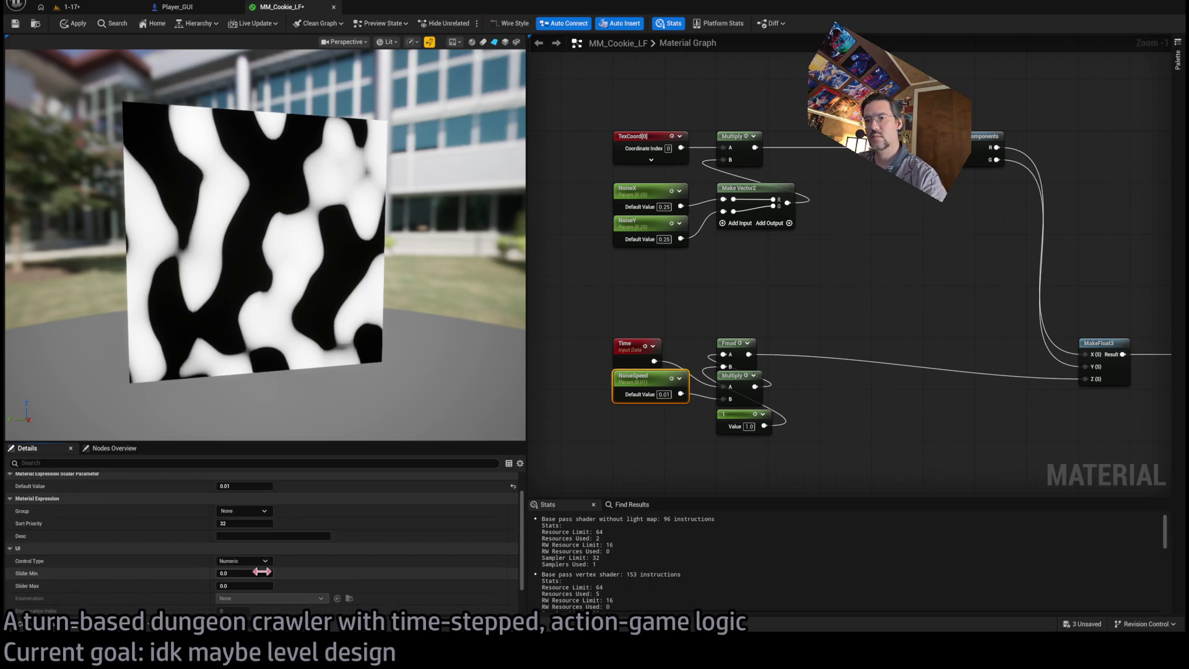
key(Tab)
mouse_move(337, 280)
mouse_down()
mouse_move(318, 279)
mouse_move(356, 282)
mouse_move(337, 279)
mouse_up()
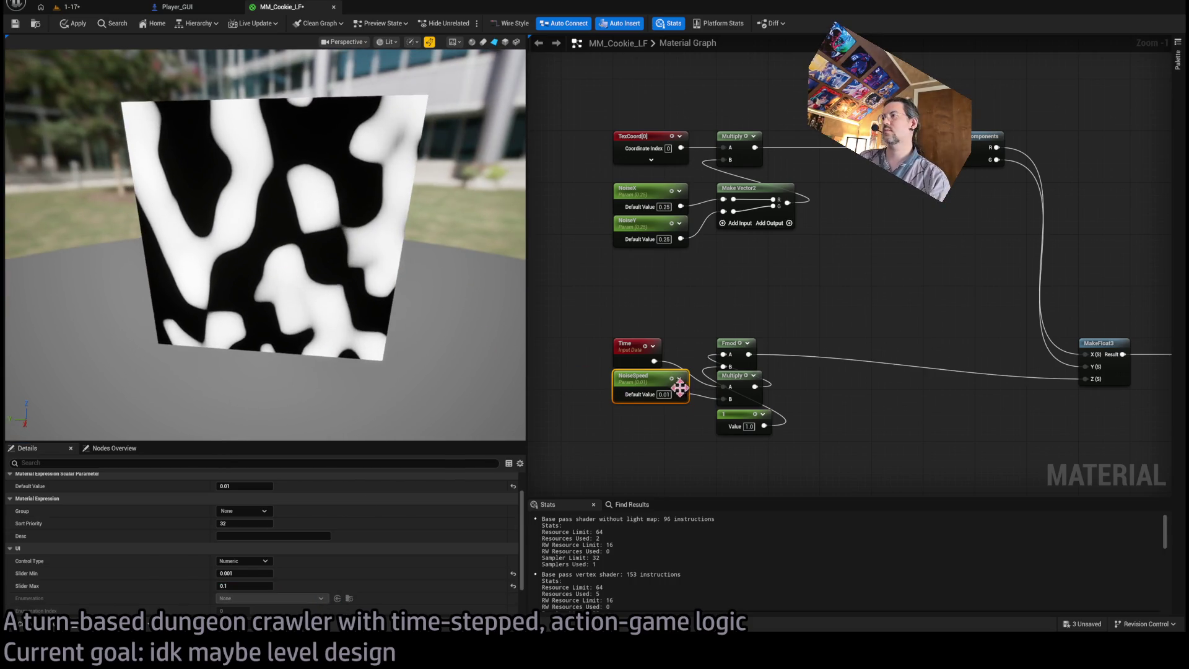
scroll(690, 372, down, 1)
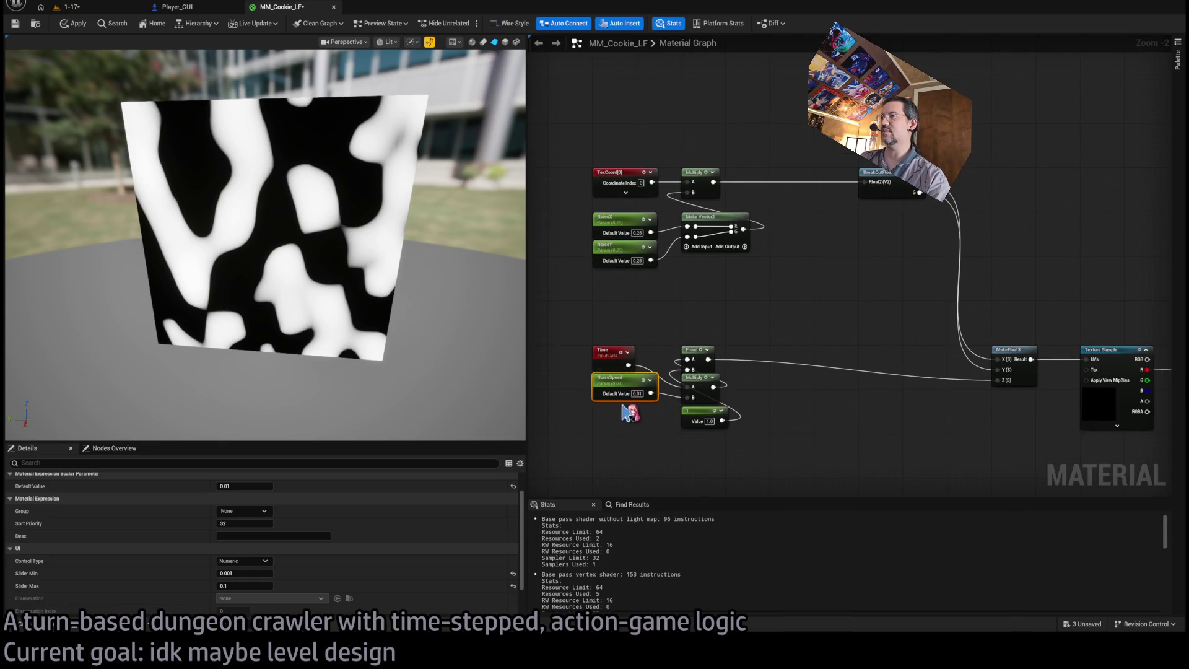
key(ctrl+d)
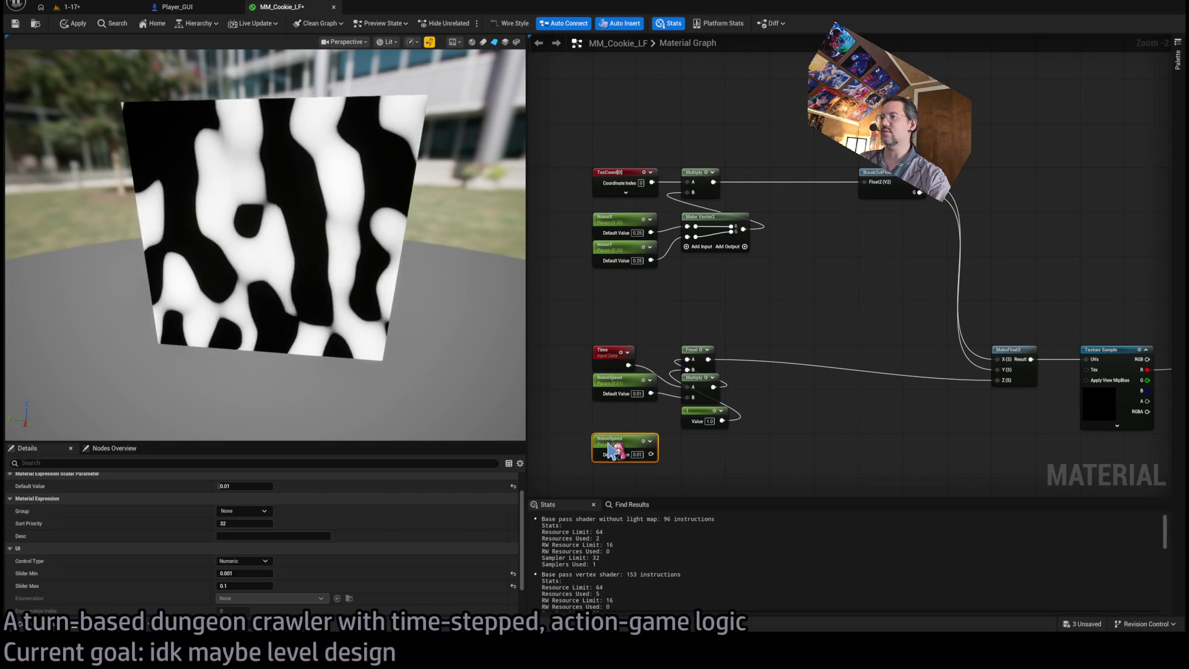
Rename the copied parameter NoiseStr, discard a trial Multiply, and reconnect Fmod to MakeFloat3's Z.
key(F2)
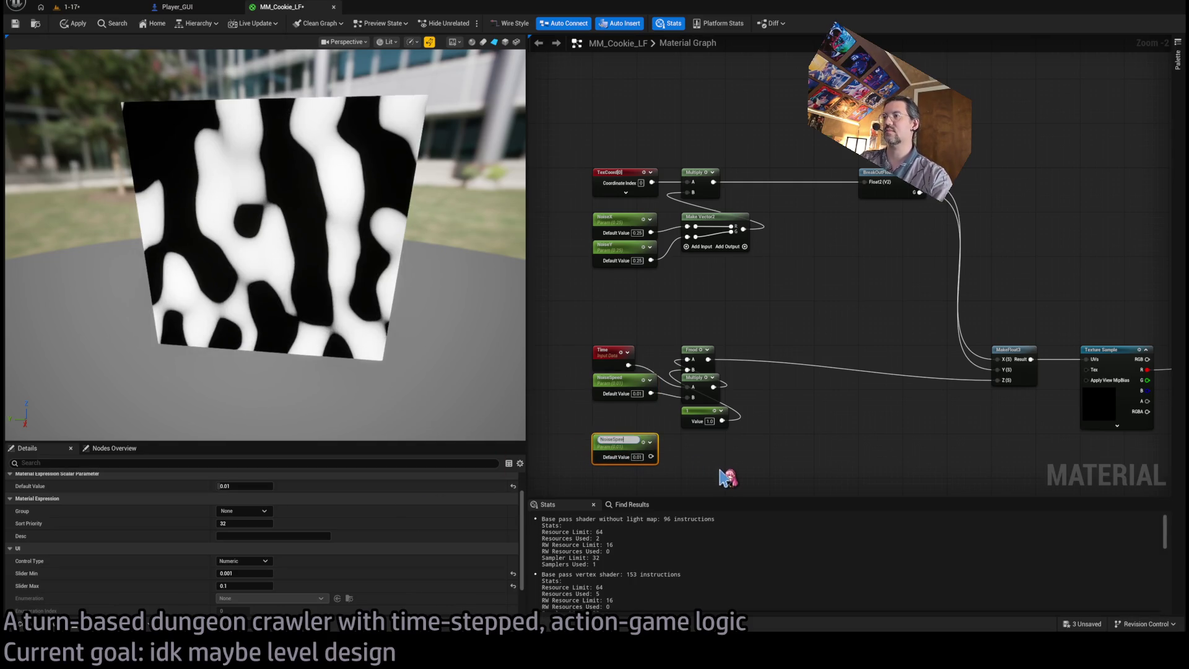
key(Return)
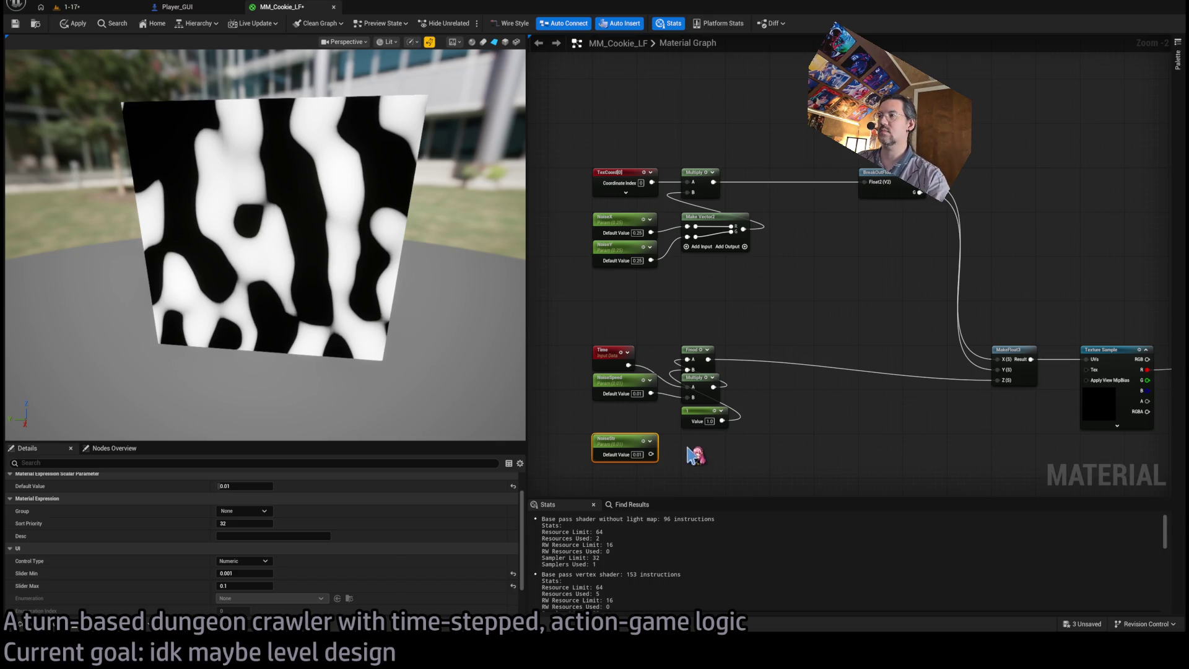
click(697, 173)
key(ctrl+c)
key(ctrl+v)
drag(817, 351, 793, 363)
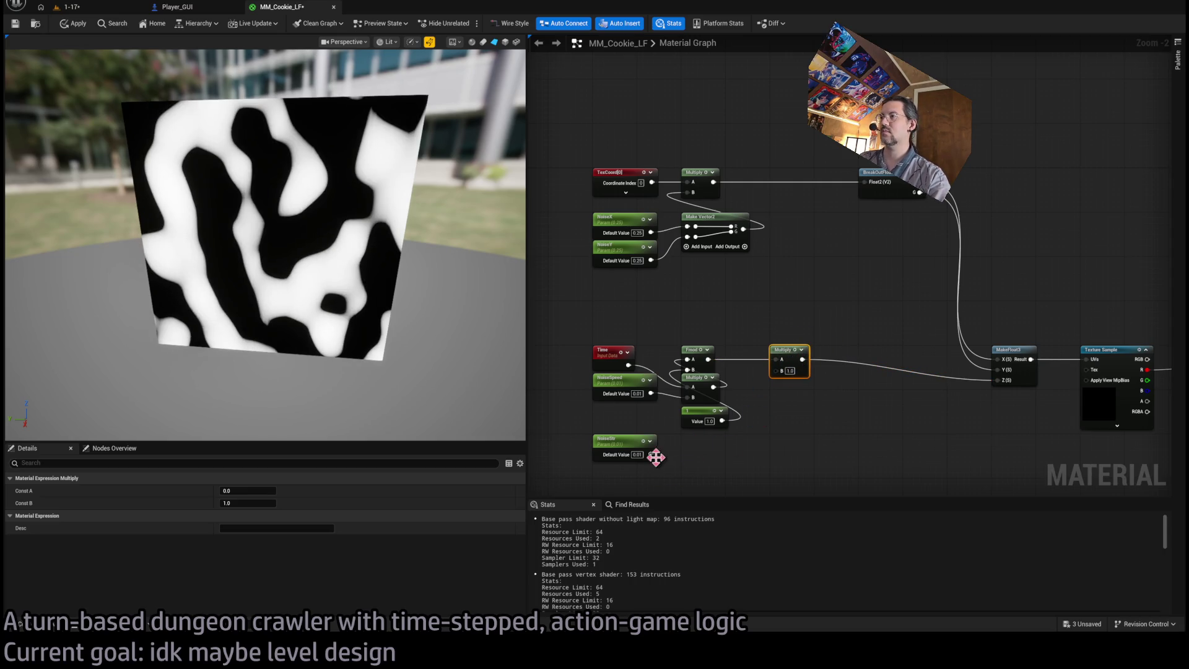
key(Delete)
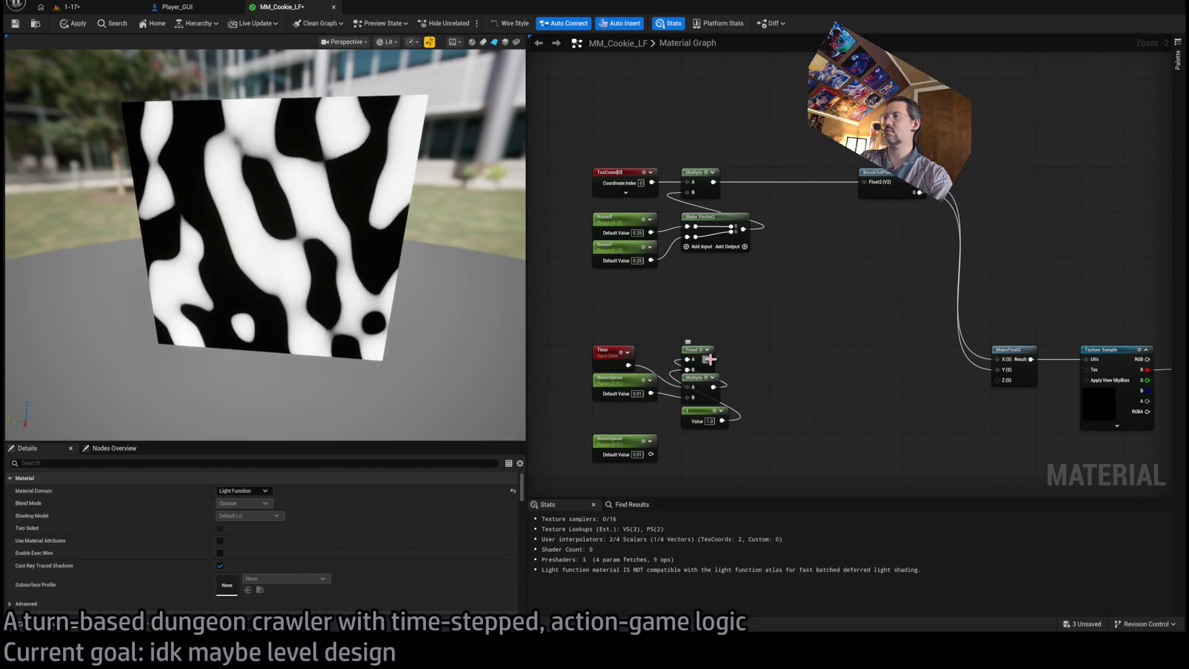
drag(708, 359, 994, 388)
Position NoiseStr below and to the right of the noise Texture Sample.
drag(609, 441, 1084, 440)
scroll(927, 473, up, 2)
drag(920, 464, 744, 449)
drag(661, 428, 780, 427)
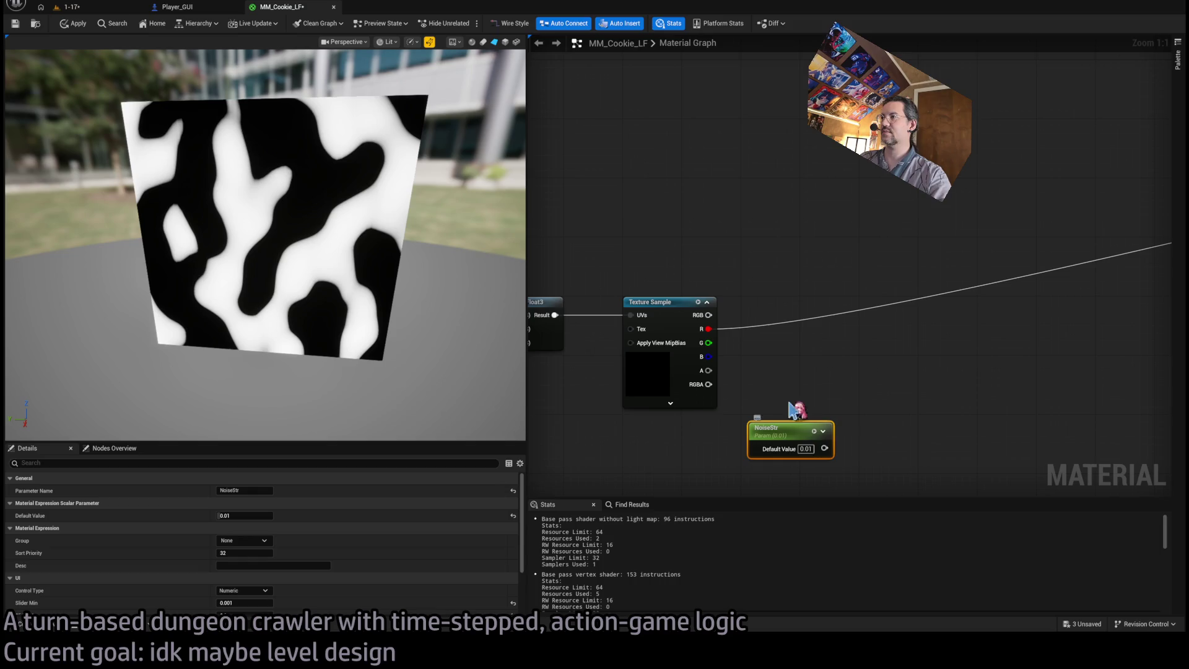
click(647, 302)
scroll(799, 416, down, 3)
mouse_move(831, 387)
mouse_down()
mouse_move(734, 388)
mouse_move(717, 377)
mouse_move(781, 382)
mouse_move(808, 356)
mouse_up()
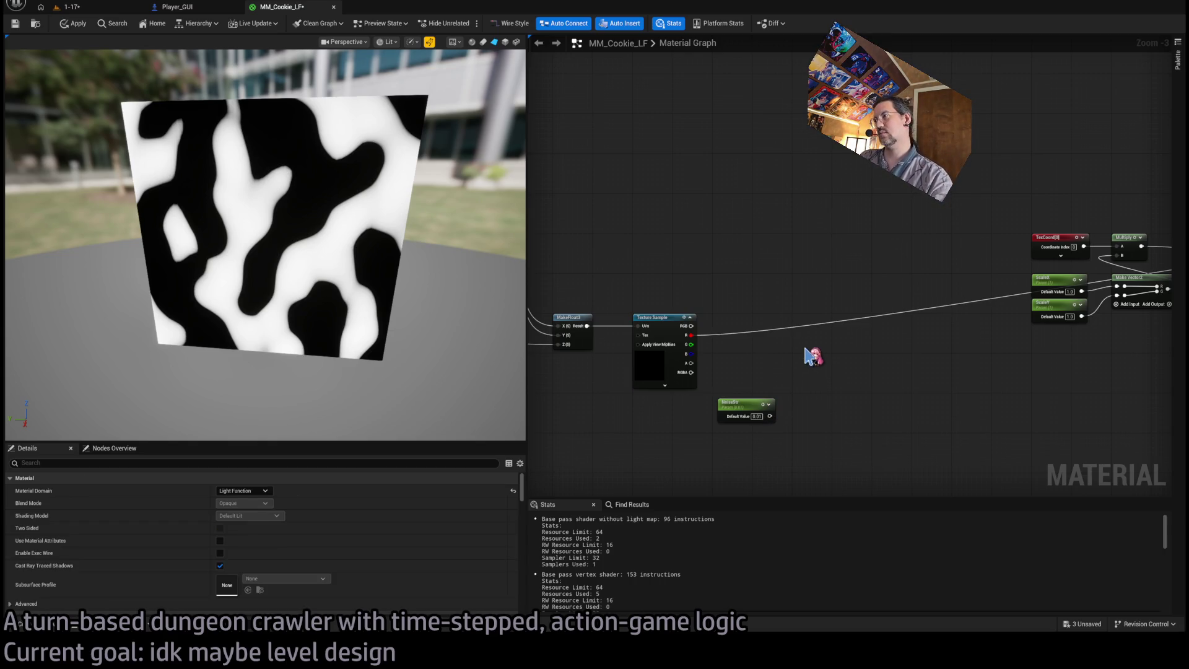
scroll(868, 353, down, 1)
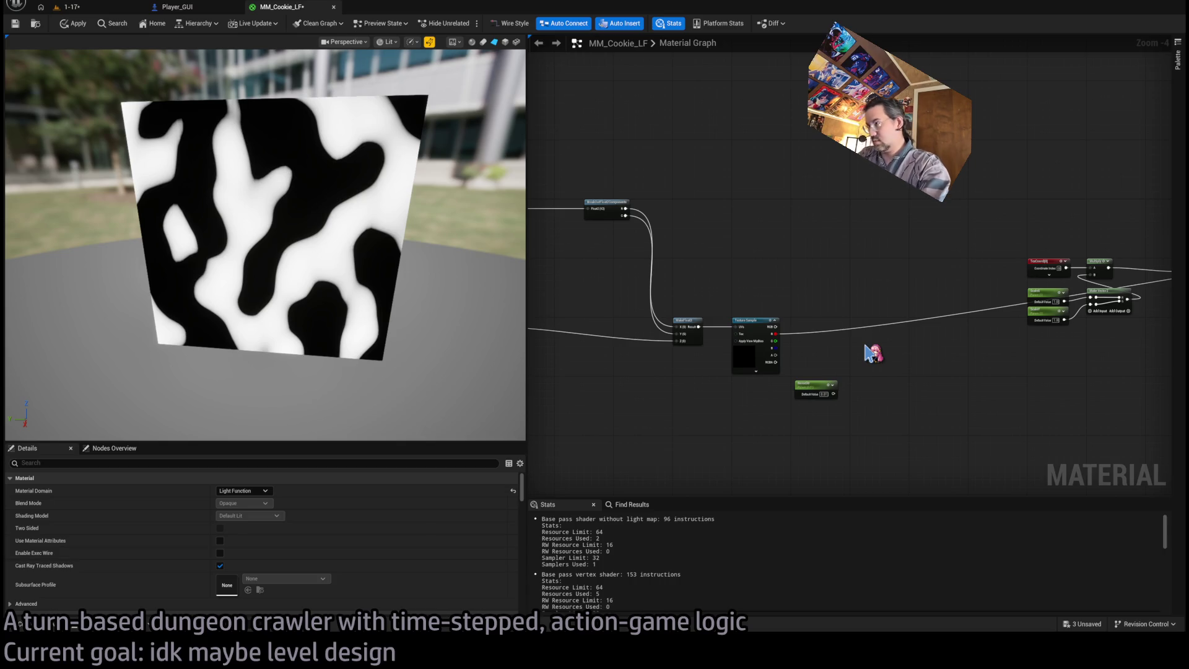
mouse_move(836, 353)
mouse_down()
mouse_move(760, 356)
mouse_move(743, 389)
mouse_move(790, 385)
mouse_move(561, 414)
mouse_move(706, 436)
mouse_move(808, 402)
mouse_up()
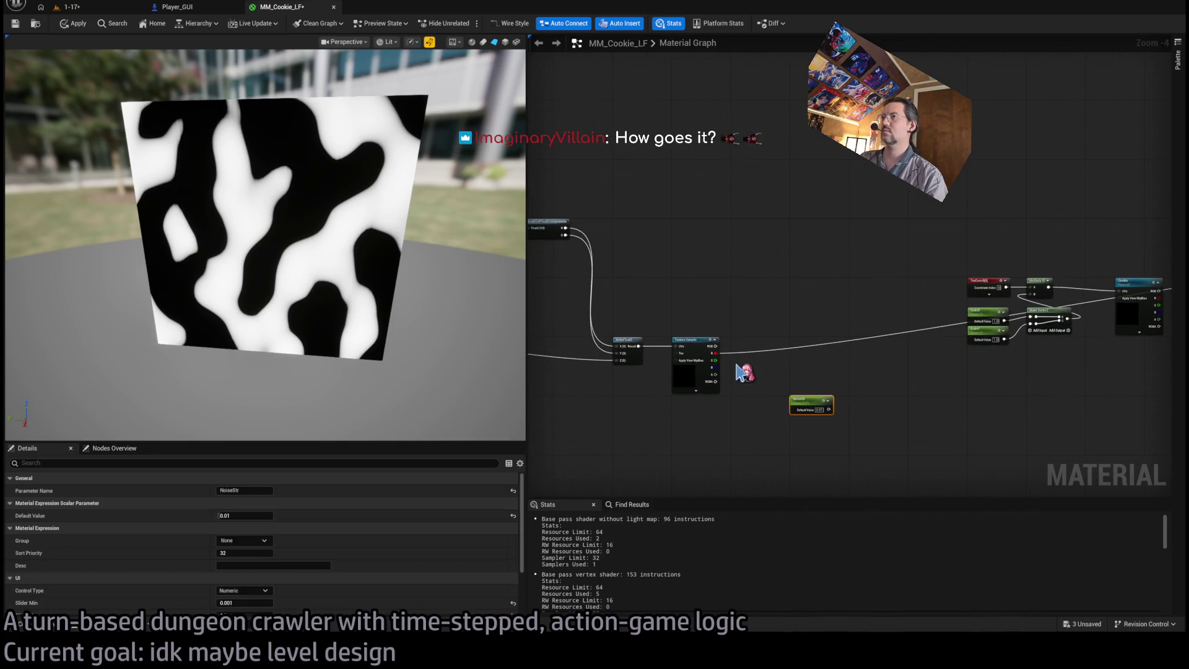
scroll(788, 393, up, 1)
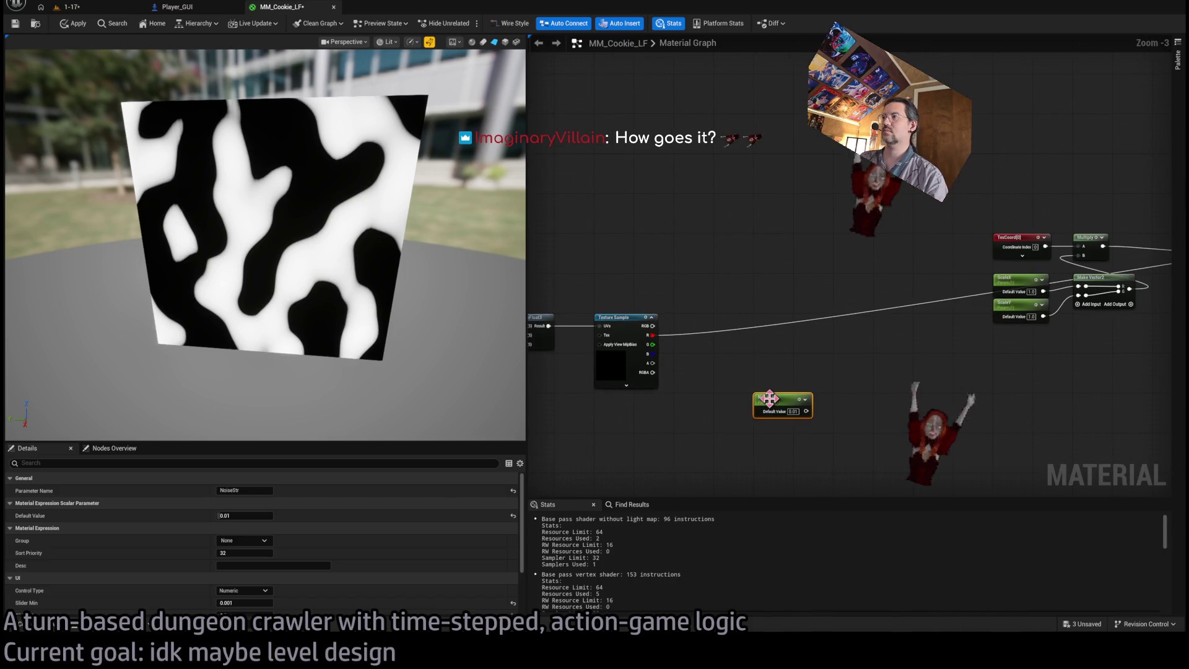
mouse_move(790, 375)
mouse_down()
mouse_move(688, 386)
mouse_move(796, 359)
mouse_up()
scroll(791, 375, down, 1)
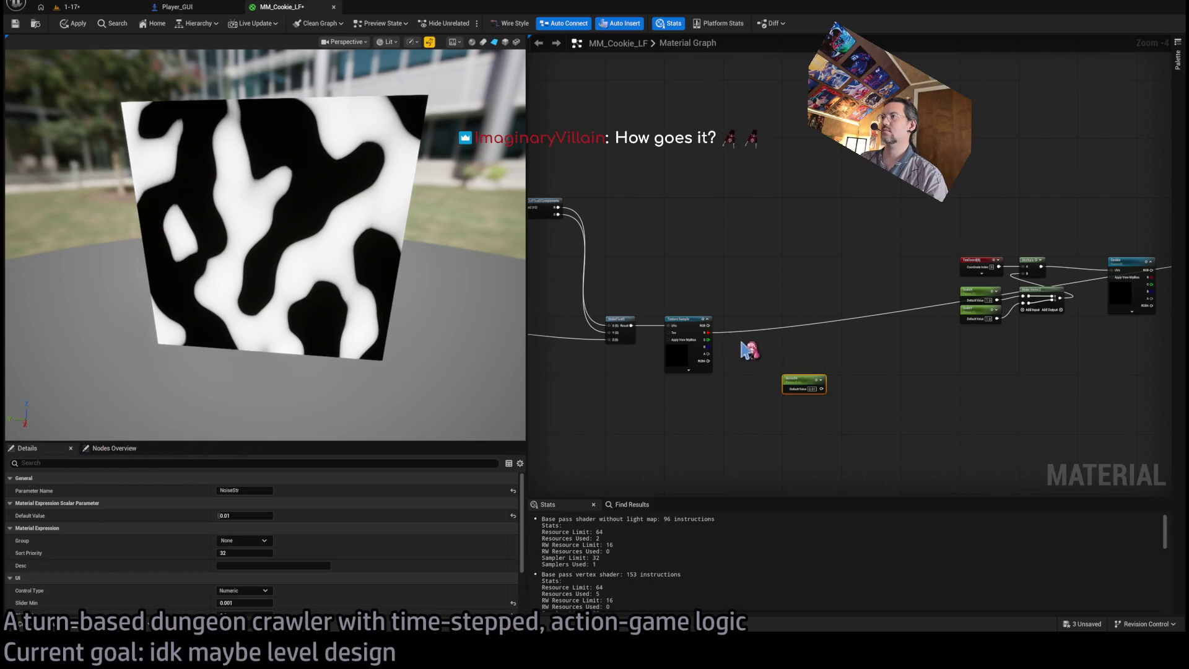
Insert a Component Mask (R G) on the Texture Sample's output link.
mouse_move(708, 332)
mouse_down()
mouse_move(870, 336)
mouse_move(791, 340)
mouse_move(772, 291)
mouse_up()
scroll(774, 293, up, 4)
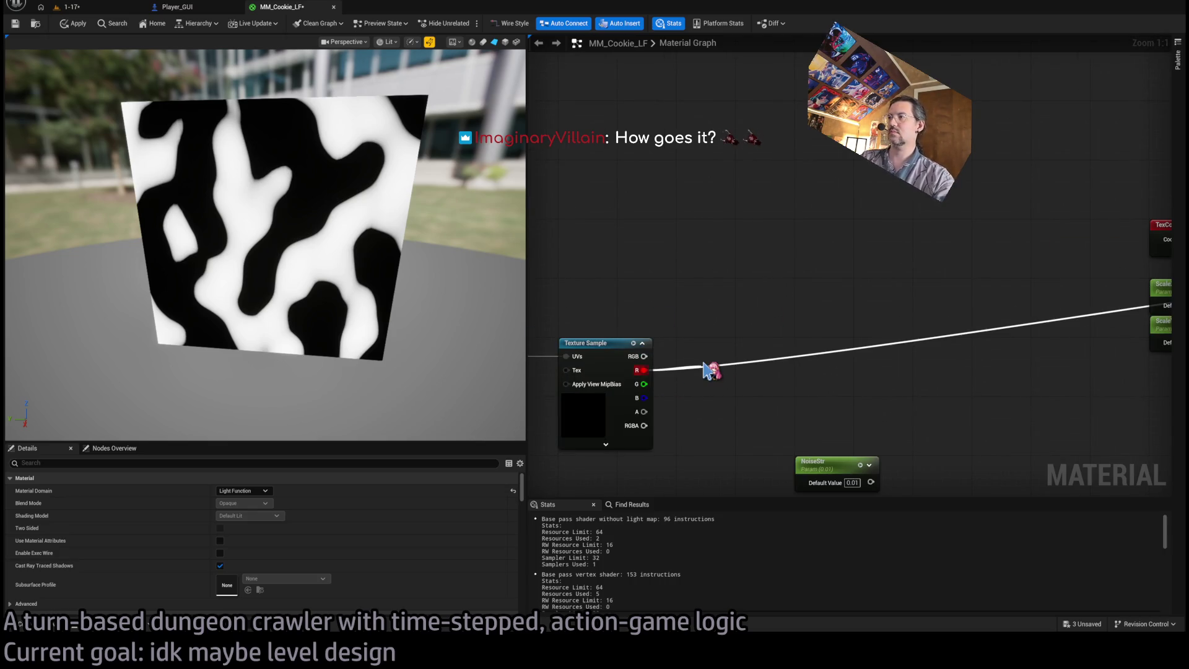
click(834, 380)
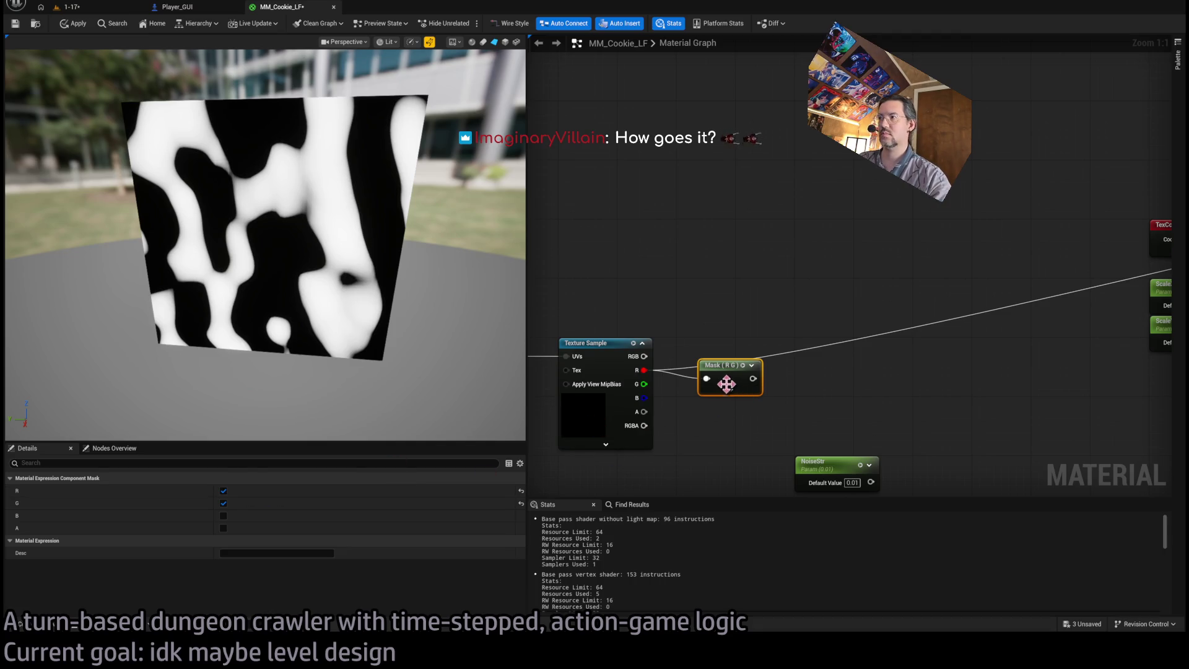
Move the TexCoord, Multiply, Scale and Make Vector2 nodes further left.
scroll(842, 417, down, 2)
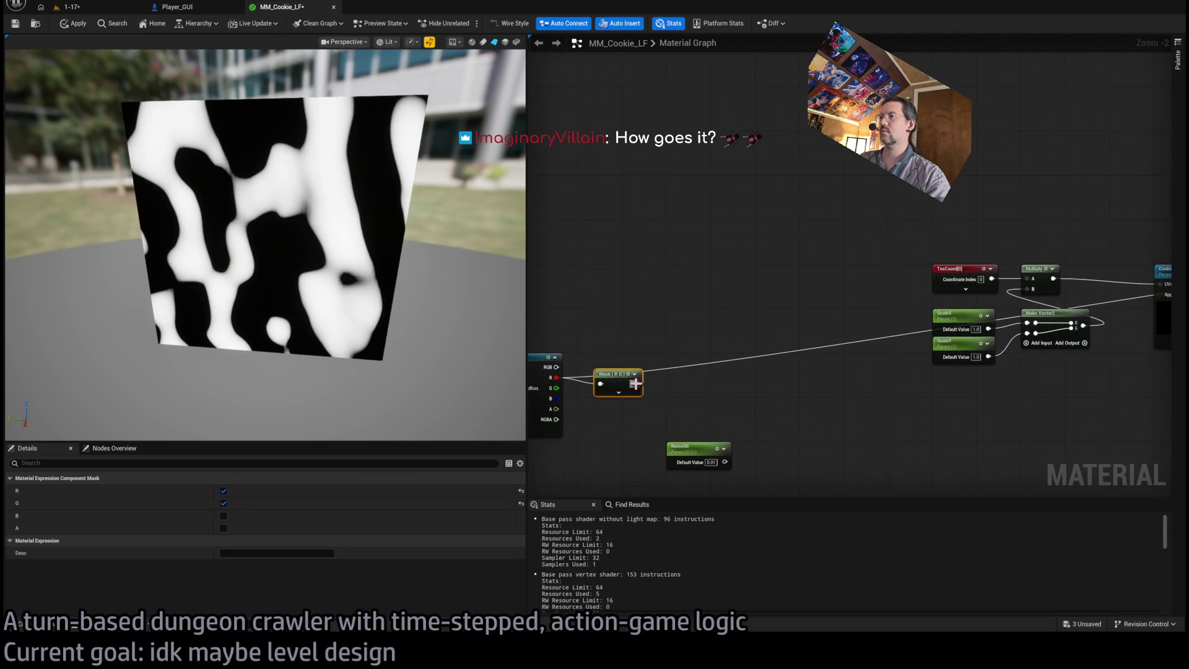
drag(760, 384, 738, 372)
drag(795, 264, 988, 409)
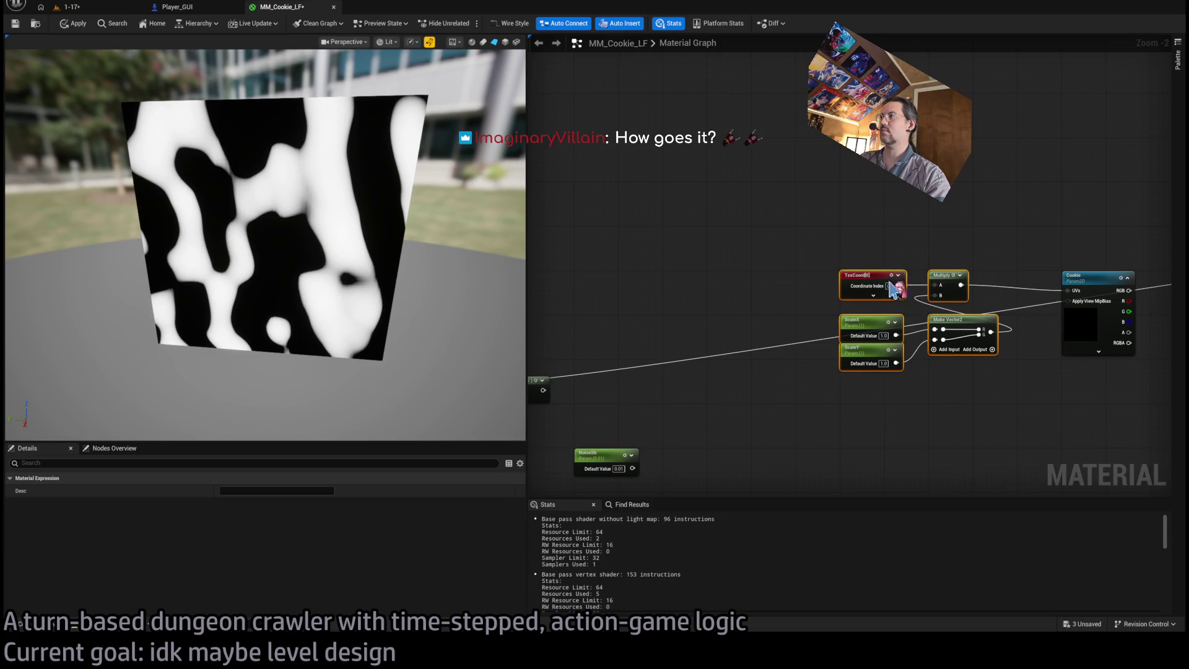
drag(873, 285, 784, 285)
click(722, 310)
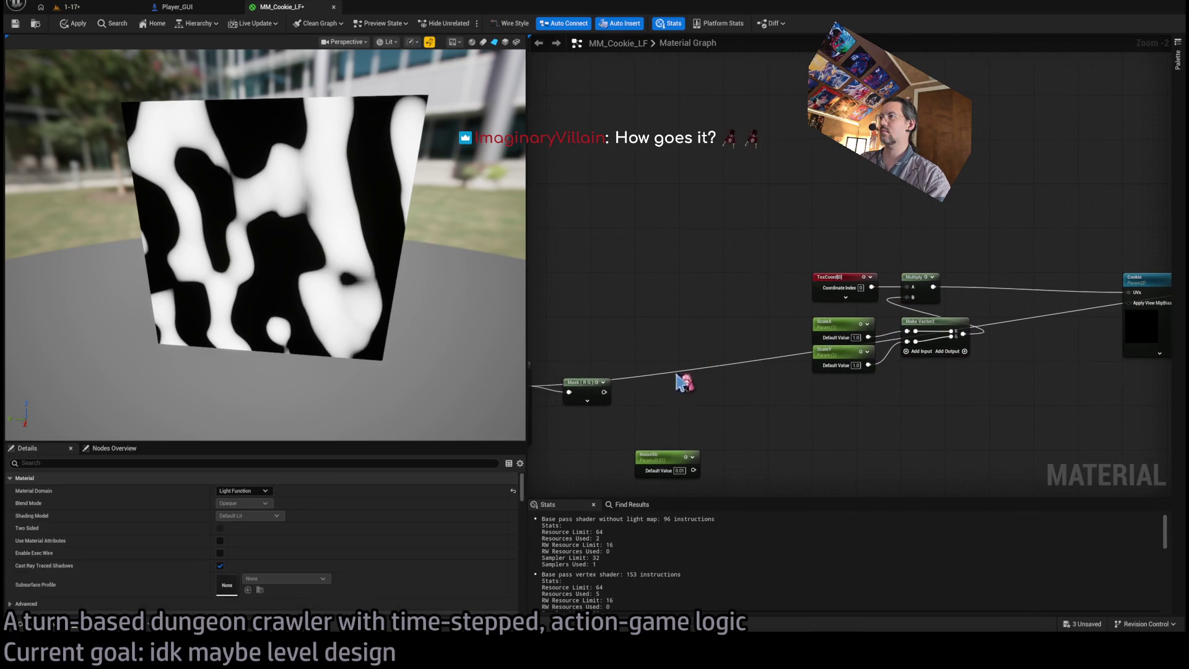
Add a Multiply fed by the Mask and insert it into the Cookie UVs link.
drag(603, 392, 781, 419)
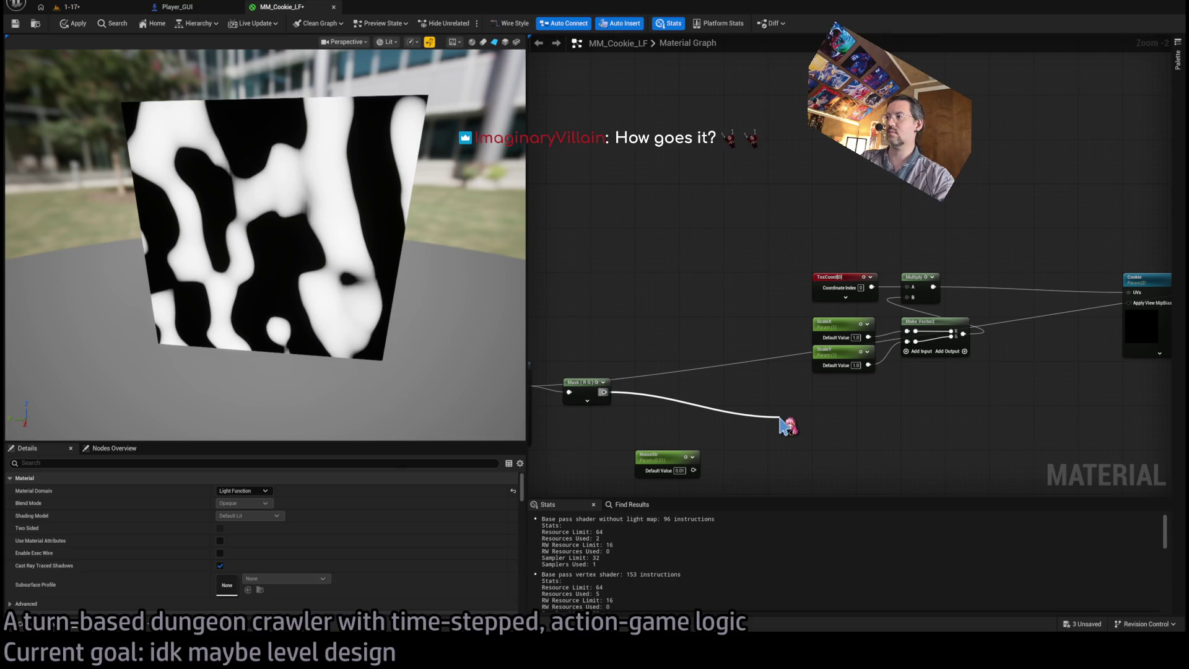
key(m)
drag(788, 426, 786, 418)
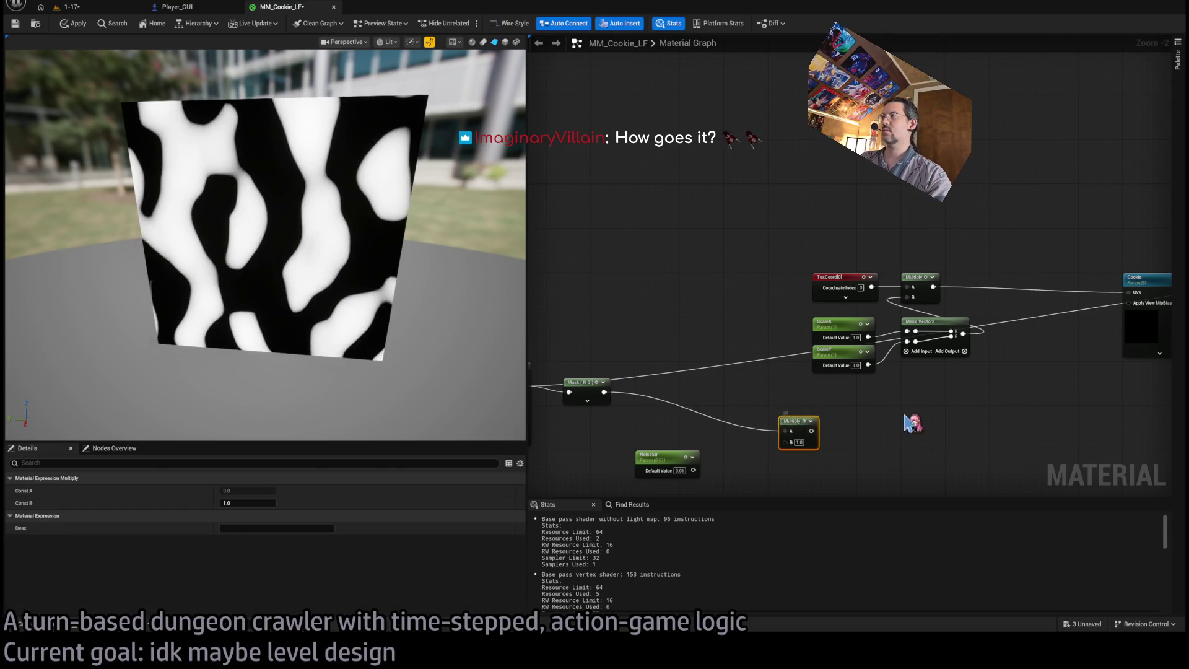
drag(893, 424, 777, 433)
mouse_move(689, 441)
mouse_down()
mouse_move(899, 299)
mouse_move(895, 222)
mouse_move(895, 300)
mouse_up()
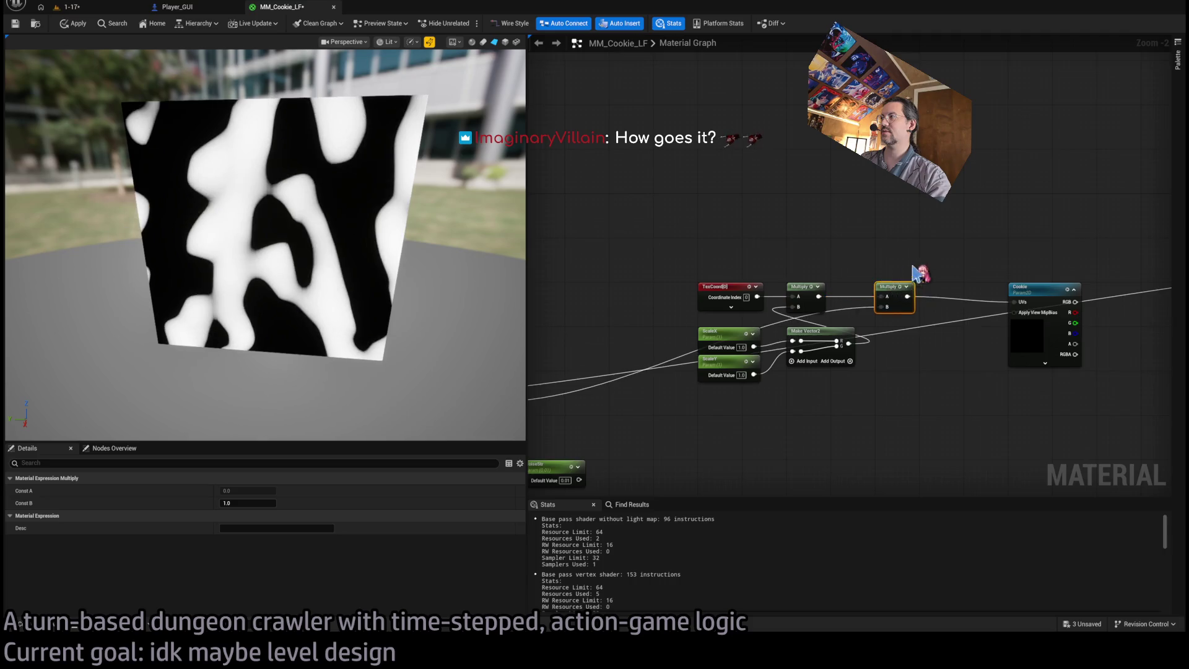
Connect Cookie's R output to Emissive Color.
drag(768, 325, 1109, 286)
click(861, 244)
drag(768, 337, 1127, 291)
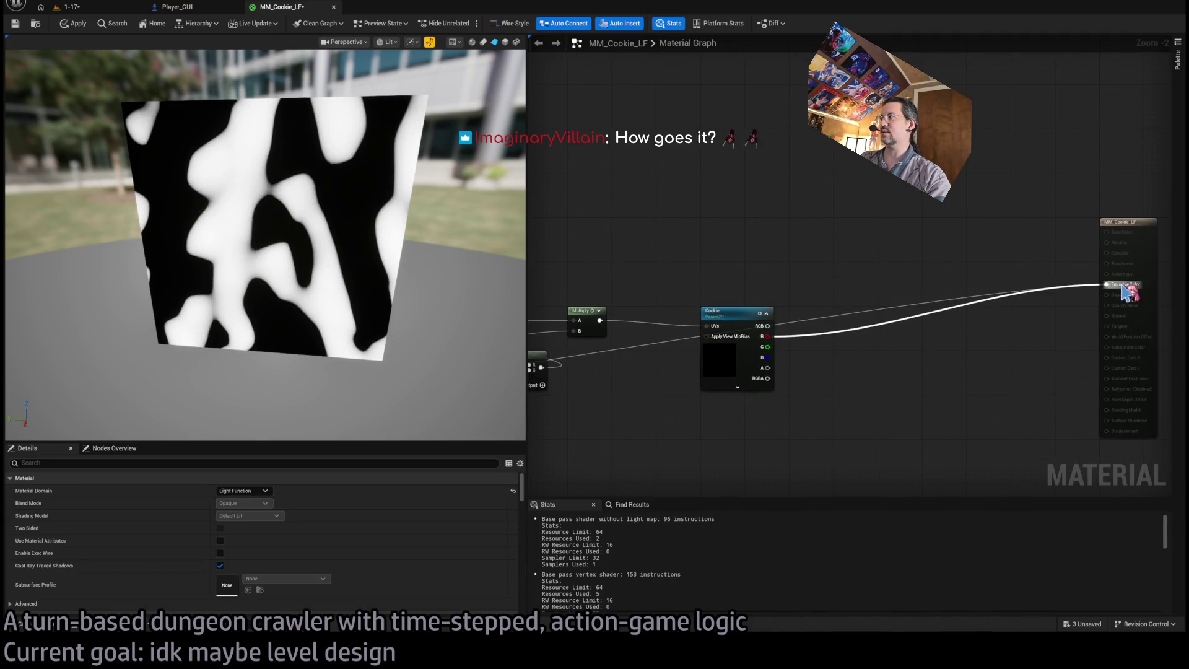
drag(695, 244, 978, 225)
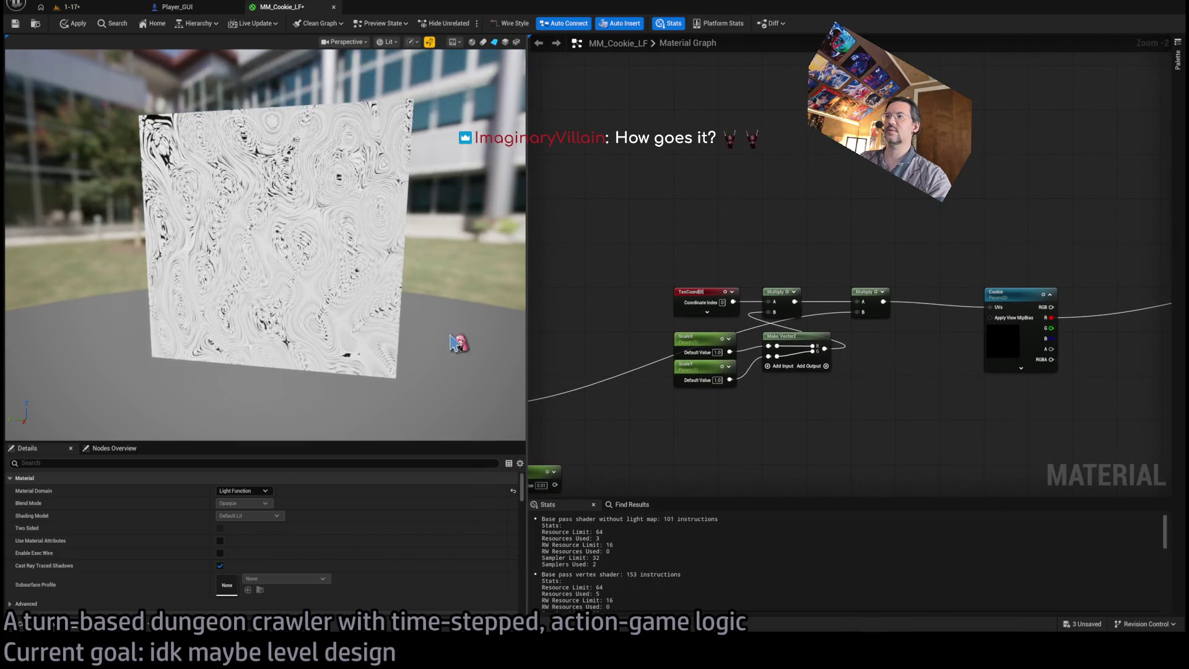
Multiply the masked noise by NoiseStr, feed it into the UV chain, and set NoiseStr to 0.001.
drag(523, 478, 716, 367)
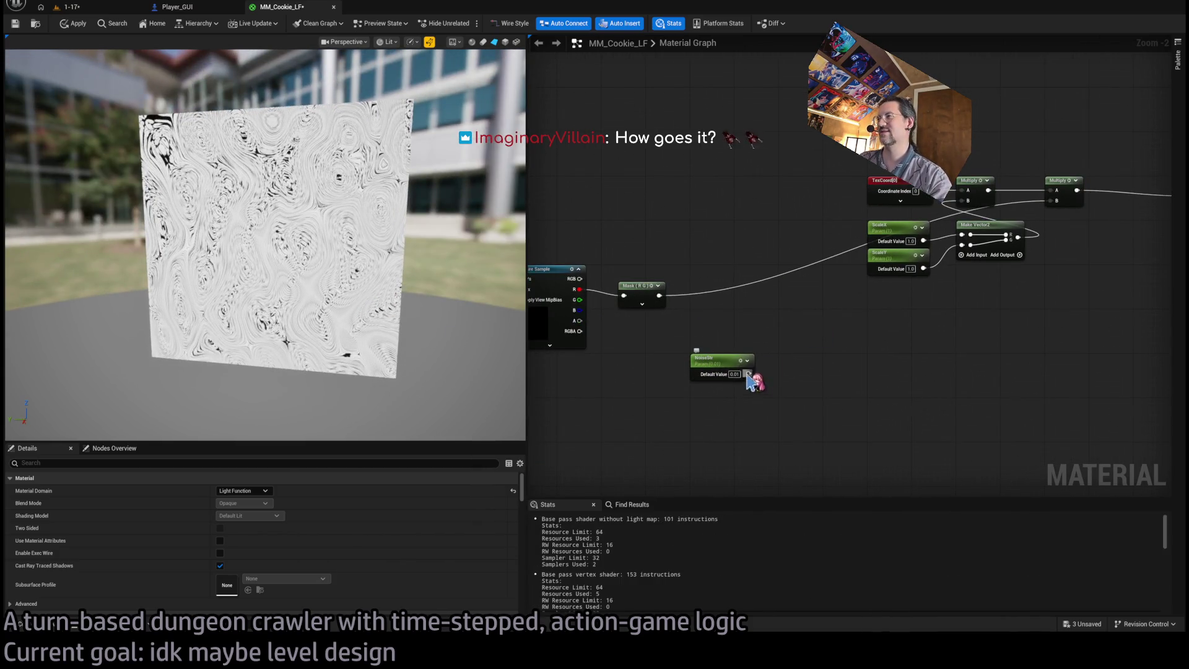
mouse_move(631, 285)
mouse_down()
mouse_move(615, 269)
mouse_move(712, 299)
mouse_up()
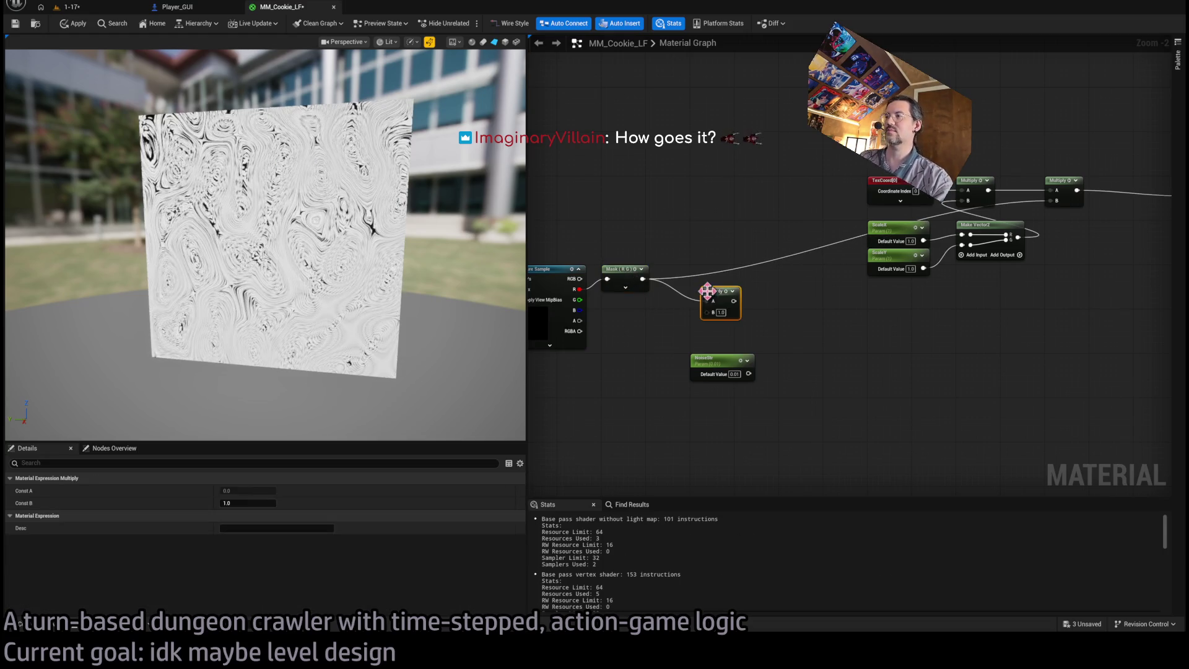
mouse_move(749, 374)
mouse_down()
mouse_move(707, 312)
mouse_move(705, 277)
mouse_move(1019, 257)
mouse_move(1052, 201)
mouse_up()
drag(774, 319, 861, 332)
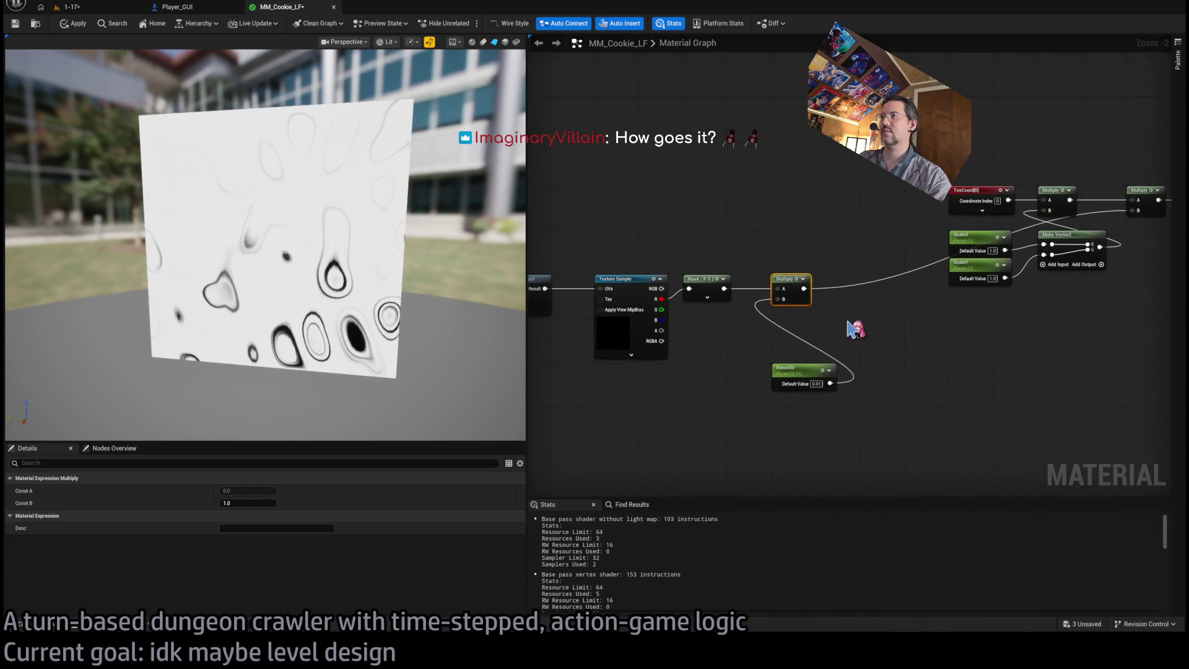
drag(788, 373, 788, 322)
mouse_move(458, 300)
mouse_down()
mouse_move(470, 300)
mouse_move(459, 300)
mouse_up()
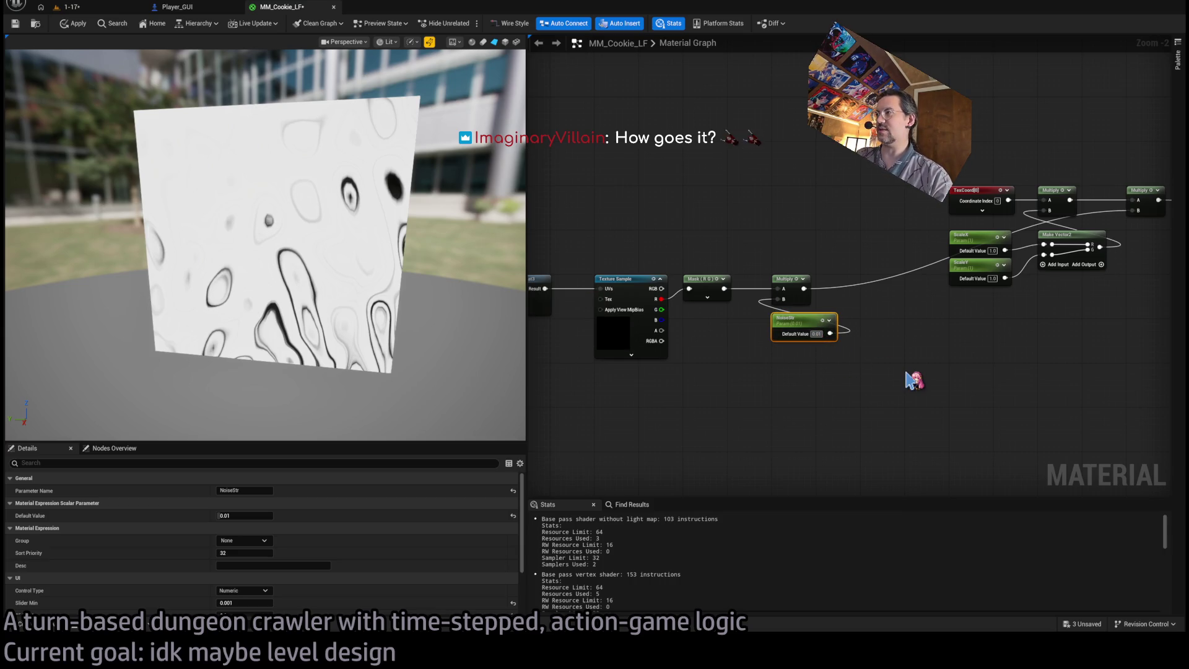
text(0.001)
key(Return)
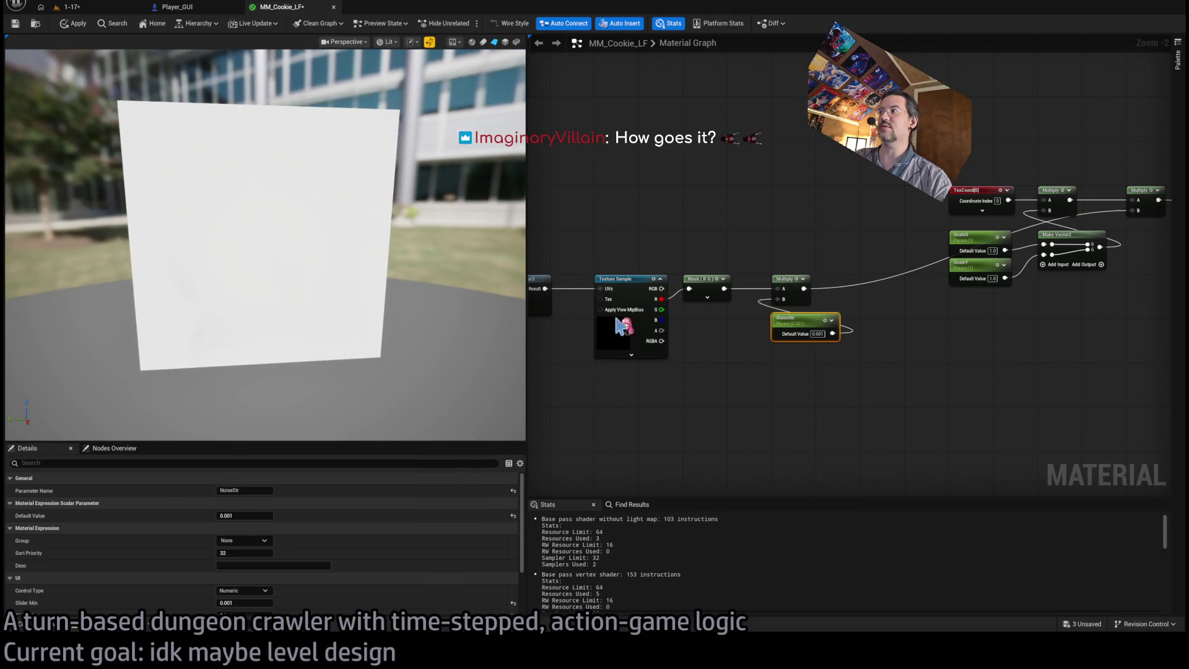
Delete the second Multiply and route an Add node into Cookie's UVs.
scroll(681, 347, down, 1)
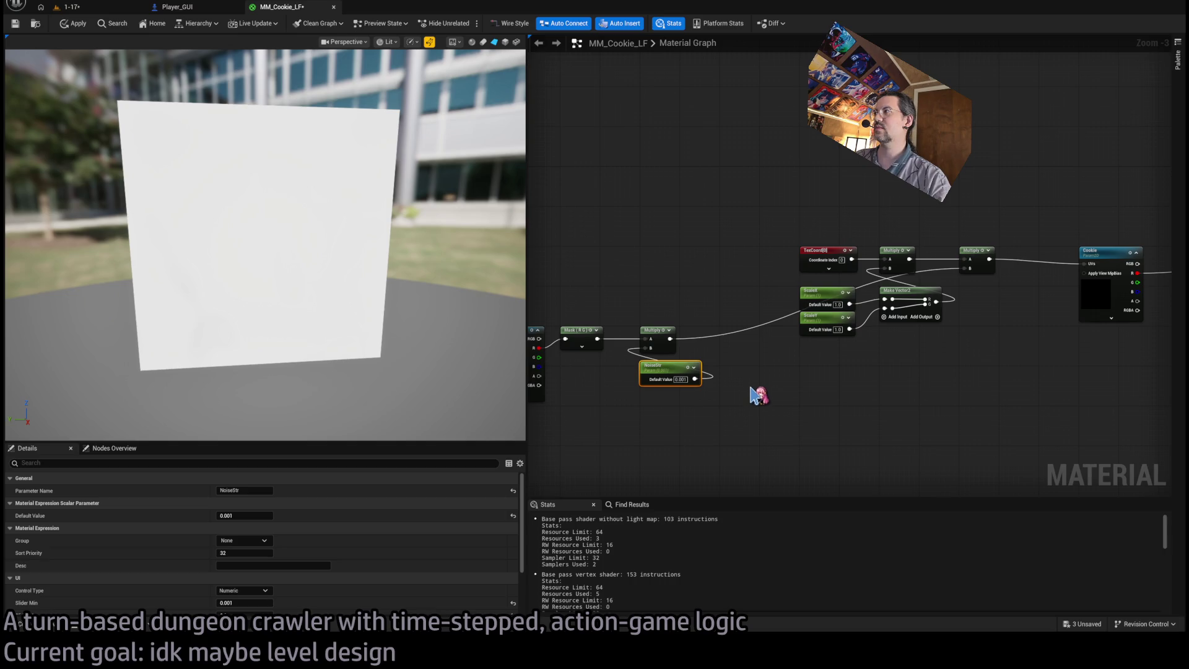
click(975, 254)
key(Delete)
drag(909, 259, 1083, 264)
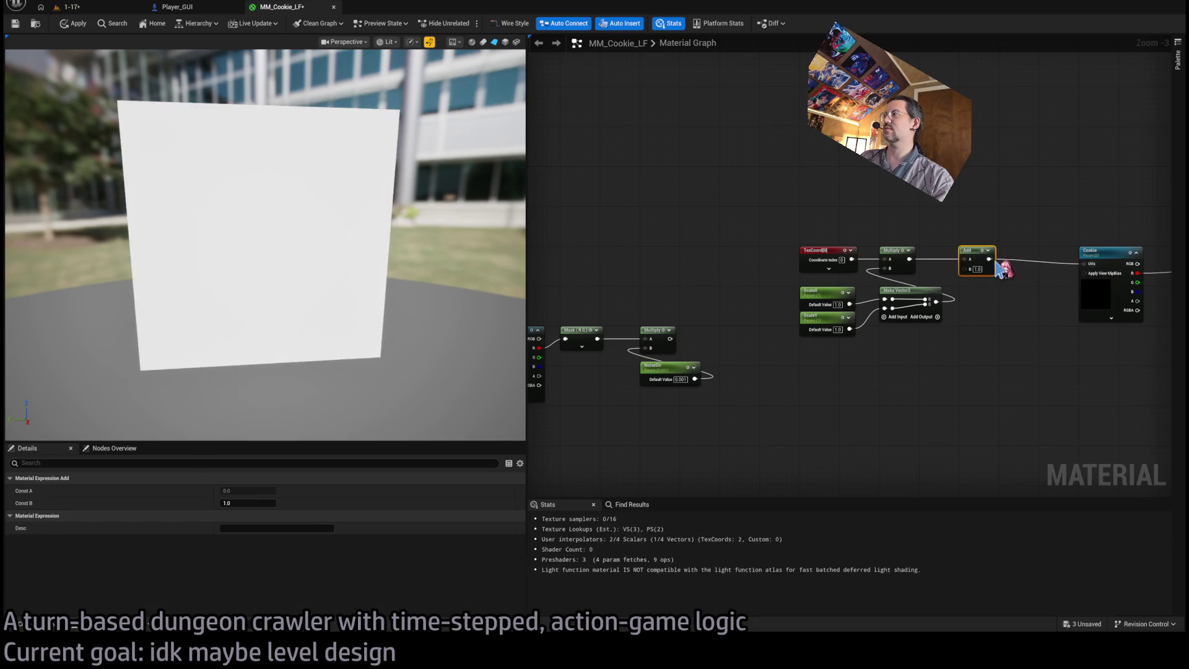
mouse_move(964, 269)
mouse_down()
mouse_move(705, 380)
mouse_move(670, 338)
mouse_up()
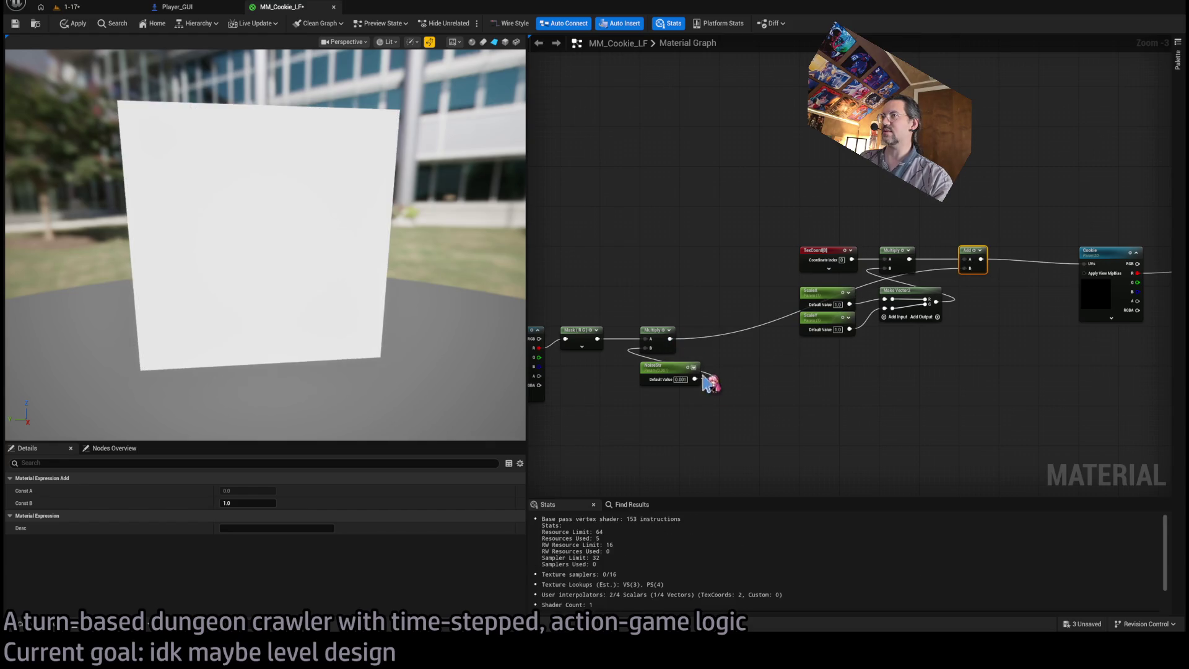
Restore NoiseStr to 0.01, orbit the preview, and briefly check the 1-17 level tab.
scroll(340, 309, up, 2)
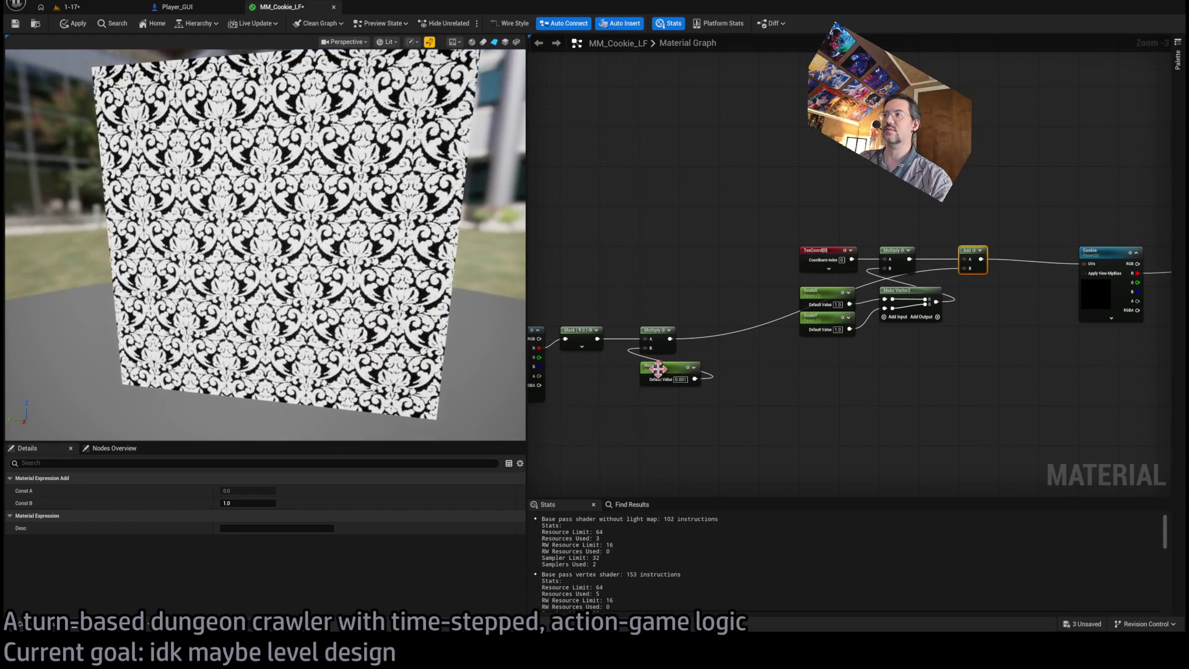
drag(680, 375, 724, 419)
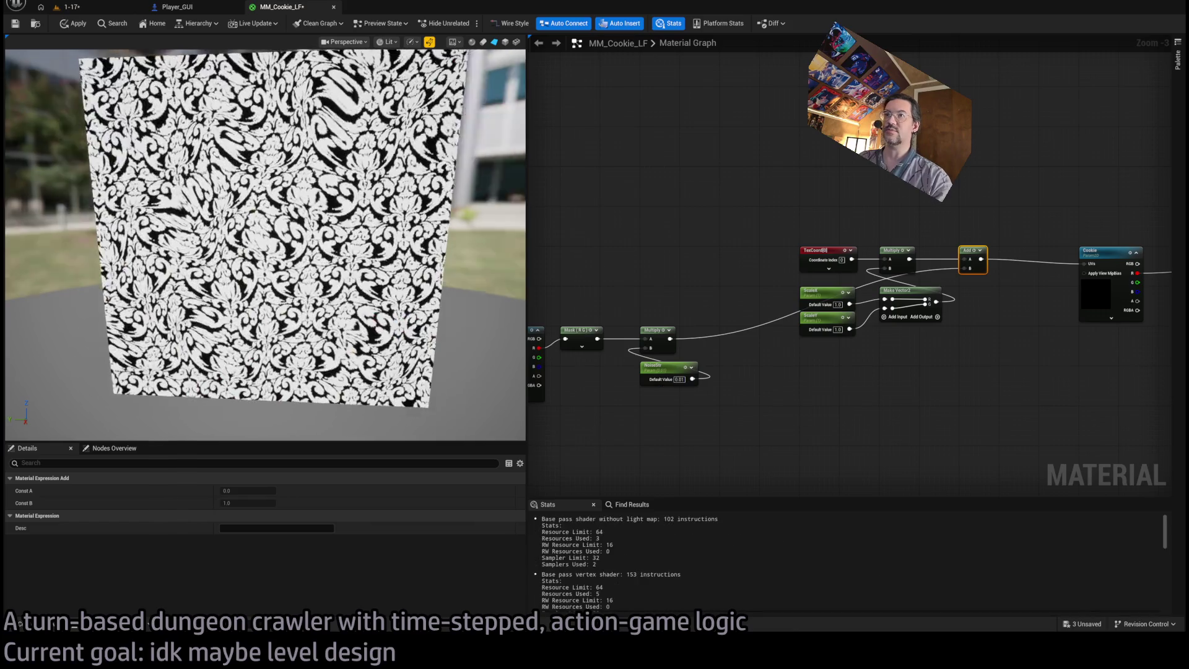
drag(266, 248, 207, 245)
scroll(265, 244, up, 3)
drag(367, 299, 362, 299)
click(68, 7)
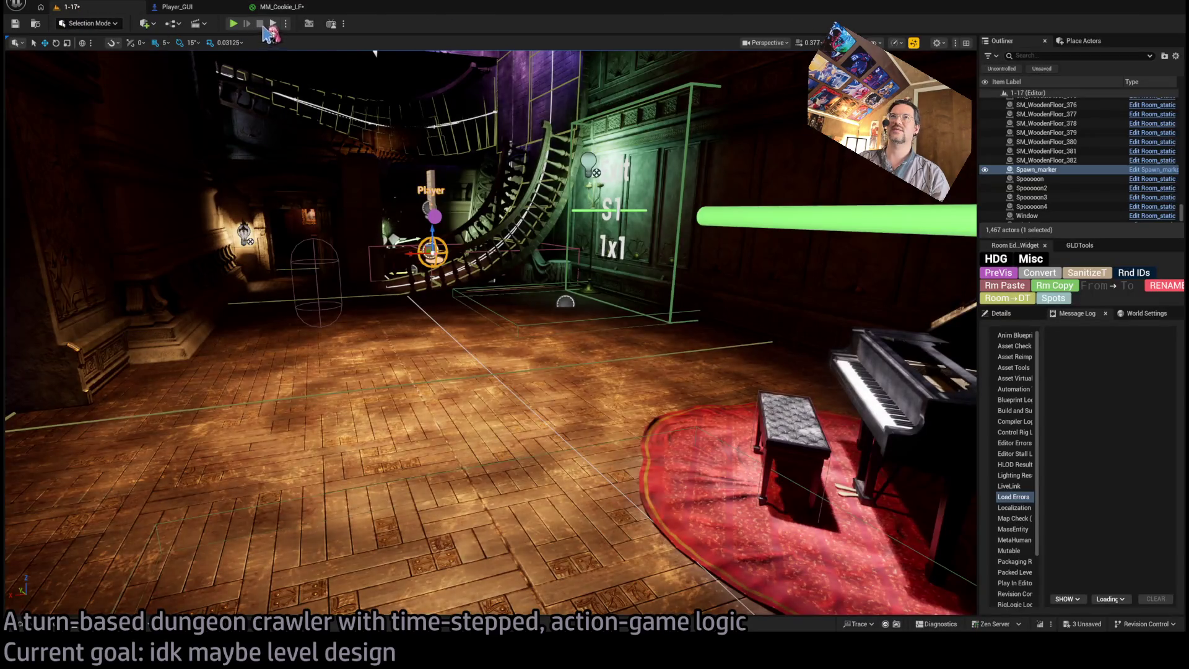
click(282, 7)
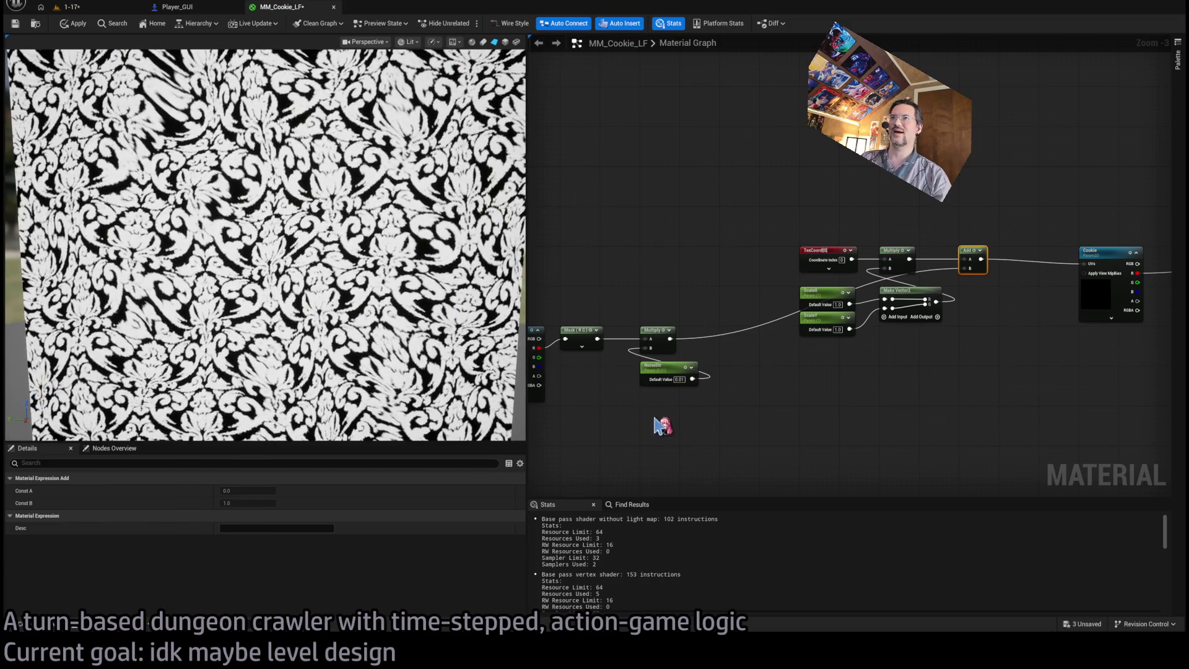
Set both NoiseX and NoiseY default values to 0.1.
scroll(676, 425, down, 1)
scroll(709, 392, up, 1)
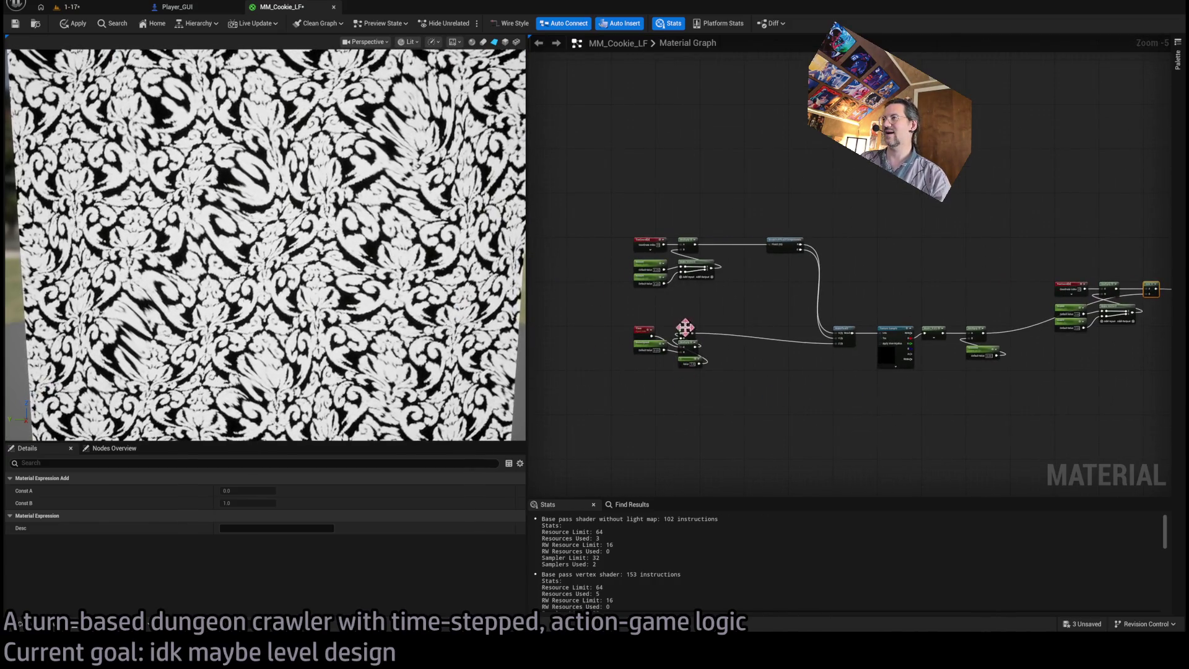
scroll(680, 337, up, 2)
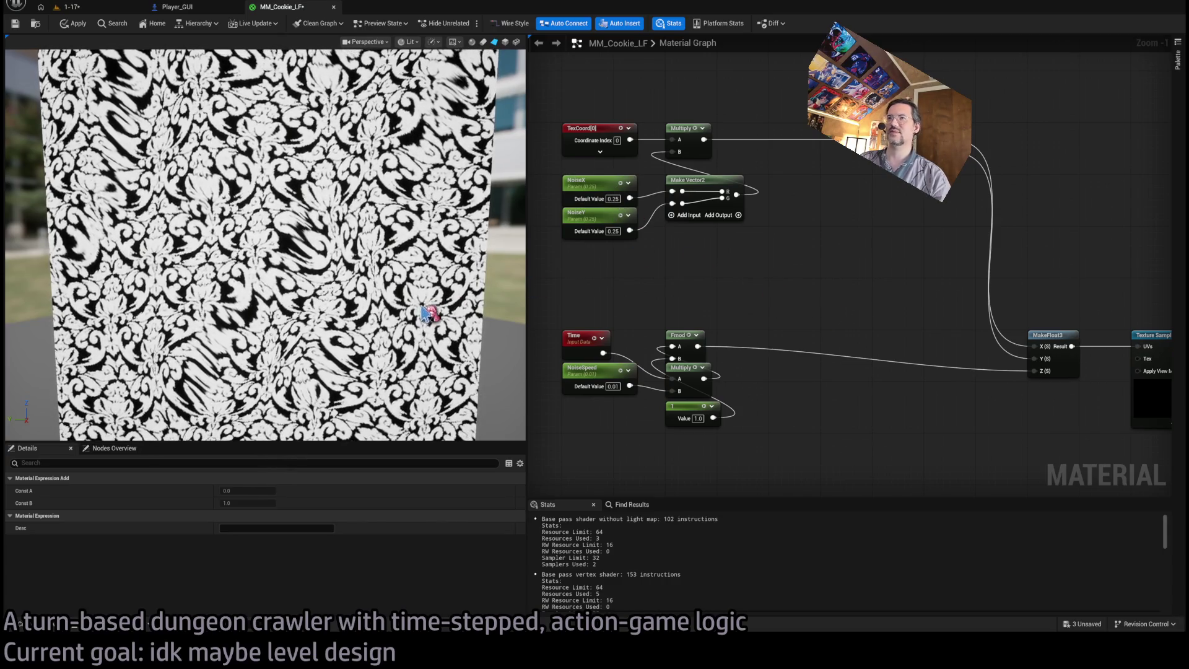
mouse_move(579, 294)
mouse_down()
mouse_move(804, 231)
mouse_move(762, 239)
mouse_move(916, 268)
mouse_up()
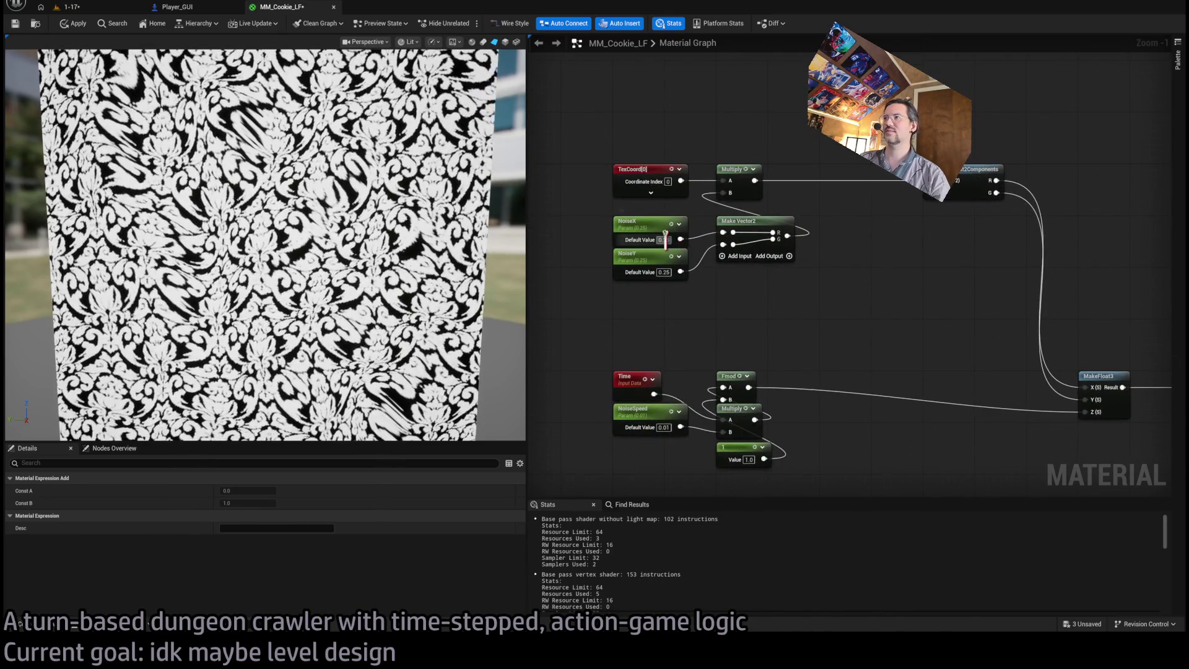
key(Return)
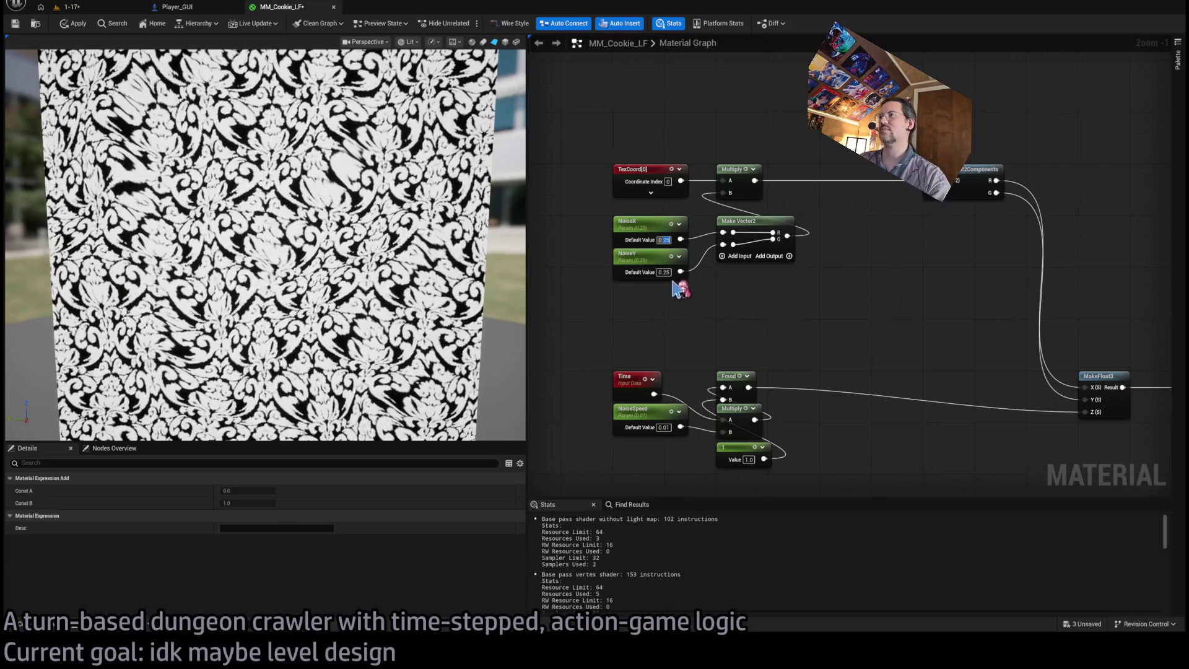
click(666, 271)
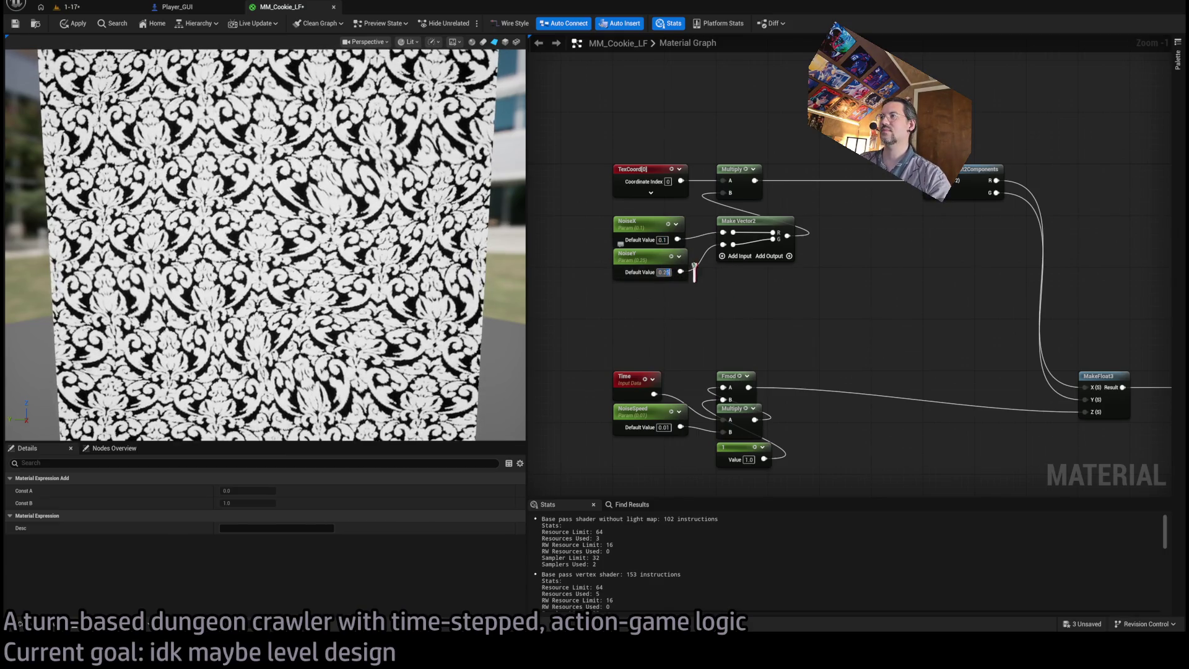
text(0.1)
key(Return)
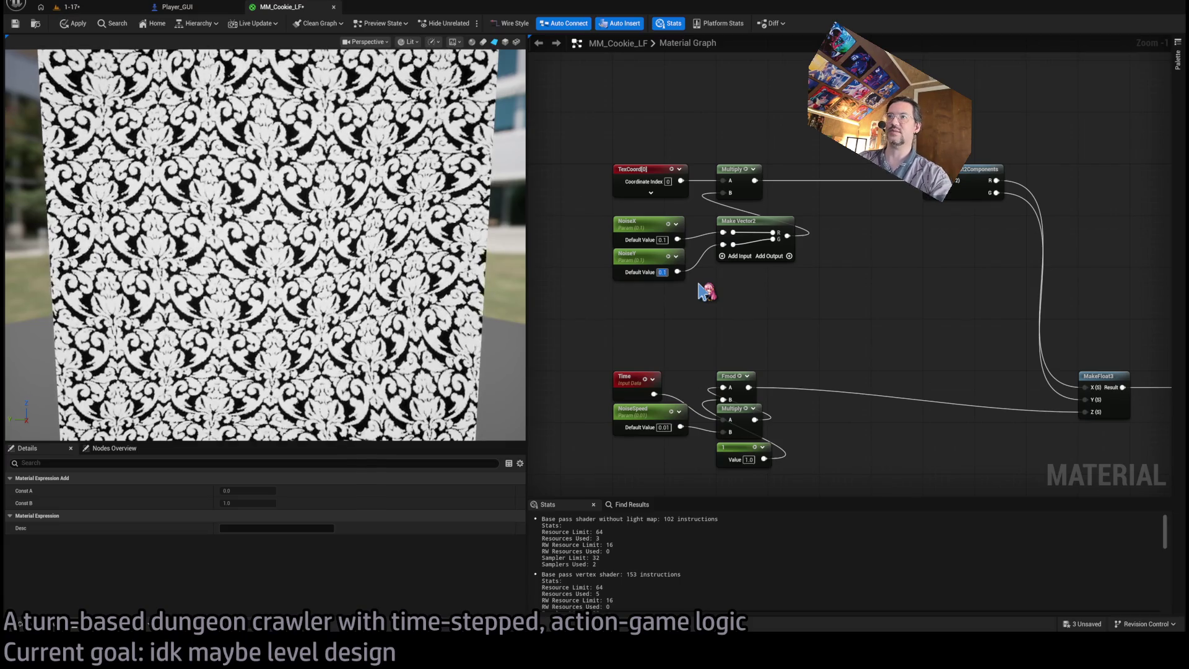
drag(778, 340, 565, 322)
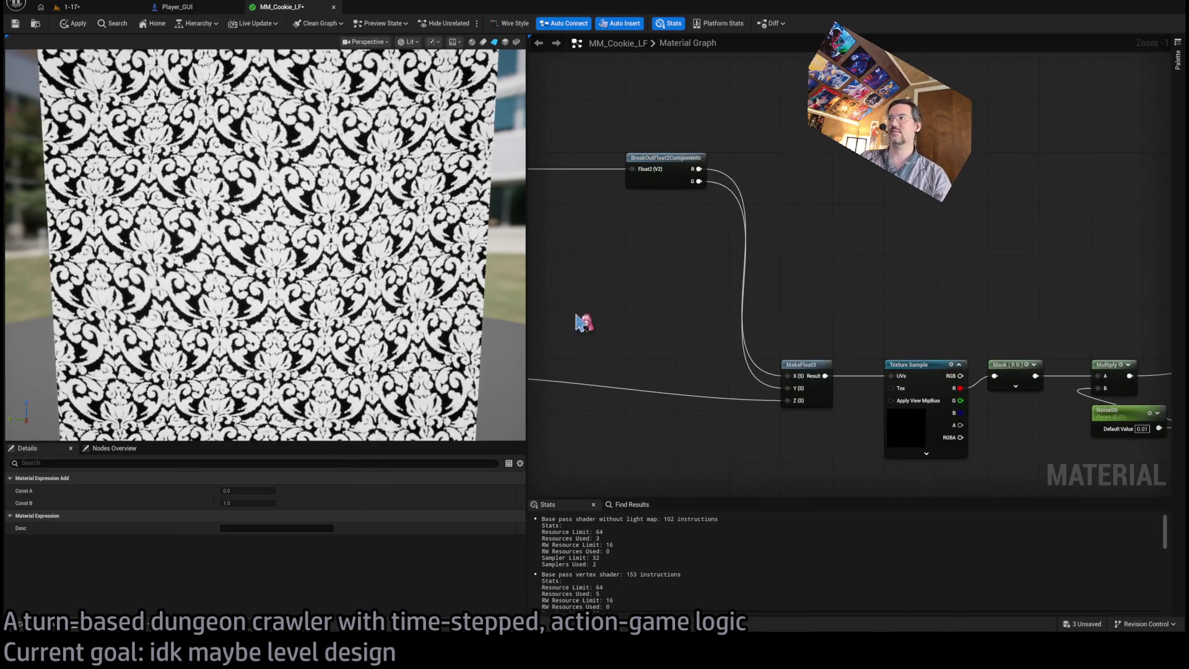
drag(862, 353, 724, 299)
scroll(789, 276, down, 2)
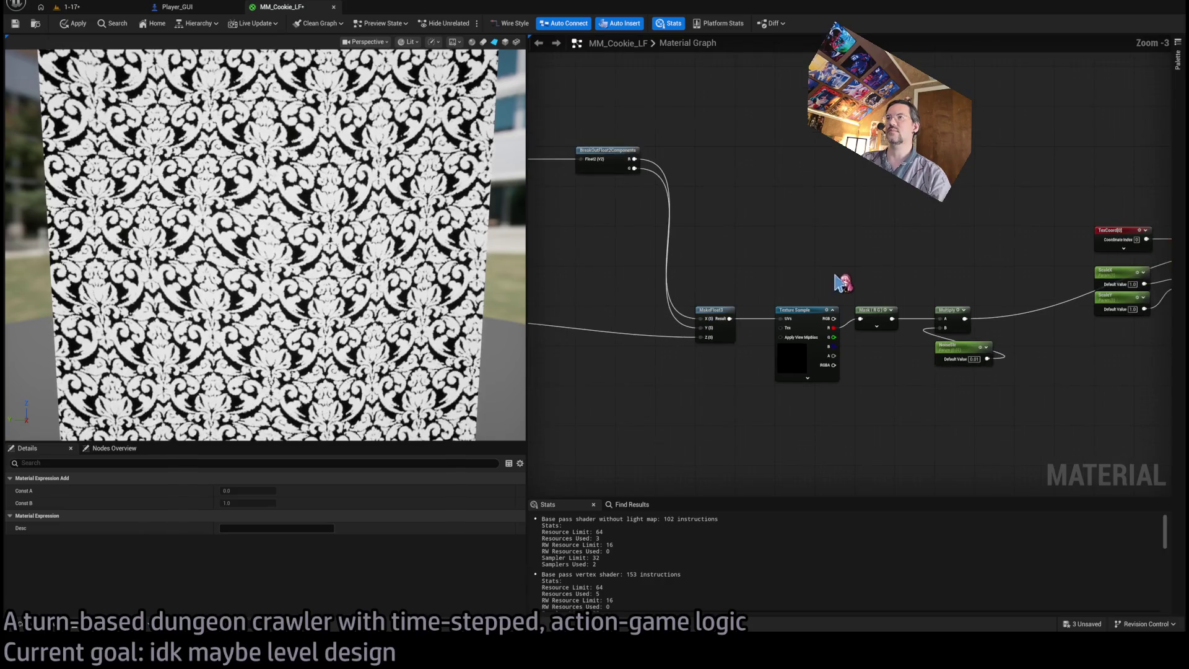
Try NoiseStr at 1 and 0.1, then return its default to 0.01.
click(929, 335)
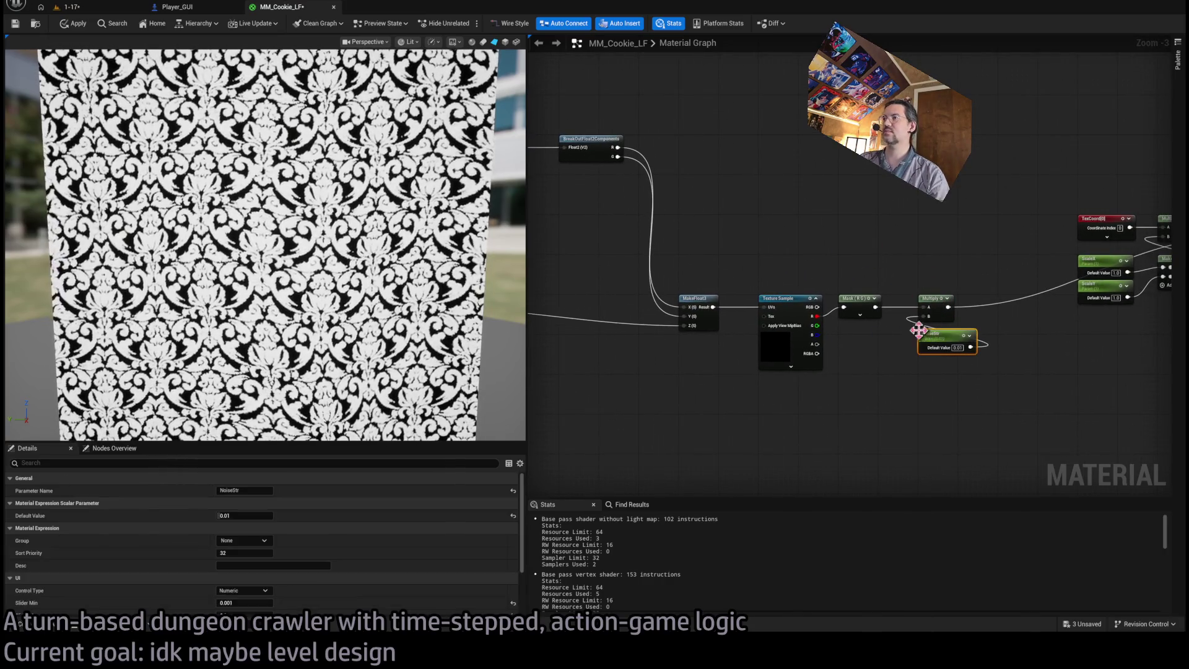
click(245, 517)
text(1)
key(Return)
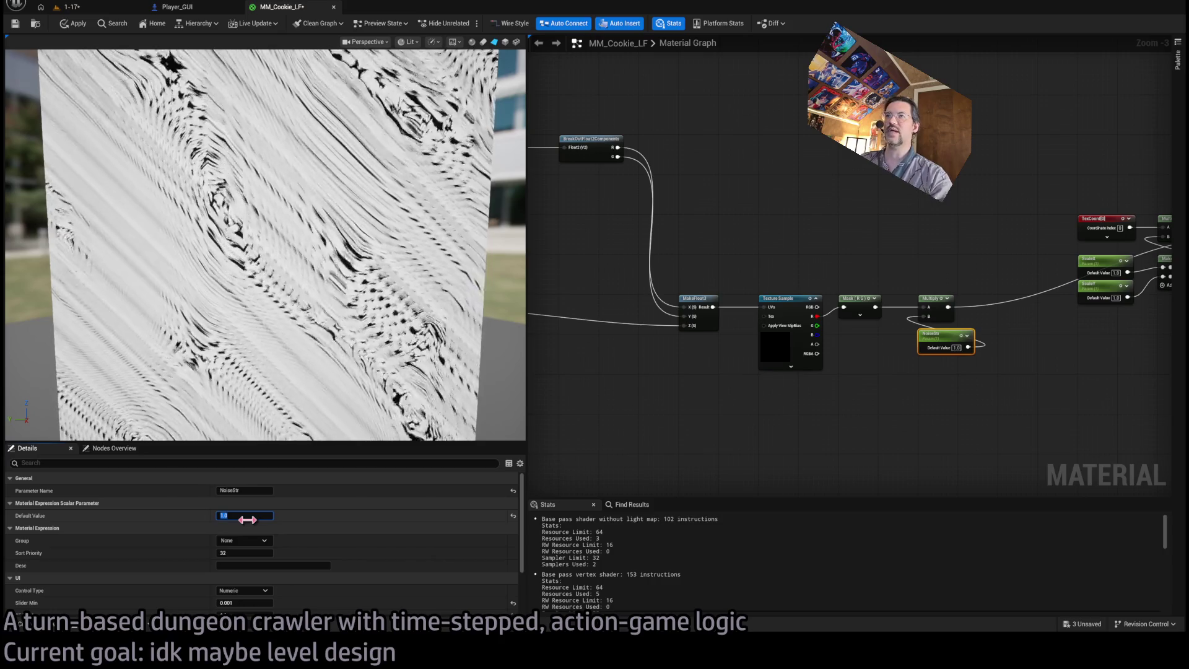
text(0.1)
key(Return)
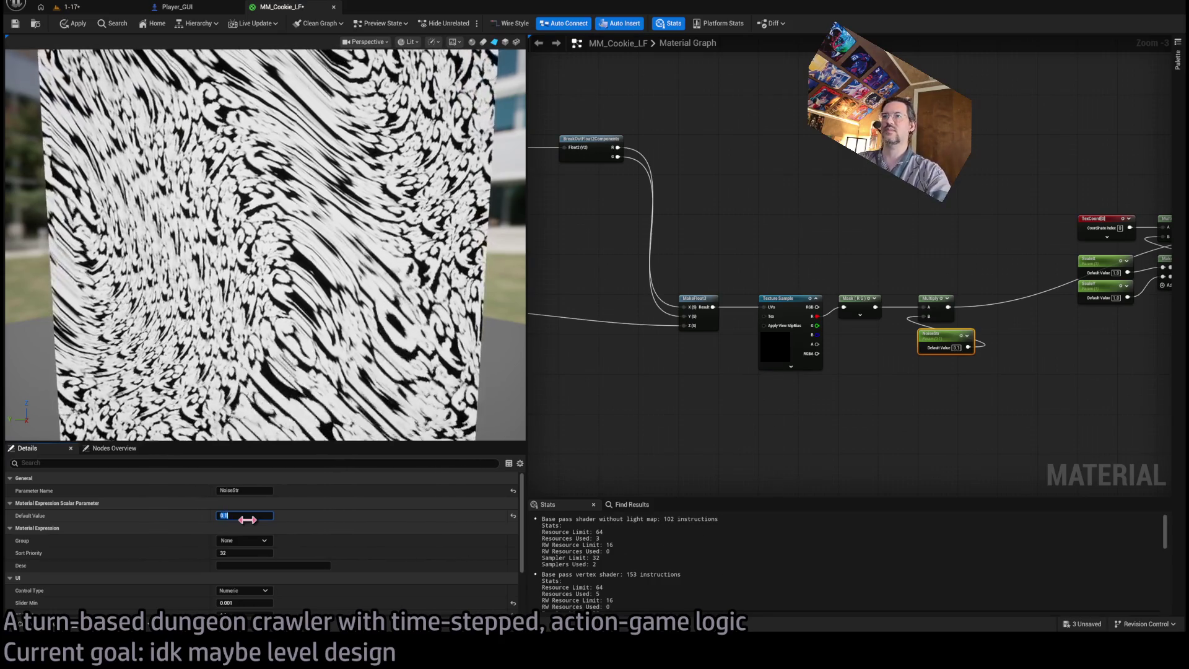
key(Return)
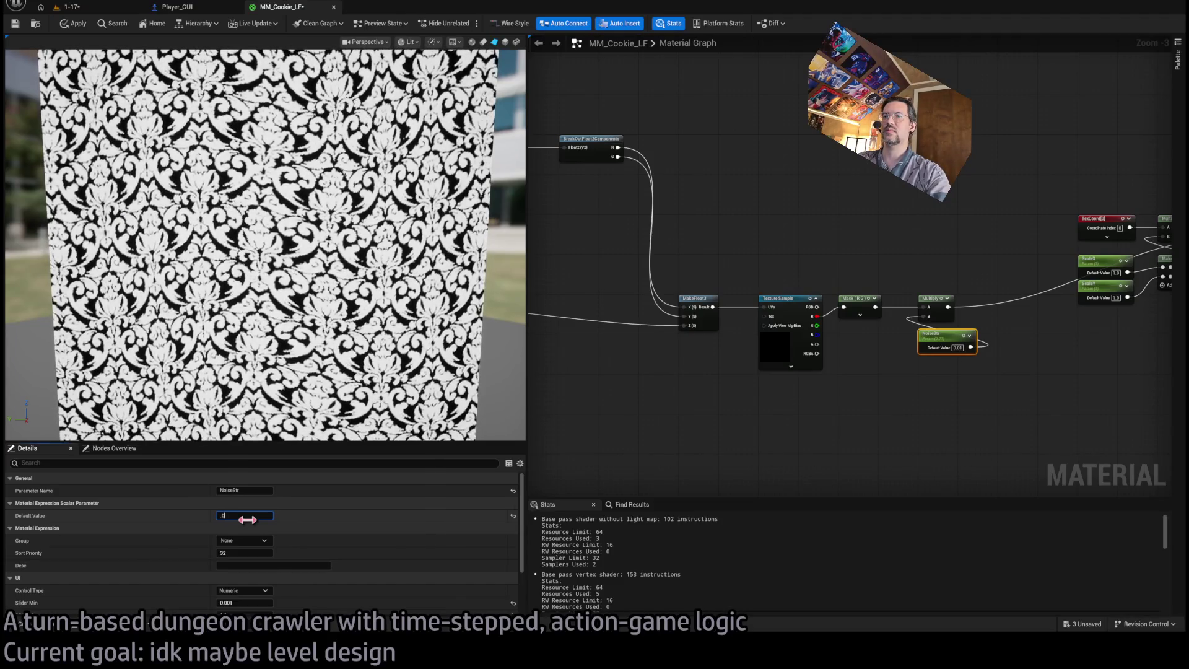
scroll(272, 561, down, 2)
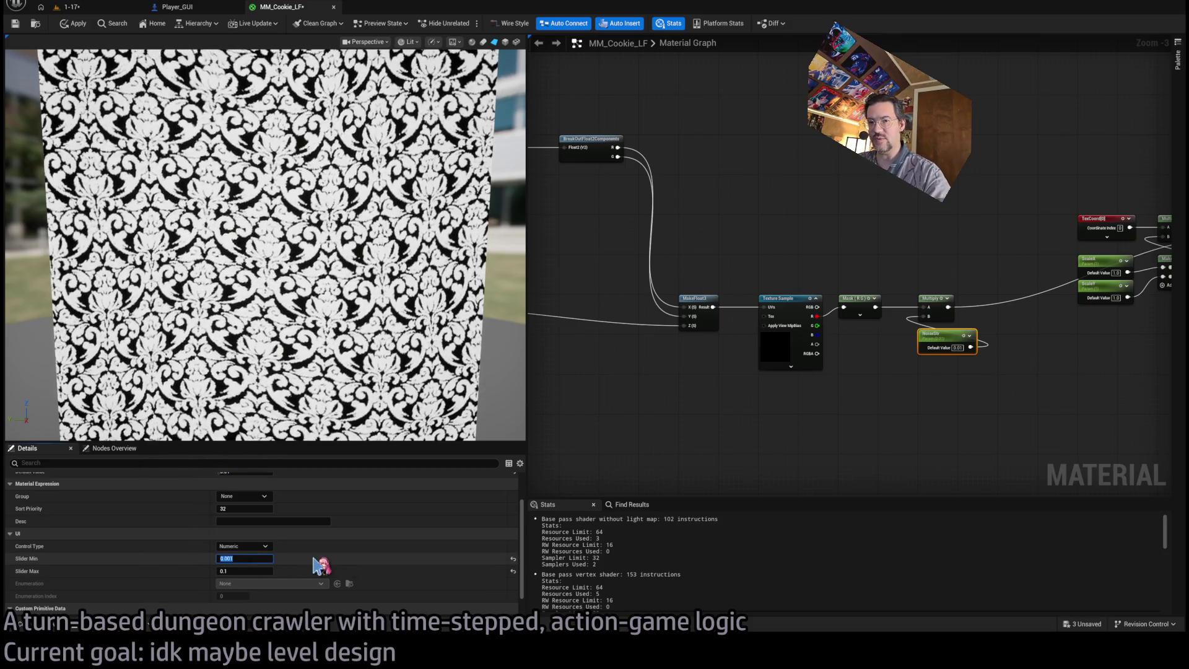
Move the noise sampling nodes and the Time/NoiseSpeed animation nodes upward.
click(904, 384)
scroll(904, 381, down, 2)
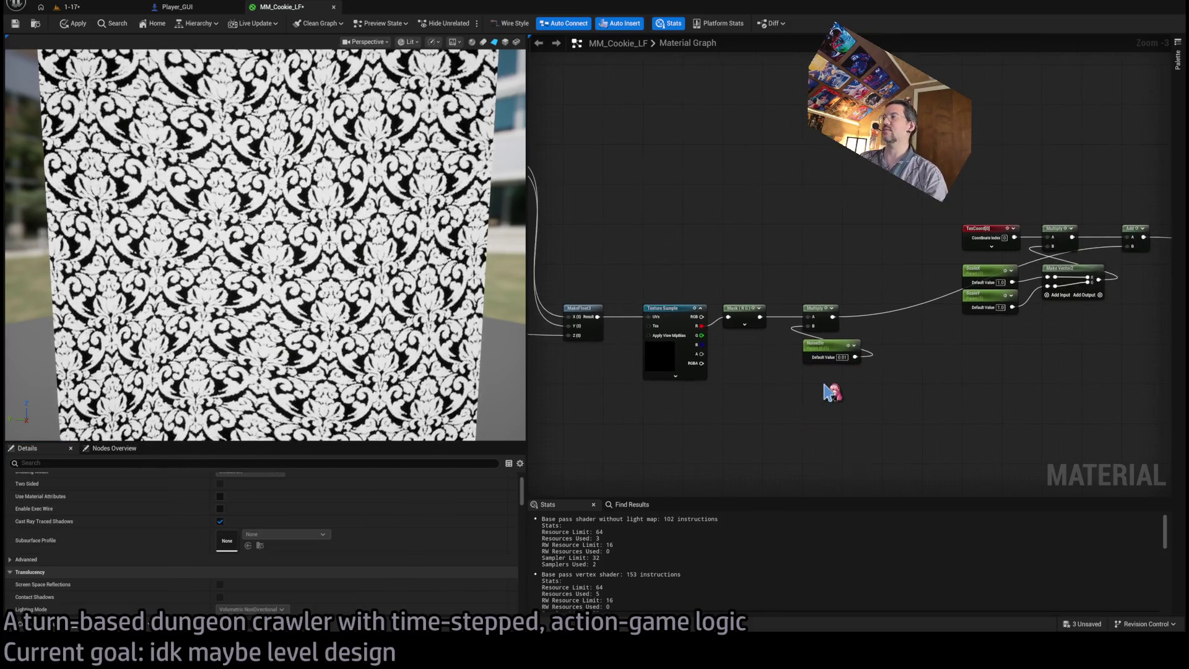
scroll(904, 379, up, 2)
drag(969, 282, 646, 430)
drag(668, 309, 670, 159)
scroll(848, 297, up, 1)
scroll(849, 298, down, 1)
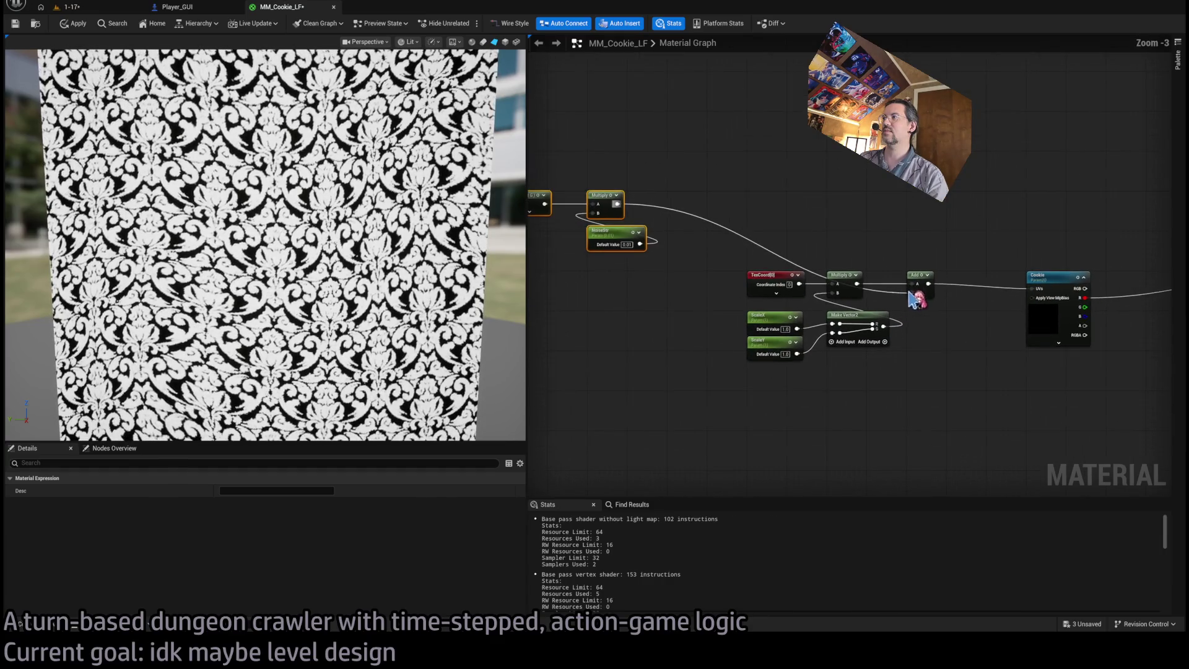
scroll(848, 298, down, 1)
scroll(715, 334, up, 2)
drag(607, 309, 760, 397)
drag(715, 335, 714, 289)
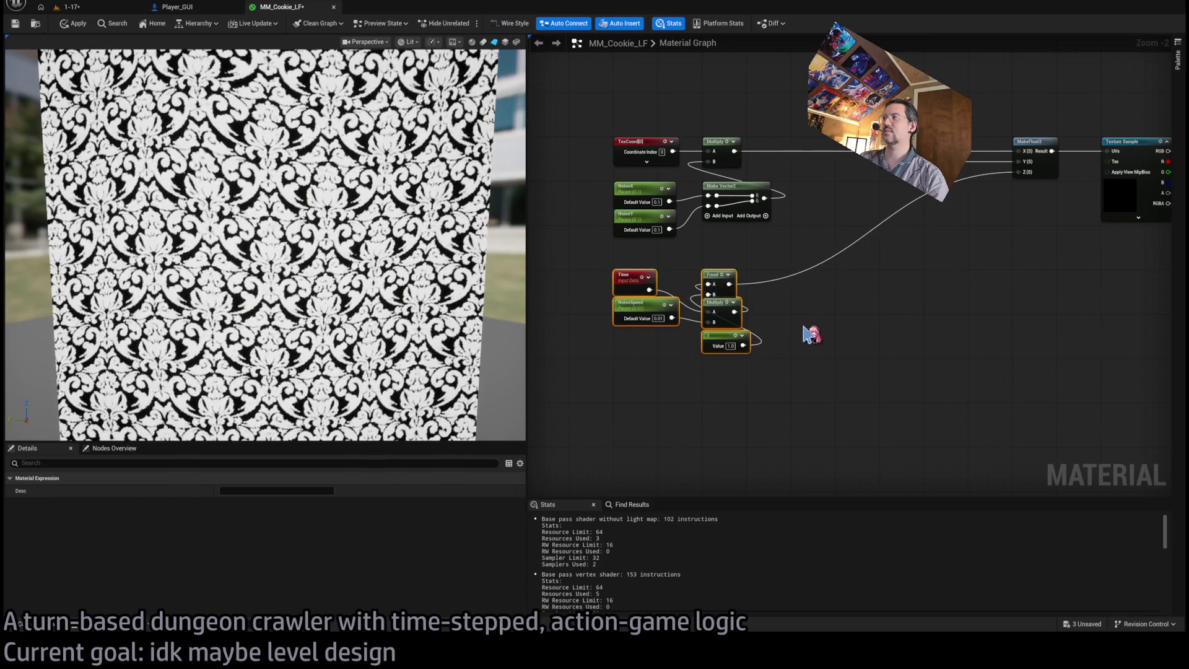
click(811, 335)
scroll(921, 316, down, 2)
scroll(1088, 173, up, 1)
Collapse Texture Sample, Mask, Multiply and NoiseStr into a subgraph named Noise.
drag(824, 204, 968, 390)
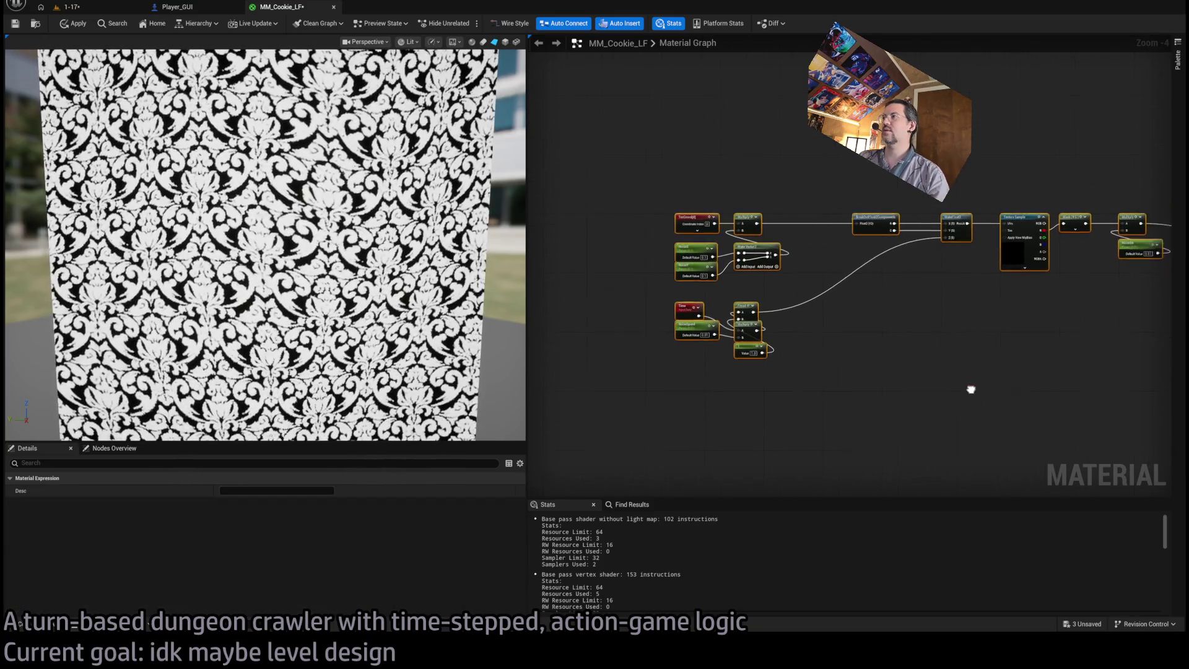
scroll(872, 254, up, 3)
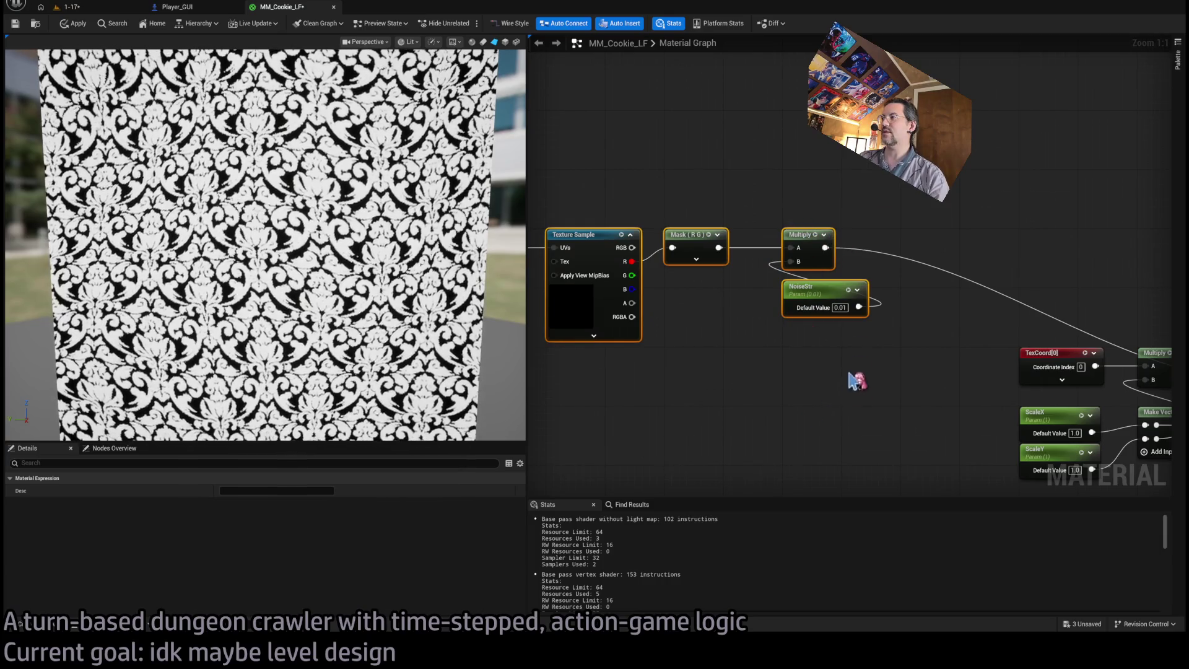
right_click(886, 432)
click(901, 418)
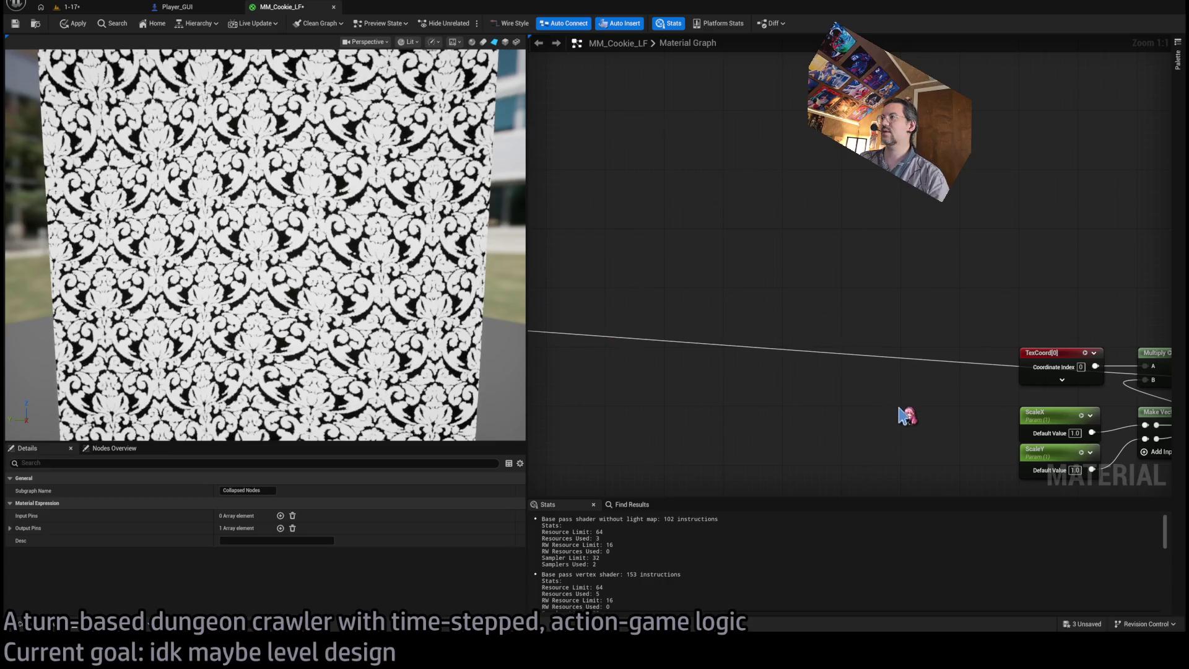
key(Home)
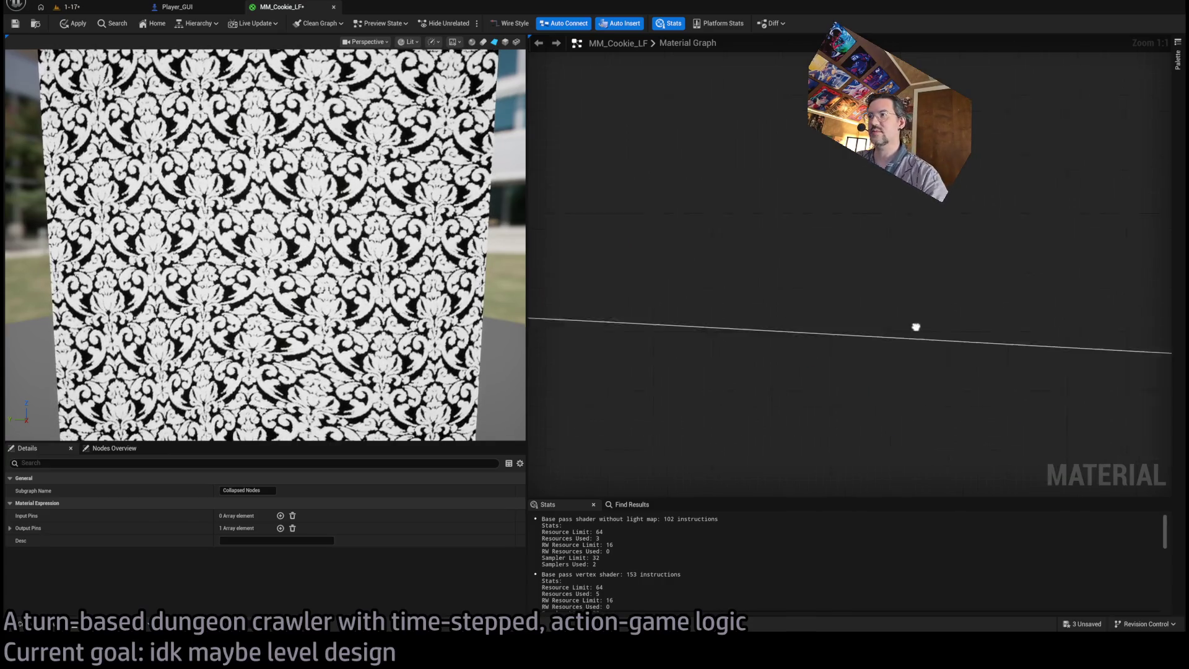
click(265, 490)
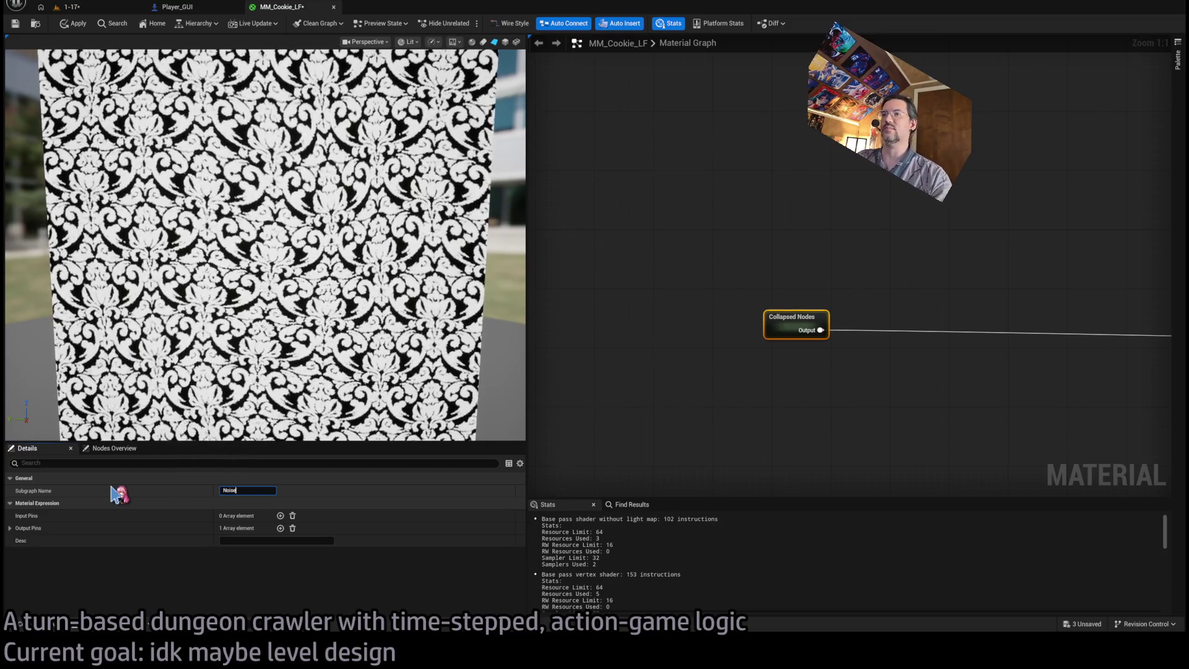
key(Return)
scroll(697, 408, down, 2)
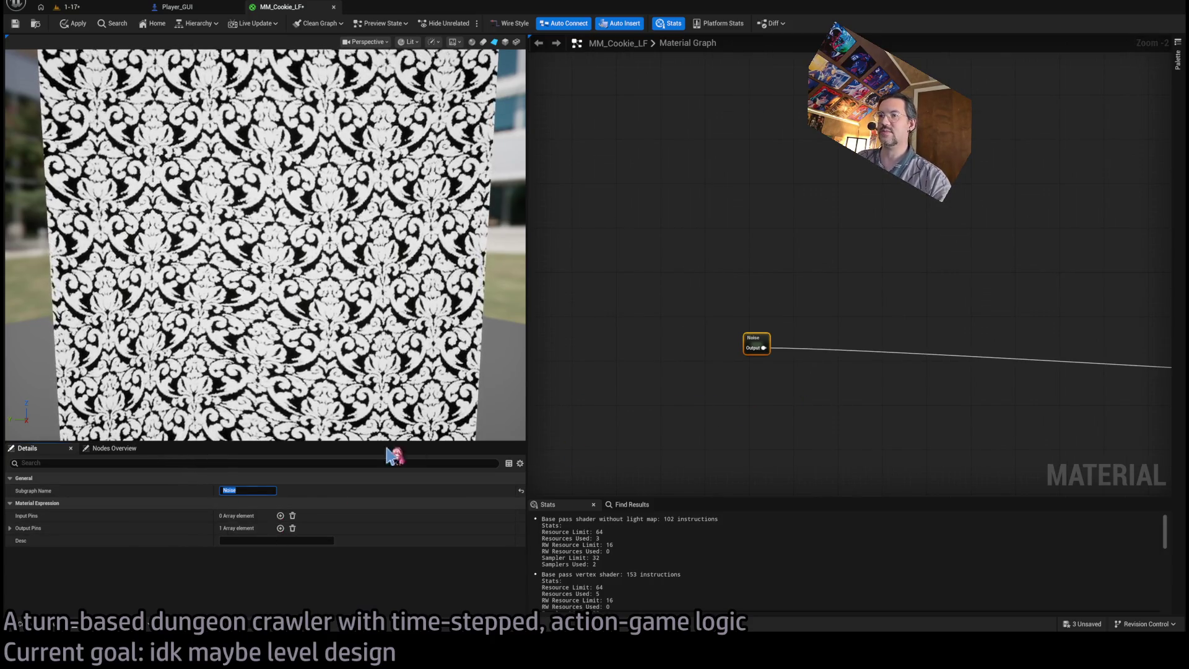
mouse_move(751, 338)
mouse_down()
mouse_move(1173, 478)
mouse_move(1097, 404)
mouse_move(565, 358)
mouse_move(705, 347)
mouse_move(792, 320)
mouse_move(747, 332)
mouse_up()
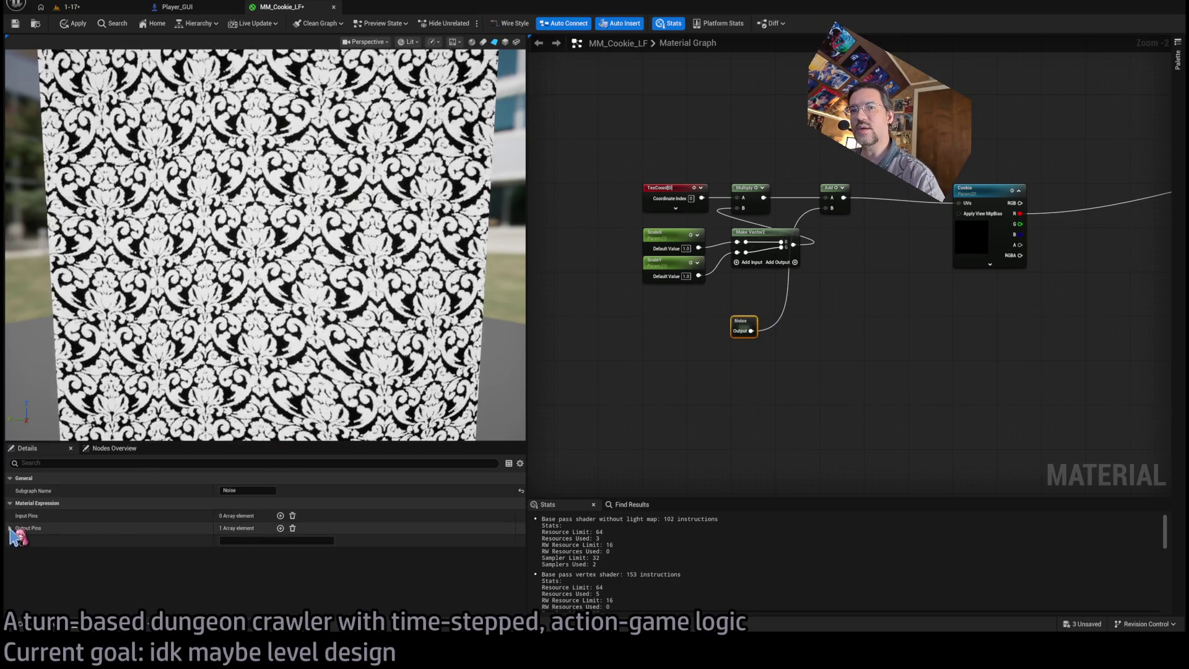
Rename the Noise subgraph's output pin to Distortion.
click(10, 528)
double_click(242, 540)
text(Distortion)
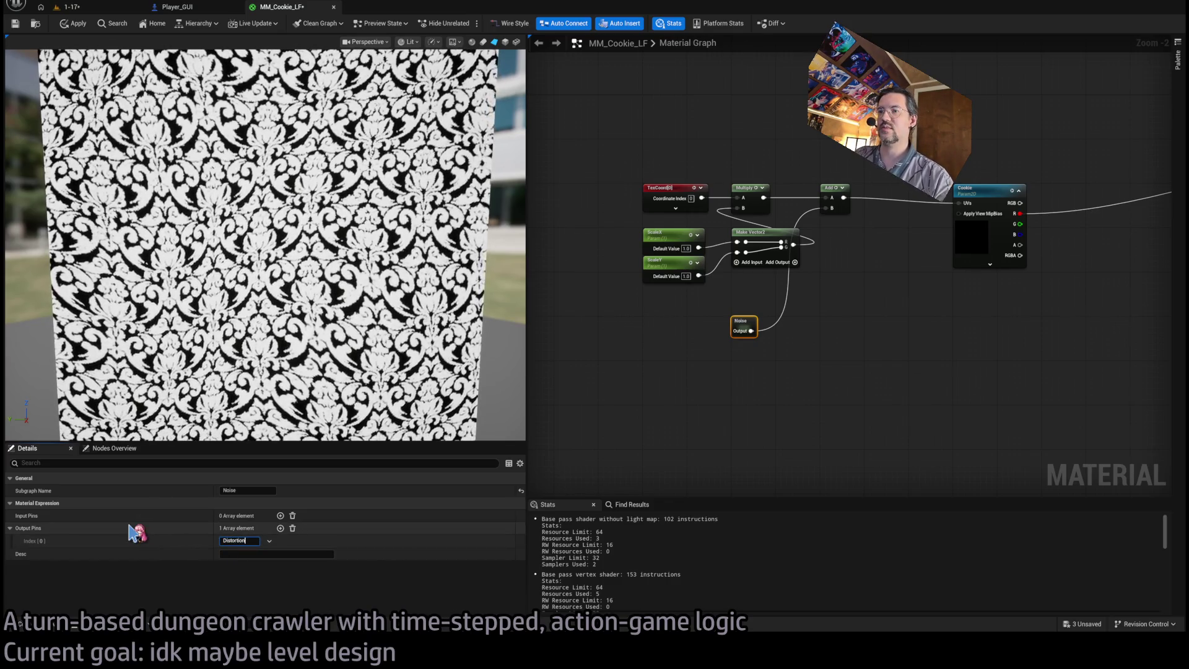
key(Return)
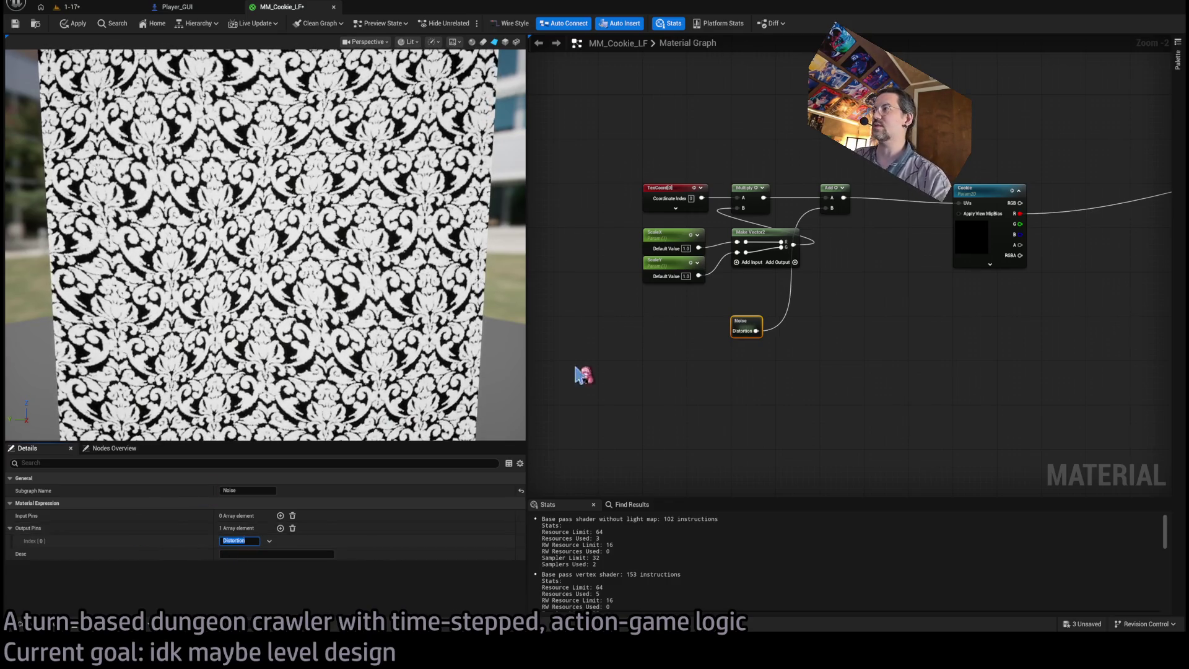
scroll(743, 341, up, 2)
click(712, 340)
drag(768, 320, 816, 353)
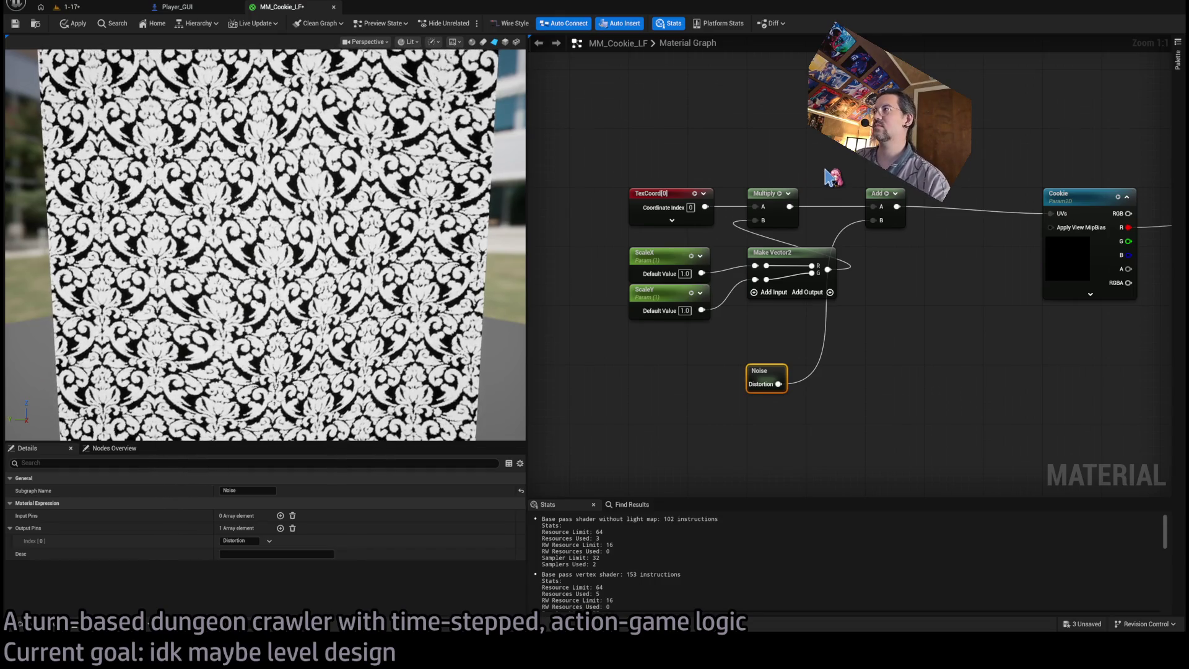
scroll(896, 238, down, 2)
drag(783, 202, 605, 358)
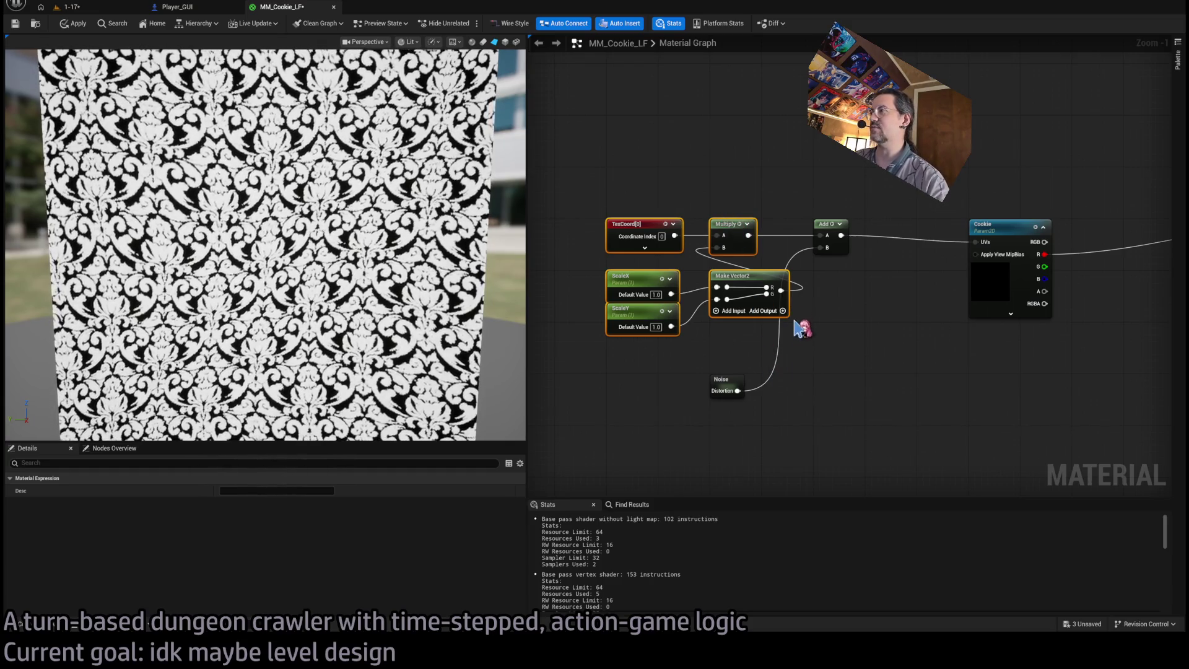
Tidy the layout, shifting the whole network and nudging the UV and Cookie nodes left.
click(897, 334)
scroll(867, 310, down, 1)
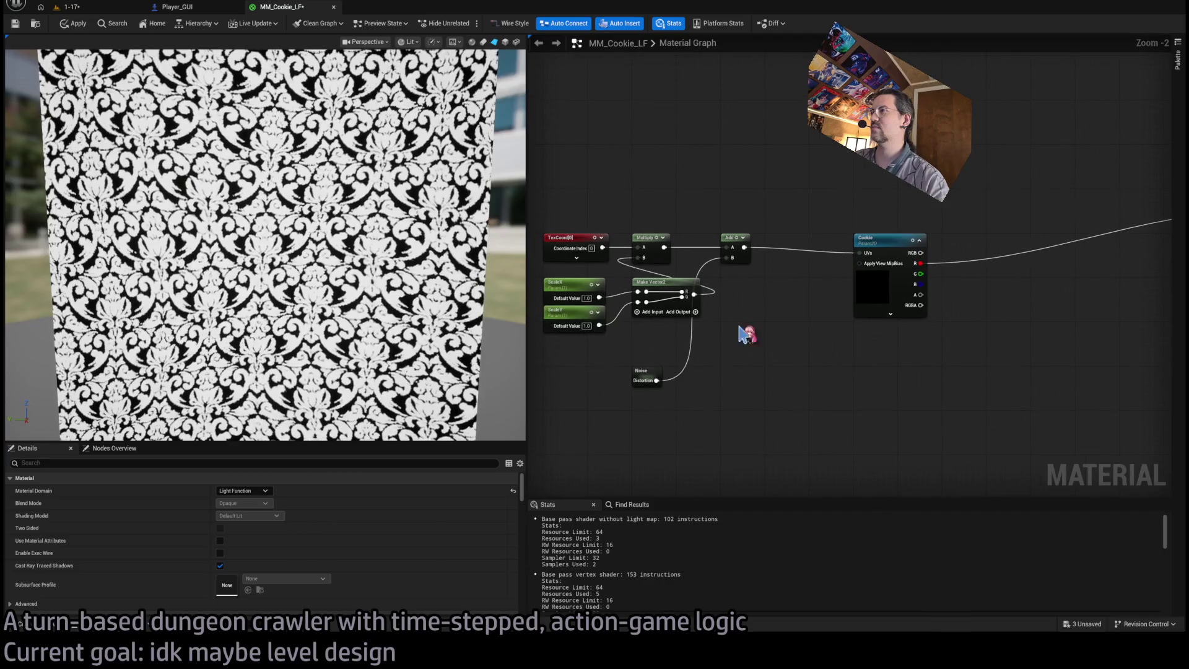
click(560, 377)
scroll(671, 374, down, 2)
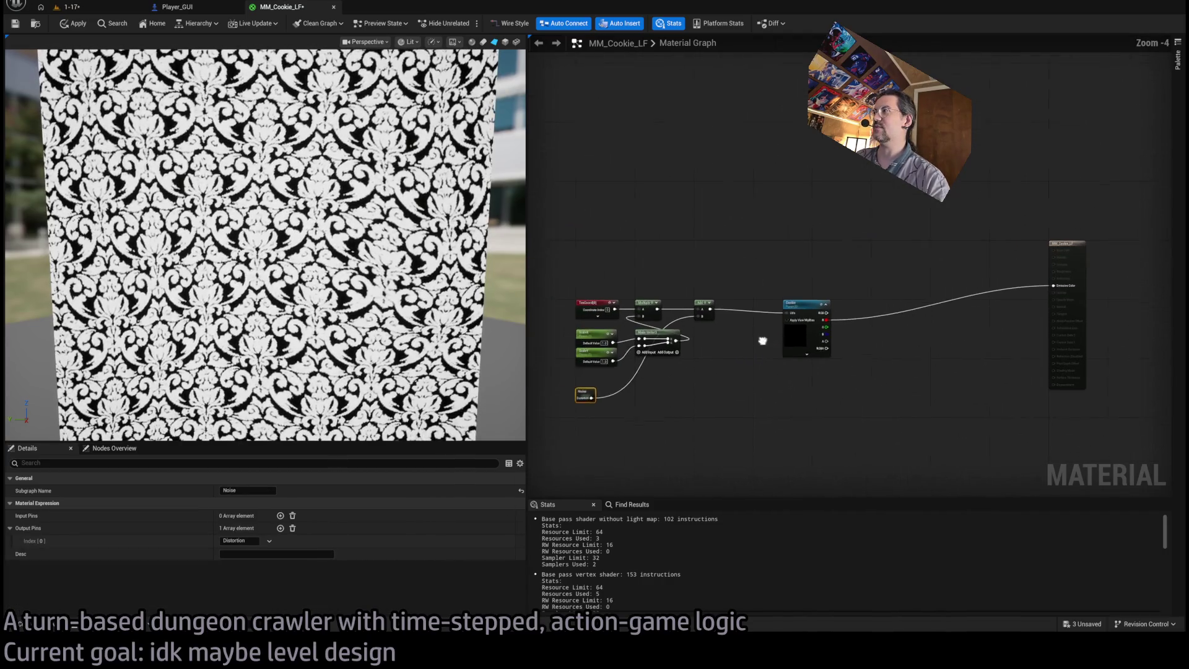
drag(565, 260, 848, 409)
drag(822, 320, 909, 254)
click(793, 358)
mouse_move(793, 358)
mouse_down()
mouse_move(656, 226)
mouse_move(671, 244)
mouse_up()
drag(908, 254, 848, 254)
drag(954, 216, 641, 406)
mouse_move(849, 248)
mouse_down()
mouse_move(908, 243)
mouse_move(847, 248)
mouse_up()
click(884, 285)
Add a scalar parameter named Floor below the Cookie texture node.
scroll(778, 409, up, 5)
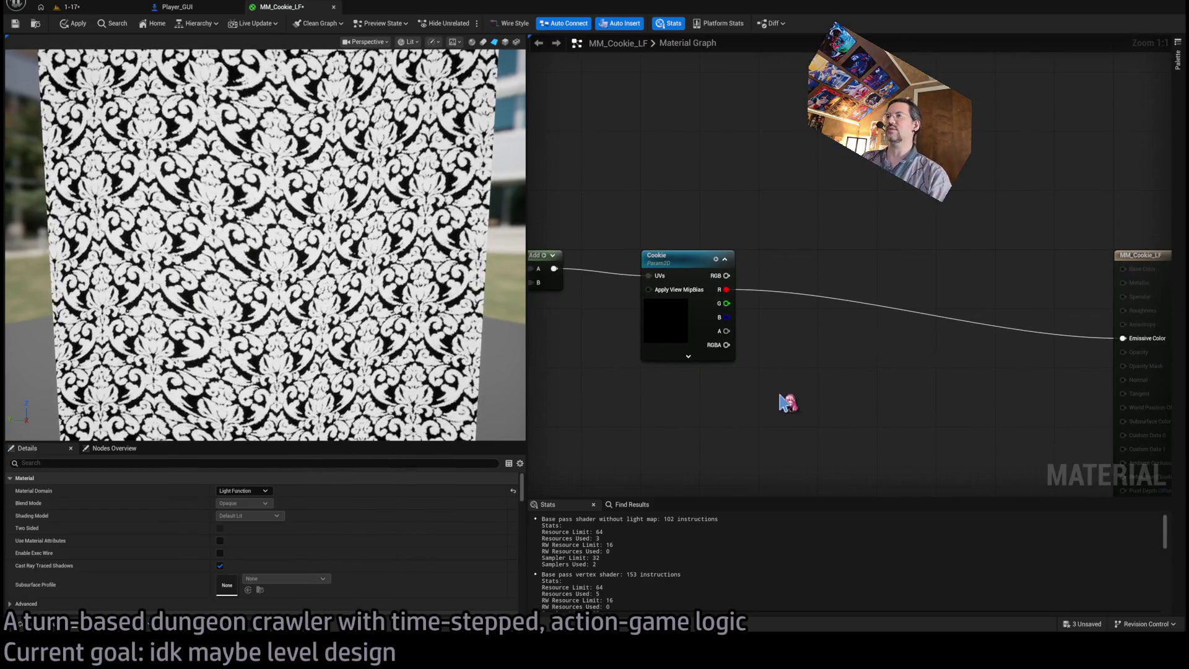
drag(767, 406, 745, 370)
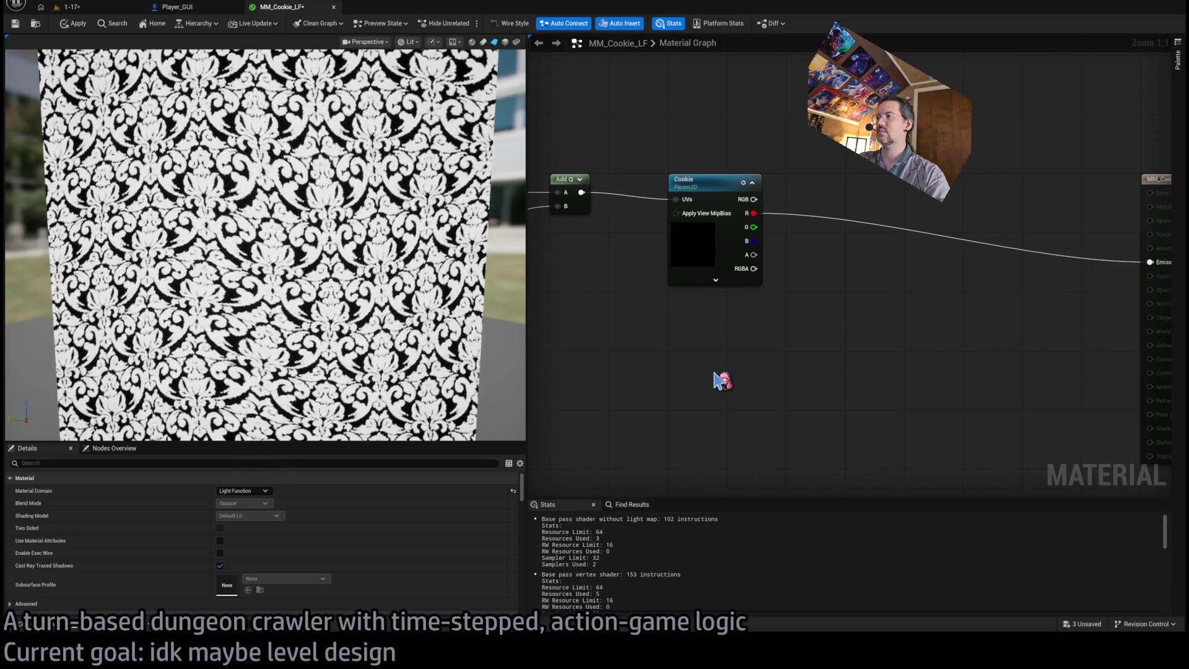
click(715, 372)
text(Floor)
key(Return)
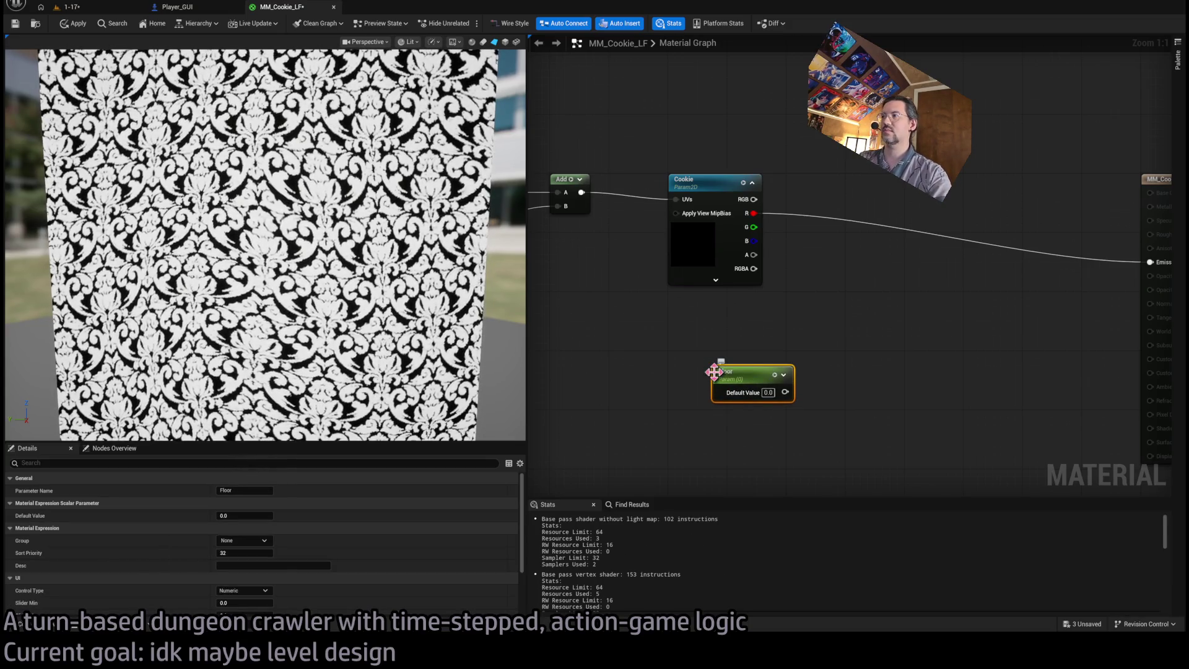
Reposition the Floor node and wire its output into the Add with Cookie's red channel.
drag(743, 382, 698, 368)
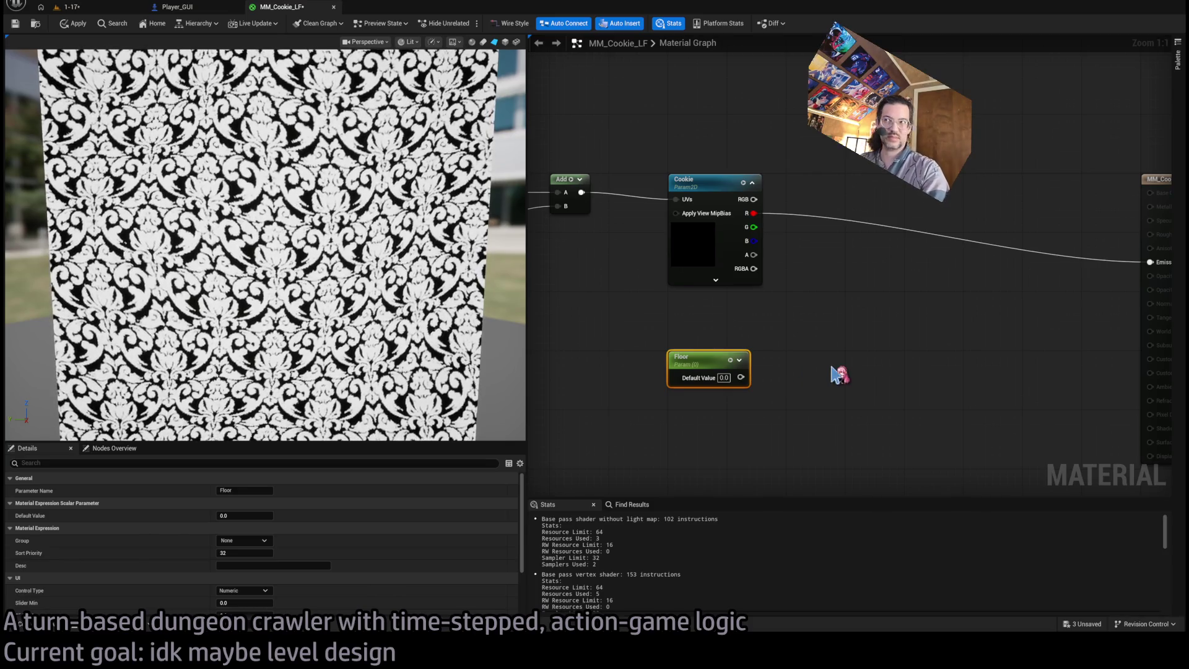
scroll(867, 368, down, 3)
drag(872, 376, 912, 353)
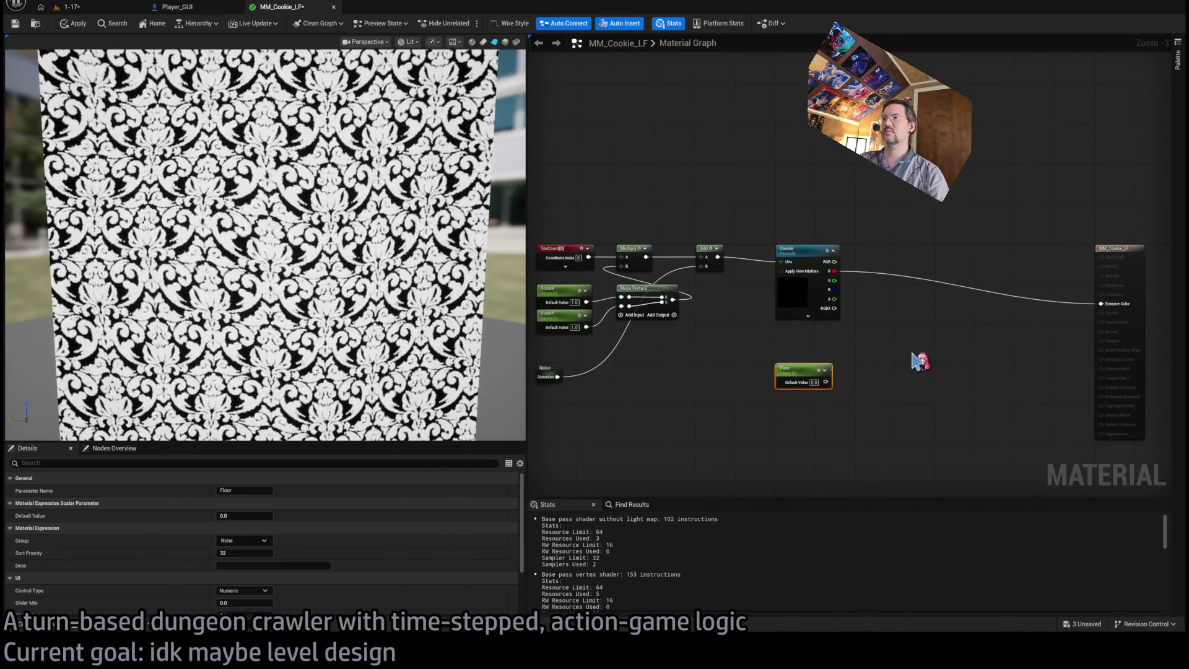
drag(865, 443, 816, 457)
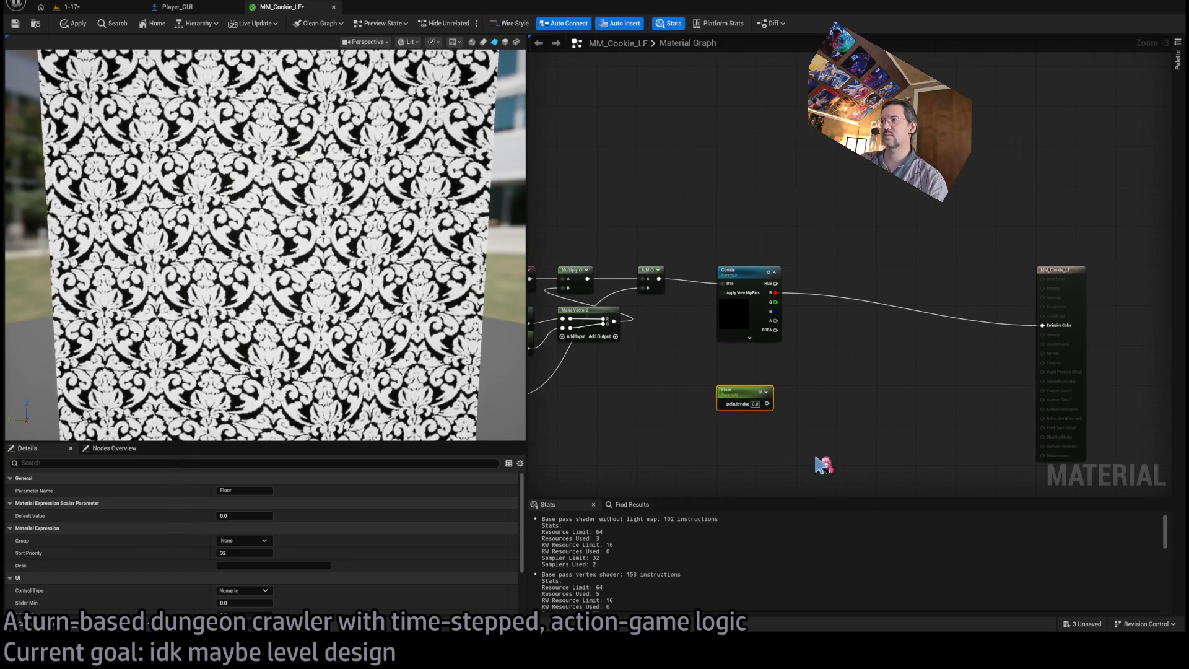
mouse_move(817, 353)
mouse_down()
mouse_move(796, 364)
mouse_move(818, 350)
mouse_up()
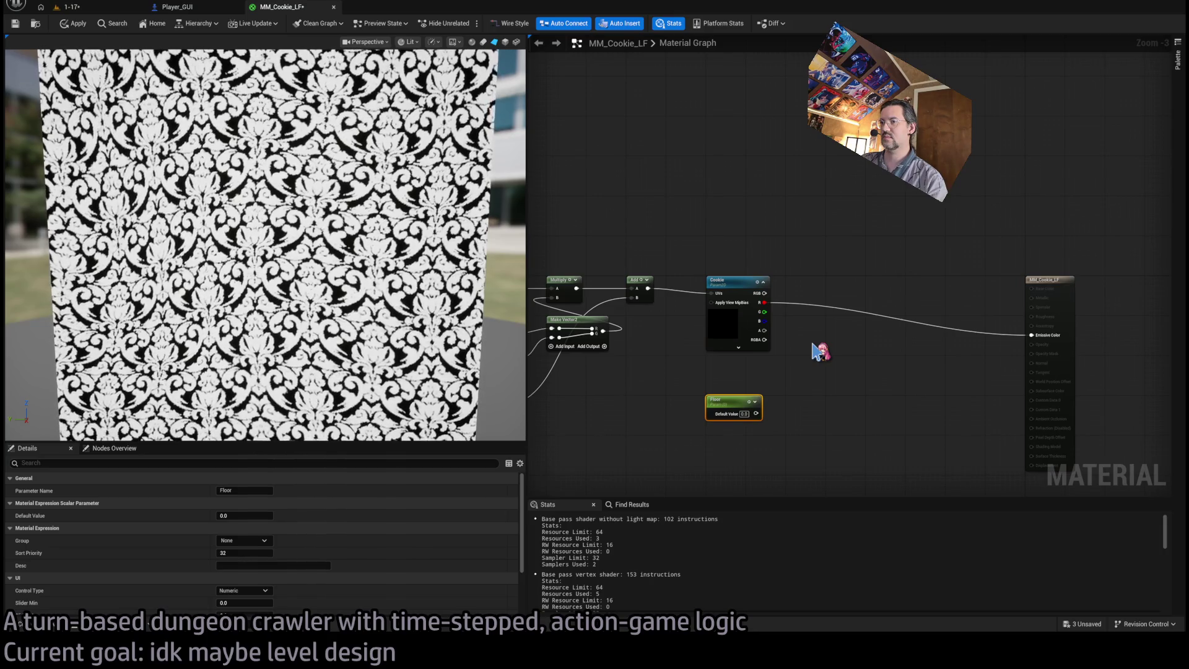
drag(812, 347, 839, 335)
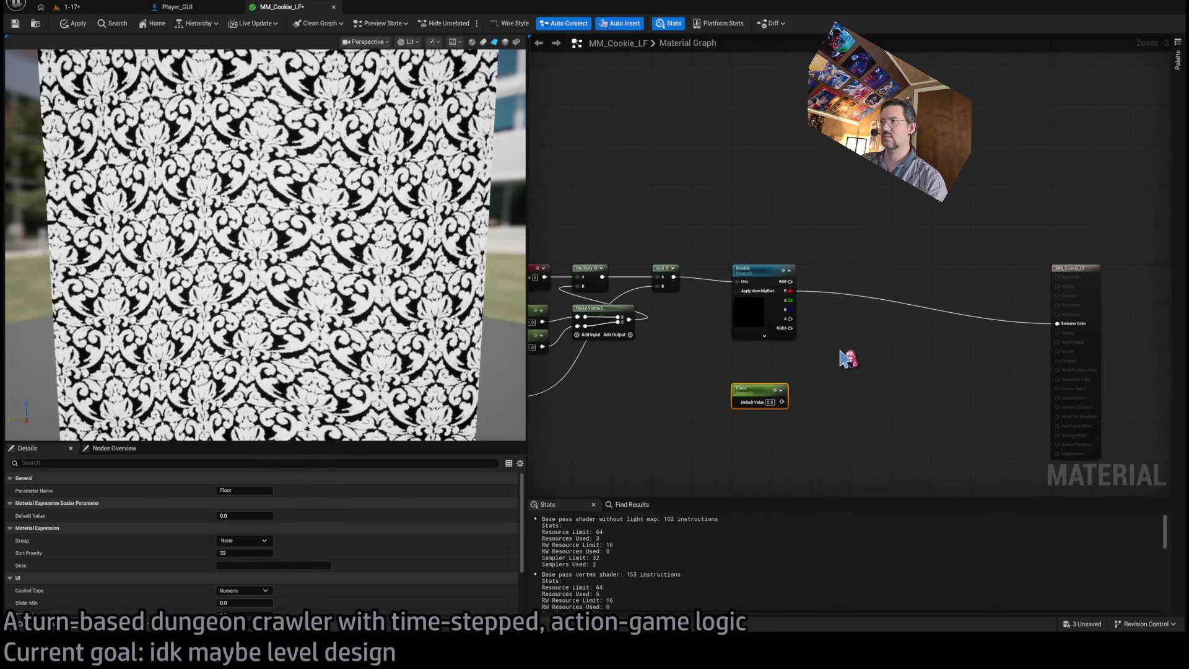
drag(781, 402, 867, 394)
mouse_move(783, 402)
mouse_down()
mouse_move(843, 339)
mouse_move(832, 284)
mouse_up()
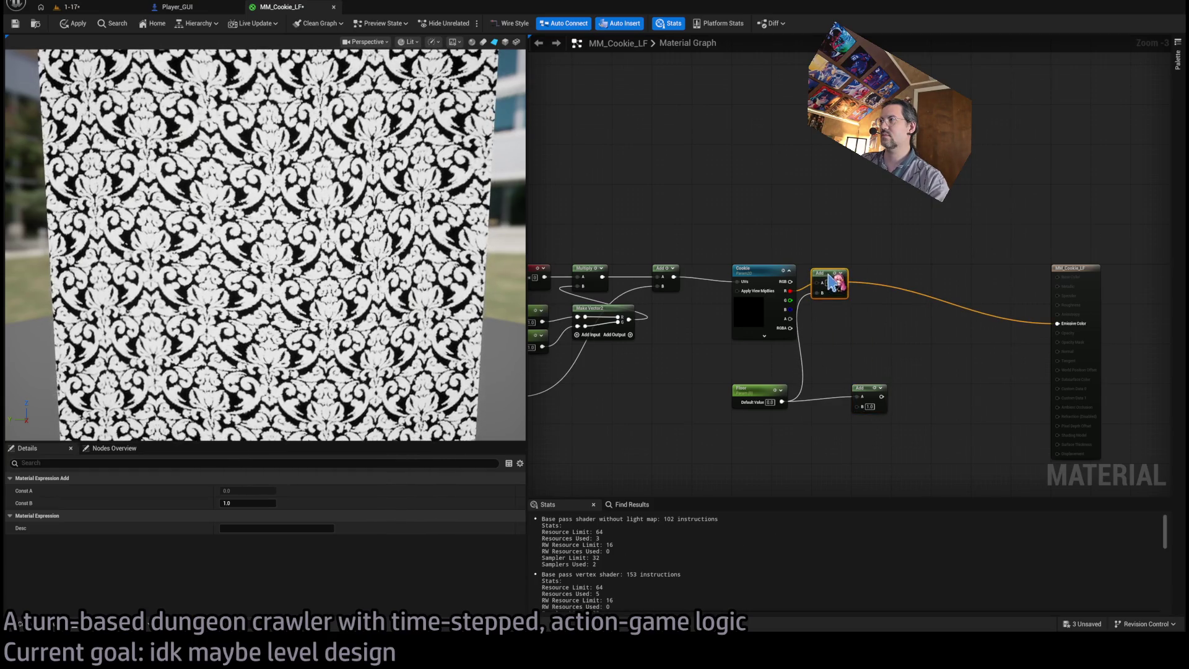
Place the Floor + 1.0 Add beside Floor and connect its output into the Divide's B input.
drag(870, 392, 834, 395)
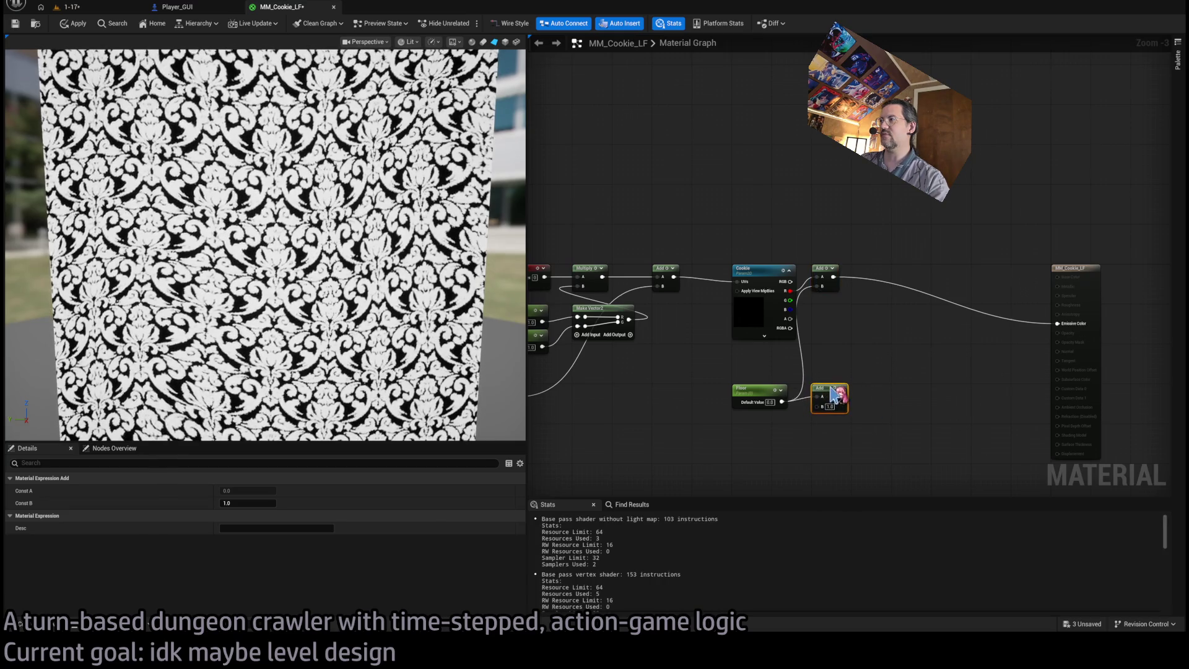
scroll(853, 345, up, 1)
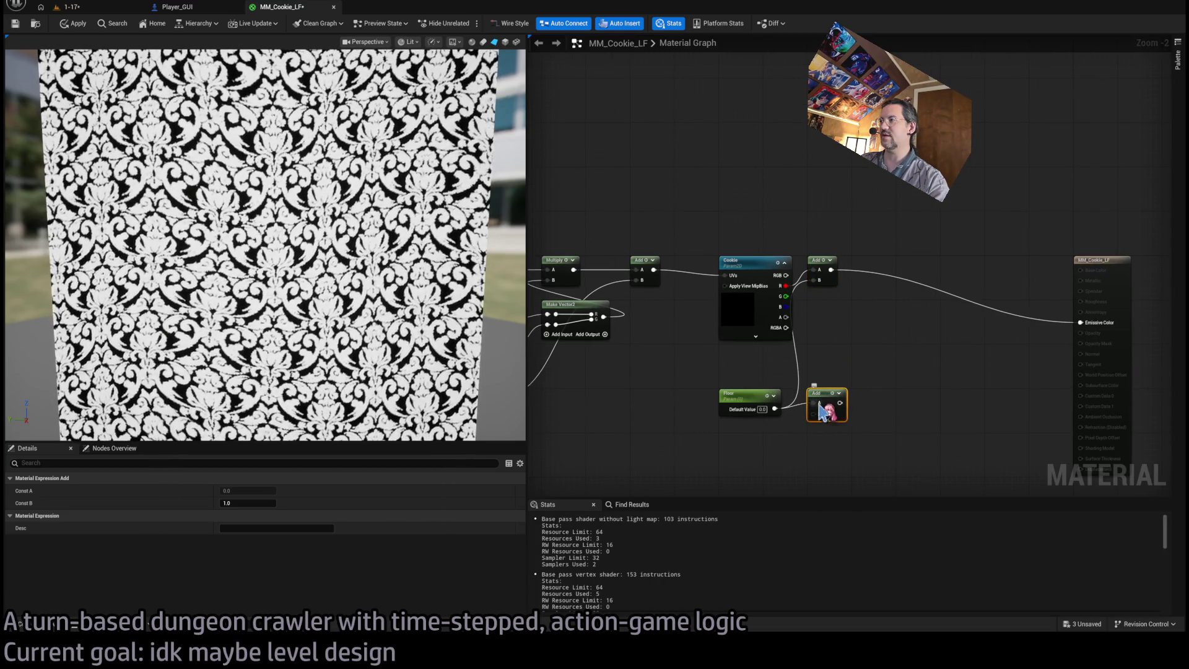
click(867, 385)
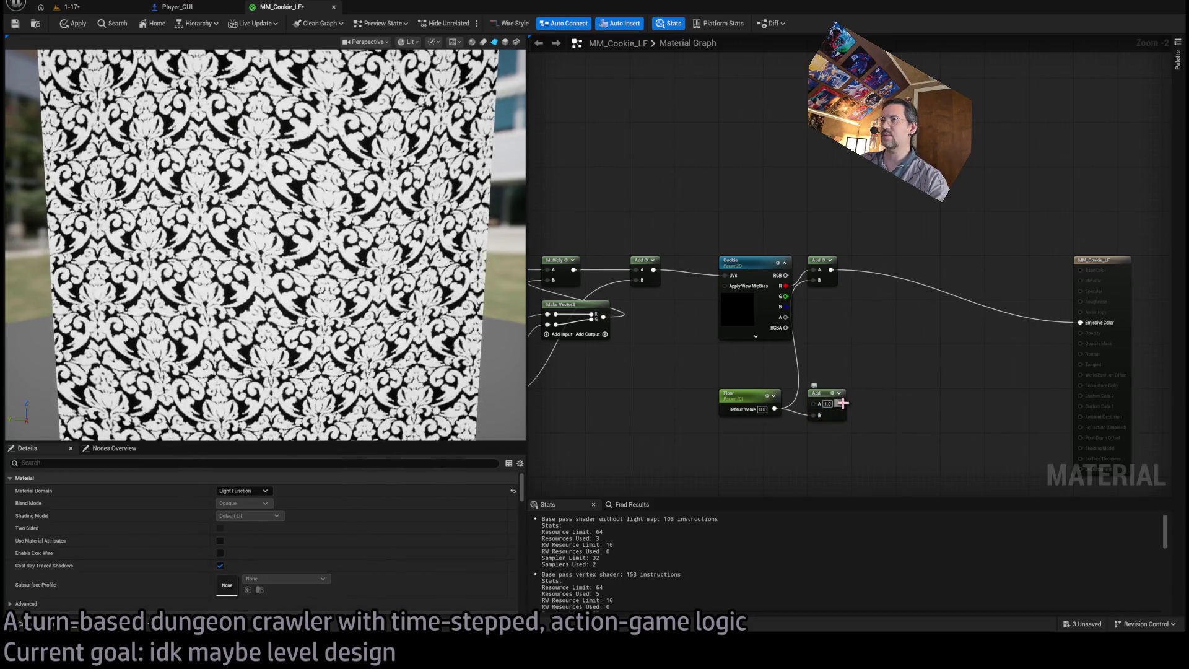
mouse_move(841, 403)
mouse_down()
mouse_move(889, 330)
mouse_move(849, 277)
mouse_move(870, 268)
mouse_up()
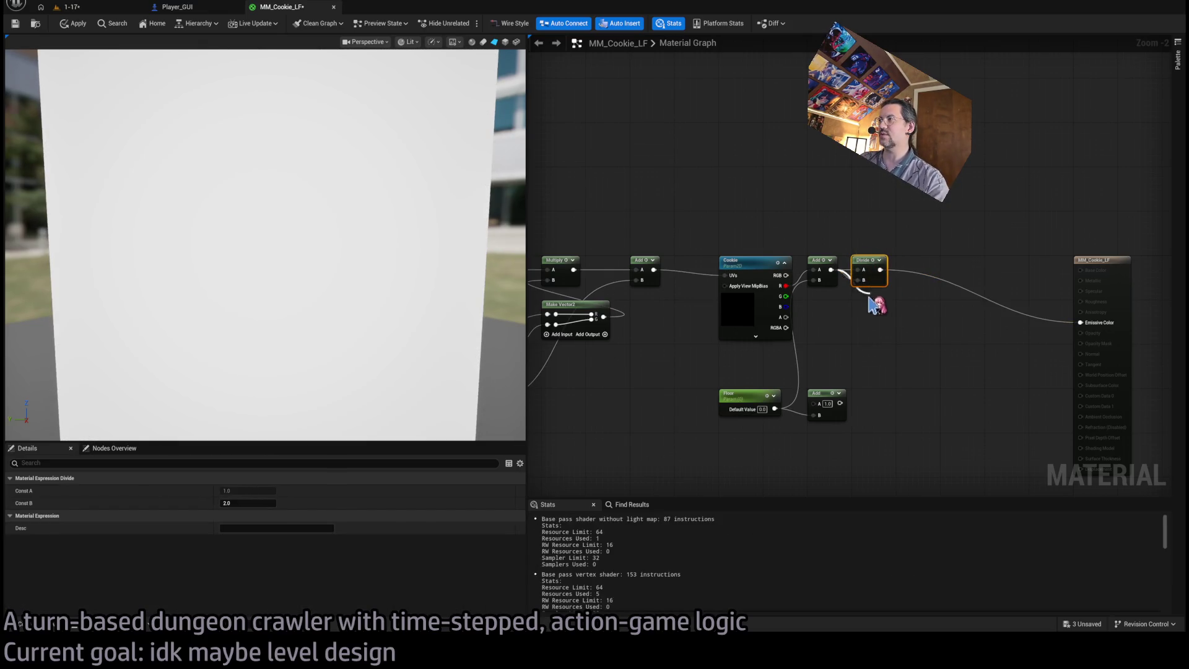
click(839, 344)
drag(840, 403, 864, 280)
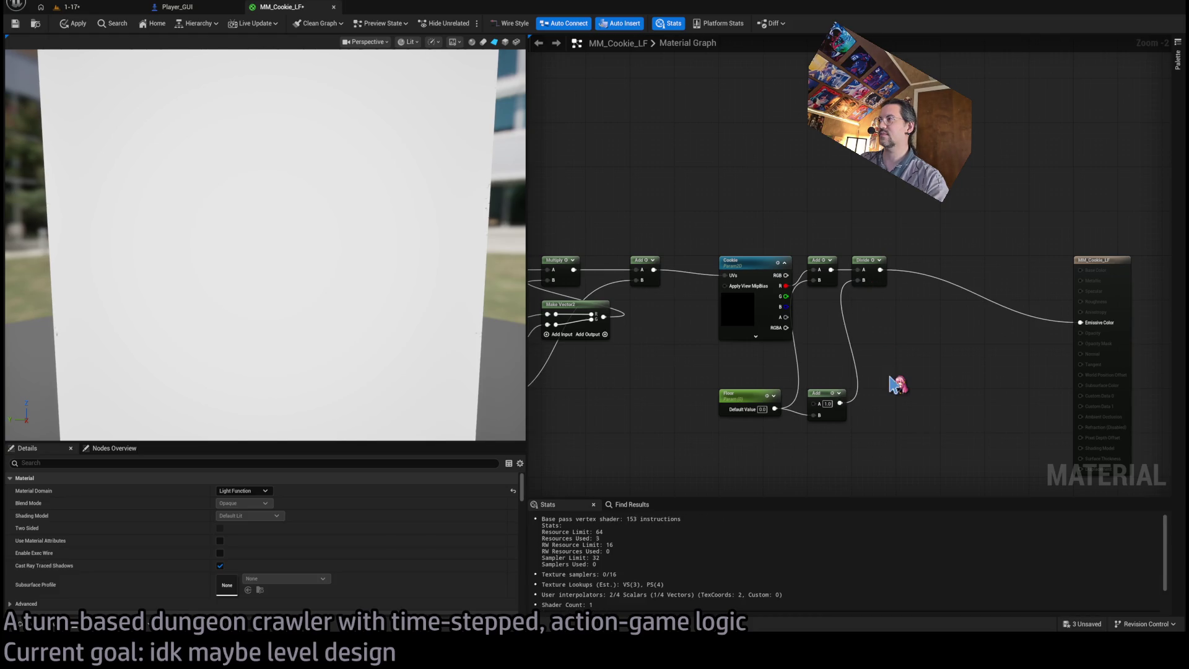
Scrub the Floor parameter's Default Value to preview, then reset it to 0.
click(722, 398)
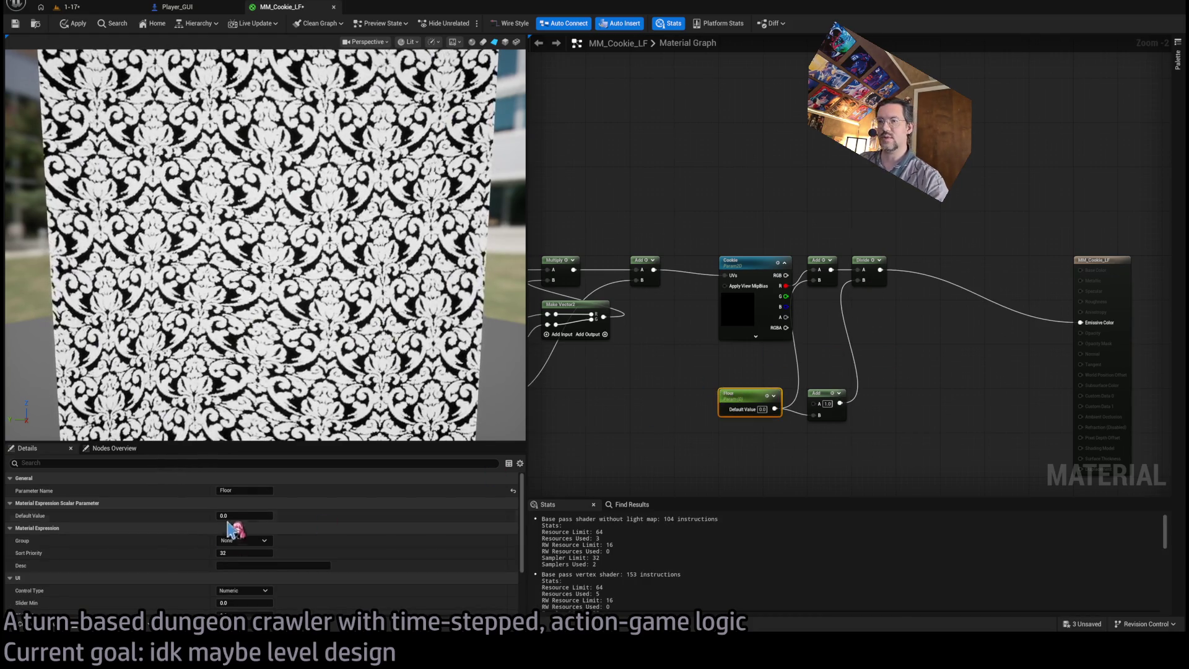
scroll(266, 582, down, 1)
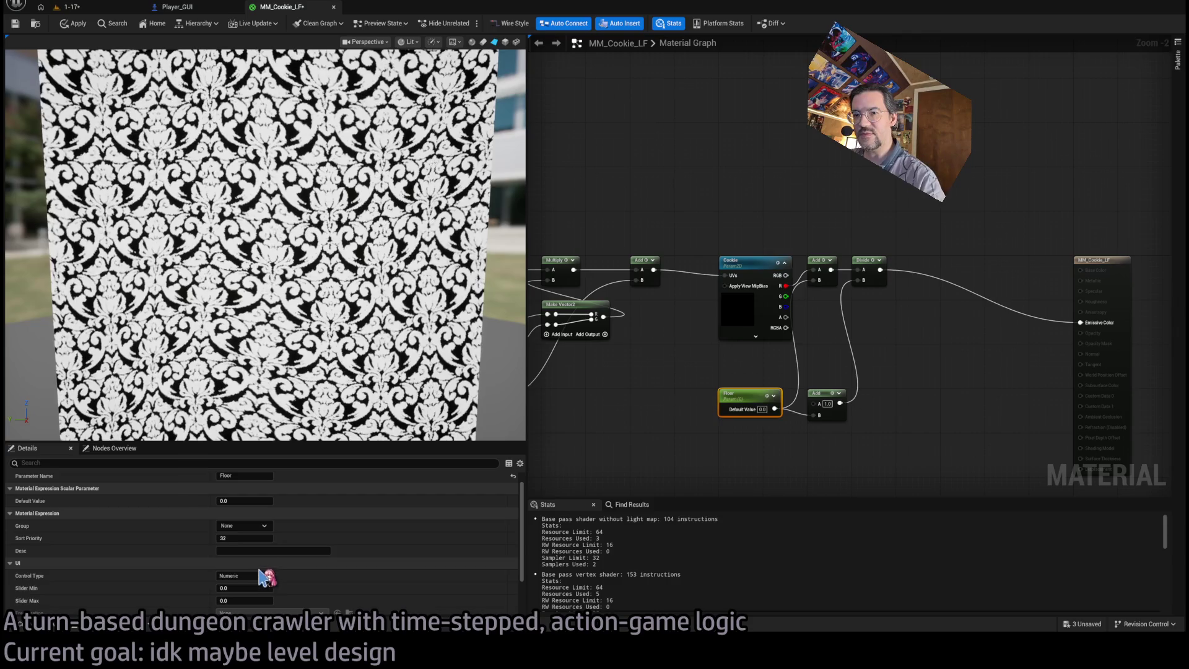
click(242, 600)
scroll(294, 536, up, 1)
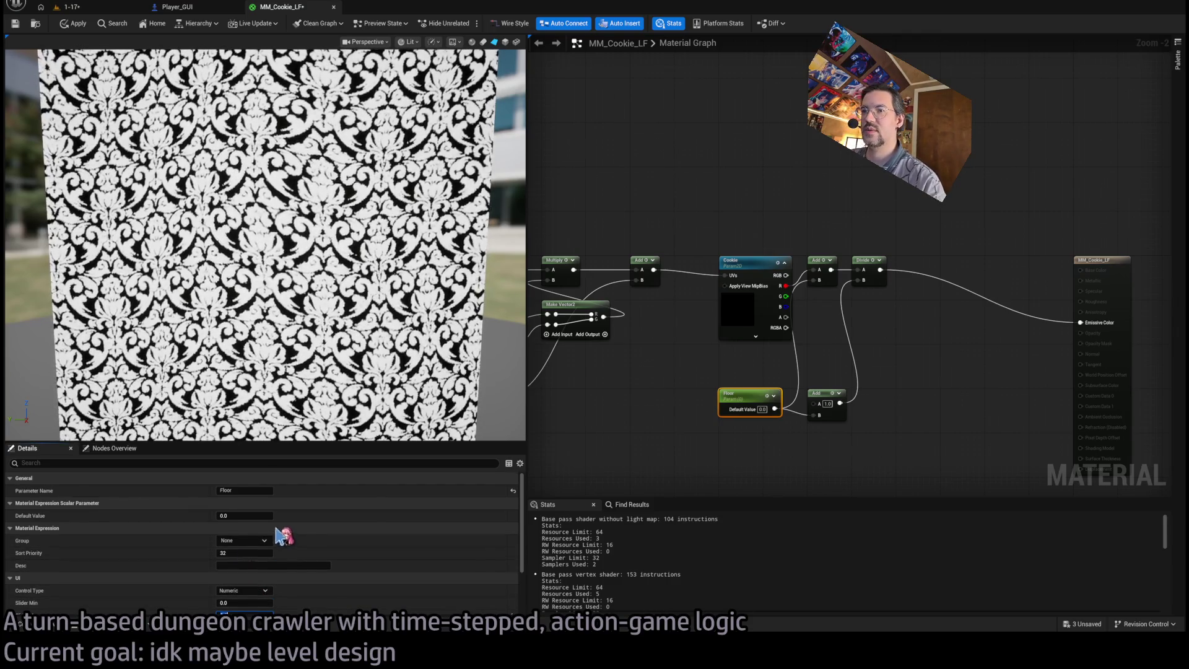
mouse_move(244, 516)
mouse_down()
mouse_move(278, 515)
mouse_move(179, 515)
mouse_move(159, 545)
mouse_up()
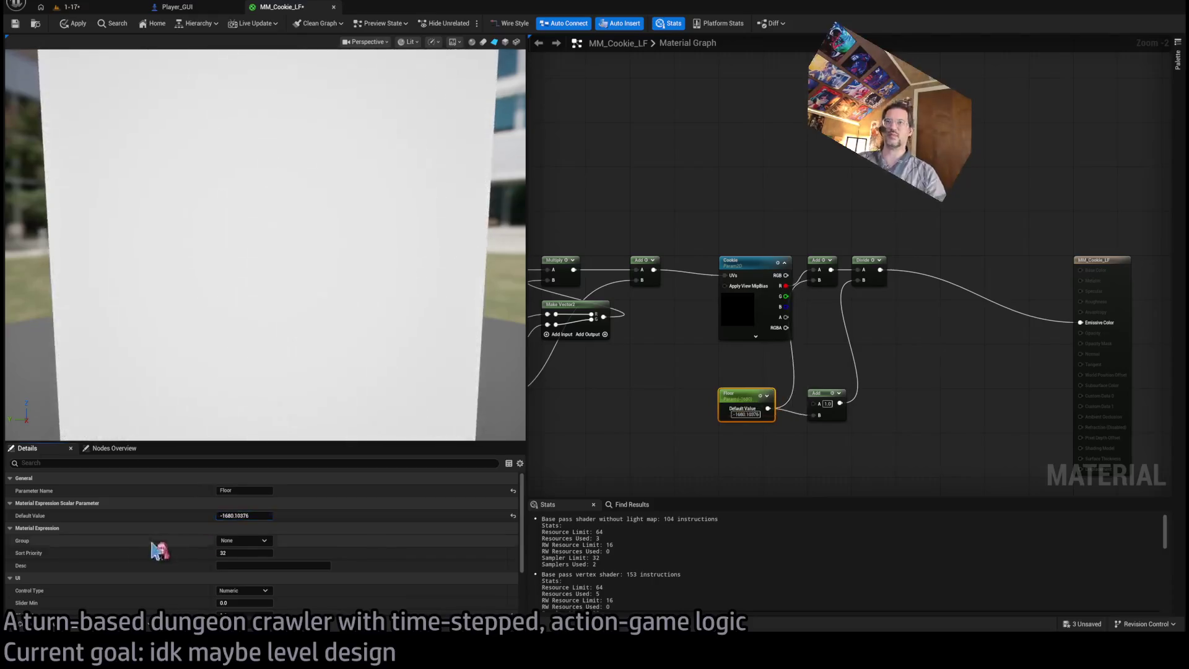
click(241, 515)
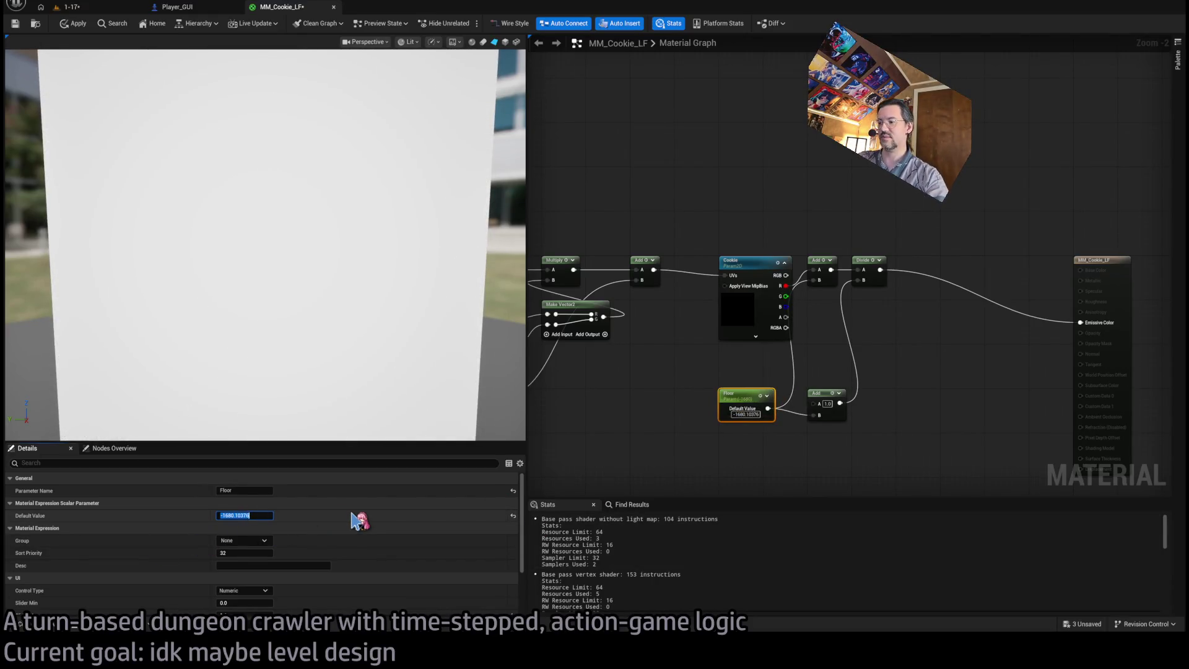
text(0)
key(Return)
Select the Floor node, both Add nodes and the Divide together.
click(595, 434)
scroll(638, 451, down, 1)
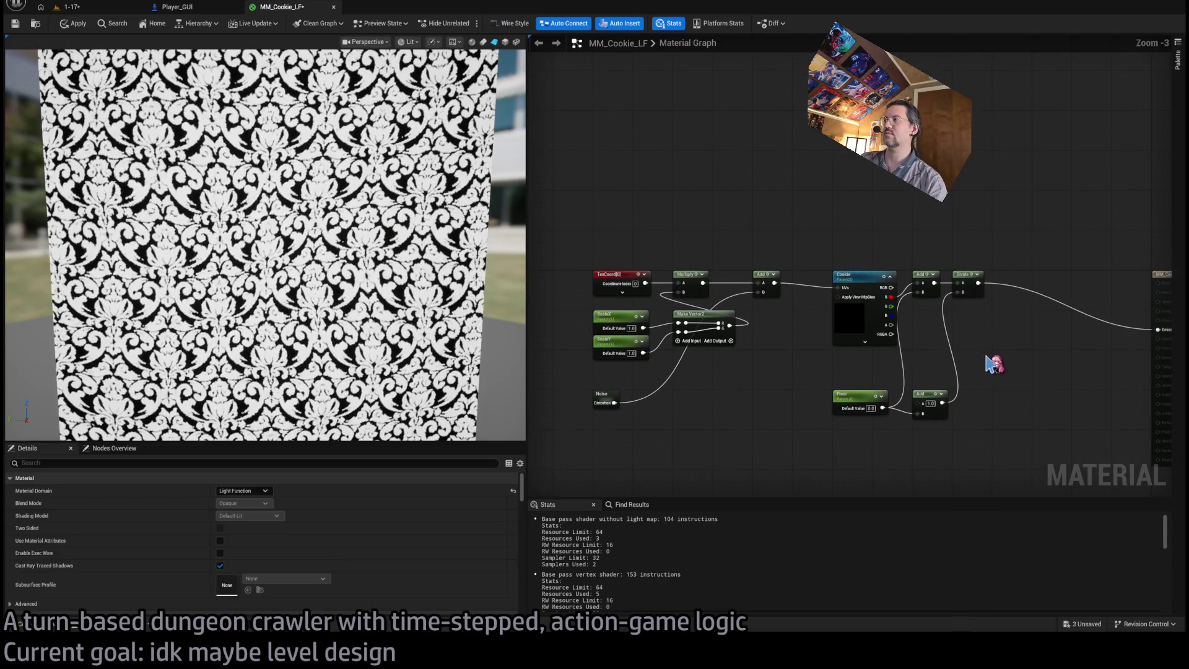
drag(990, 362, 857, 398)
drag(687, 409, 805, 462)
drag(853, 263, 766, 348)
scroll(811, 410, up, 2)
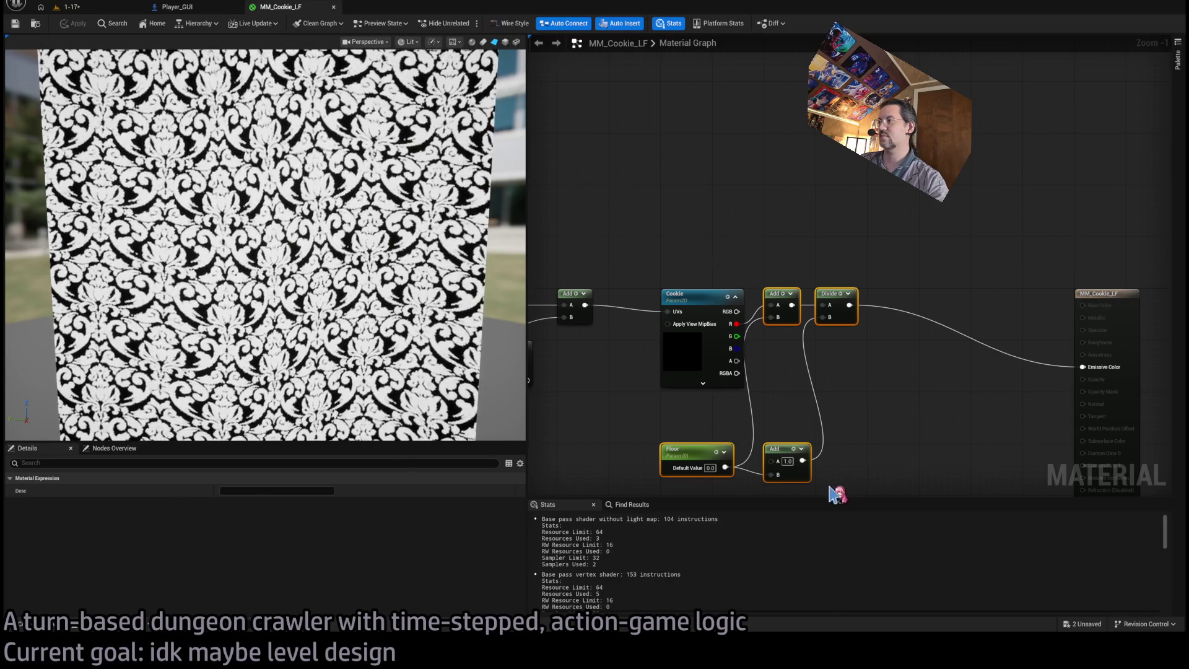
Collapse the selection (Ctrl+G) into a node named Floor with pins Value and Adjusted.
key(ctrl+g)
click(263, 489)
text(or)
key(Return)
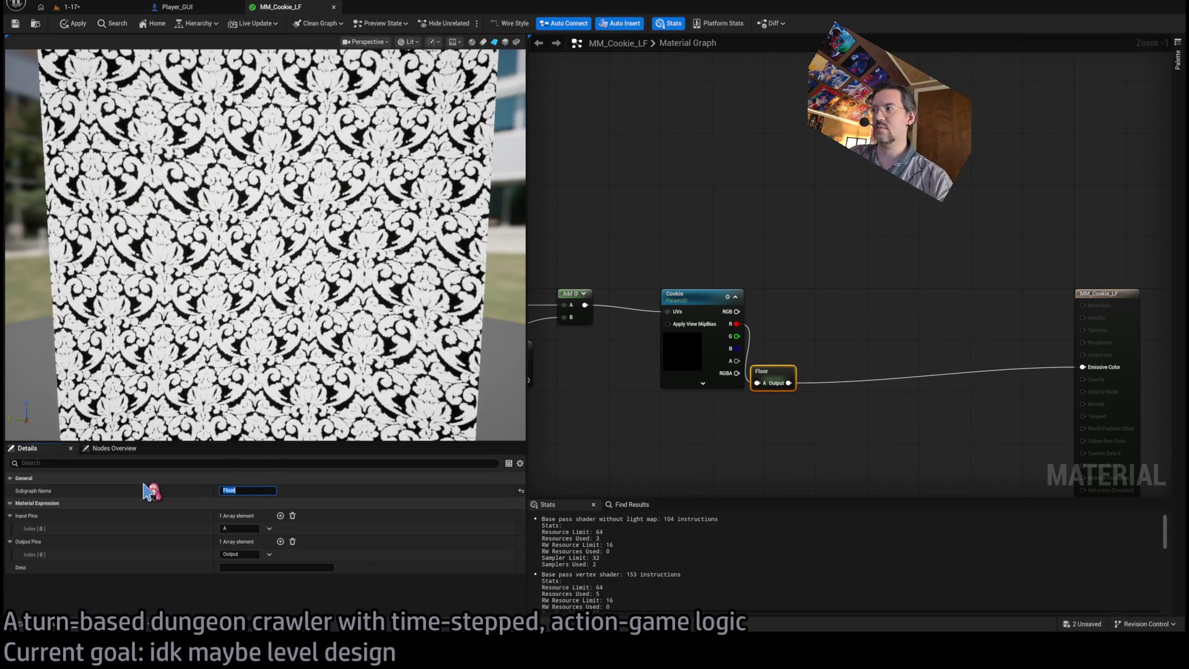
drag(776, 378, 789, 301)
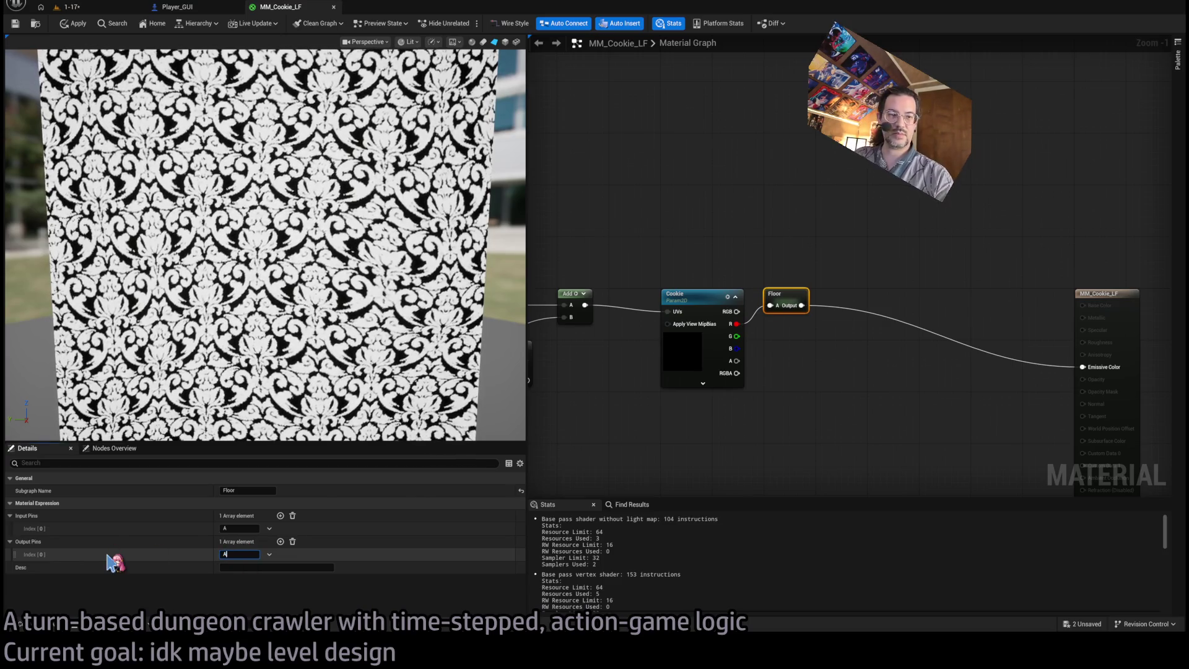
text(djuste)
key(Return)
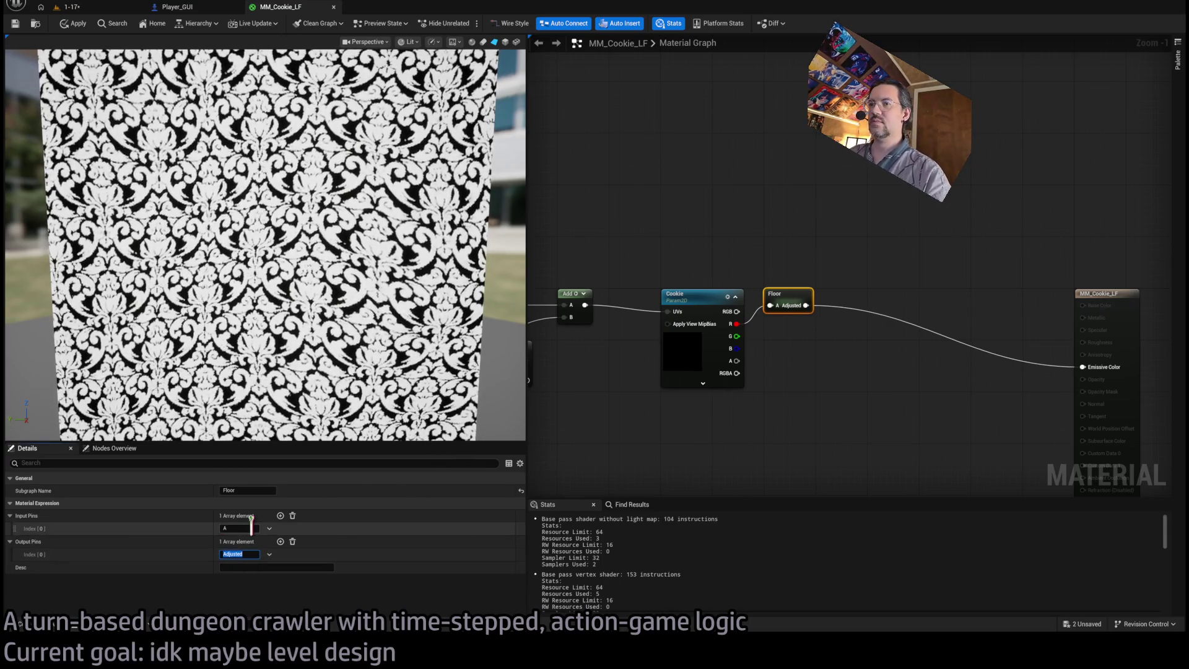
text(xture)
key(Return)
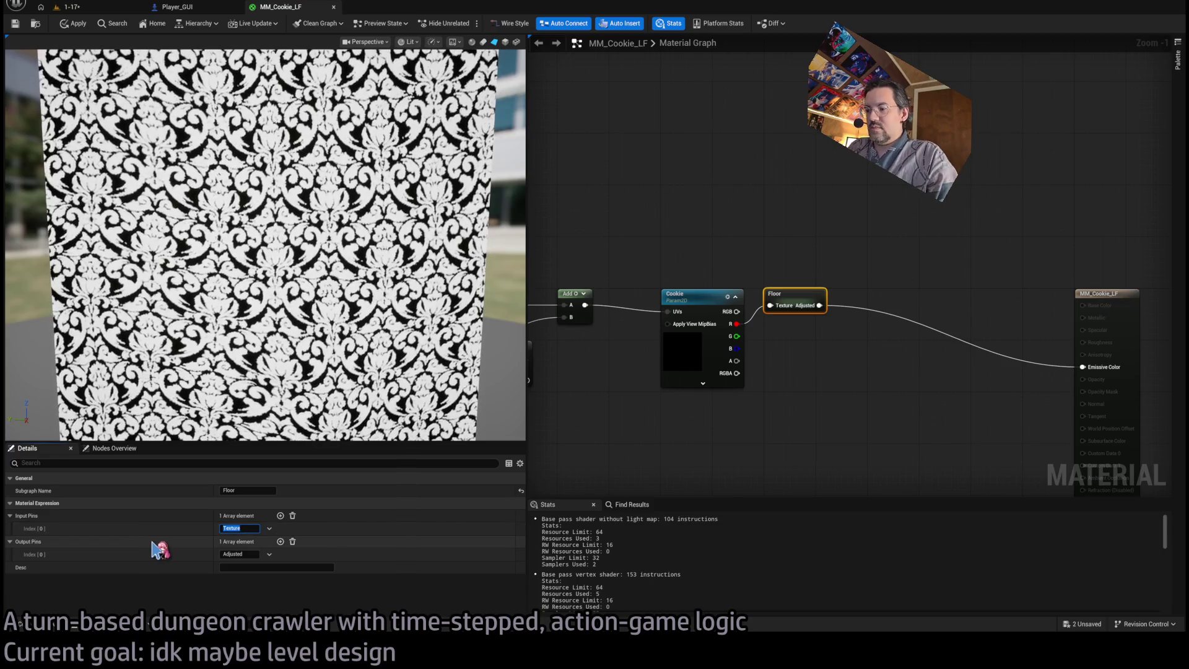
text(Value)
key(Return)
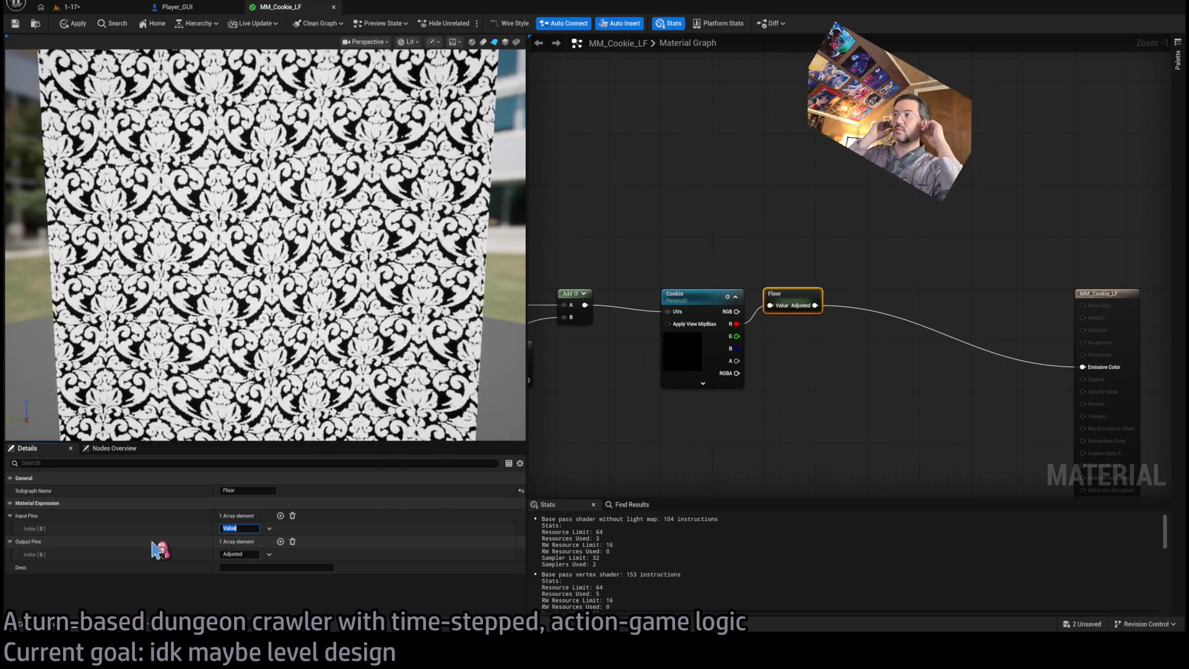
Tidy the Input, Output, Floor and Add nodes inside the subgraph, then align the Noise node.
double_click(792, 303)
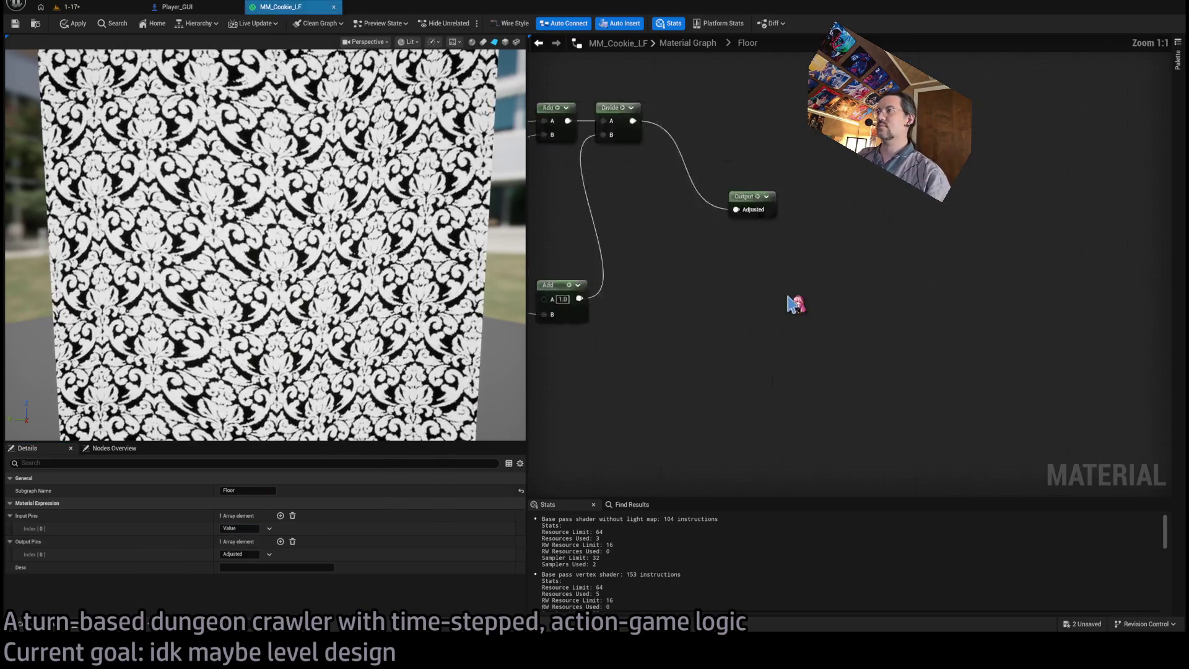
drag(730, 295, 802, 204)
key(Home)
drag(876, 302, 873, 214)
drag(843, 337, 626, 441)
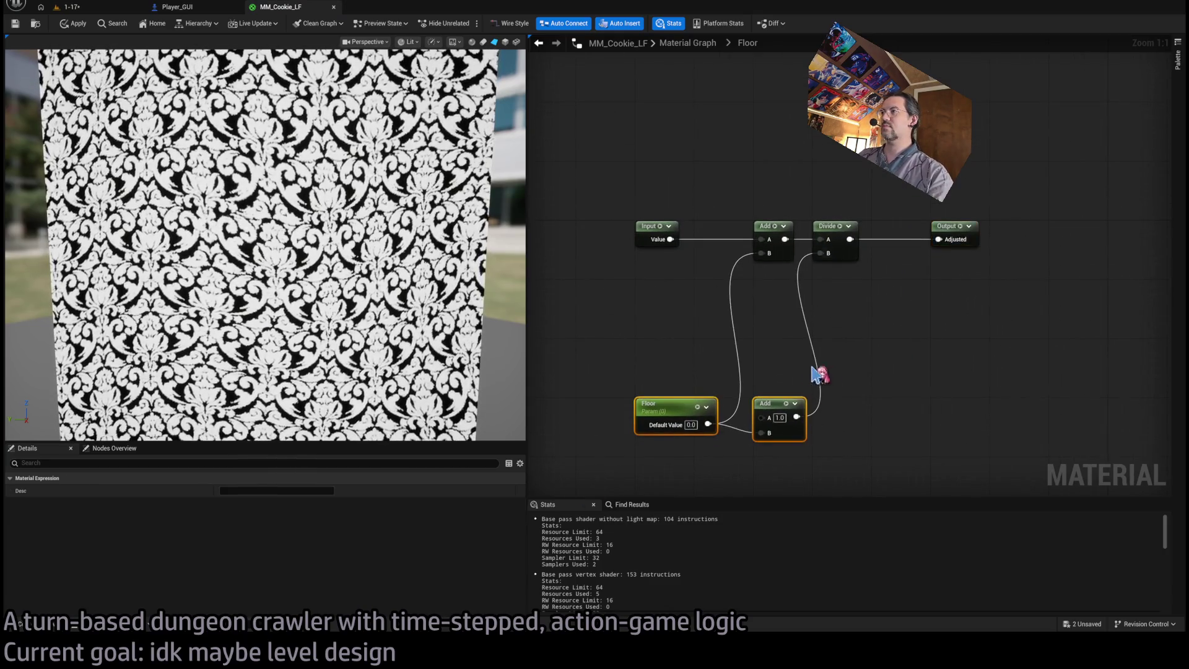
drag(768, 409, 774, 297)
click(809, 332)
click(688, 43)
scroll(723, 300, up, 4)
drag(678, 379, 922, 271)
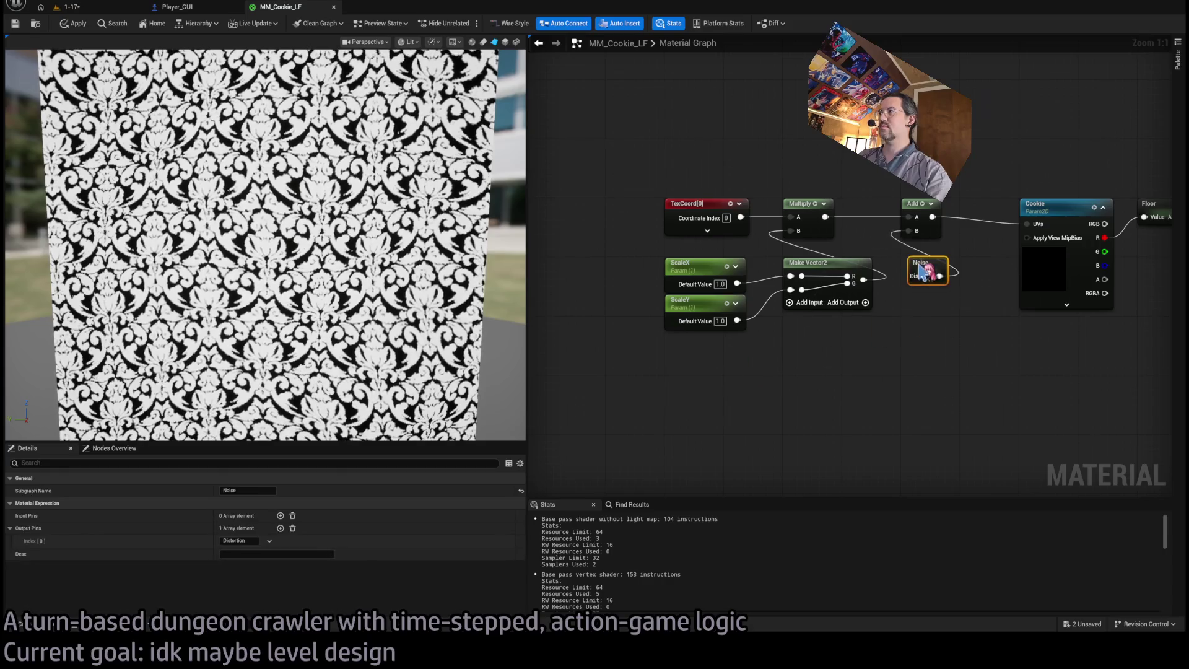
Inside the Noise subgraph, align the Input, Output and BreakOutFloat2Components nodes.
double_click(921, 268)
drag(625, 283, 572, 245)
drag(777, 323, 587, 318)
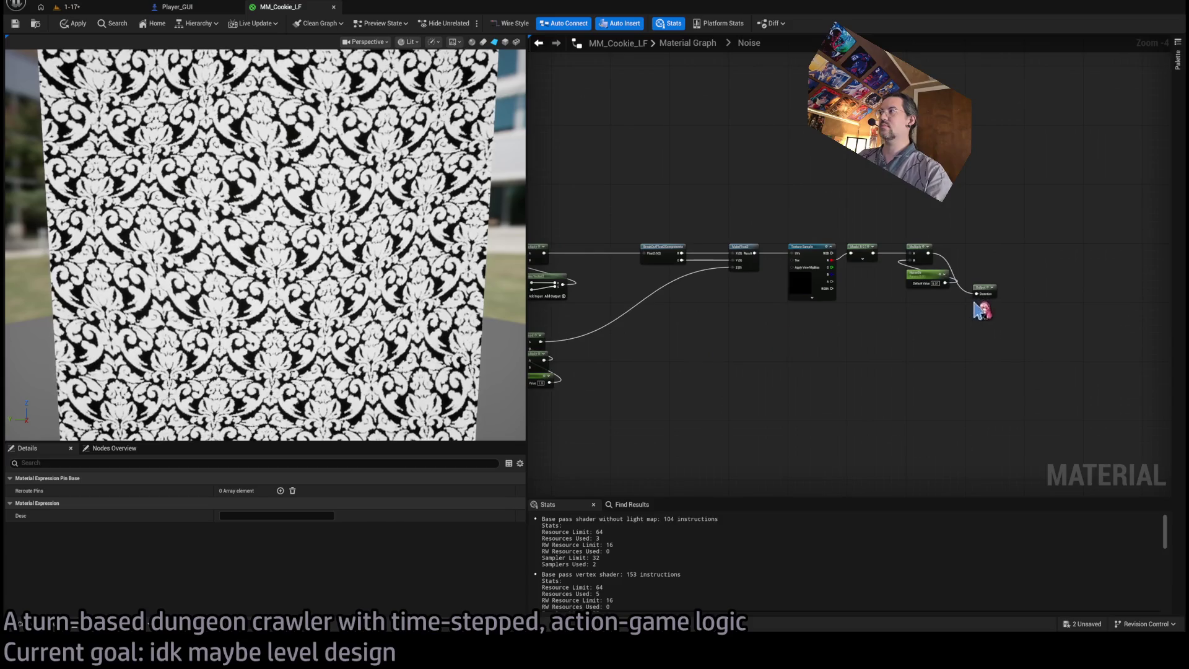
drag(985, 296, 980, 255)
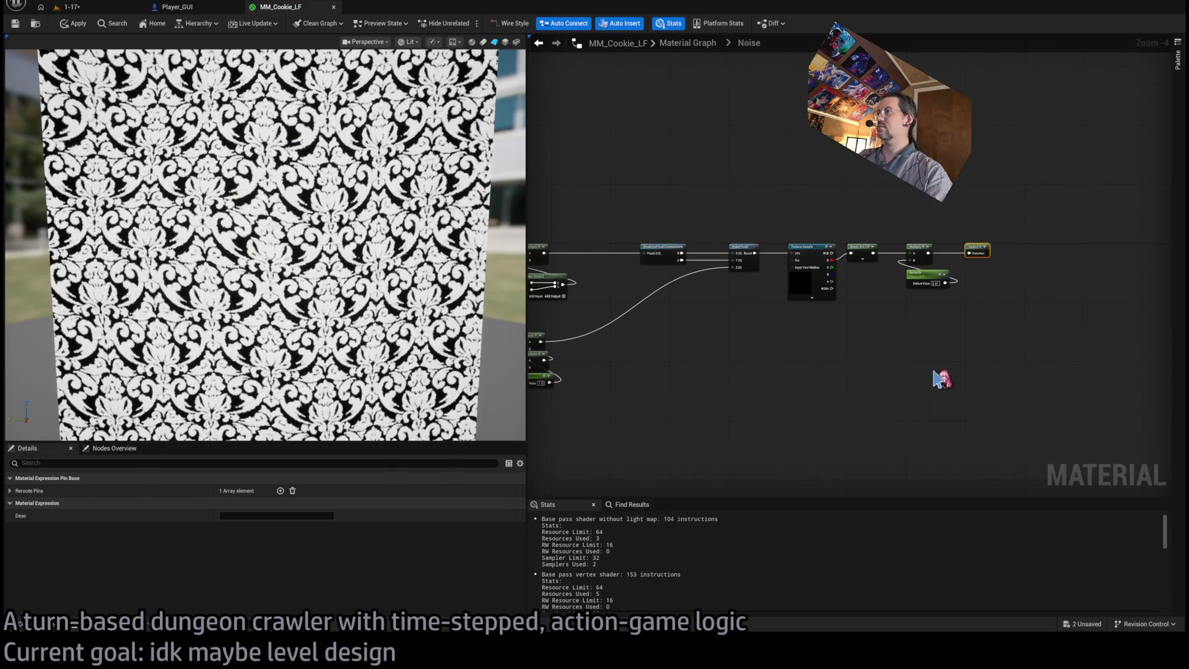
drag(932, 376, 1048, 372)
drag(1109, 207, 771, 390)
scroll(722, 247, up, 5)
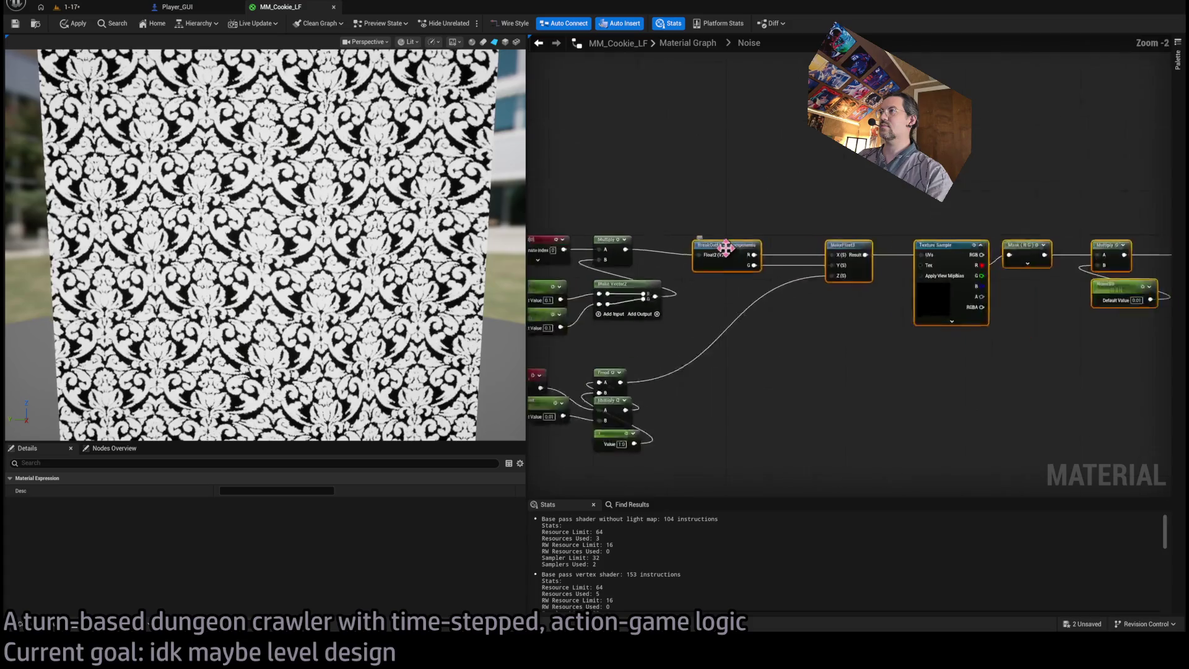
click(791, 362)
mouse_move(712, 244)
mouse_down()
mouse_move(848, 325)
mouse_move(750, 247)
mouse_move(771, 246)
mouse_up()
Shift the TexCoord, Time and NoiseSpeed node groups right within the Noise subgraph.
mouse_move(839, 406)
mouse_down()
mouse_move(761, 402)
mouse_move(1059, 379)
mouse_move(1065, 327)
mouse_up()
scroll(1009, 329, down, 2)
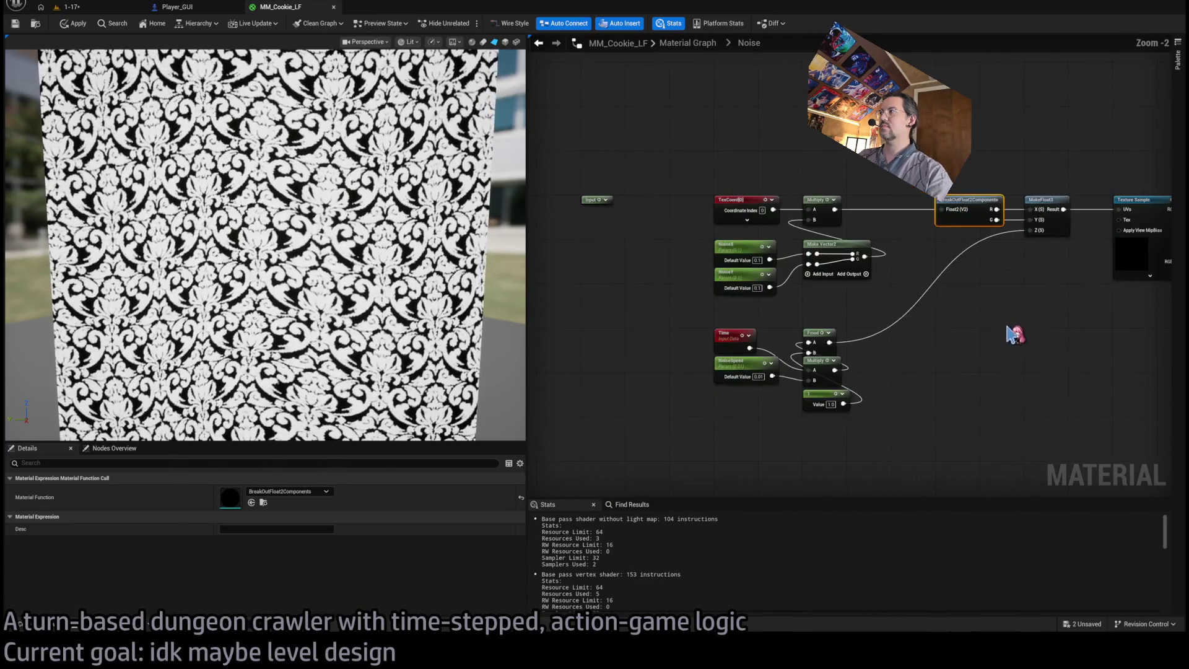
drag(586, 145, 779, 368)
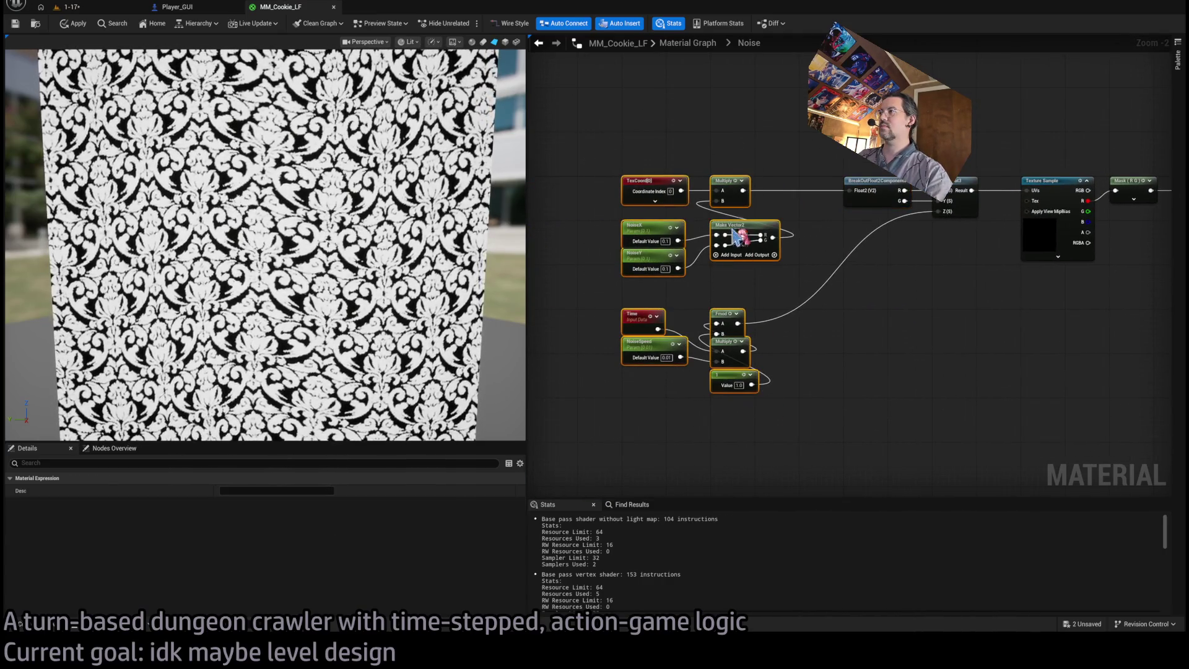
drag(736, 187, 774, 187)
click(785, 275)
drag(805, 291, 693, 397)
drag(774, 322, 863, 322)
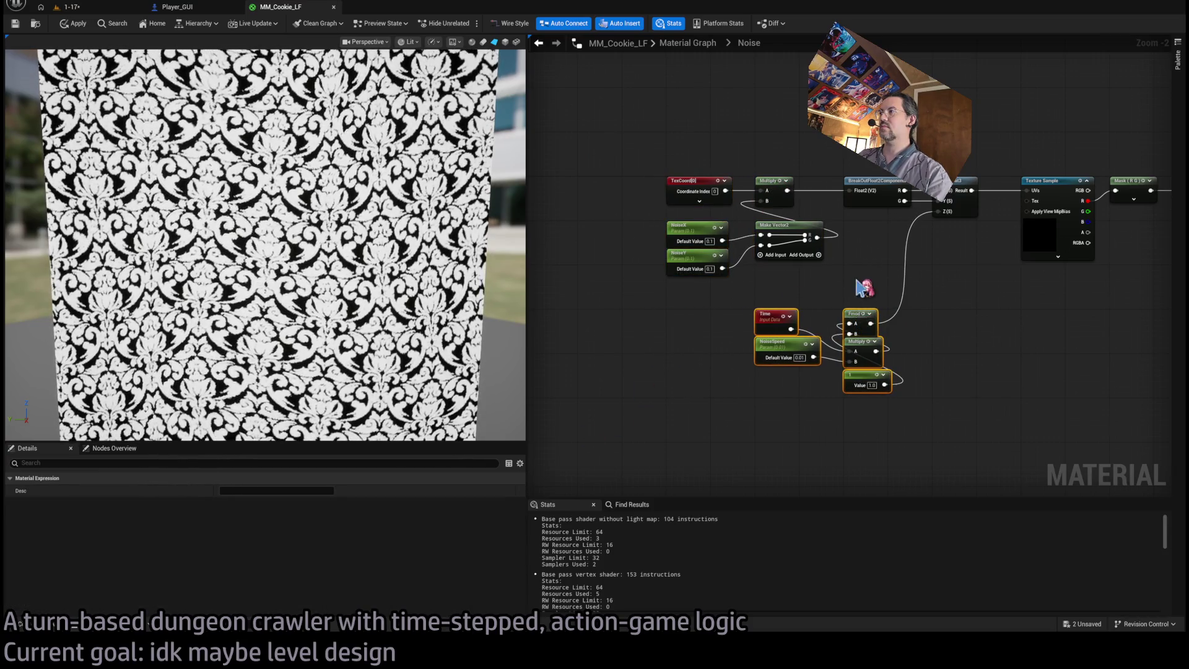
click(864, 287)
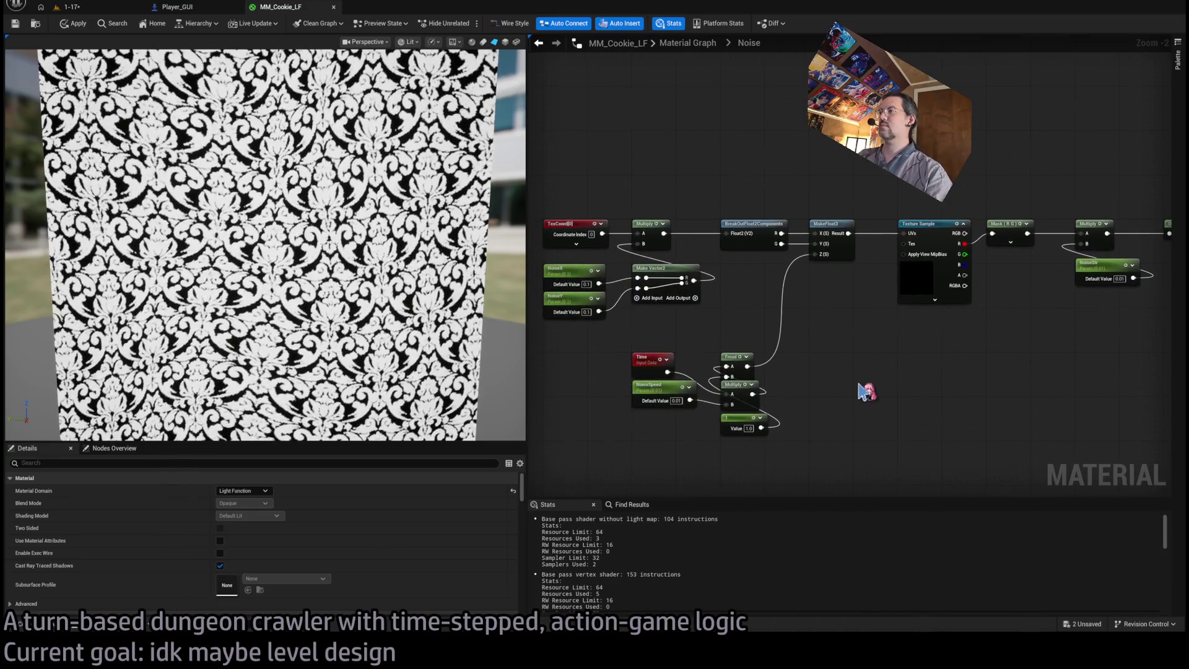
Back in the main graph, move all expression nodes right toward the material output.
click(661, 43)
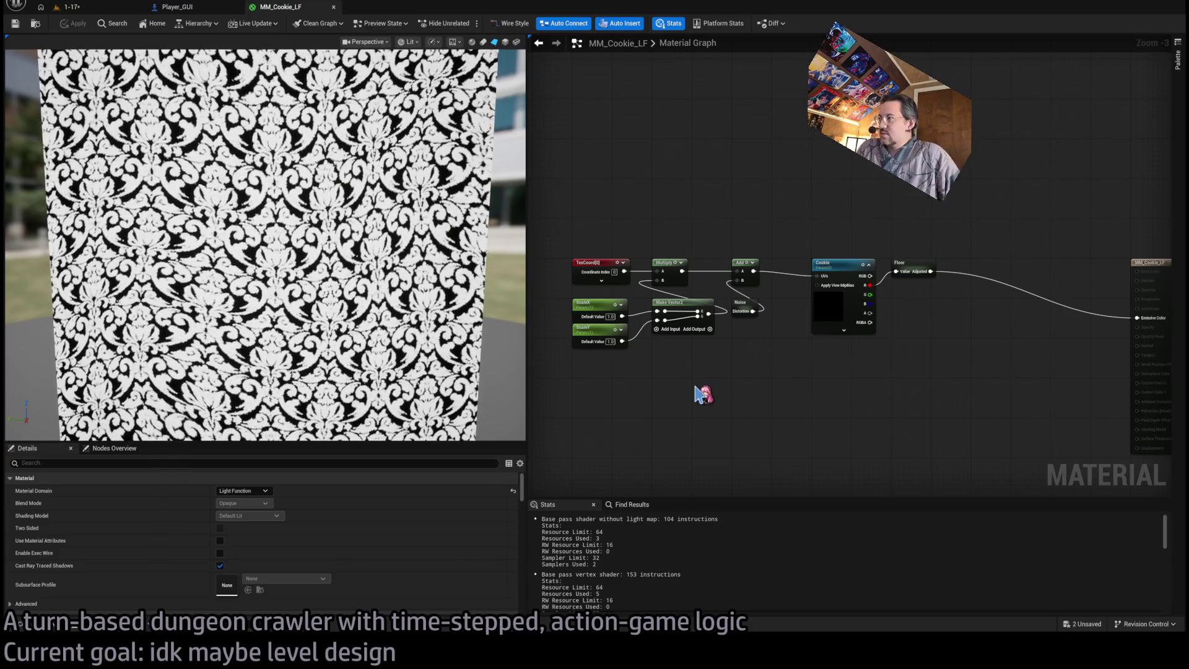
key(ctrl+a)
mouse_move(610, 271)
mouse_down()
mouse_move(742, 270)
mouse_move(729, 268)
mouse_up()
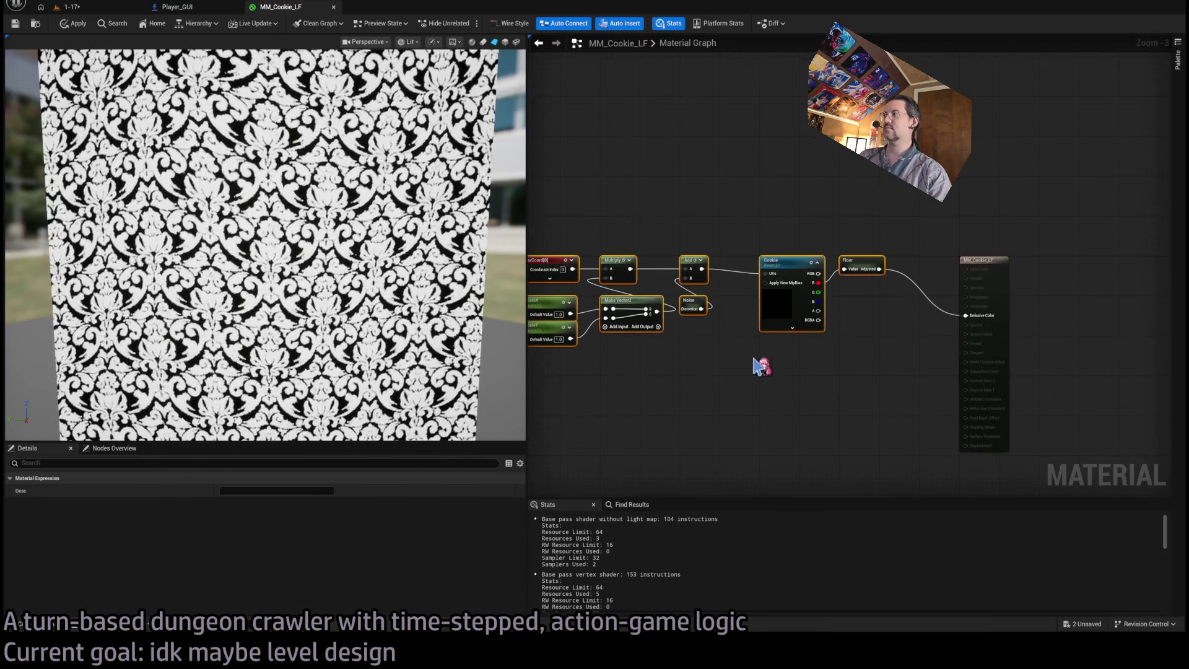
scroll(923, 229, down, 4)
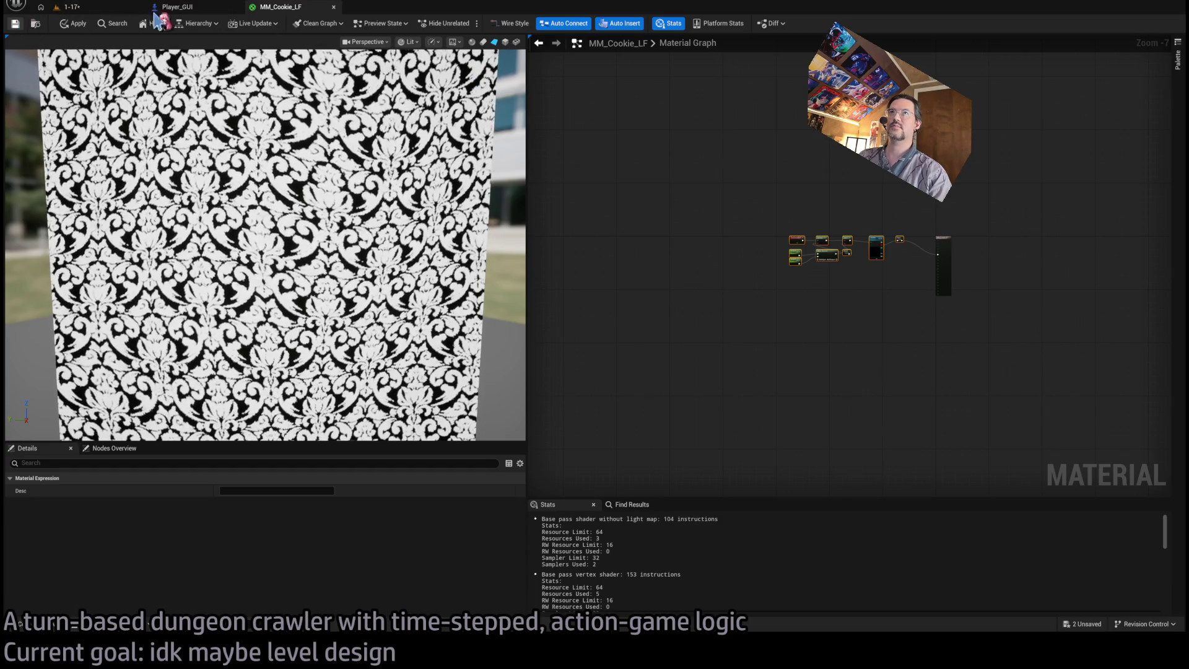
Close the MM_Cookie_LF editor and save all changes in level 1-17.
click(334, 6)
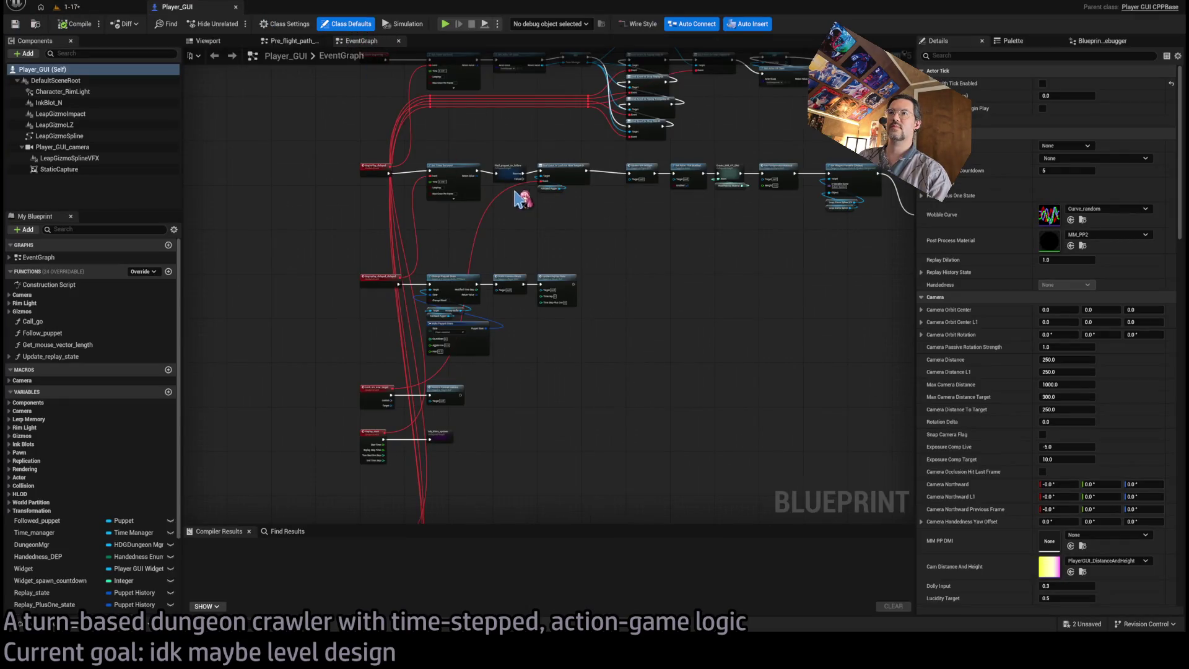
scroll(493, 186, down, 3)
click(80, 11)
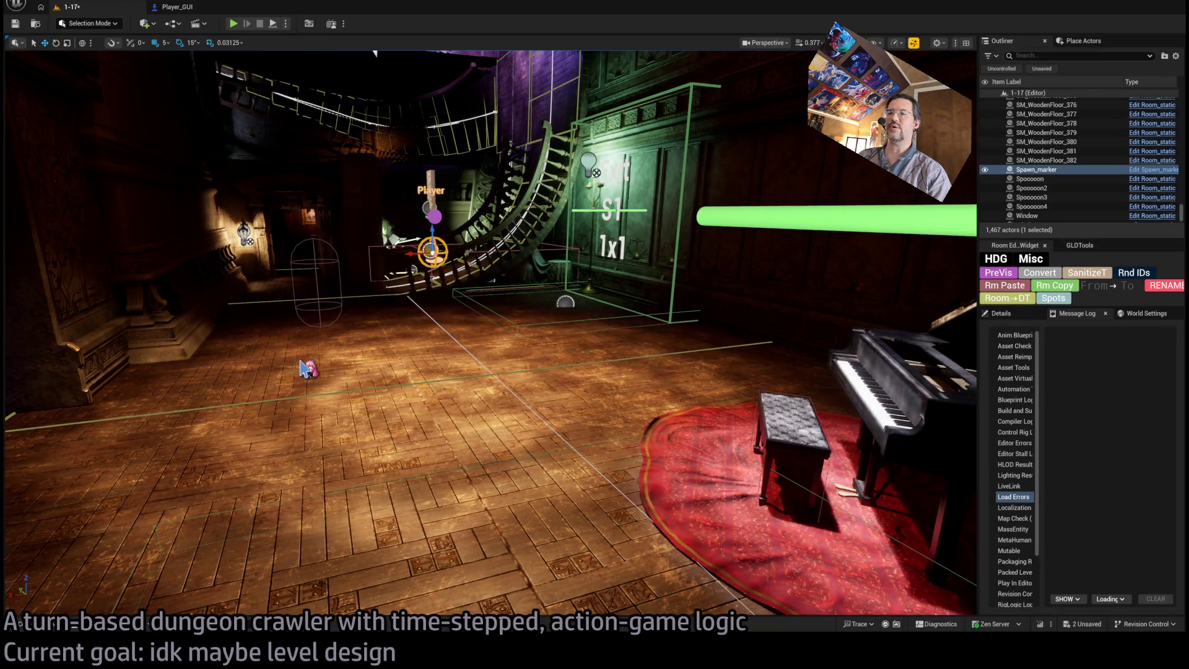
key(ctrl+s)
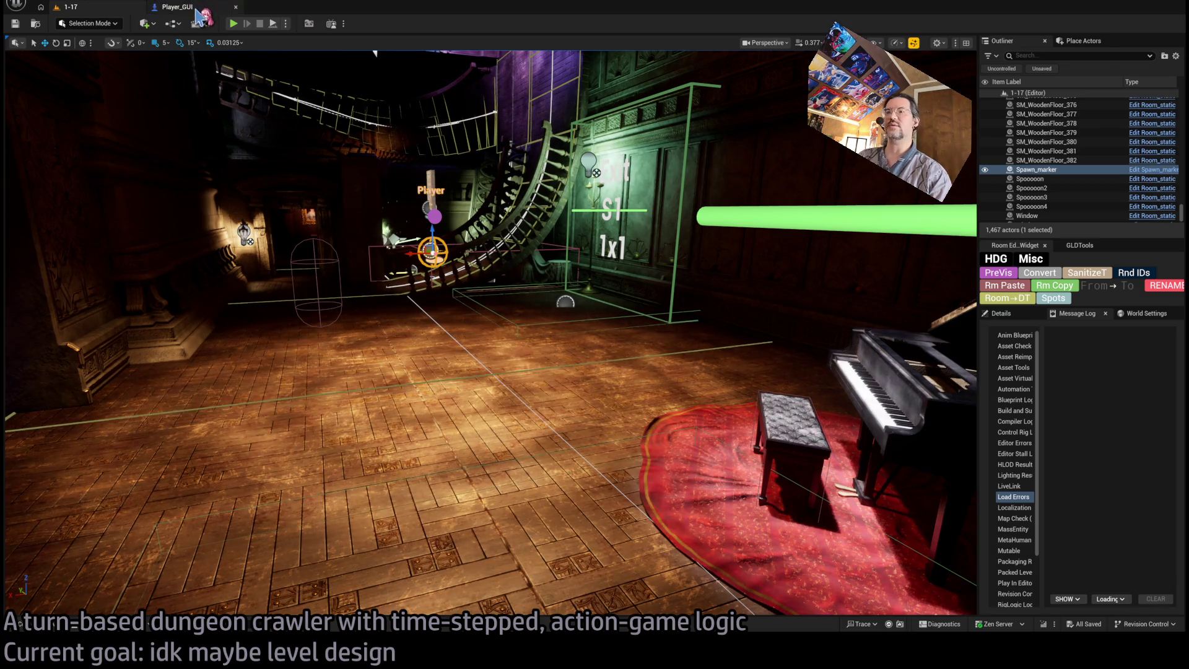
Select the RampPassageLight5 spot light and open its Room_SpotLight blueprint.
mouse_move(610, 335)
mouse_down()
mouse_move(610, 236)
mouse_move(586, 241)
mouse_up()
click(626, 328)
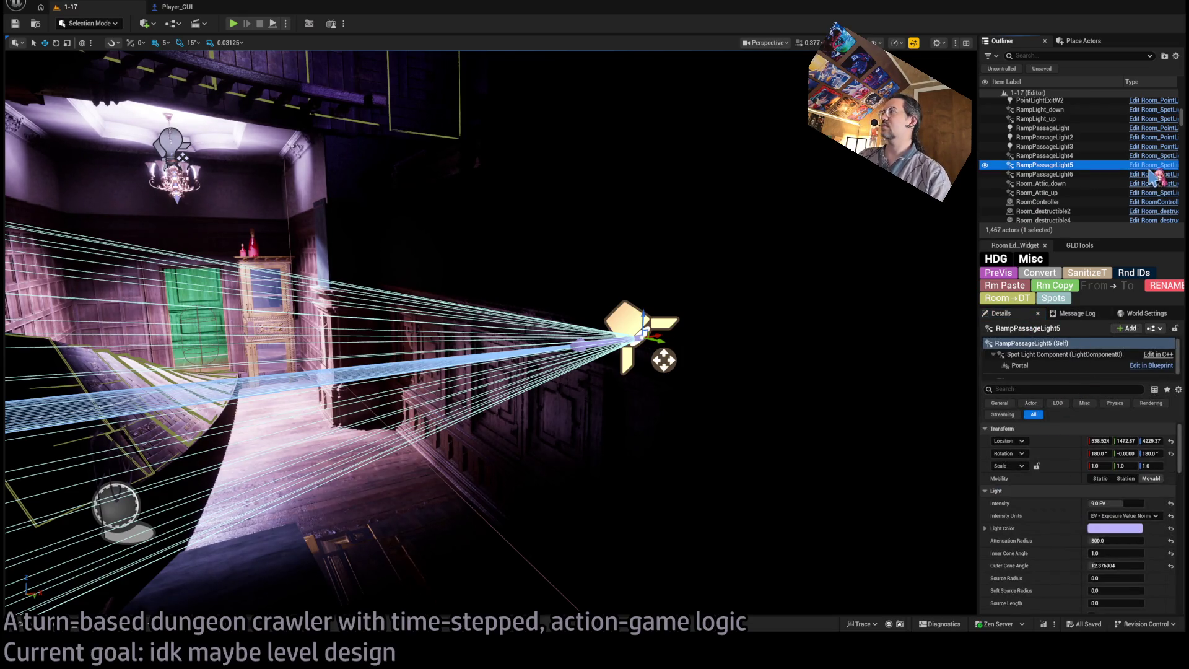
double_click(673, 347)
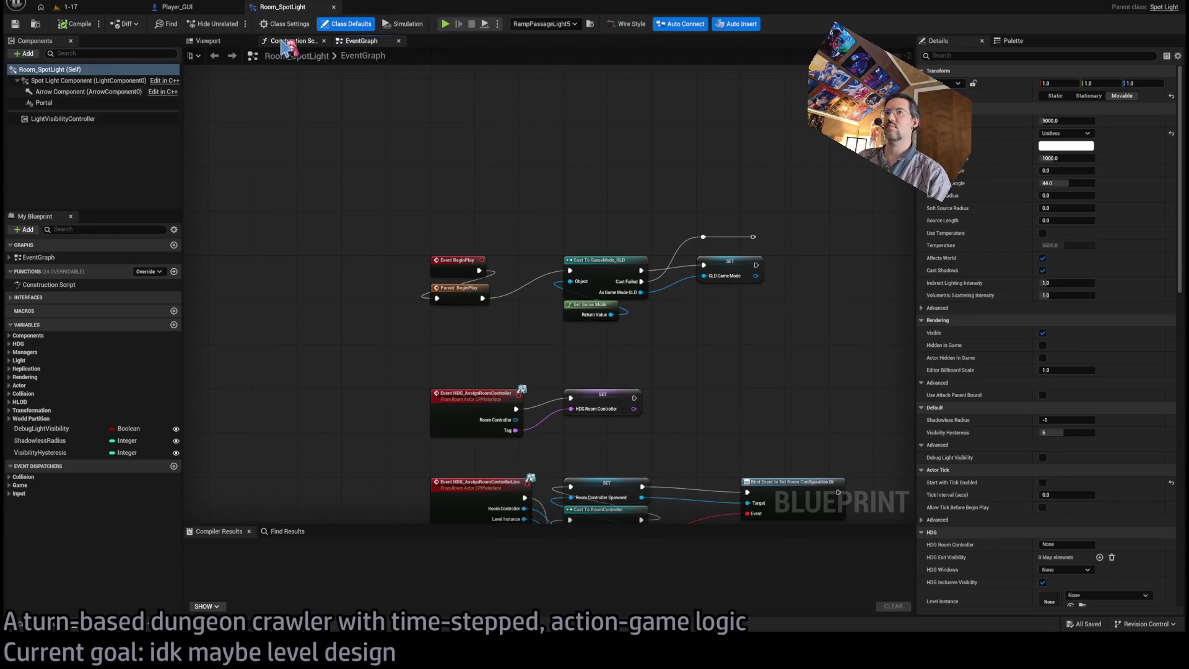
Add a Texture 2D variable named Cookie and make it Instance Editable.
click(174, 325)
text(Cookie)
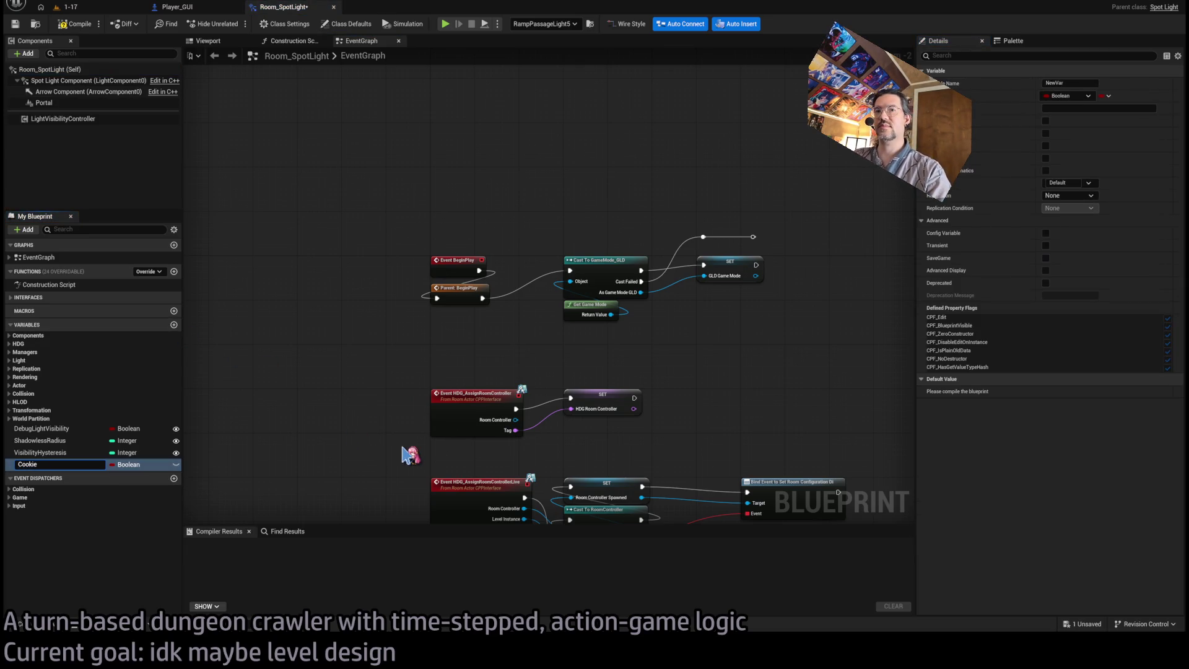
key(Return)
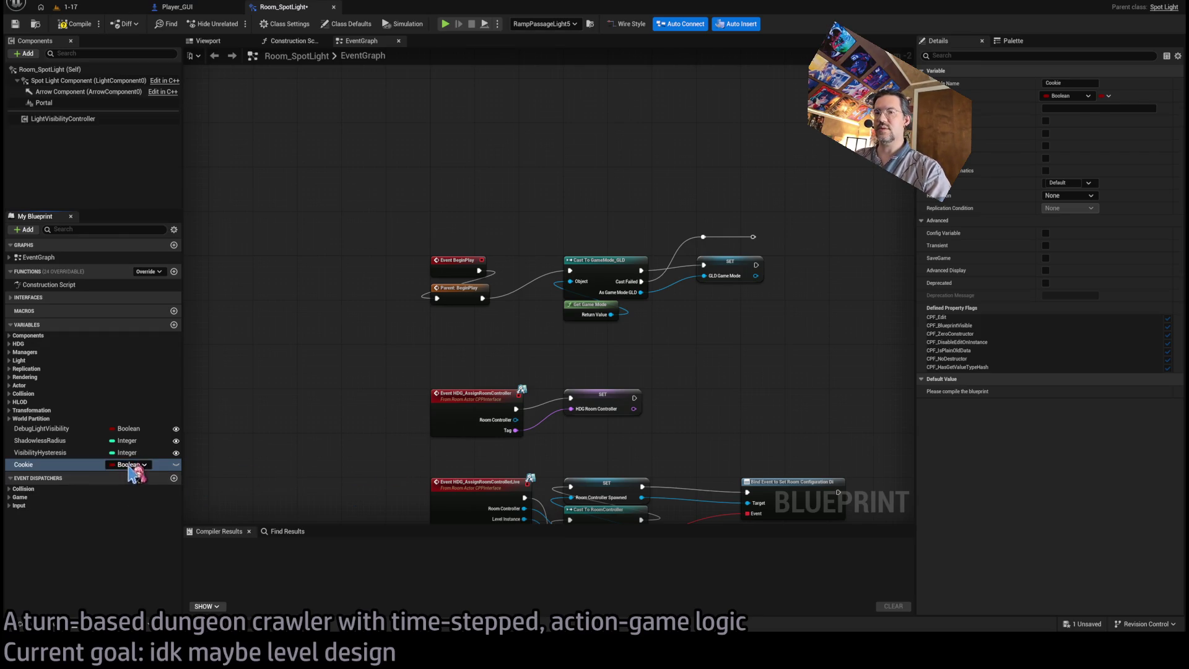
click(53, 624)
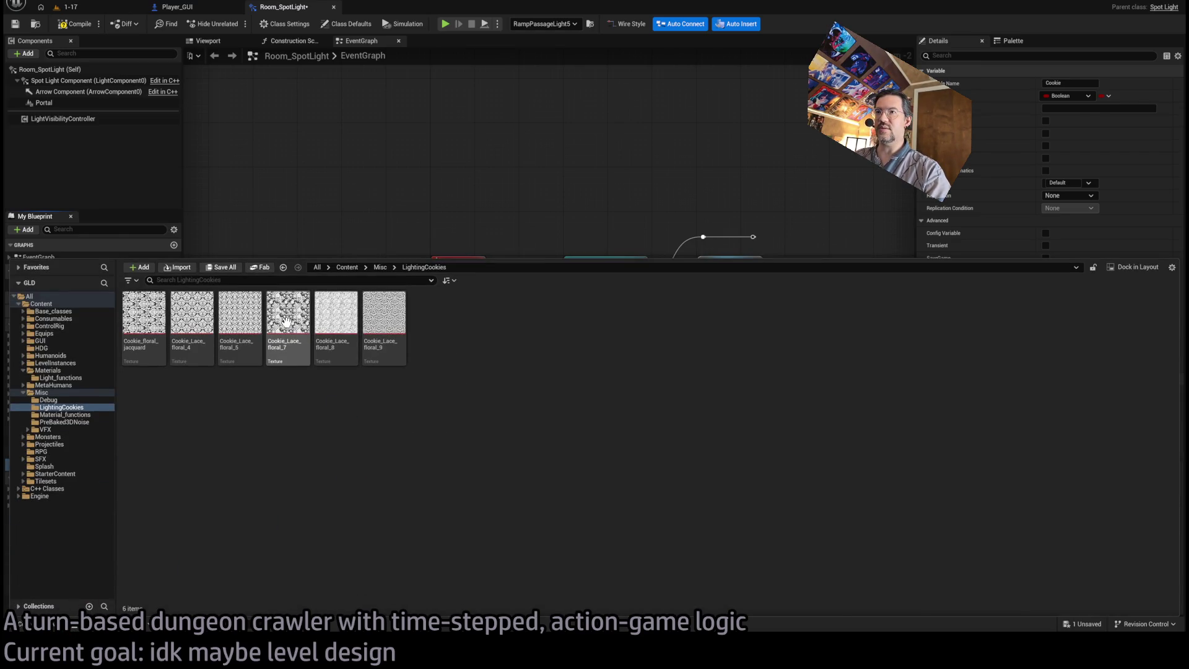
click(334, 212)
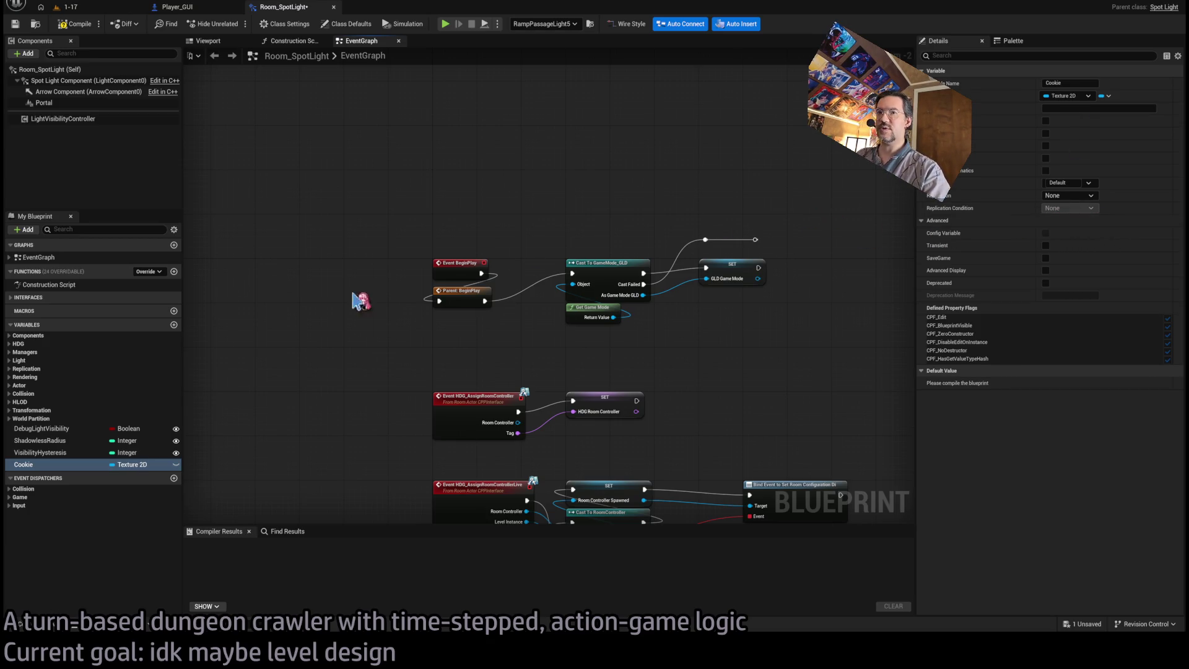
click(176, 465)
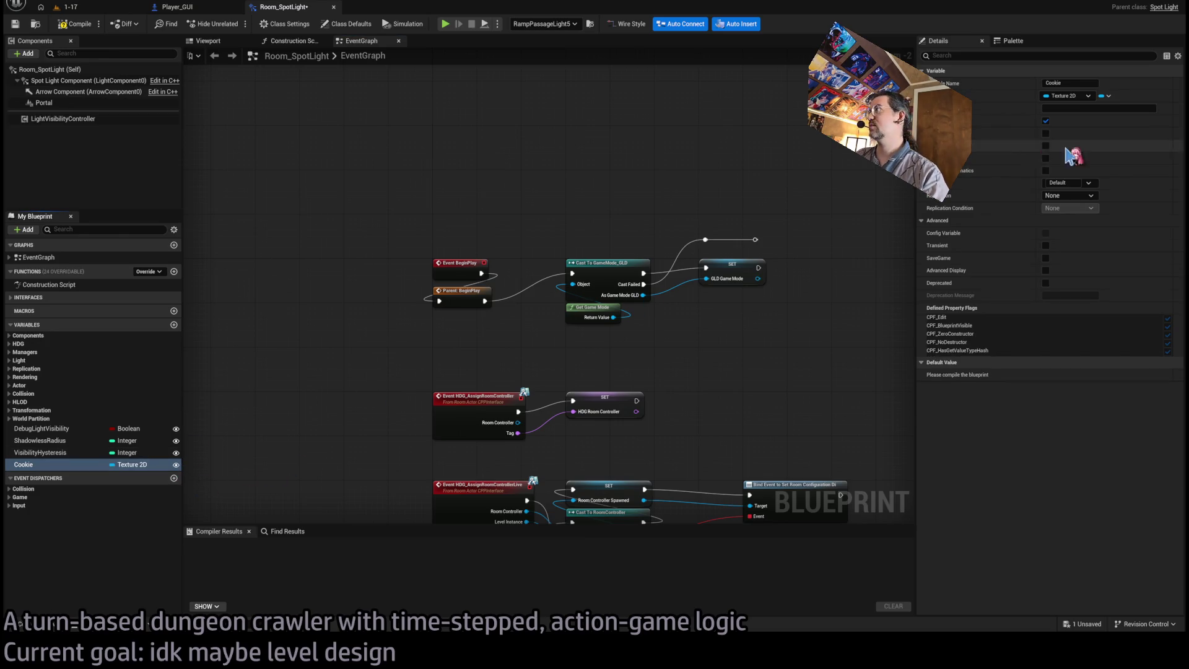
File Cookie under a new Cookie category, save, and show the Construction Script.
click(1072, 183)
key(Return)
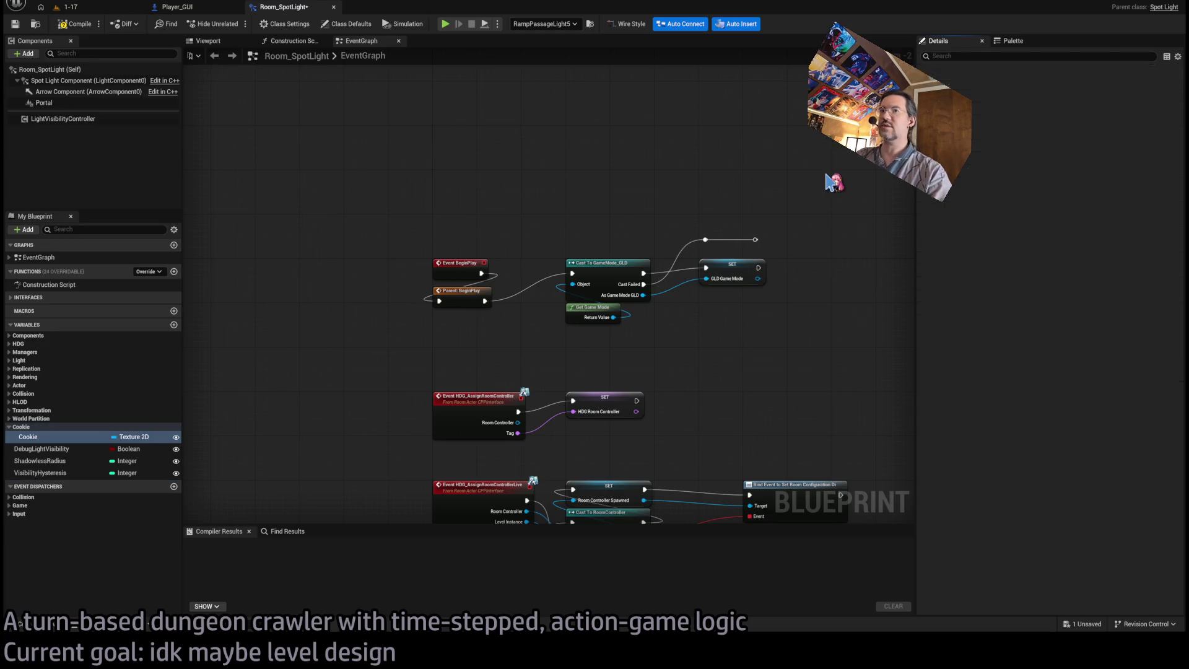
click(71, 440)
key(ctrl+s)
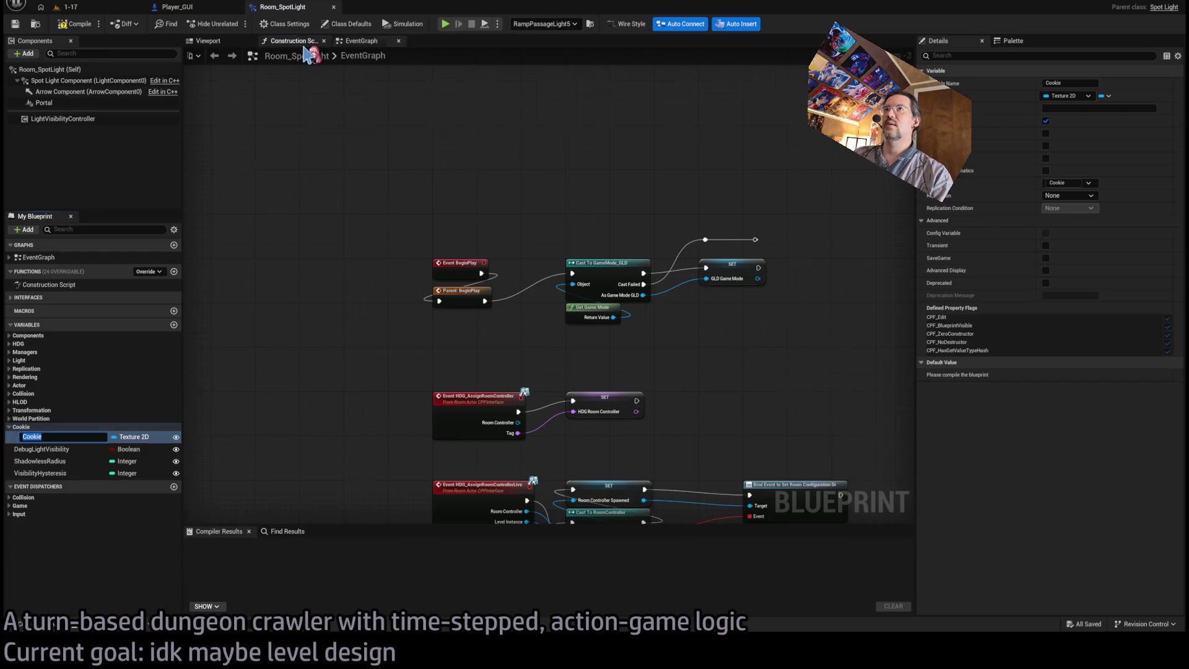
click(290, 40)
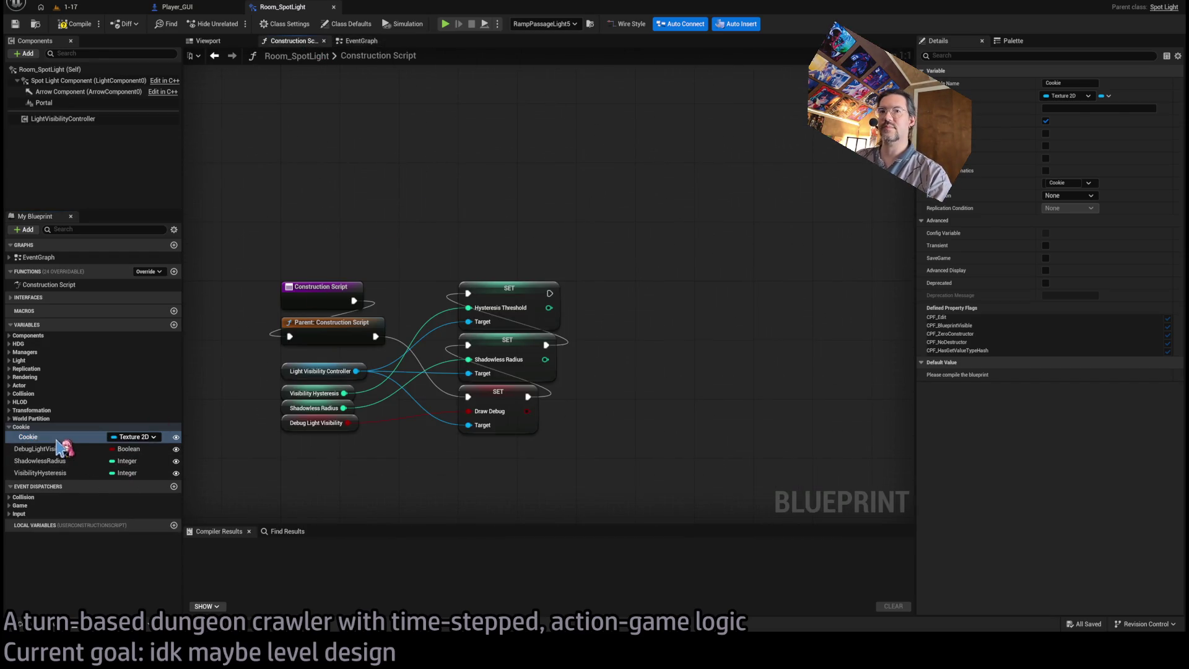
Place a validated Cookie getter and run it after the last SET node.
mouse_move(724, 414)
mouse_down()
mouse_move(712, 322)
mouse_move(712, 389)
mouse_move(681, 301)
mouse_up()
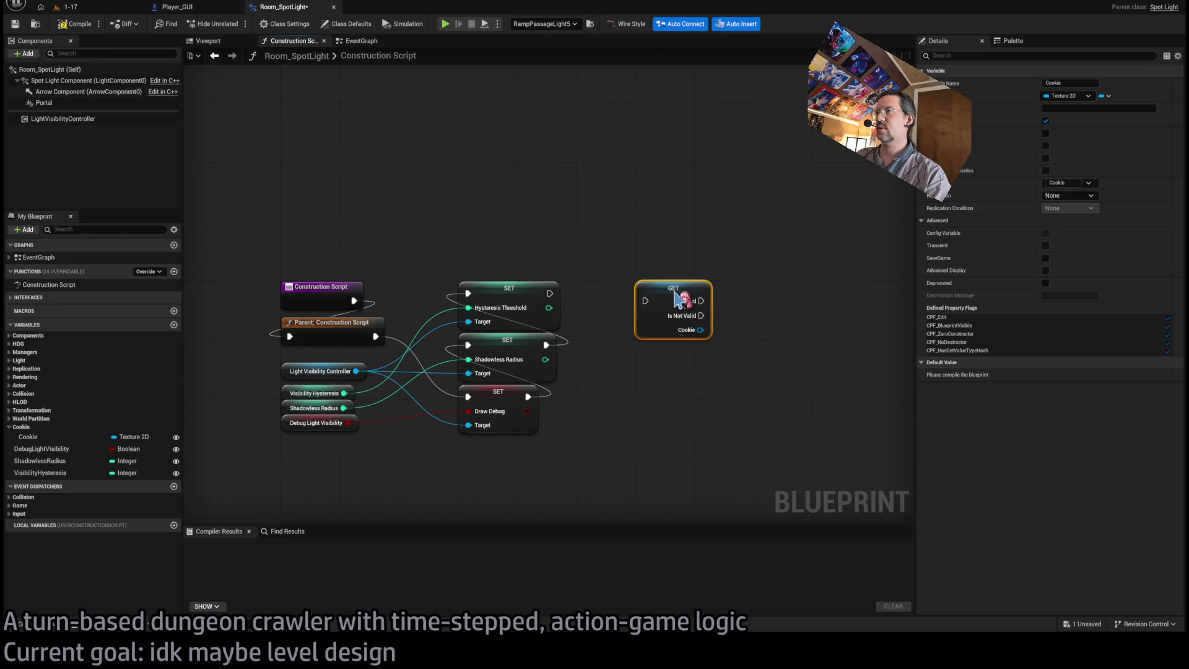
drag(549, 293, 645, 301)
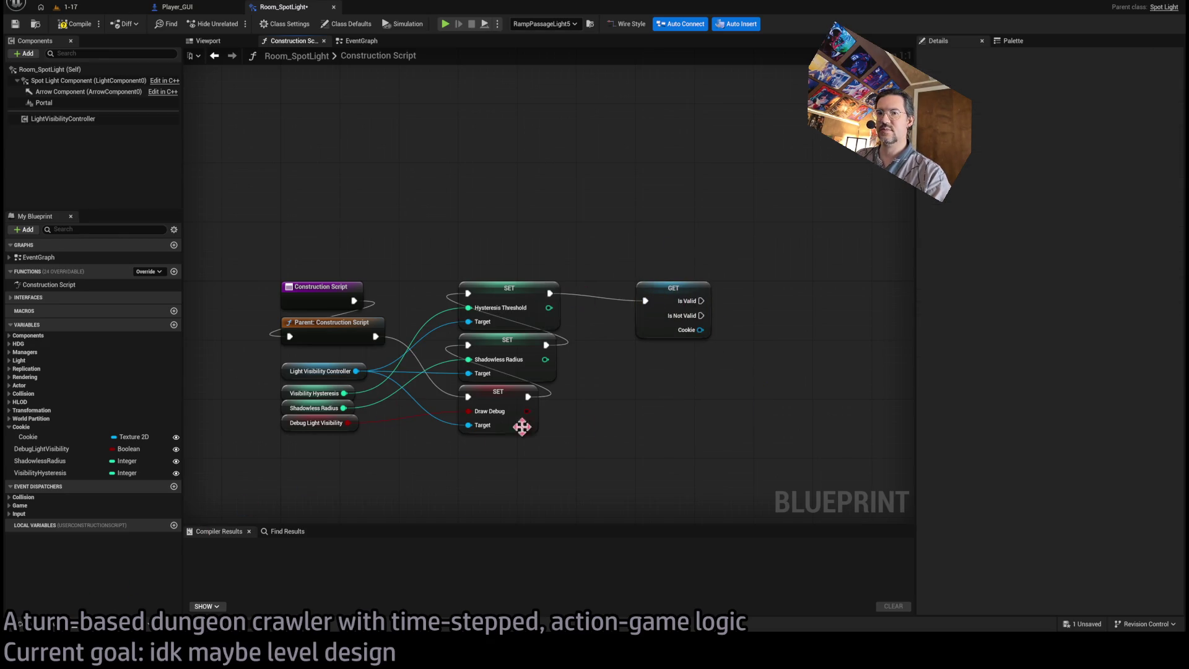
drag(468, 444, 353, 456)
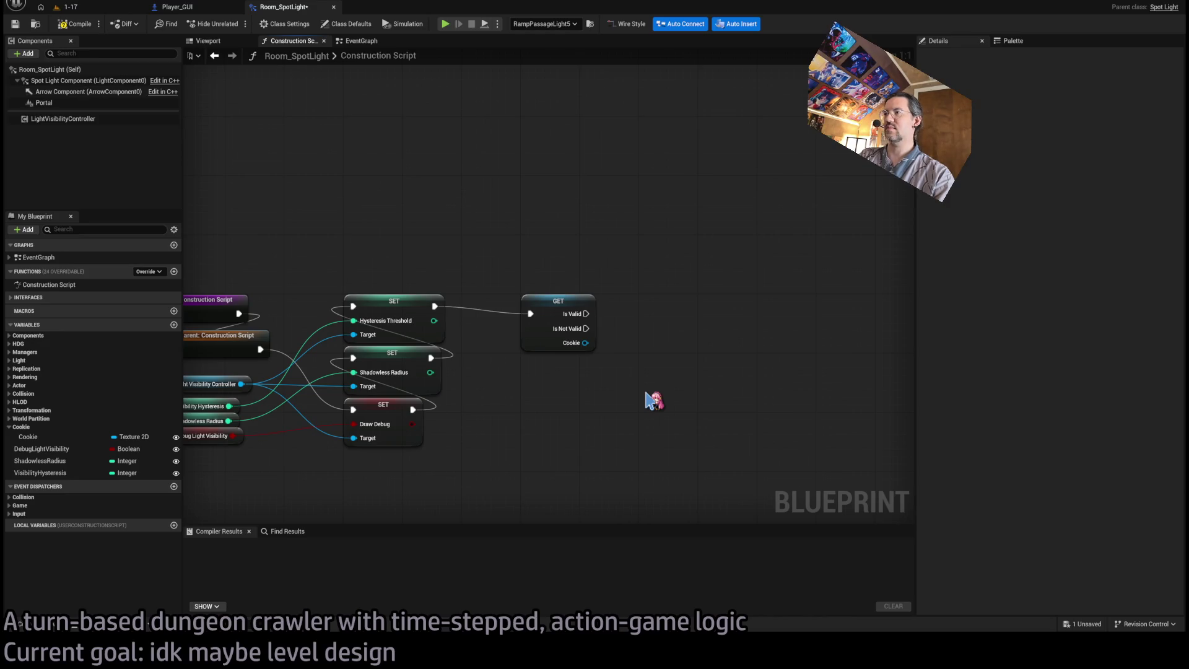
Add Create Dynamic Material Instance with parent MM_Cookie_LF, run only when Cookie is valid.
key(ctrl+v)
mouse_move(656, 392)
mouse_down()
mouse_move(672, 304)
mouse_move(657, 301)
mouse_up()
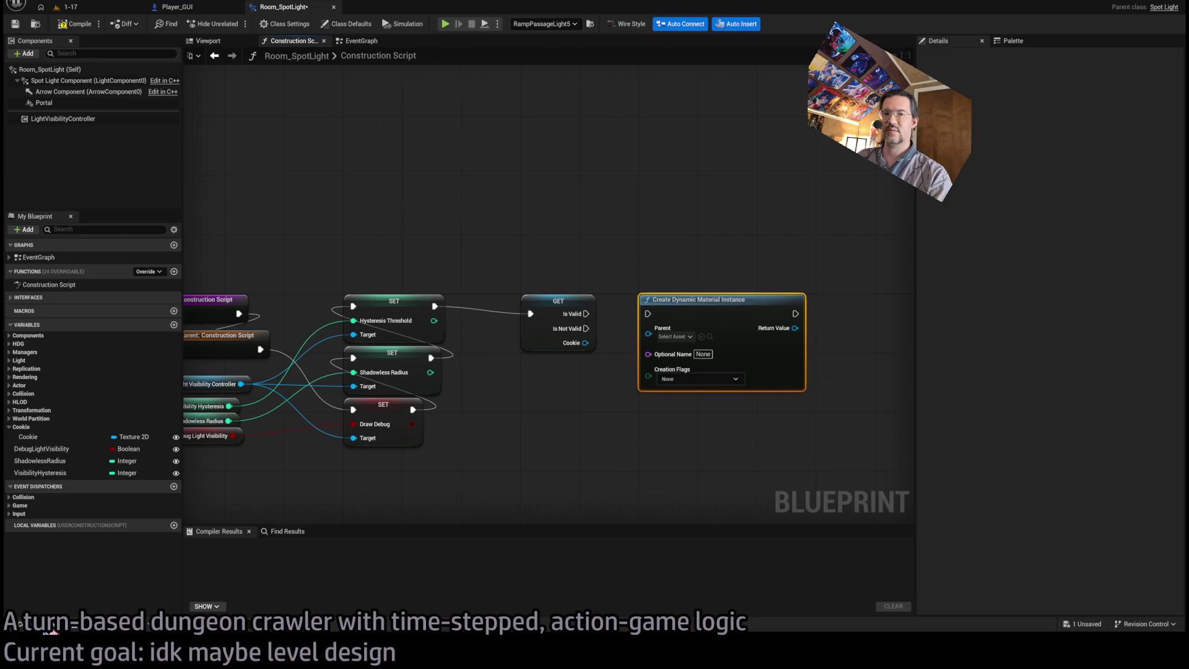
click(52, 629)
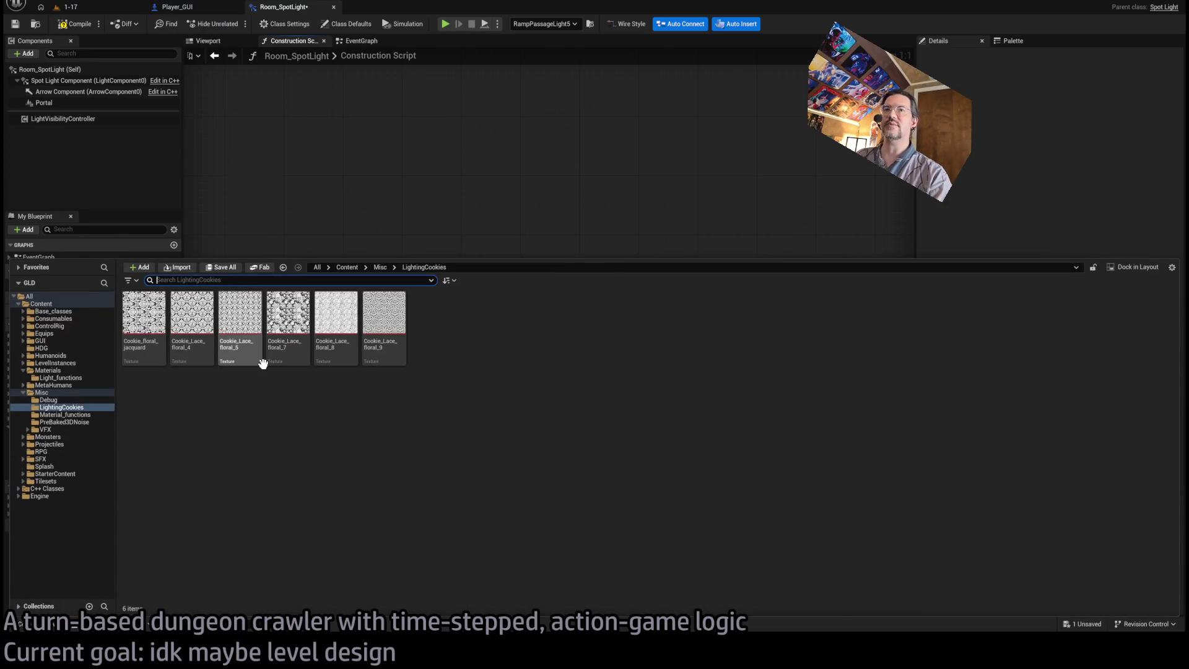
click(76, 376)
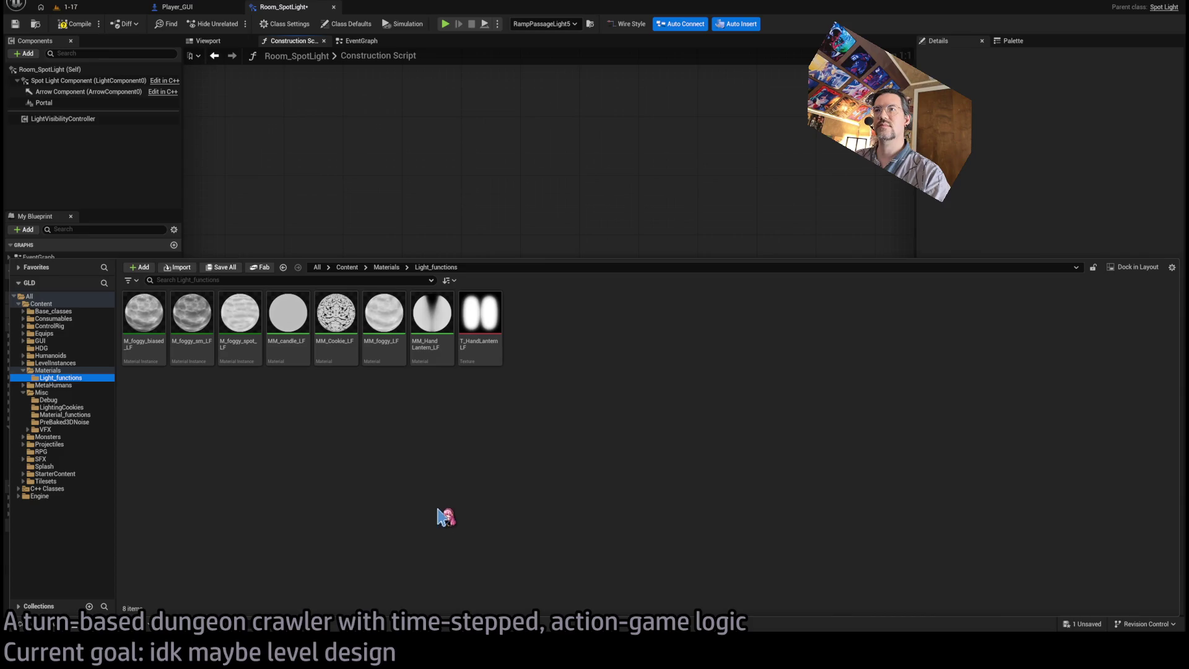
mouse_move(335, 333)
mouse_down()
mouse_move(566, 217)
mouse_move(675, 330)
mouse_up()
mouse_move(644, 307)
mouse_down()
mouse_move(558, 314)
mouse_move(579, 308)
mouse_up()
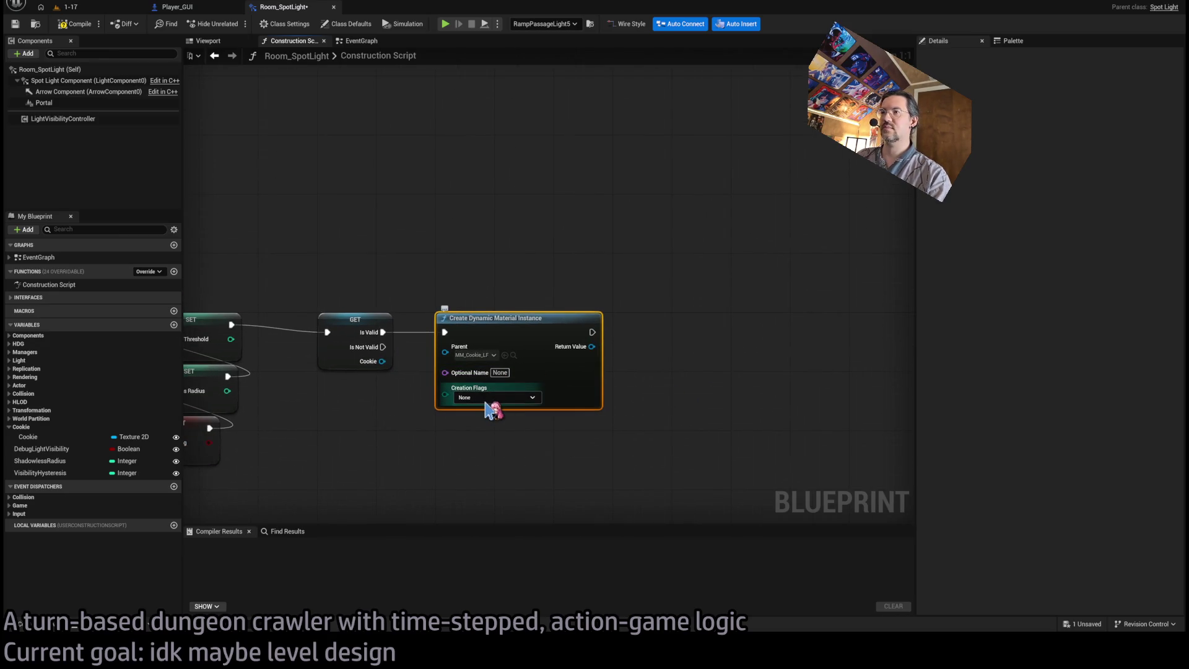
key(Tab)
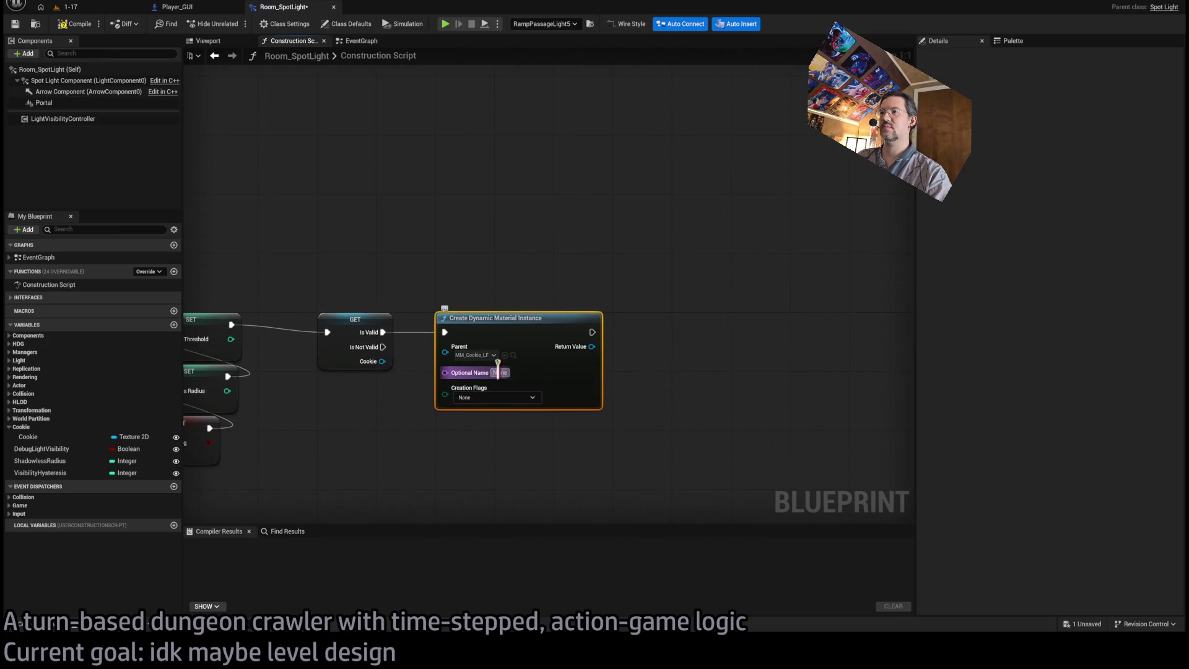
Name the instance Cookie, save, and add a Set Texture Parameter Value fed by it.
click(628, 427)
key(ctrl+s)
drag(408, 409, 384, 409)
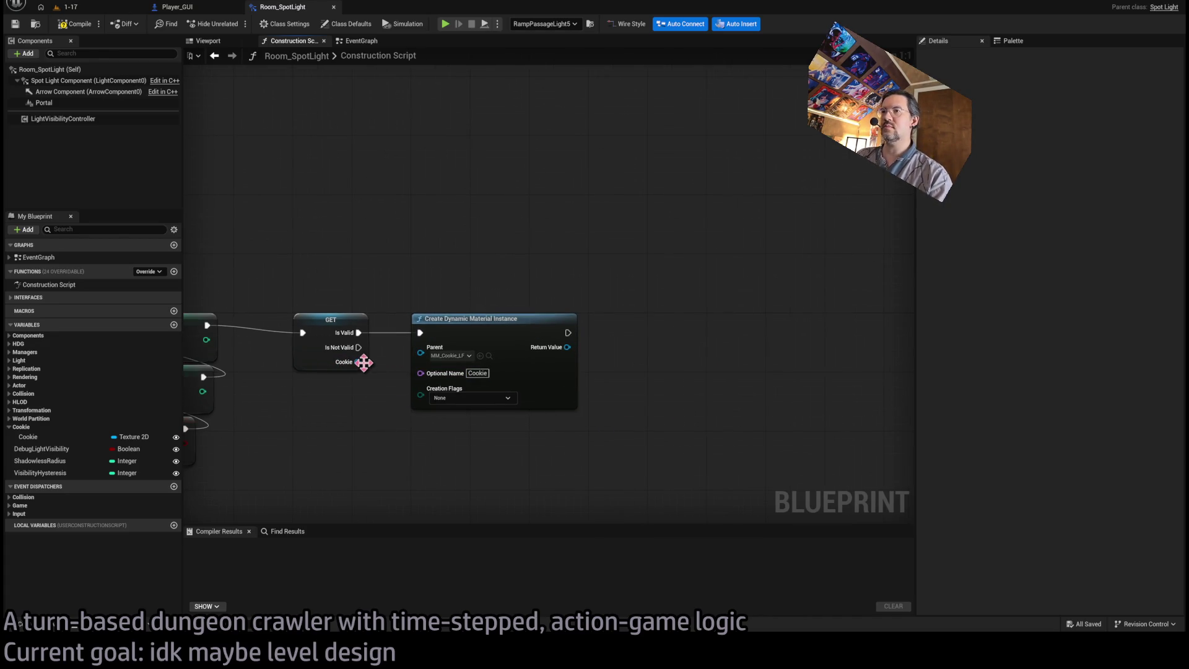
mouse_move(567, 347)
mouse_down()
mouse_move(681, 356)
mouse_move(706, 334)
mouse_up()
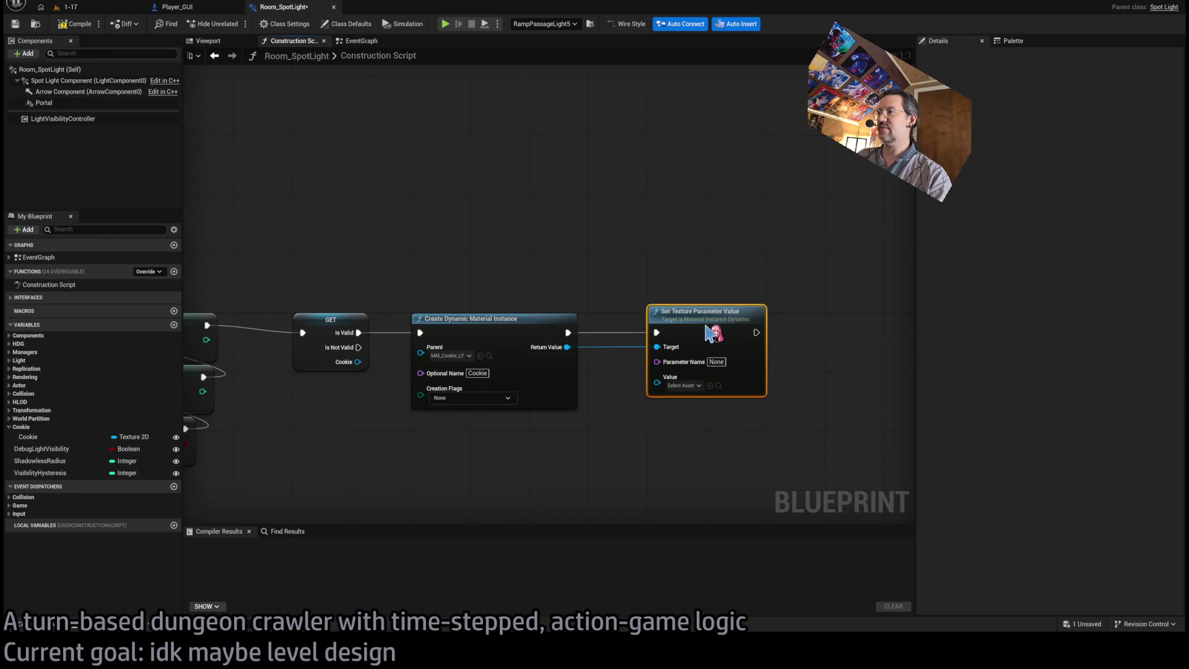
click(576, 250)
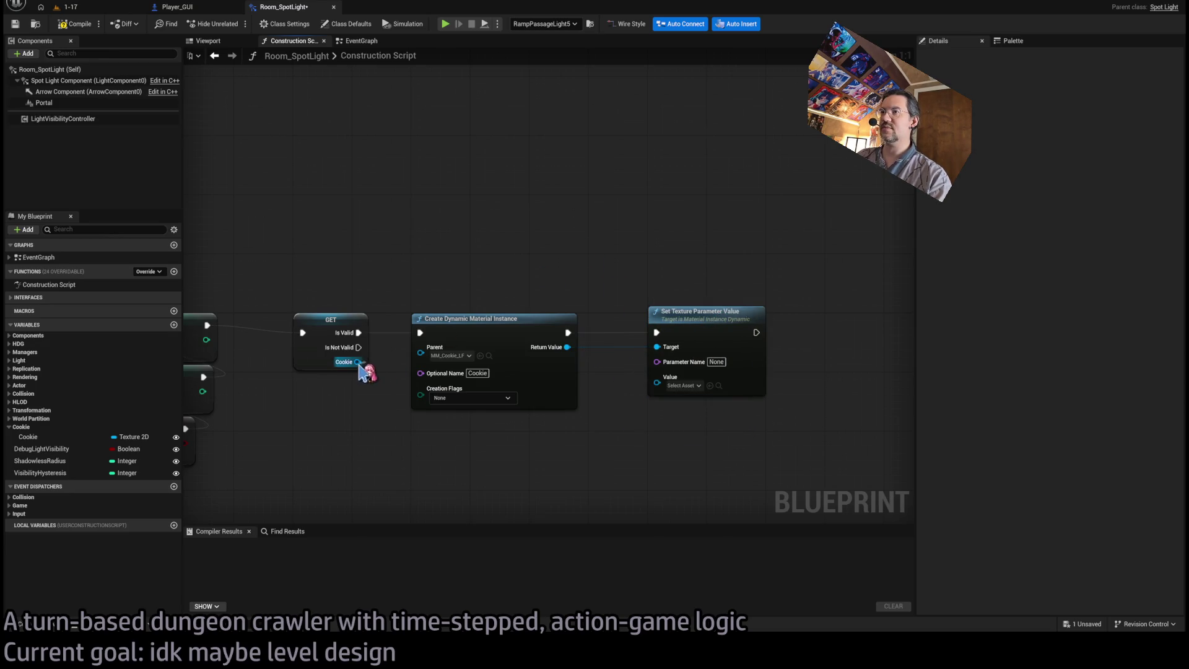
Wire the Cookie variable into the setter's Value through a reroute point above the nodes.
drag(358, 363, 657, 379)
mouse_move(543, 341)
mouse_down()
mouse_move(422, 285)
mouse_move(592, 298)
mouse_move(577, 288)
mouse_up()
click(613, 256)
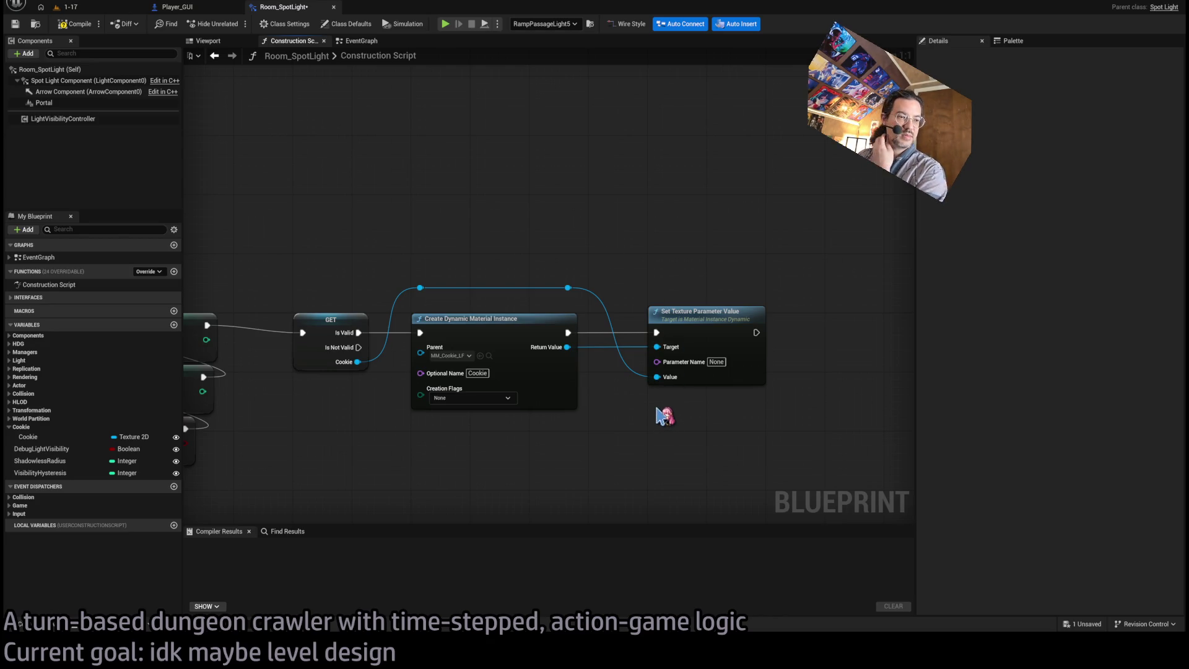
drag(636, 296, 694, 301)
drag(654, 428, 537, 365)
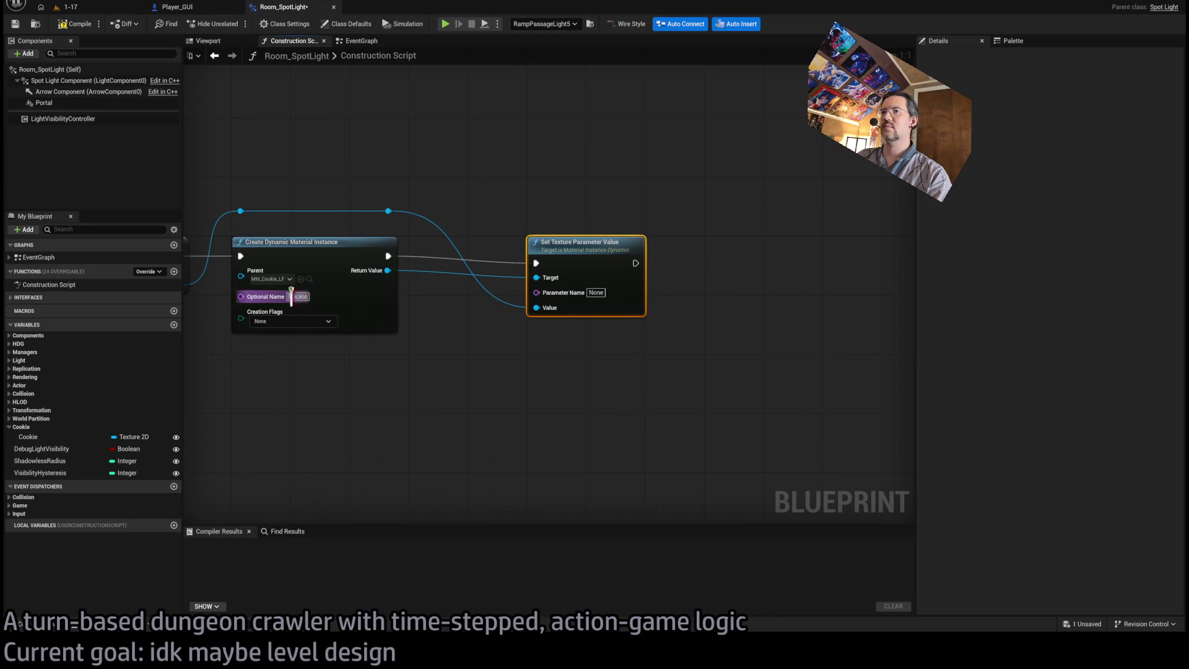
Check MM_Cookie_LF's parameter name and set the setter's Parameter Name to Cookie.
click(309, 279)
double_click(349, 311)
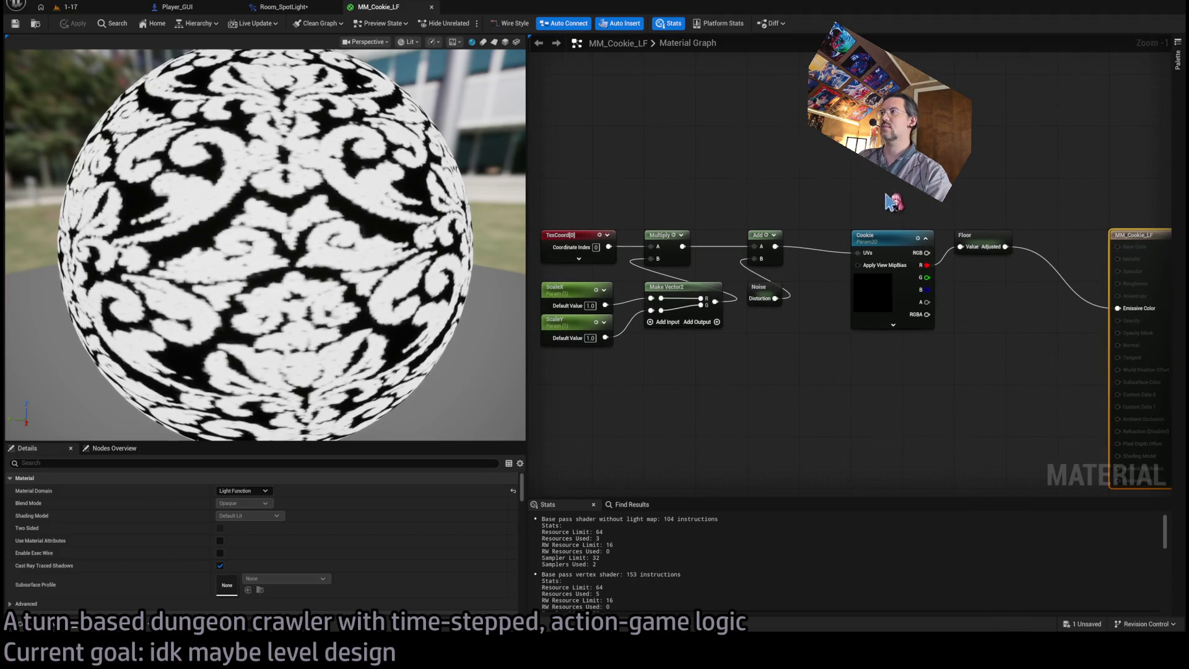
click(286, 7)
click(596, 293)
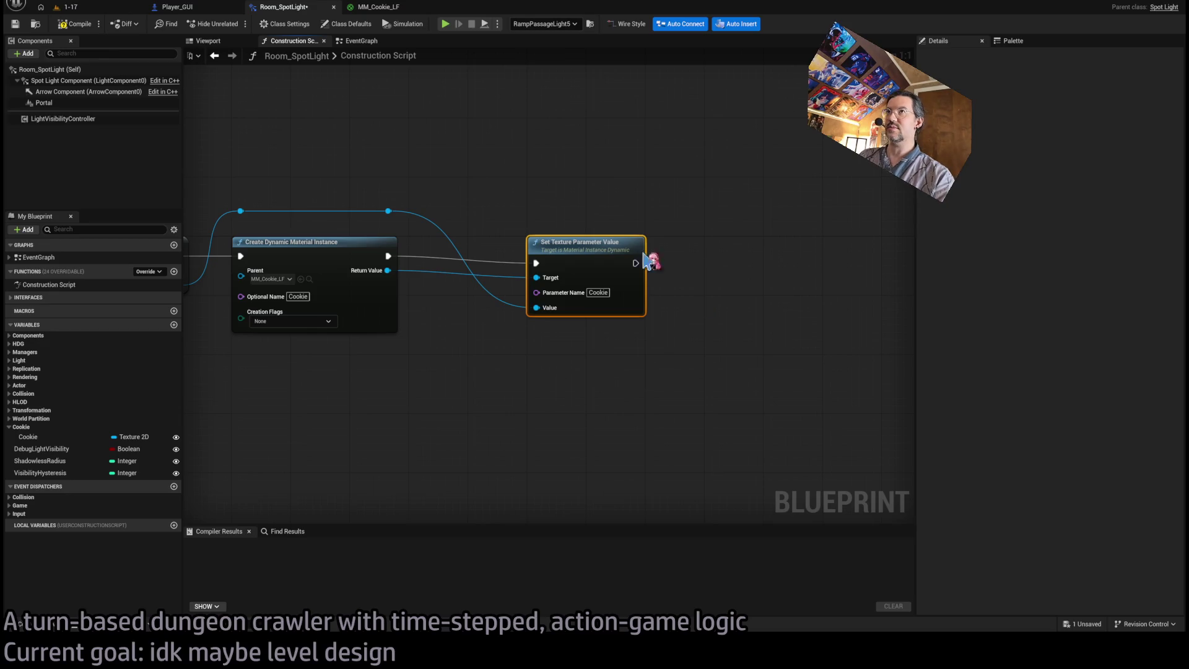
click(379, 7)
click(317, 9)
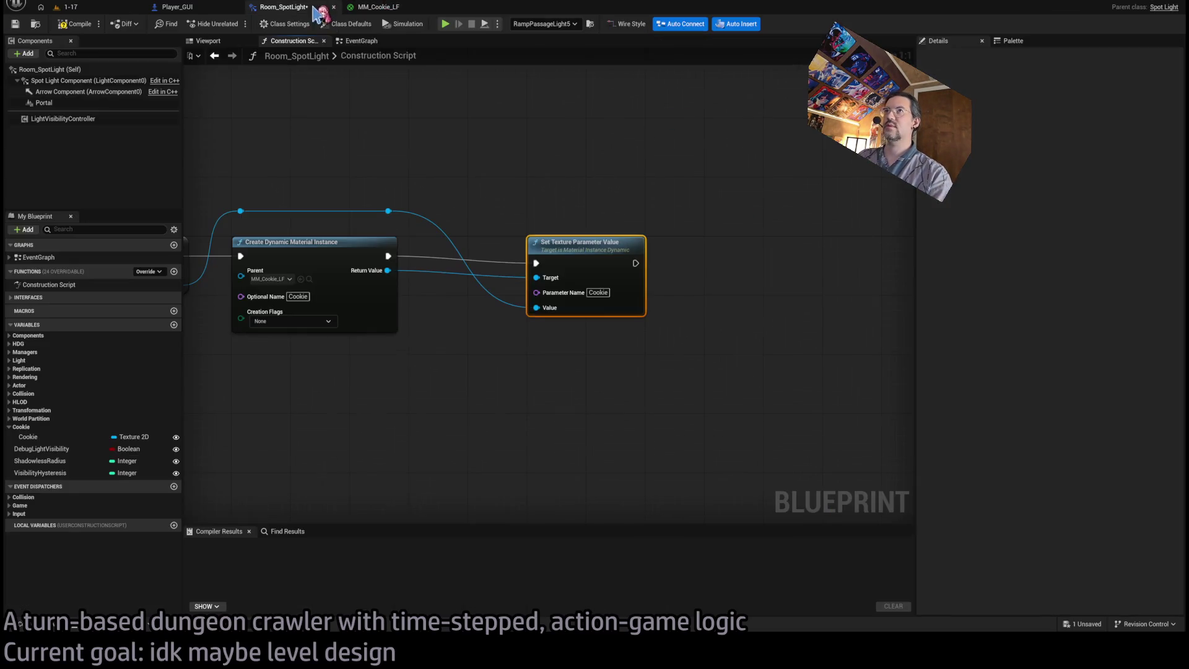
drag(557, 371, 613, 373)
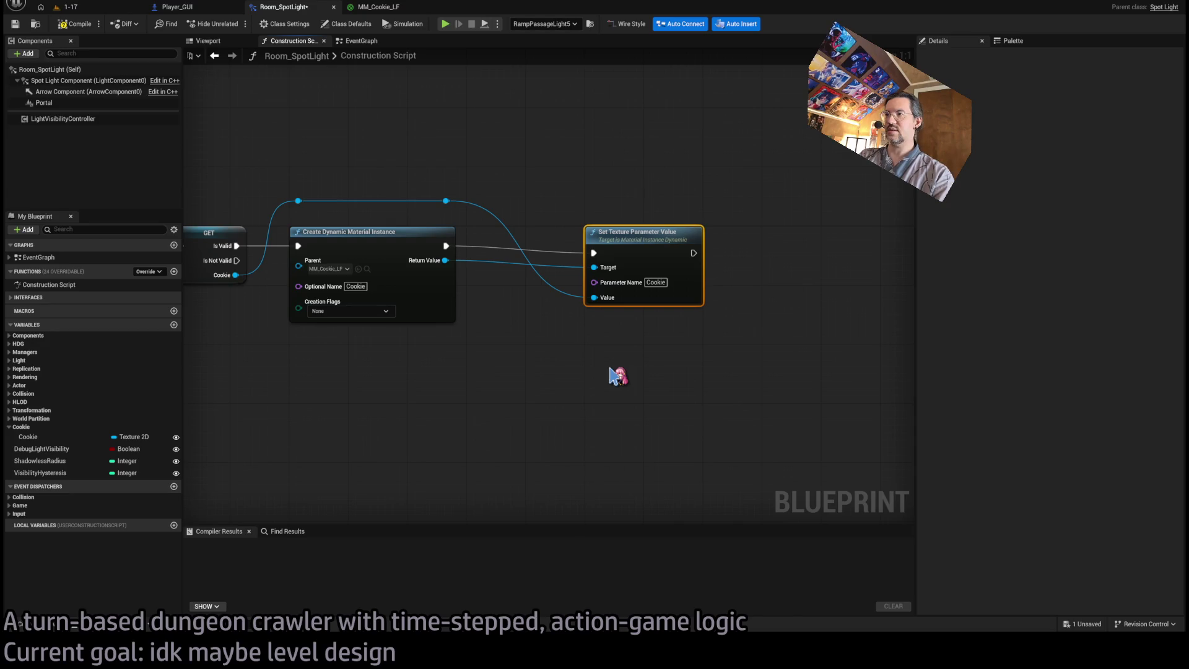
Add a Set Scalar Parameter Value node, delete it, and rewire from the Cookie reroute.
key(ctrl+v)
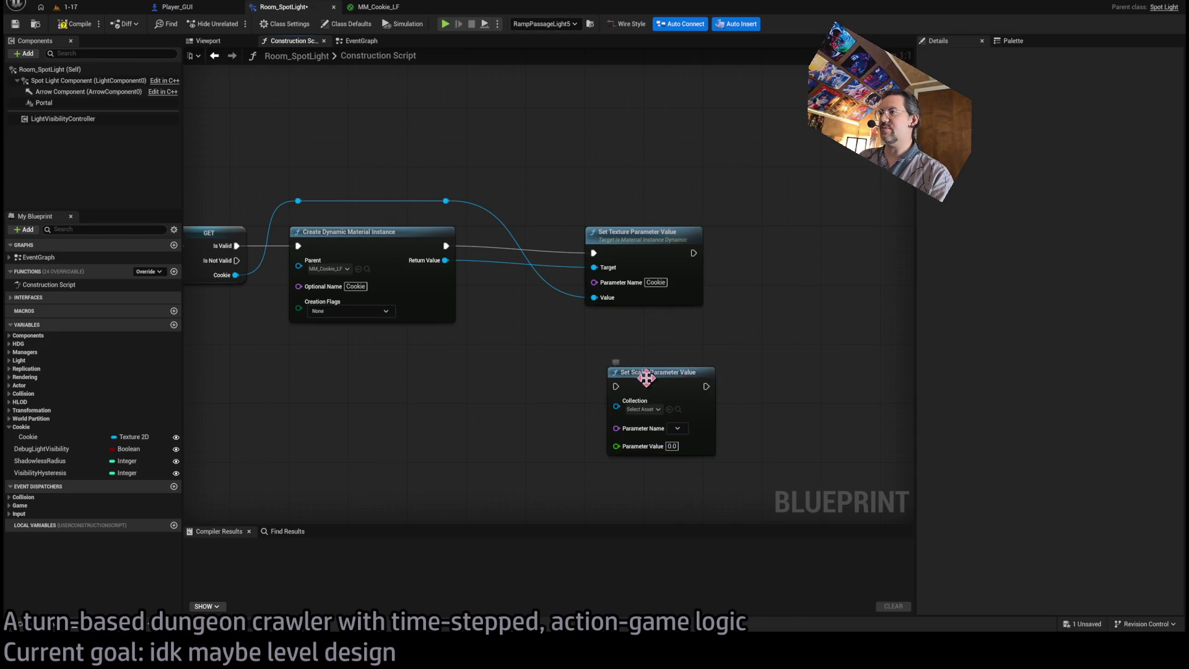
drag(644, 372, 624, 350)
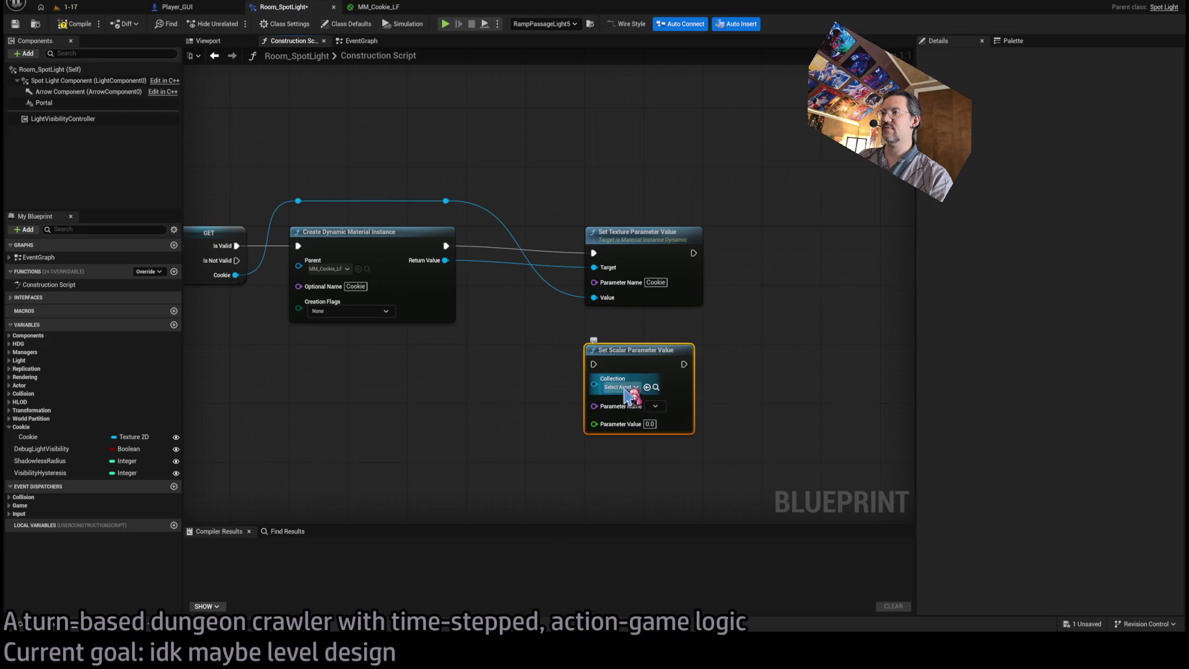
key(Delete)
drag(447, 202, 601, 409)
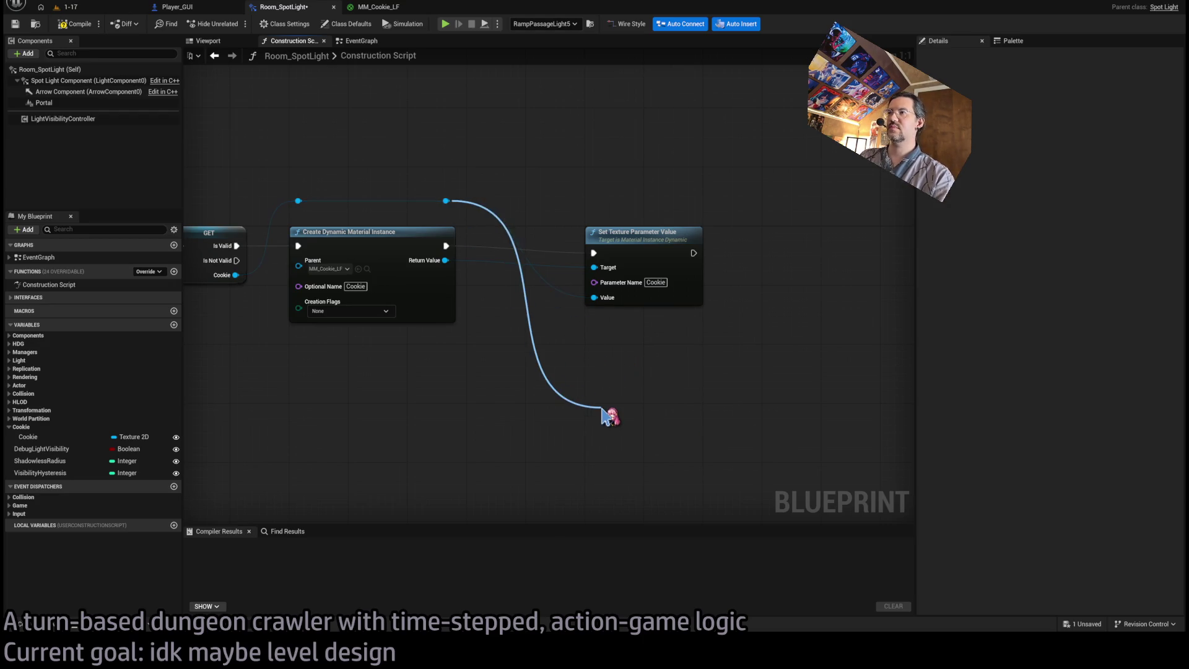
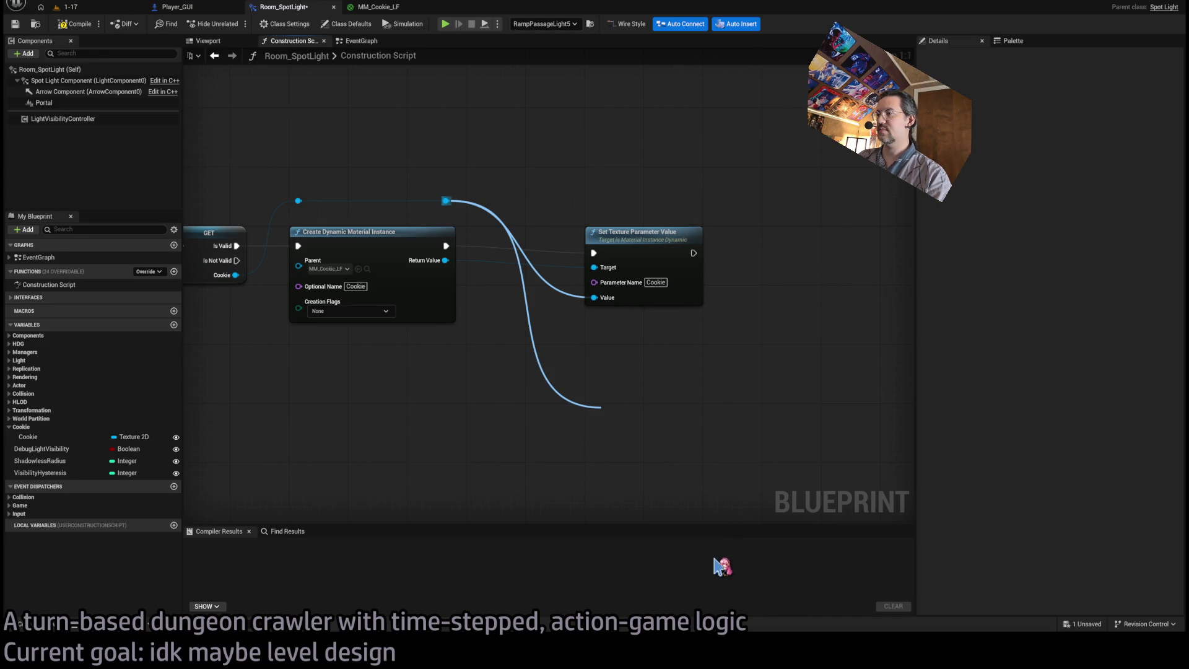
Undo the wrong link and connect the material instance Return Value to the texture setter's Target.
key(ctrl+z)
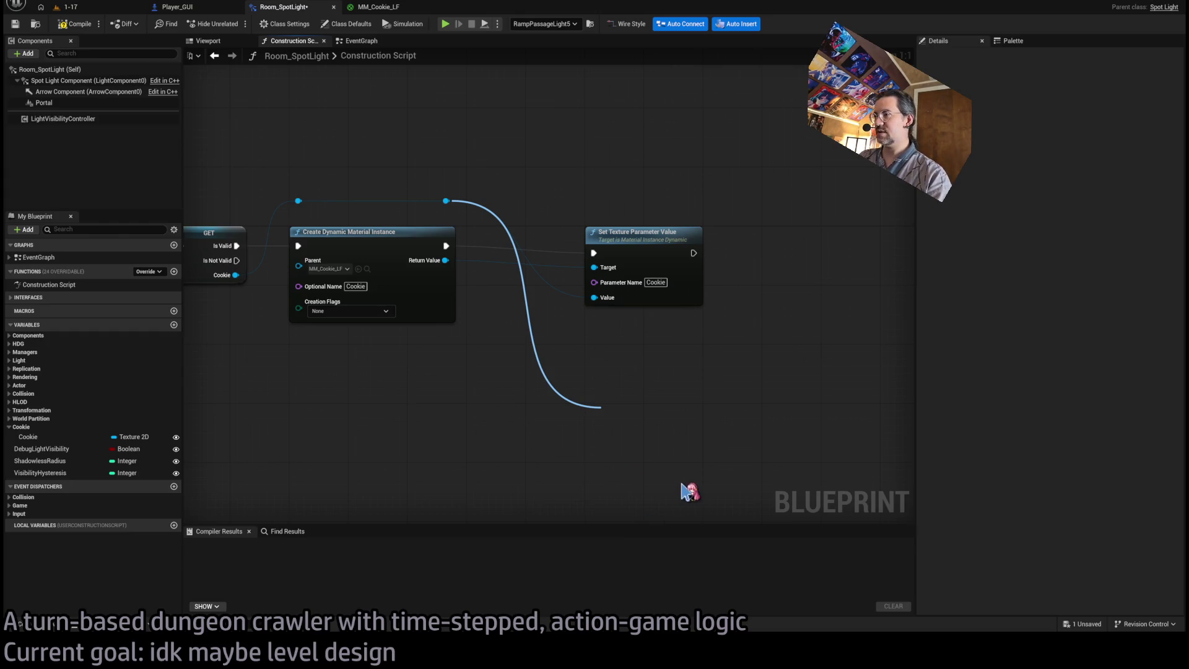
key(ctrl+z)
key(ctrl+z)
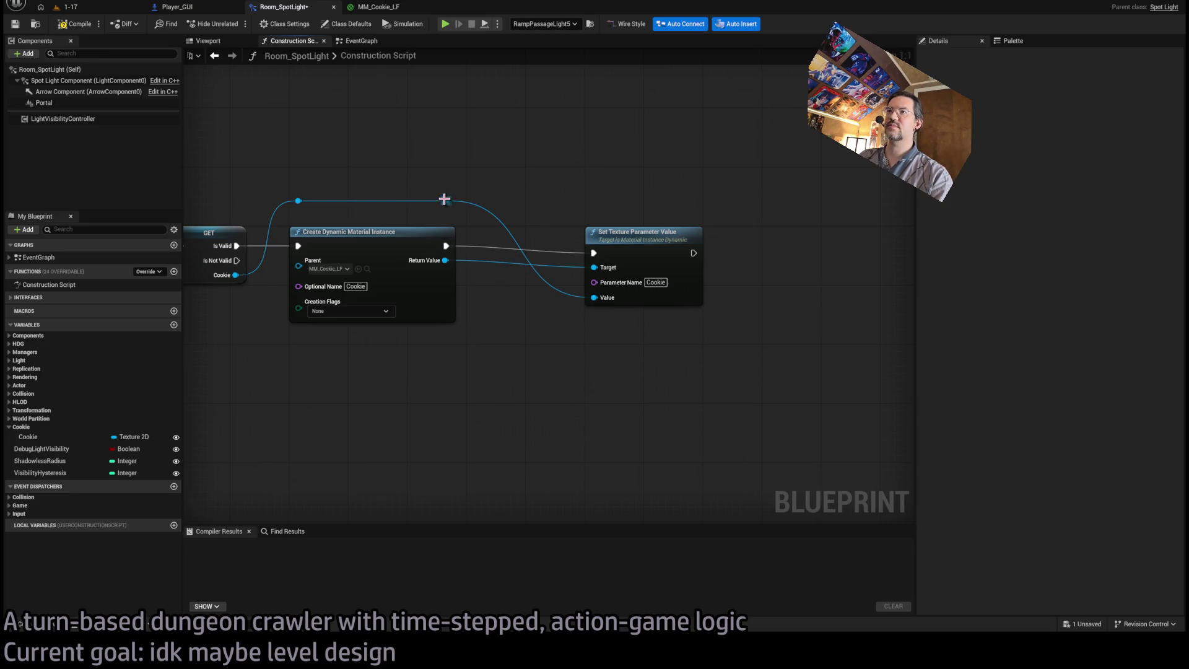
drag(445, 260, 548, 371)
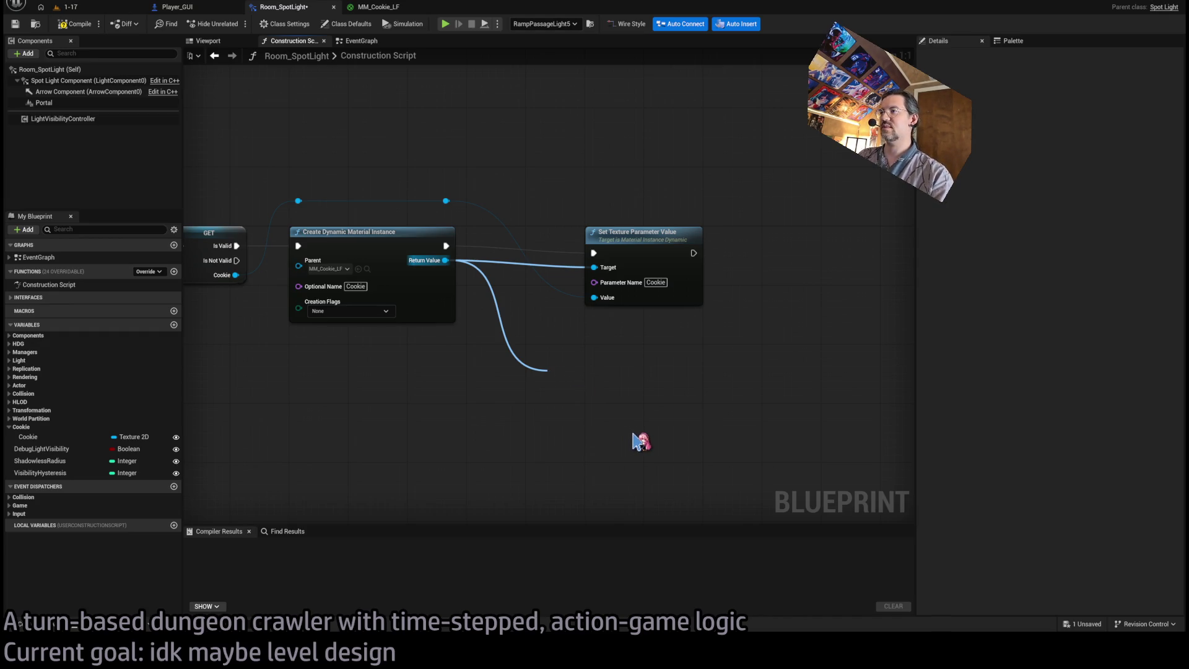
Add a Set Scalar Parameter Value node below the texture setter, then delete it again.
click(648, 466)
mouse_move(613, 382)
mouse_down()
mouse_move(631, 327)
mouse_move(651, 325)
mouse_up()
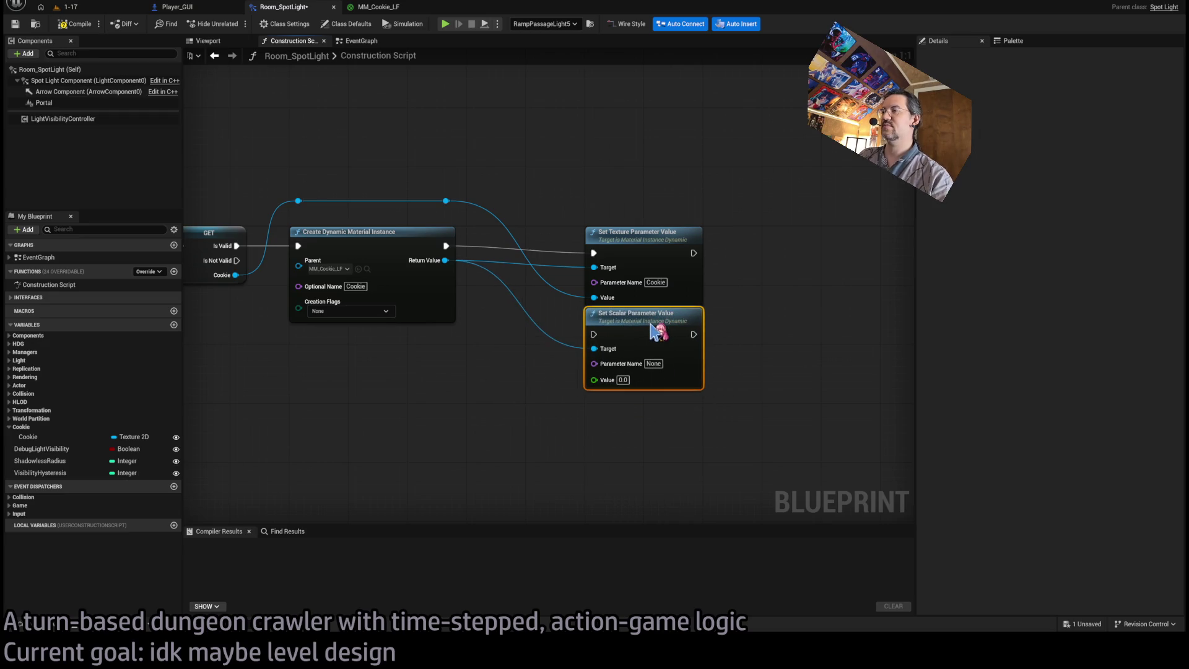
mouse_move(809, 277)
mouse_down()
mouse_move(838, 276)
mouse_move(784, 255)
mouse_up()
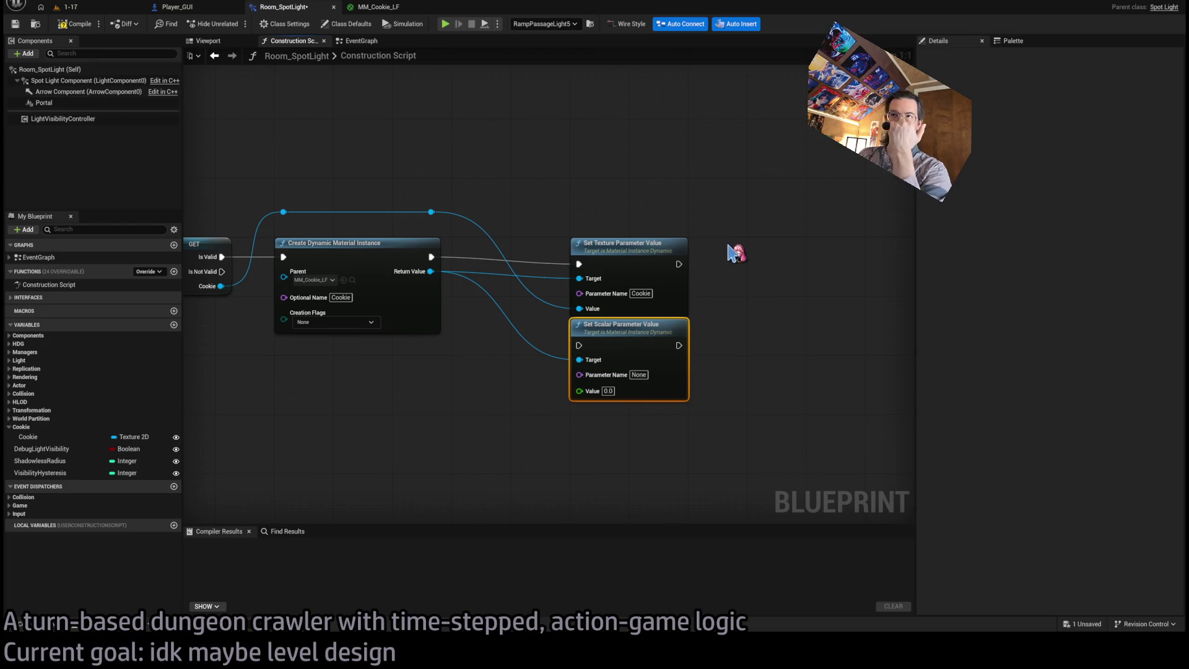
mouse_move(625, 338)
mouse_down()
mouse_move(631, 410)
mouse_move(621, 381)
mouse_move(584, 397)
mouse_up()
click(584, 397)
key(Delete)
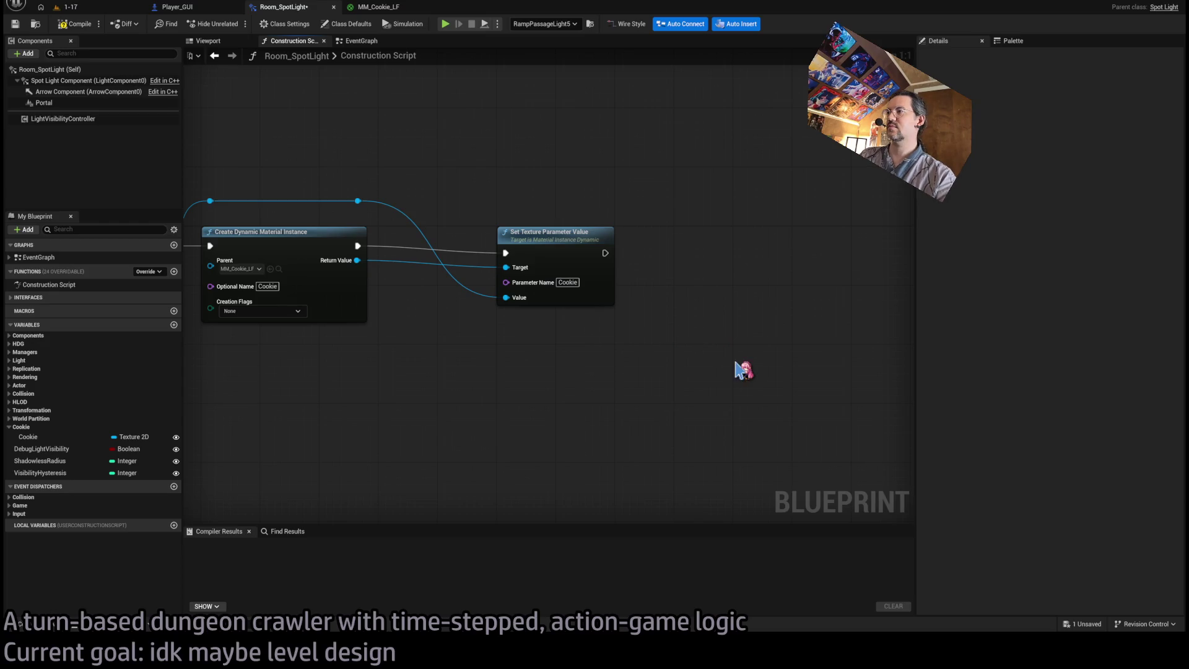
Add a For Each Loop that runs after Set Texture Parameter Value.
key(ctrl+v)
drag(712, 334, 712, 243)
drag(611, 255, 683, 246)
drag(674, 359, 632, 390)
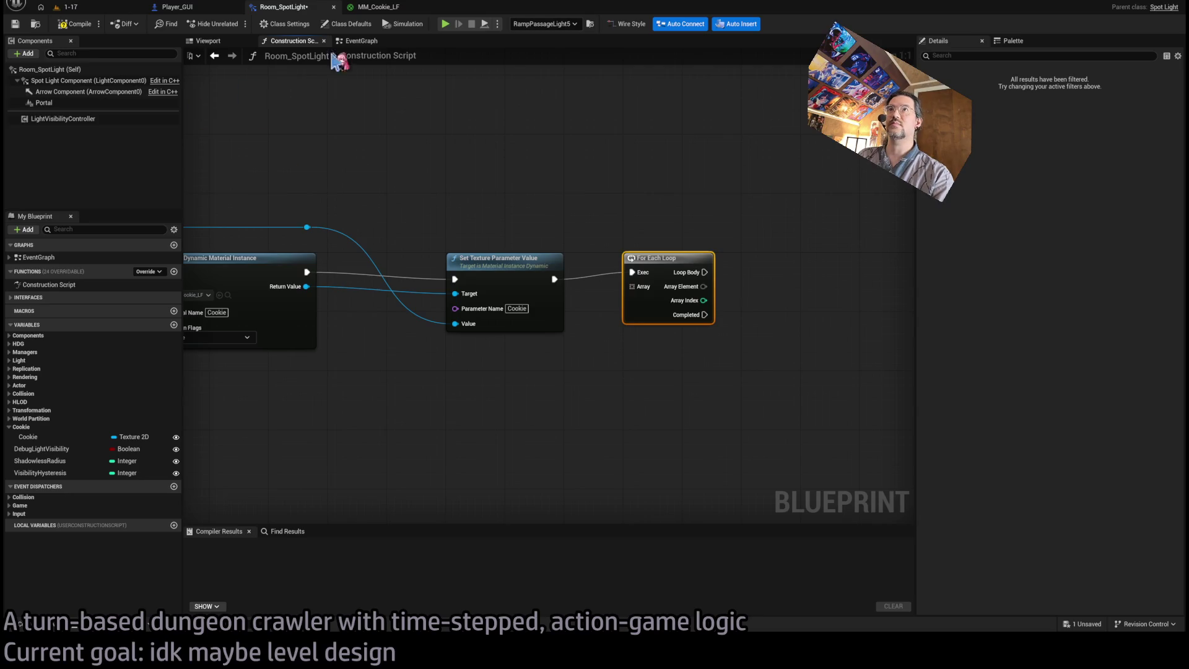
click(377, 7)
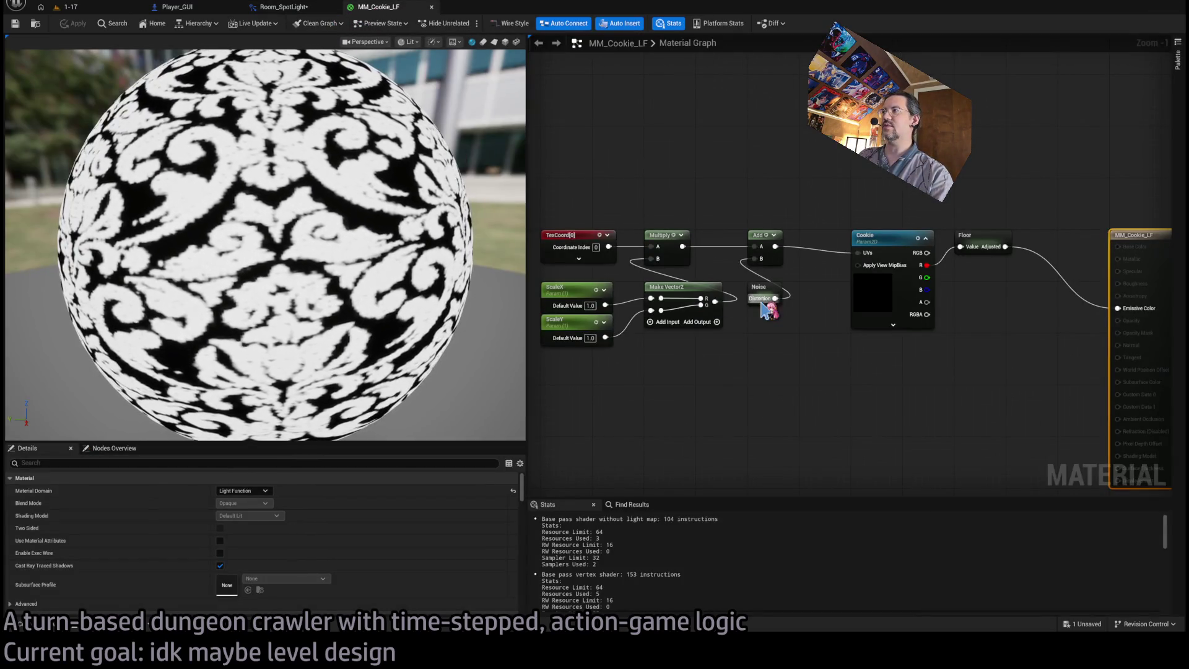
drag(984, 303, 956, 310)
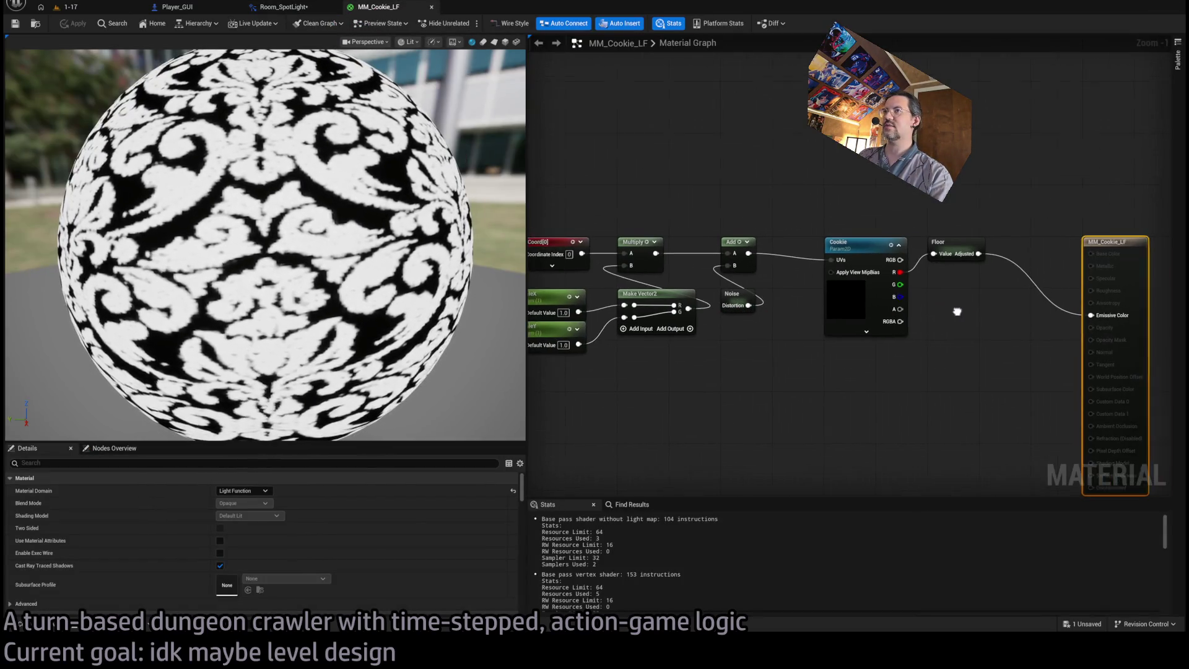
click(942, 249)
double_click(942, 249)
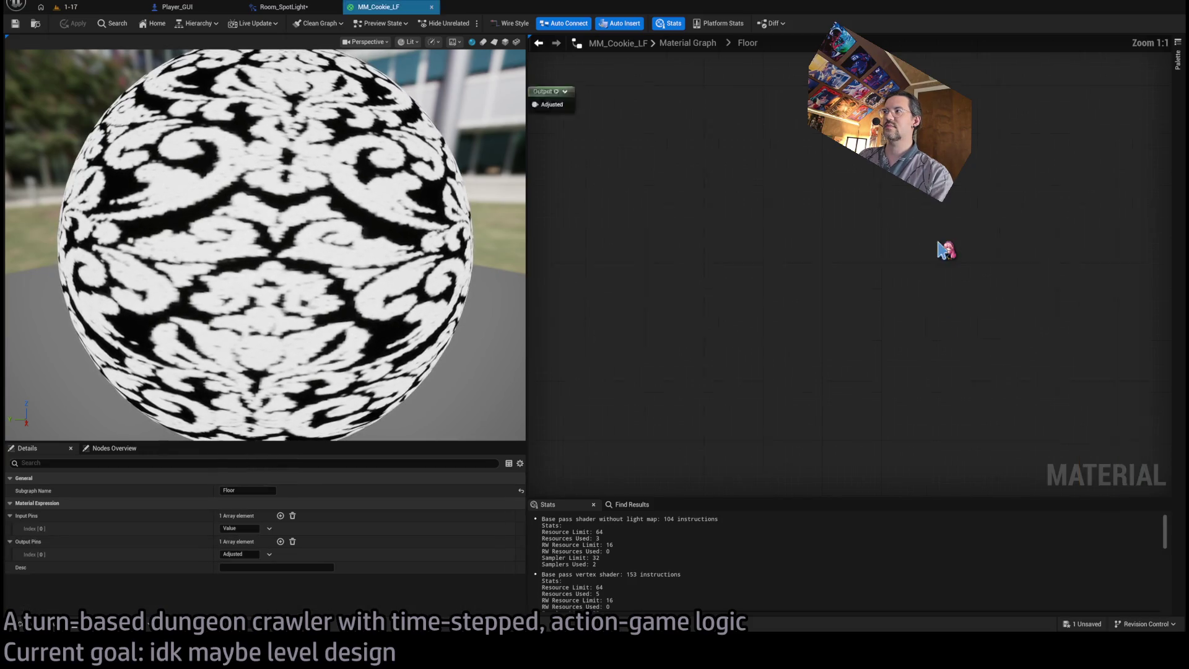
click(316, 11)
click(629, 389)
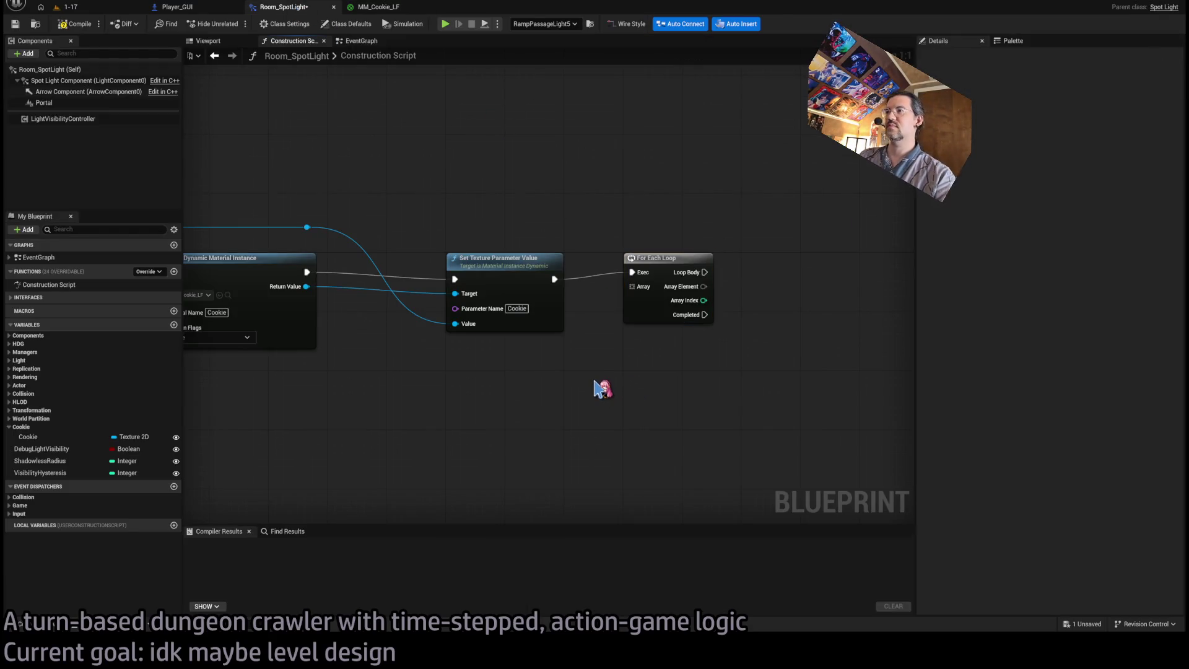
key(ctrl+v)
Feed a literal name through Make Array into the loop and set a scalar parameter per element.
drag(641, 381, 472, 374)
mouse_move(545, 382)
mouse_down()
mouse_move(594, 387)
mouse_move(643, 287)
mouse_up()
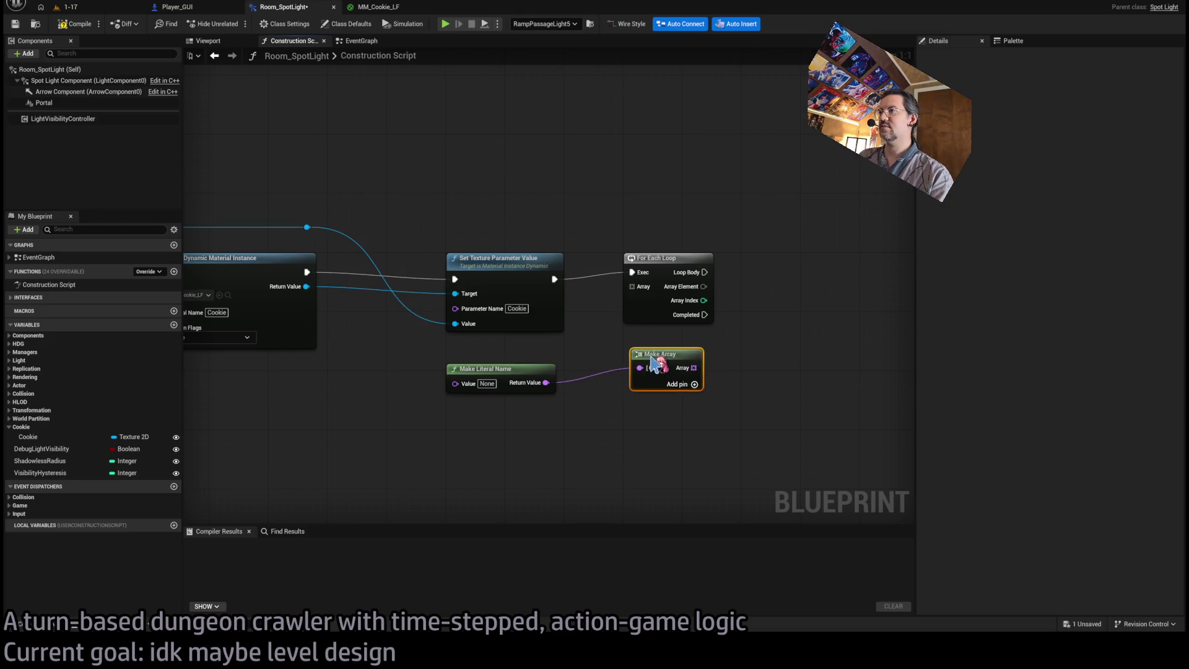
click(616, 342)
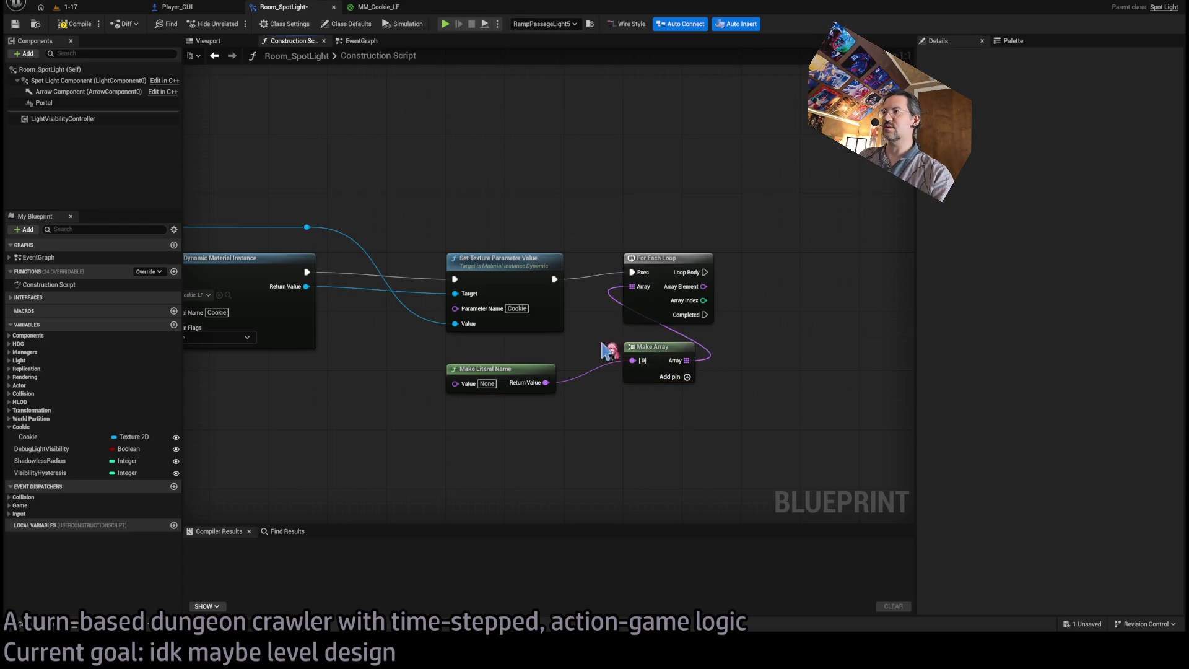
drag(519, 376, 520, 354)
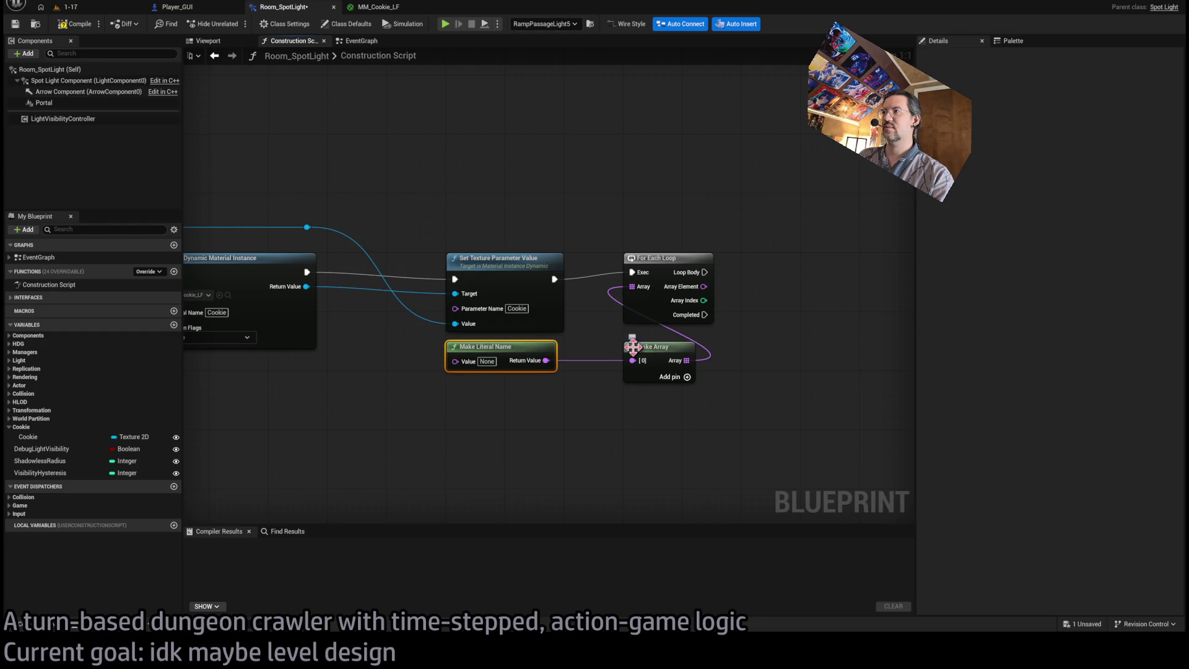
drag(766, 323, 670, 340)
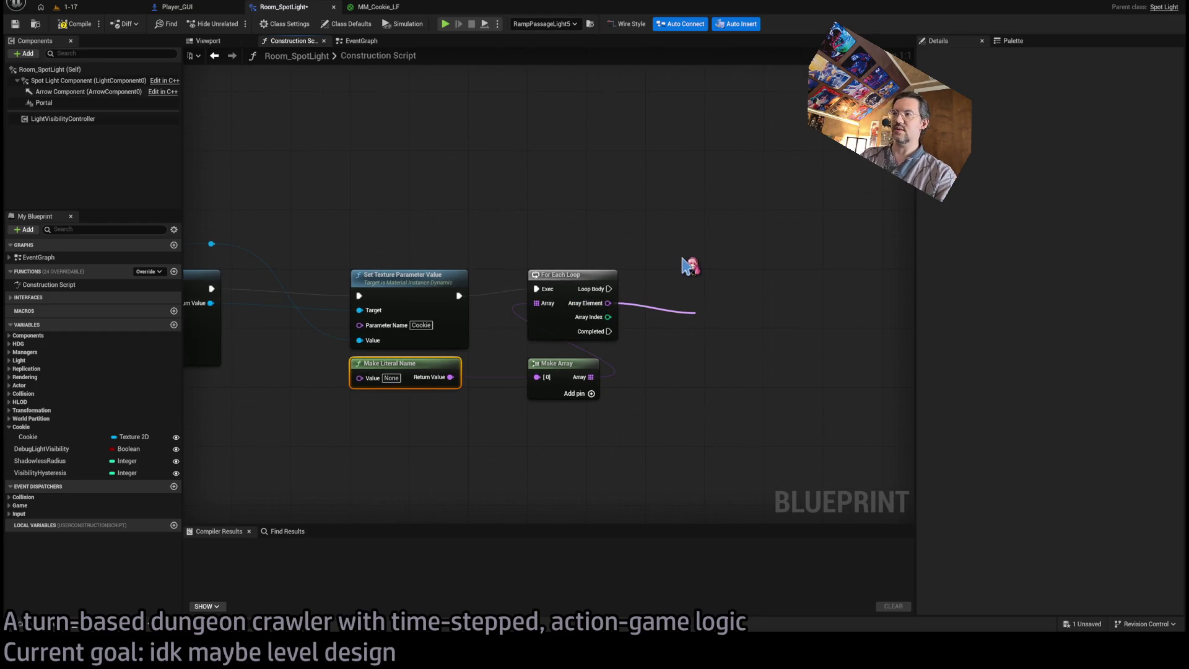
mouse_move(217, 306)
mouse_down()
mouse_move(364, 258)
mouse_move(608, 251)
mouse_move(681, 314)
mouse_up()
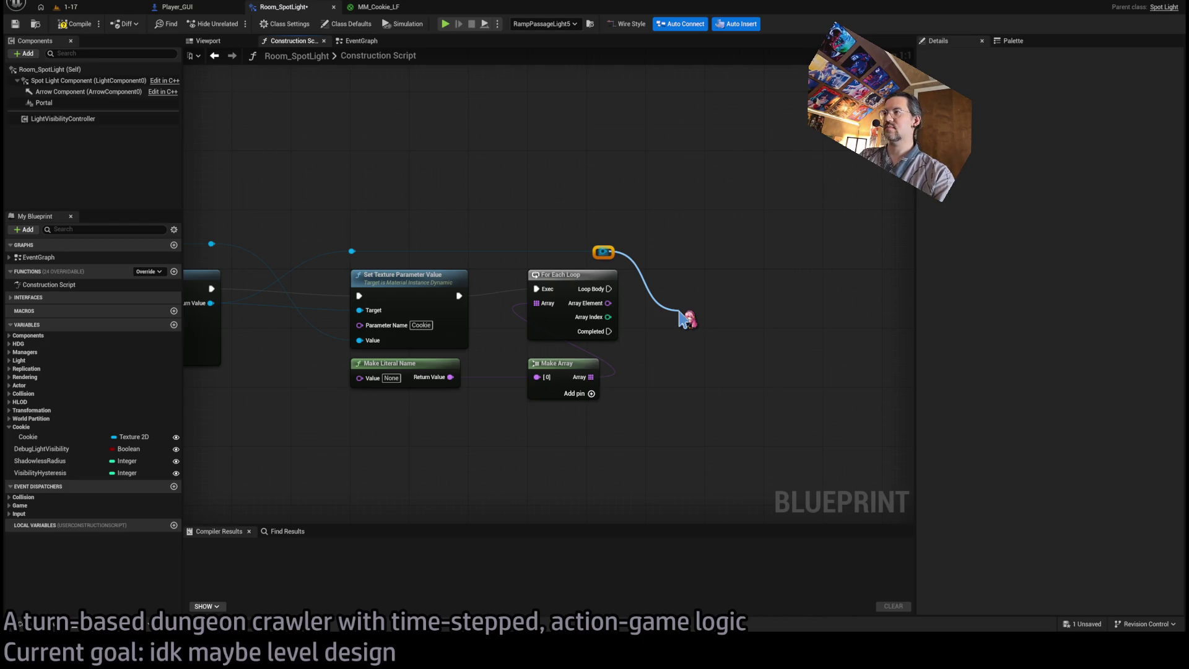
mouse_move(683, 319)
mouse_down()
mouse_move(608, 303)
mouse_move(713, 295)
mouse_up()
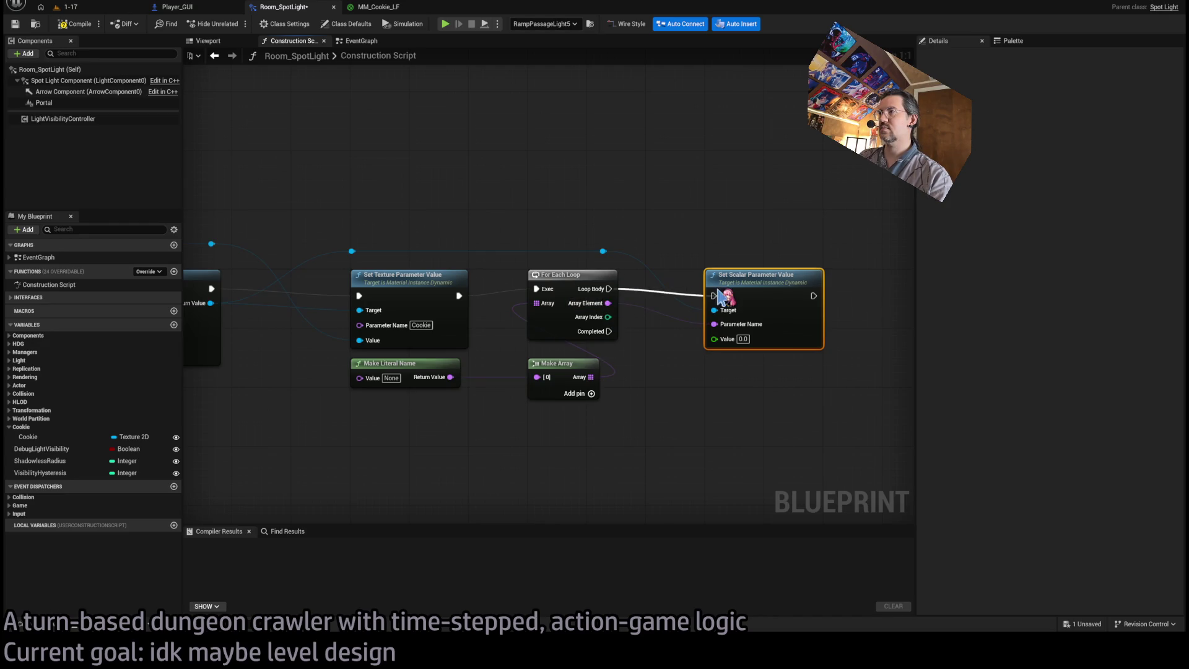
click(709, 442)
Name the literal Floor, restore it after a deletion, and add a second array entry.
click(399, 378)
text(F)
click(406, 363)
key(Delete)
text(F)
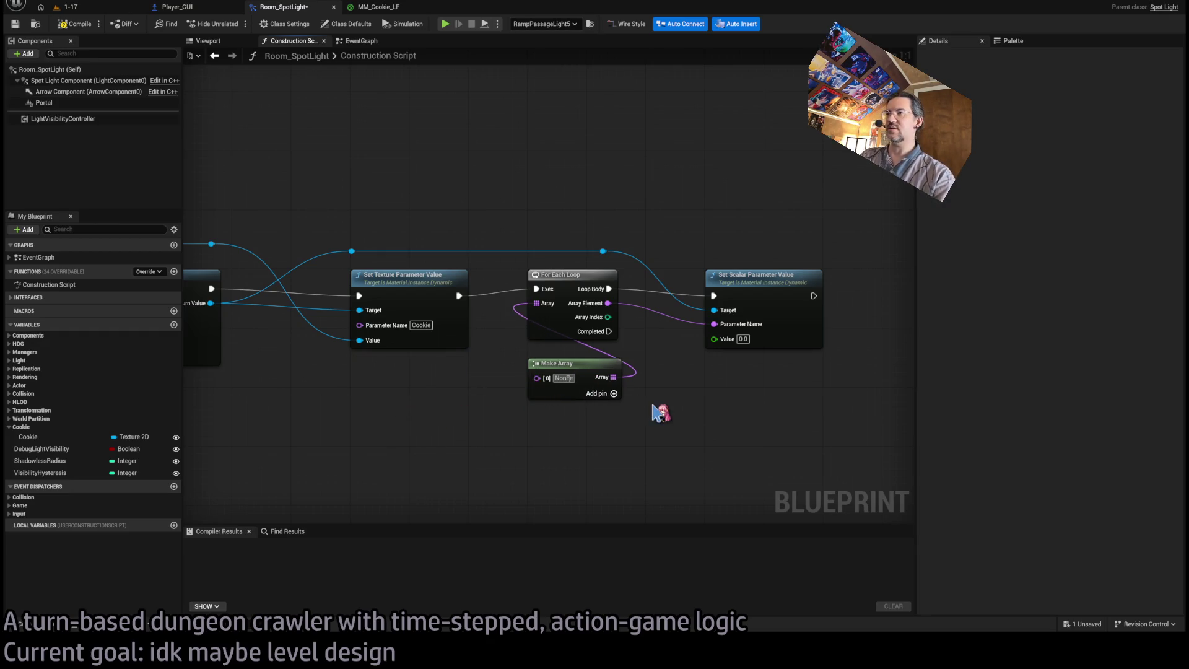
key(Escape)
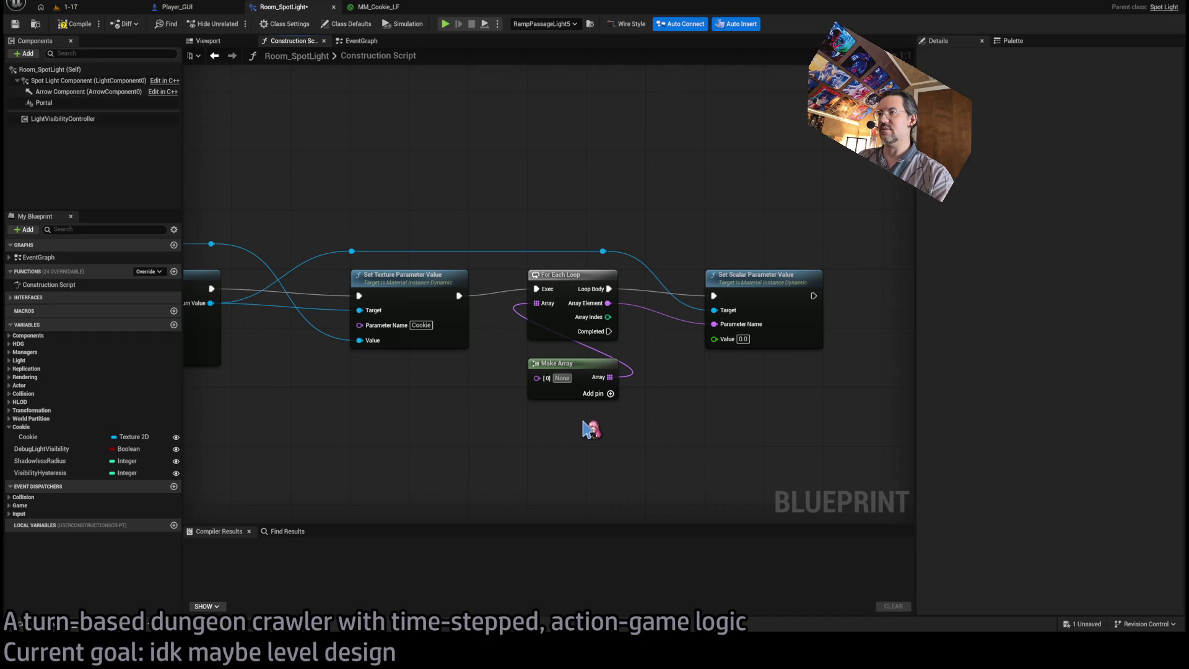
key(ctrl+z)
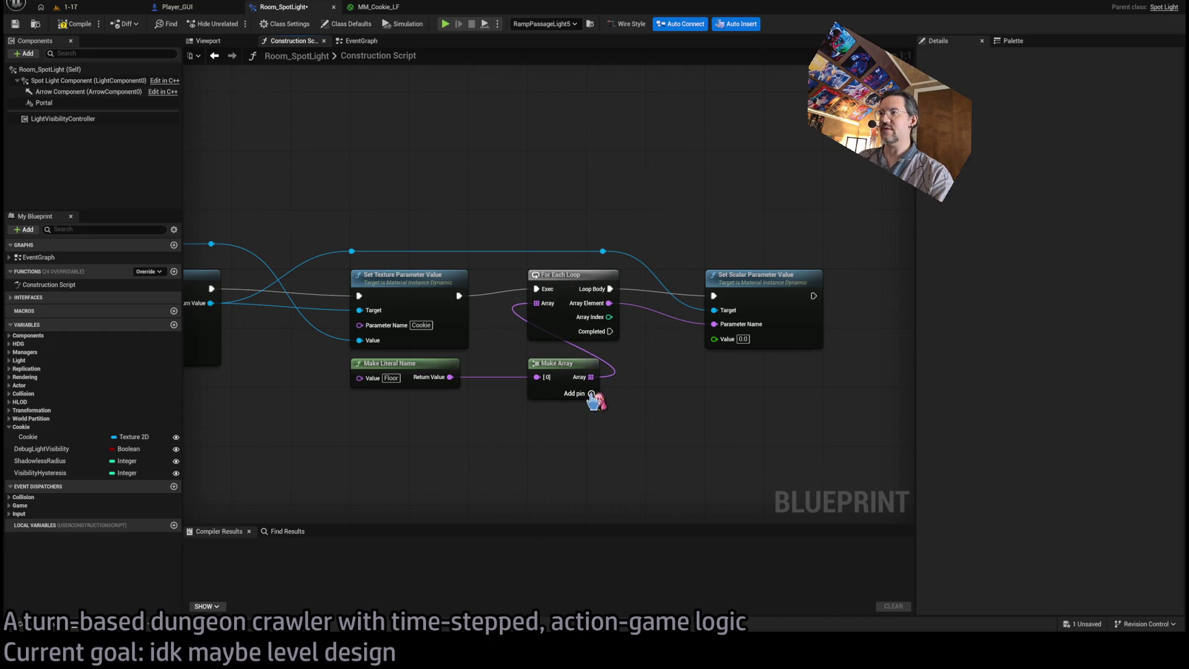
click(592, 394)
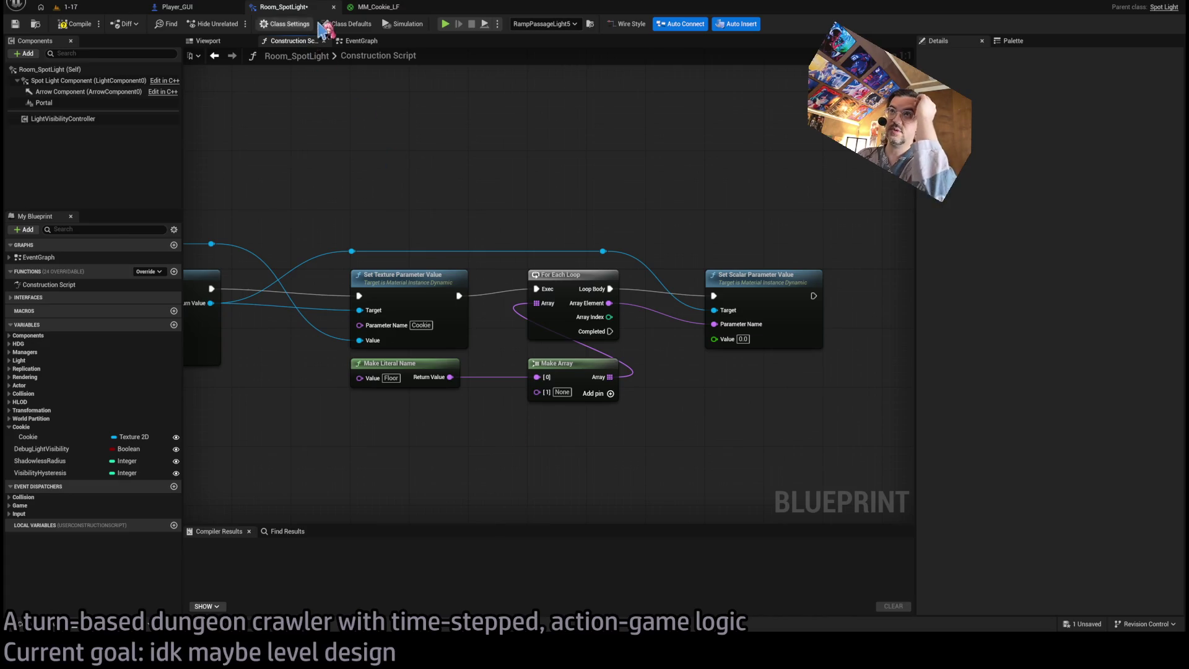
click(377, 7)
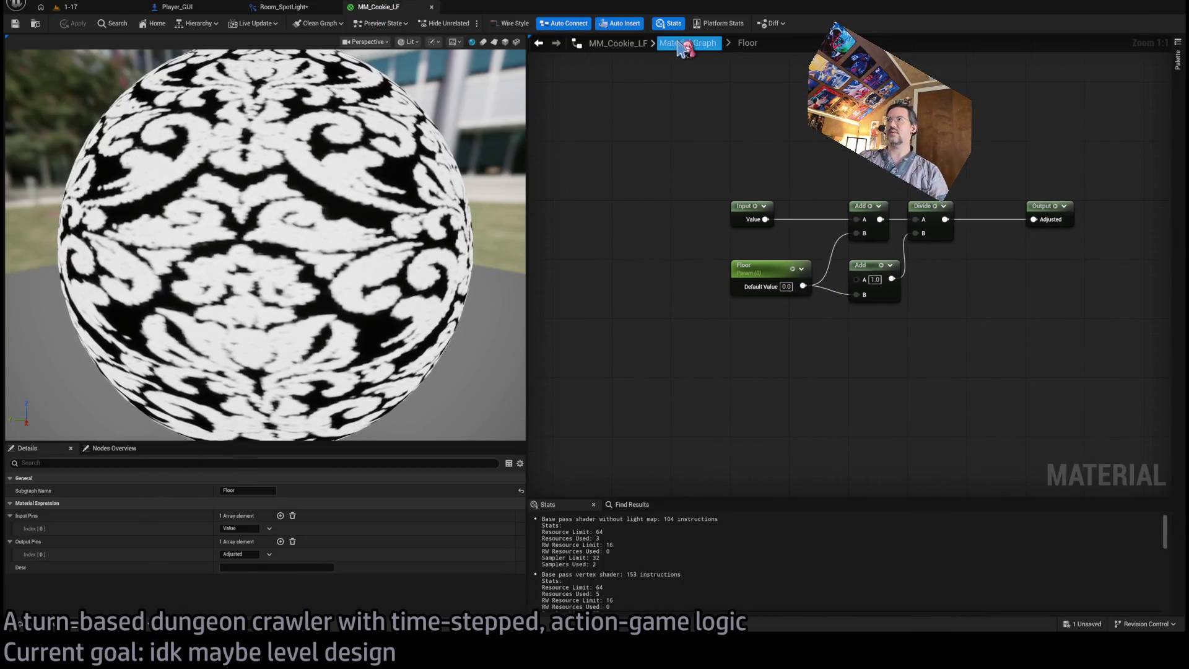
Check the Noise subgraph's parameter names in MM_Cookie_LF, then return to Room_SpotLight.
click(686, 42)
double_click(781, 242)
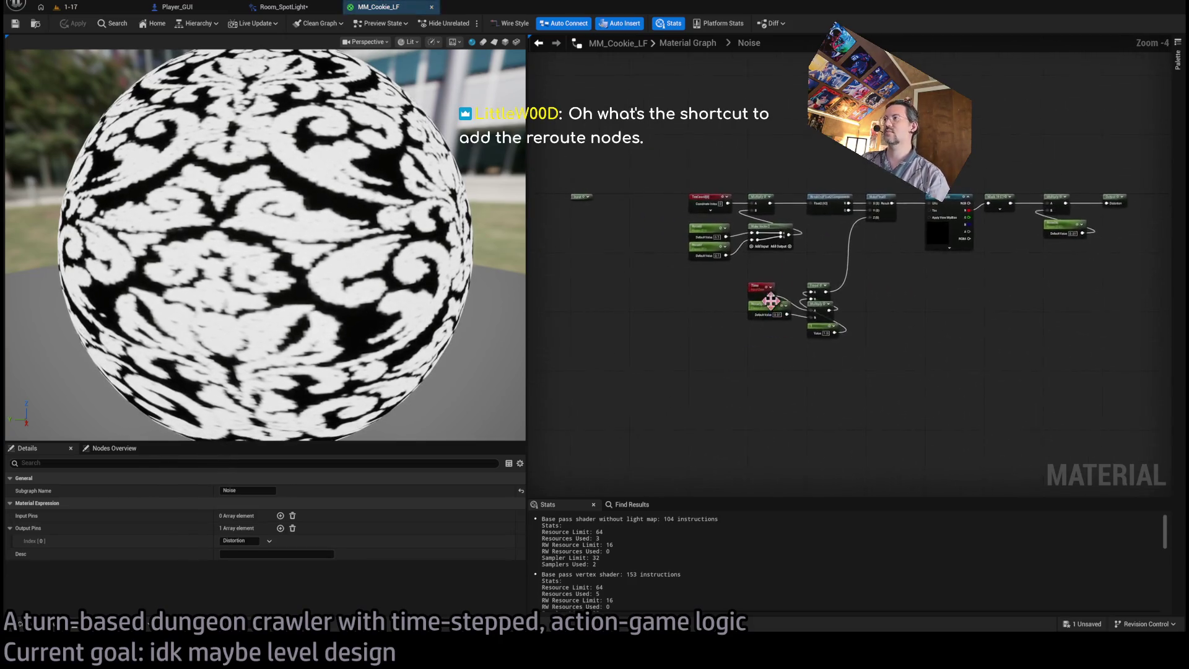
click(678, 46)
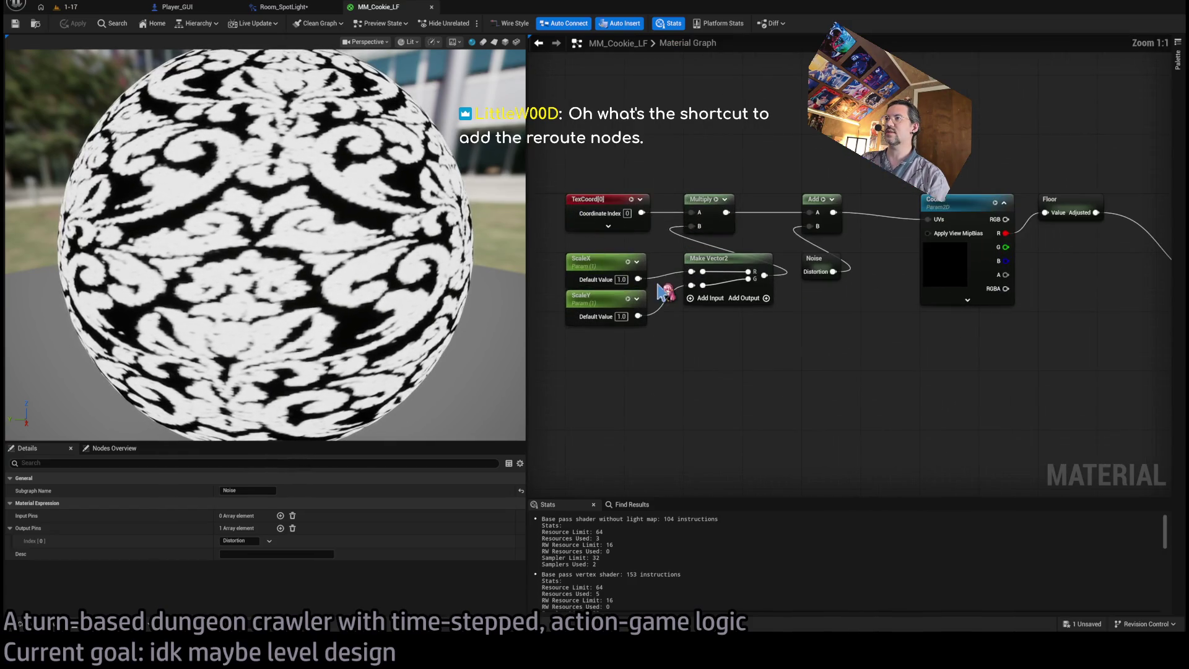
click(285, 7)
Name the second array entry ScaleX and start naming a third entry 'Sc'.
click(561, 392)
text(ScaleX)
key(Return)
click(616, 393)
click(566, 409)
text(Sc)
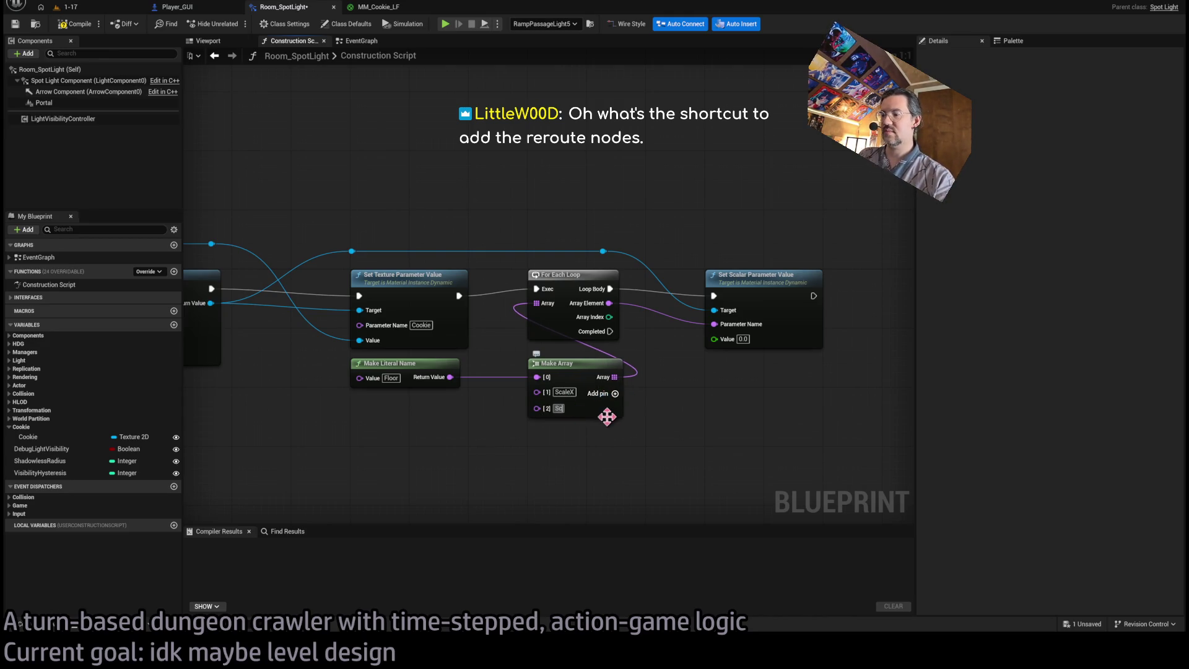
Recheck the Noise subgraph's parameter names in MM_Cookie_LF and return to the construction script.
click(378, 7)
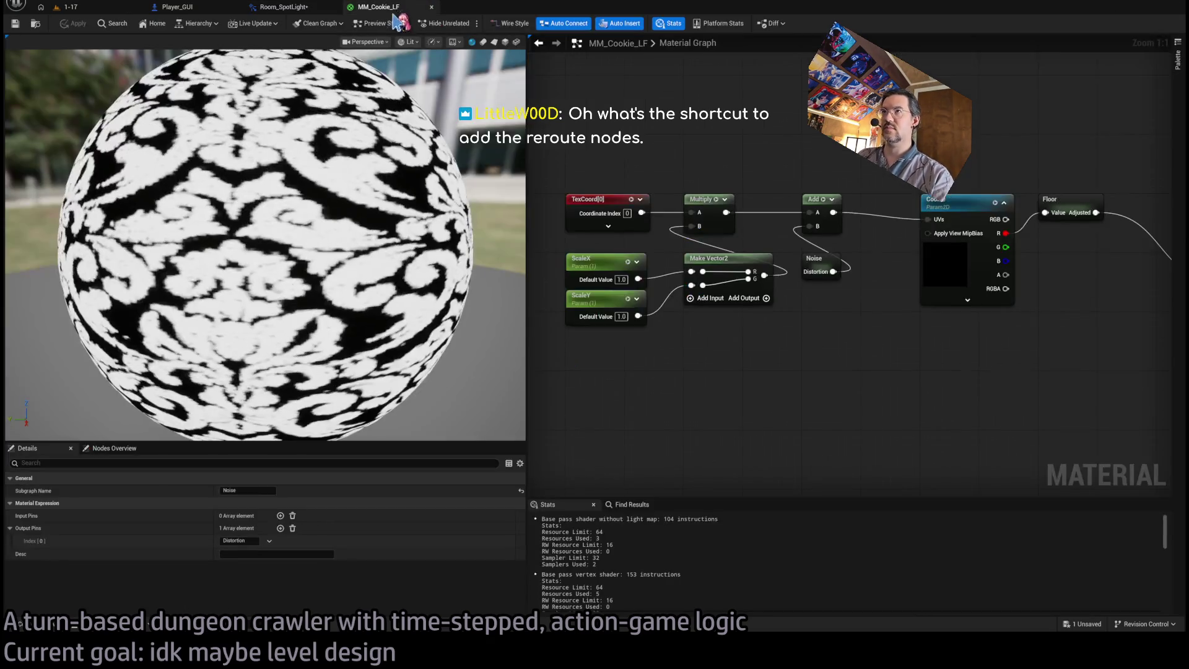
double_click(821, 255)
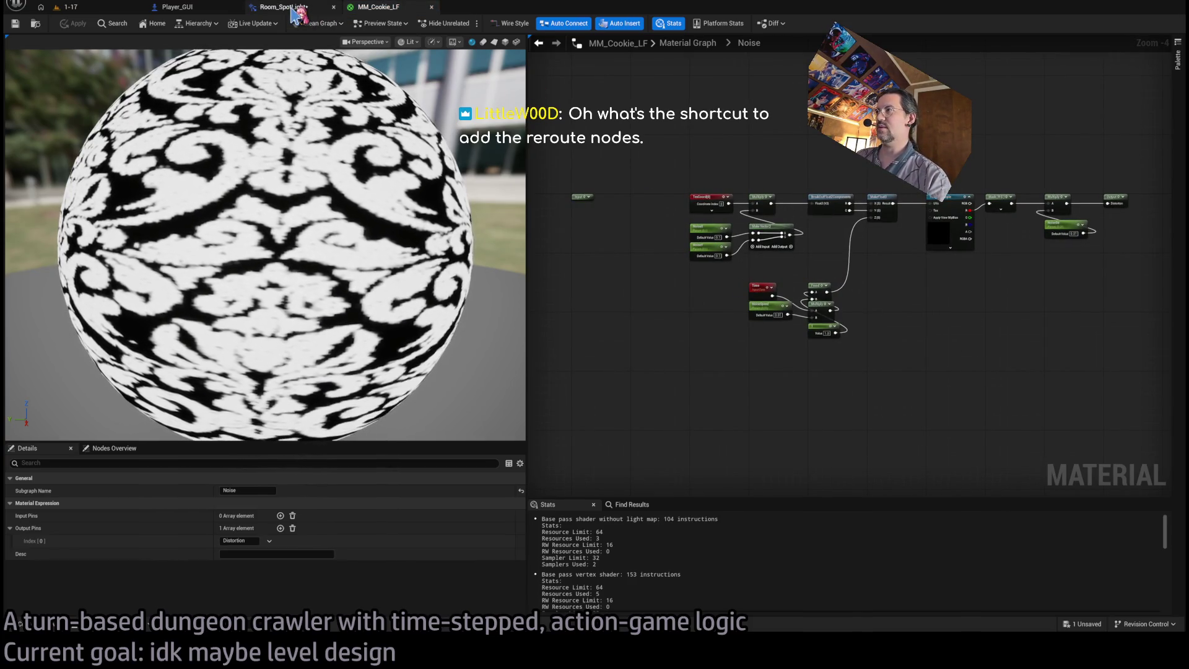
click(295, 8)
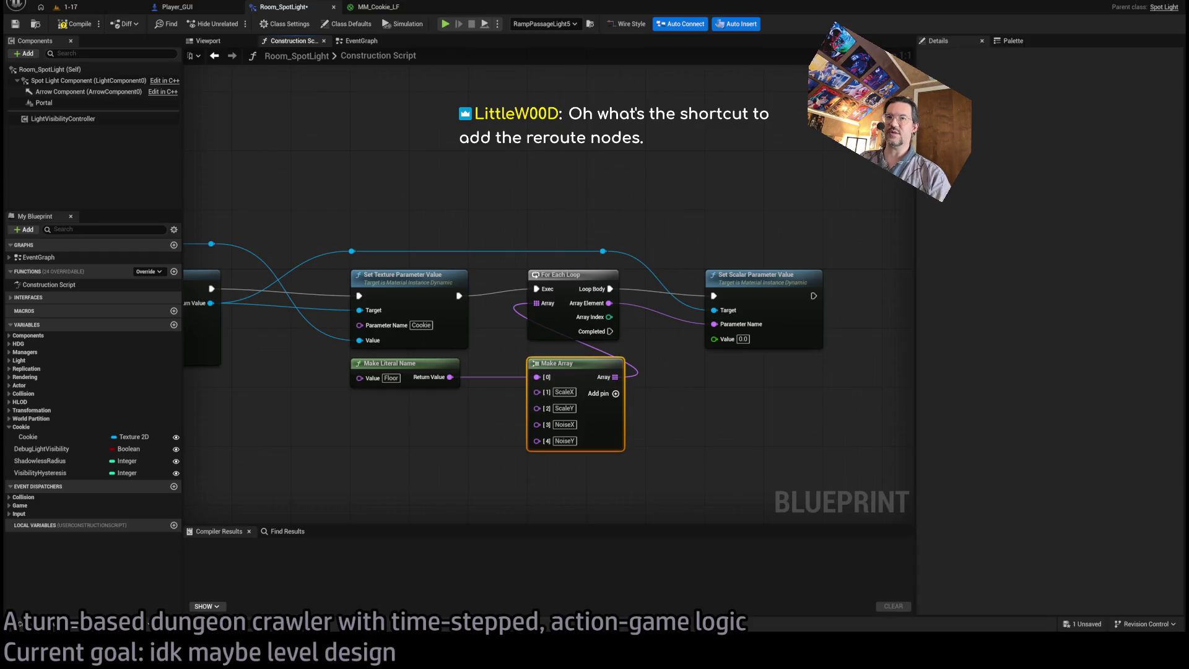
Pan and zoom the graph to bring the Set Scalar Parameter Value node into view.
mouse_move(504, 403)
mouse_down()
mouse_move(546, 388)
mouse_move(484, 380)
mouse_move(382, 407)
mouse_up()
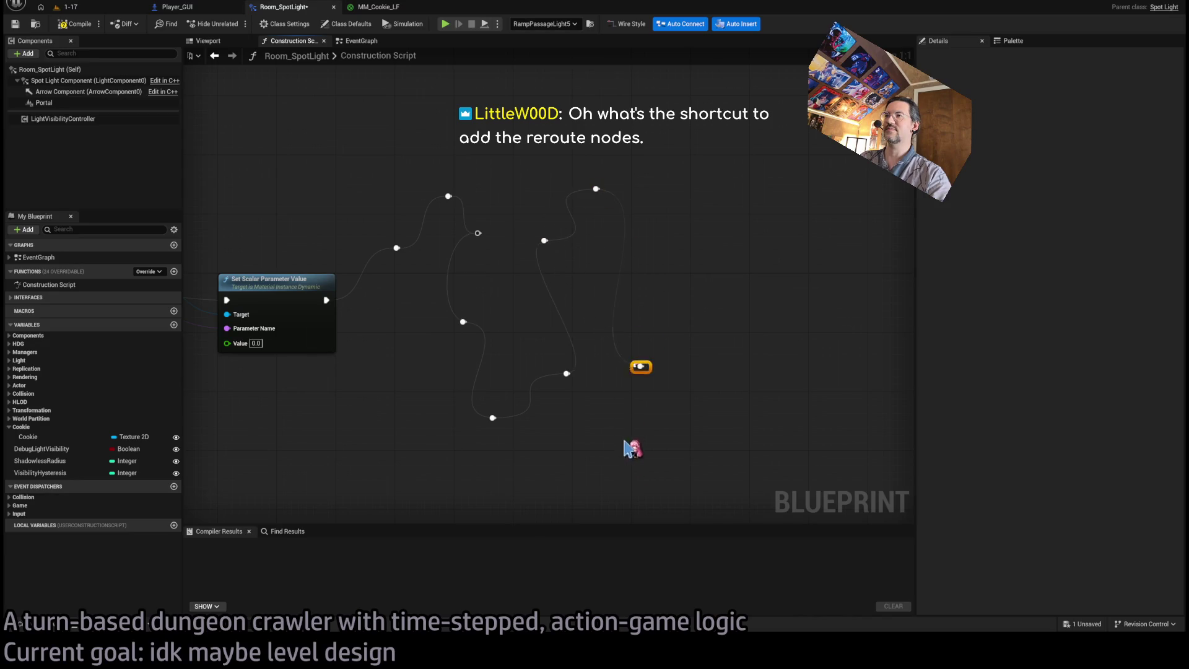
scroll(774, 269, down, 4)
mouse_move(833, 181)
mouse_down()
mouse_move(577, 426)
mouse_move(646, 421)
mouse_up()
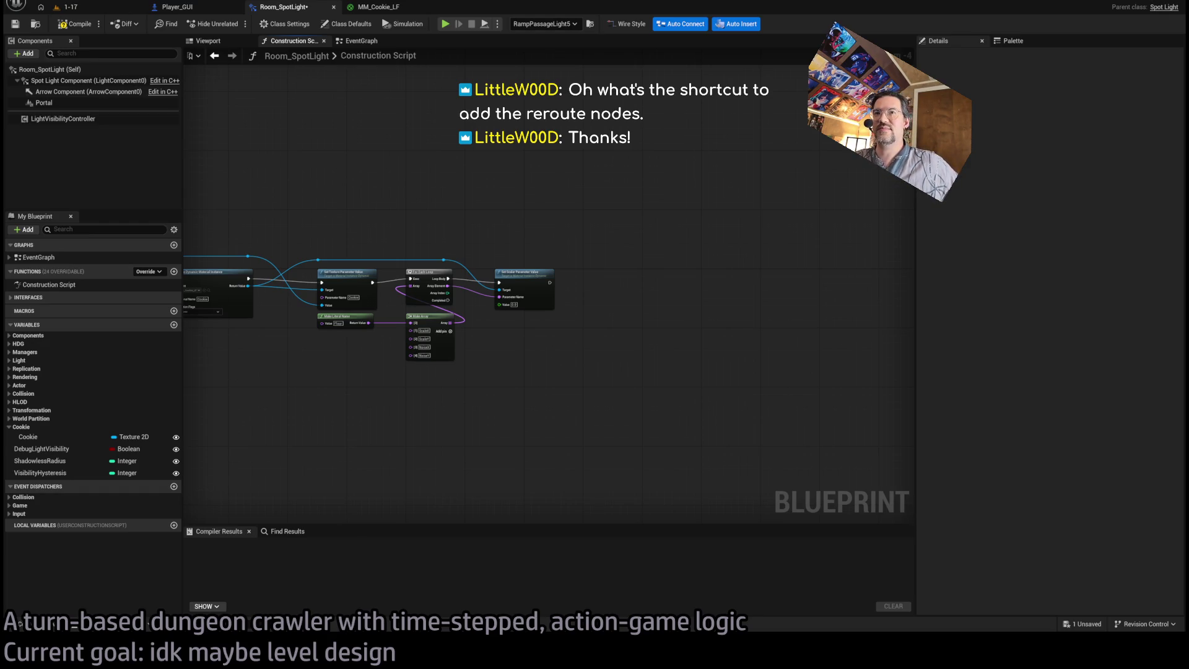
Glance at the cucoloris image search, then come back to the 1-17 level editor.
key(alt+Tab)
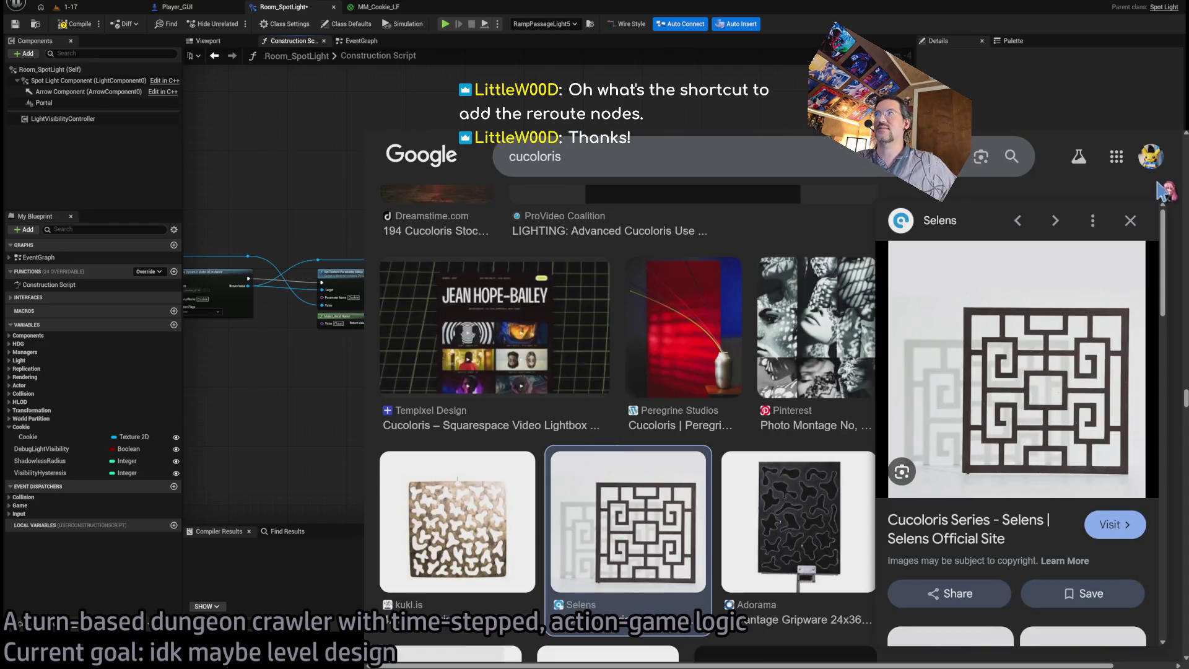
key(alt+Tab)
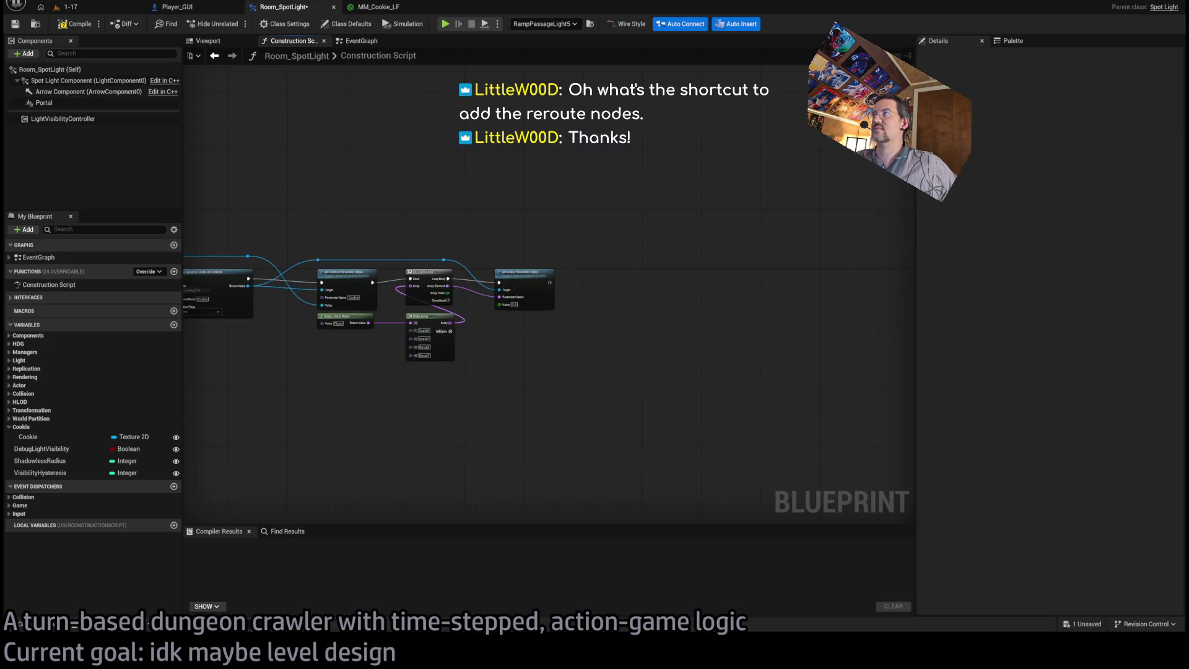
key(alt+Tab)
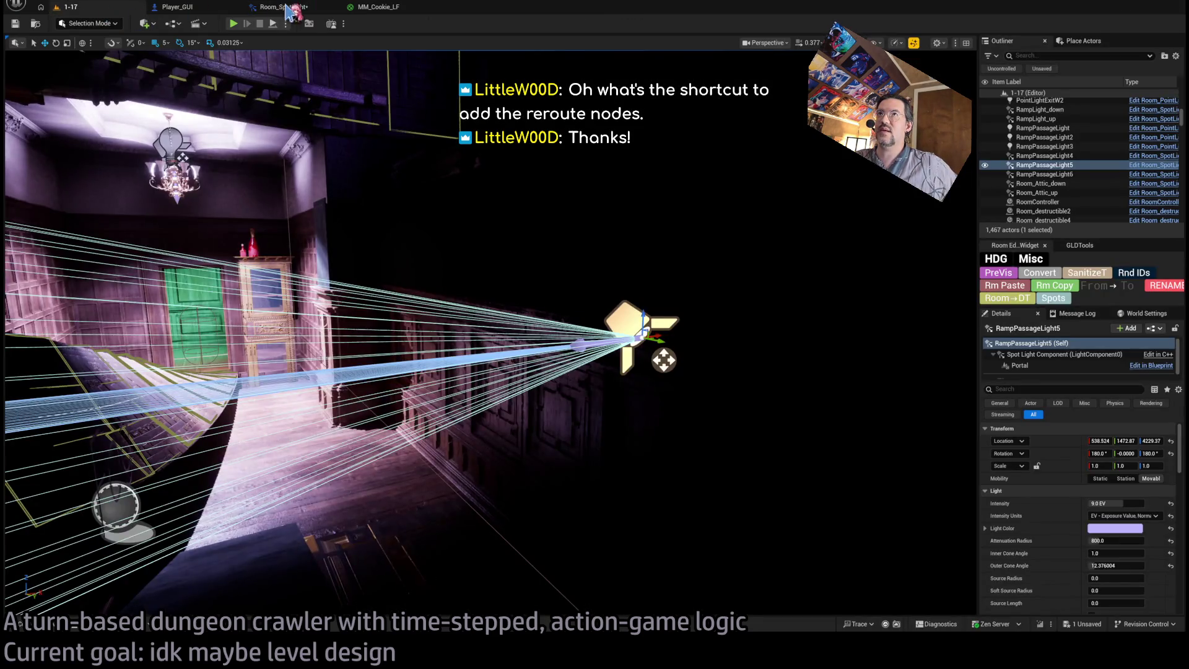
Playtest level 1-17, add Hold time, run the turn with Go!, and open the settings overlay.
key(alt+Tab)
key(alt+Tab)
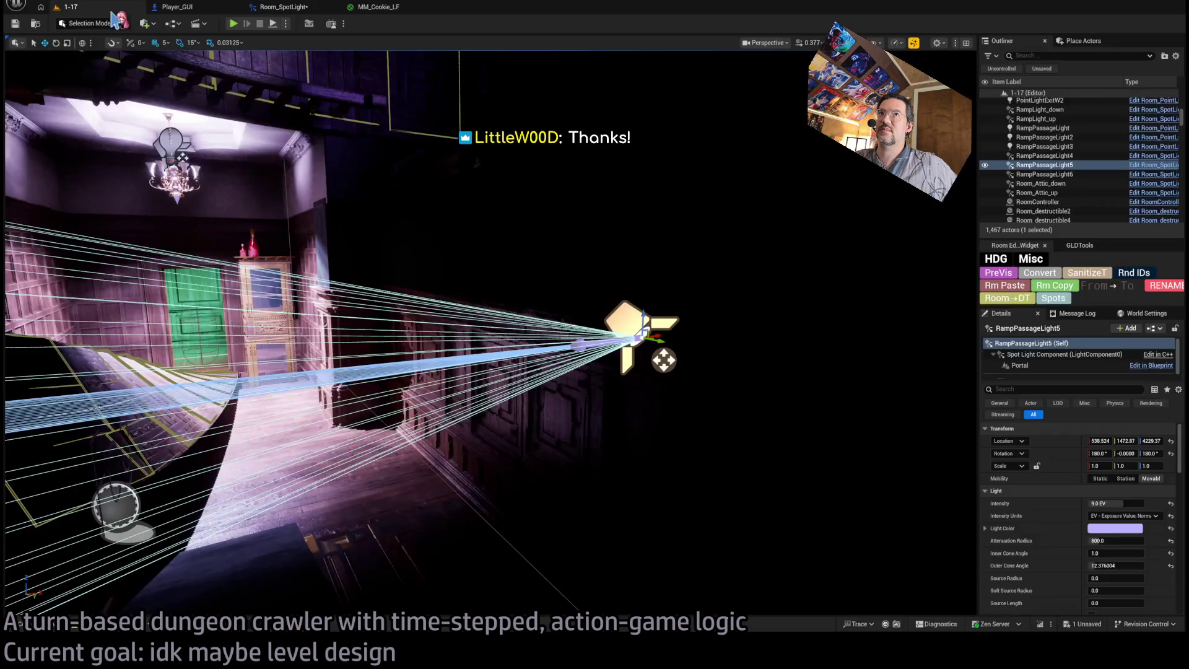
click(234, 25)
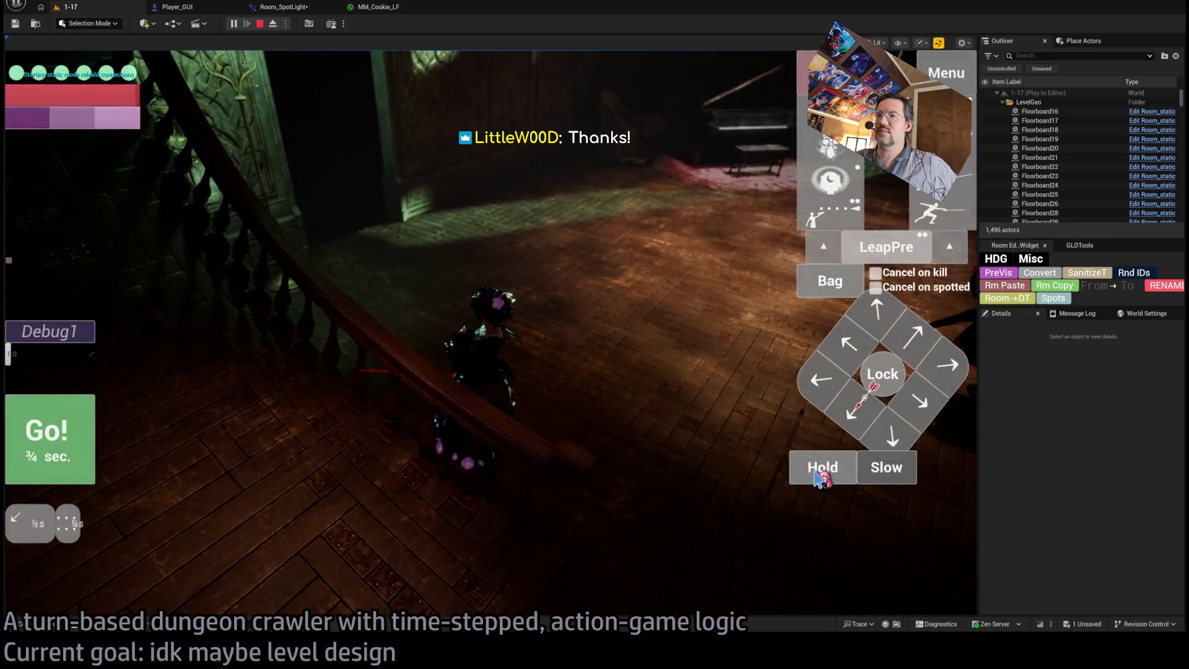
click(816, 474)
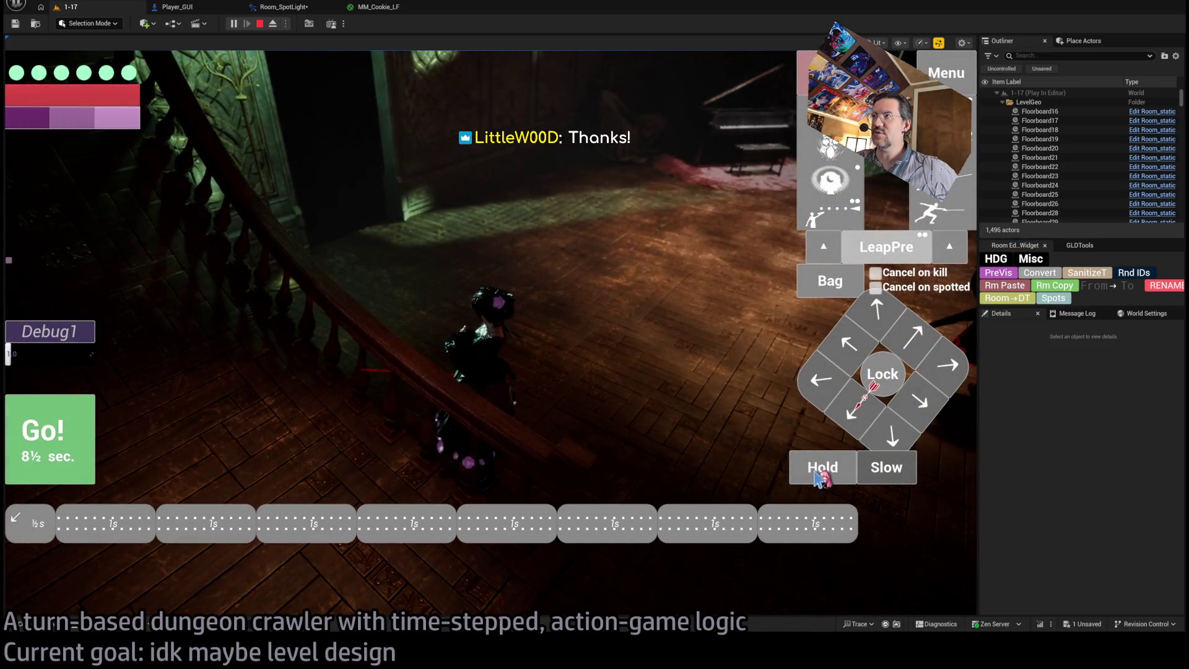
click(86, 421)
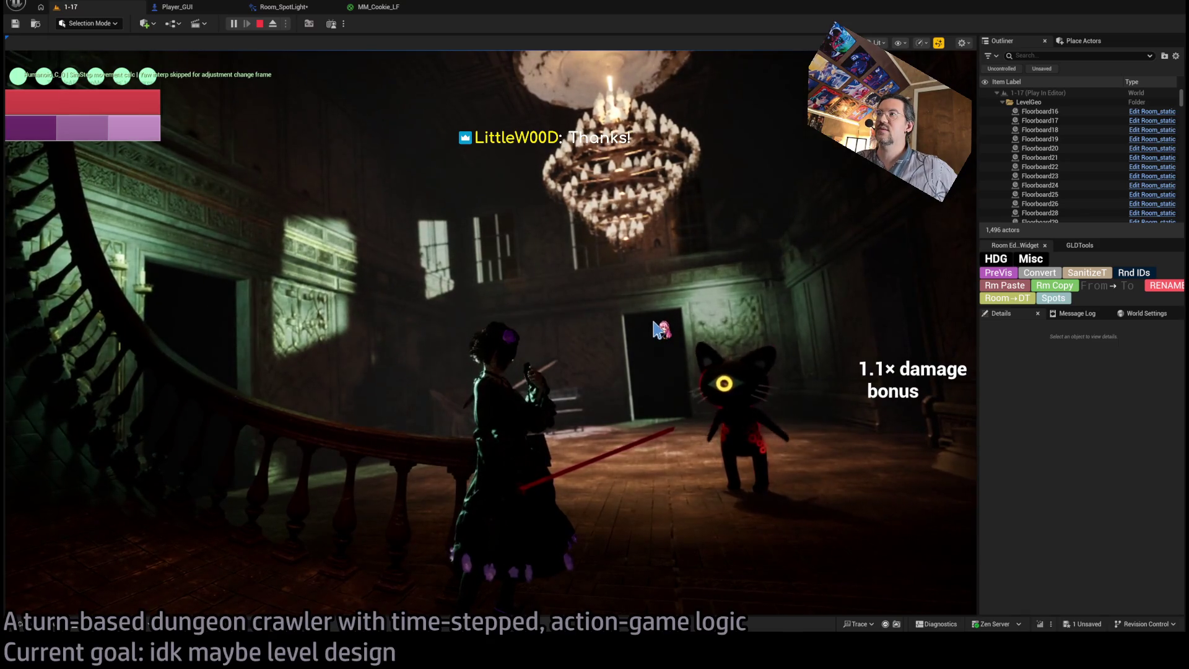
click(519, 338)
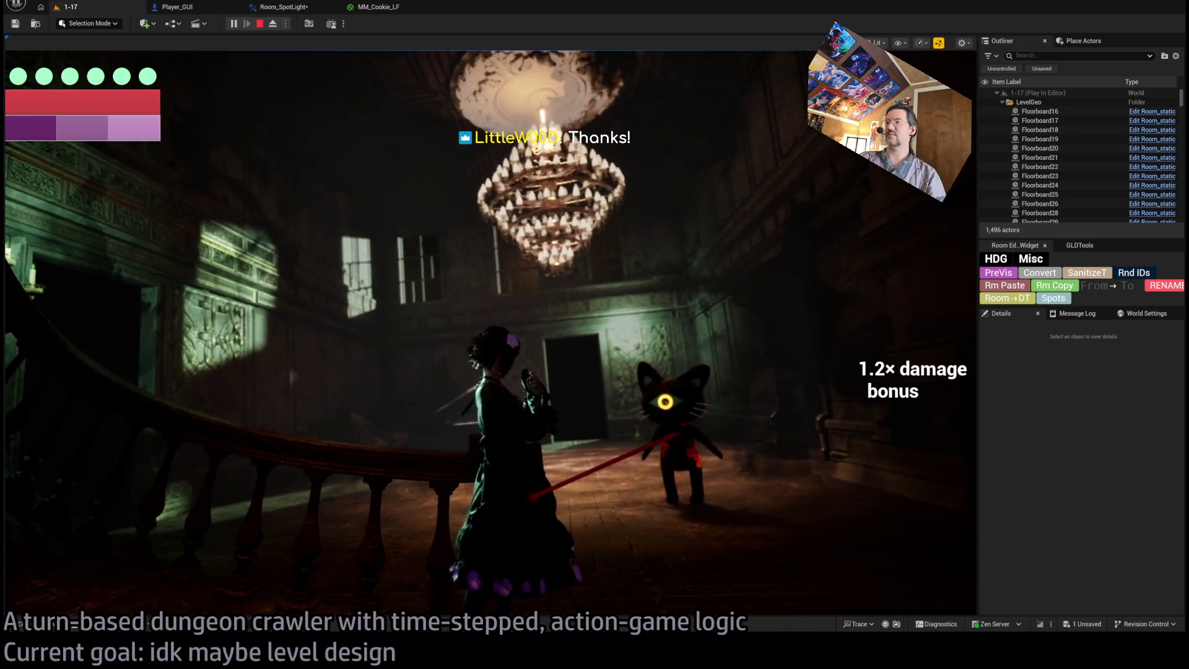
key(Escape)
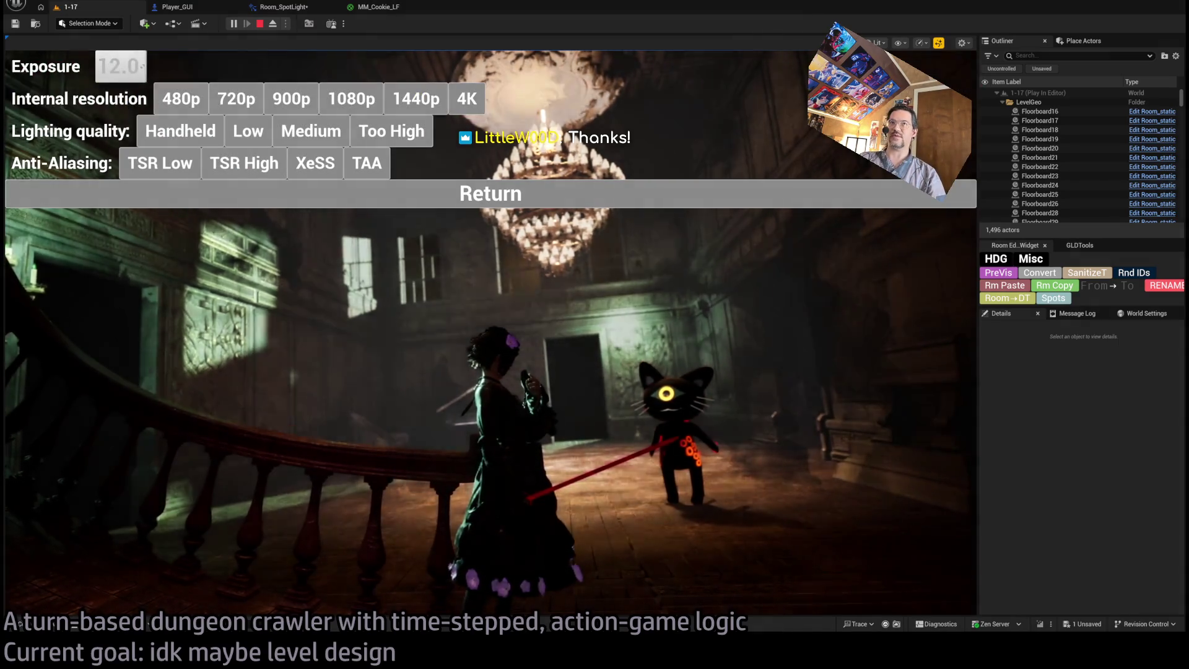
Resume play, add four seconds of Hold, run the turn, look around, then stop the playtest.
key(Escape)
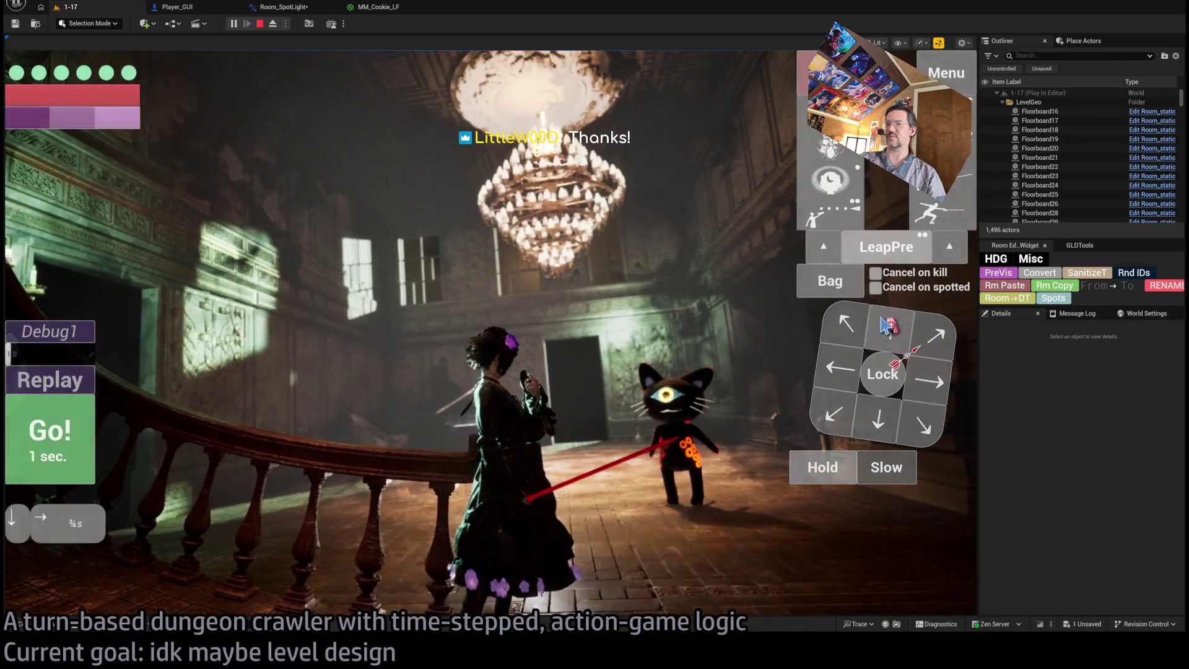
click(821, 469)
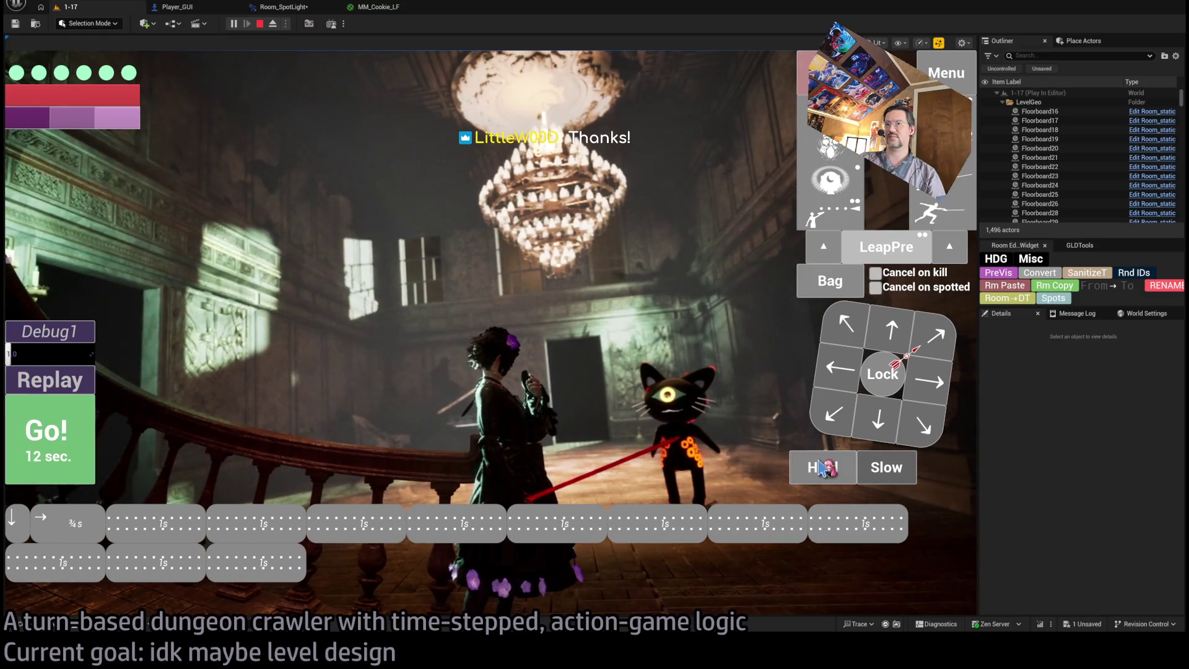
click(50, 439)
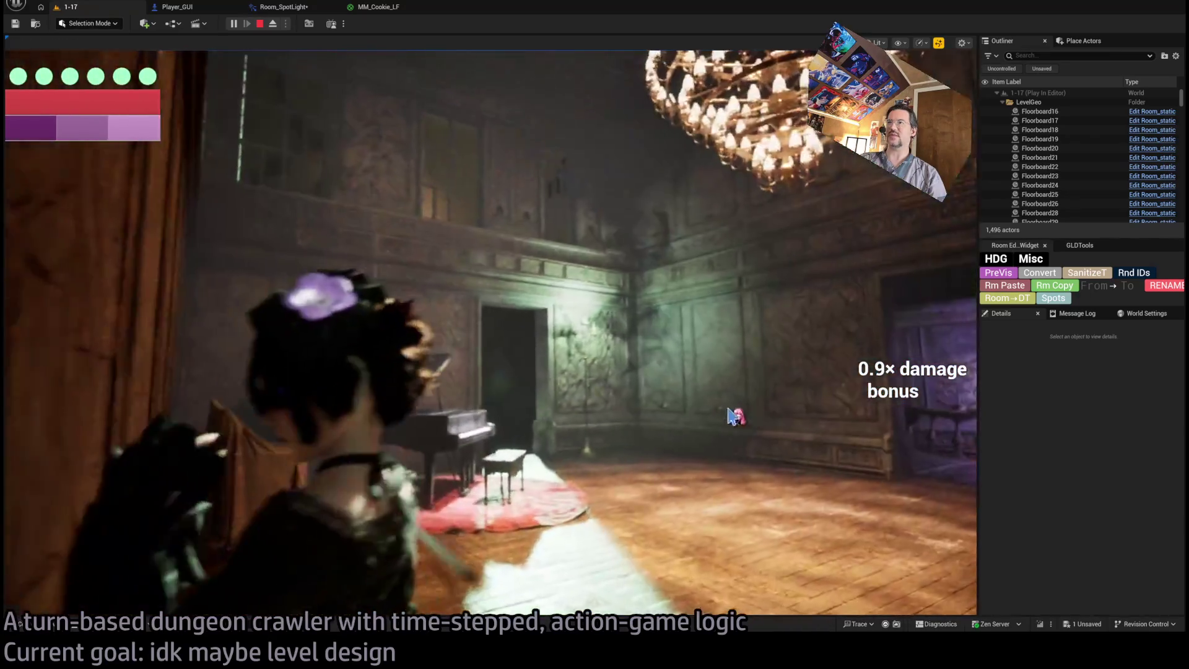
click(732, 415)
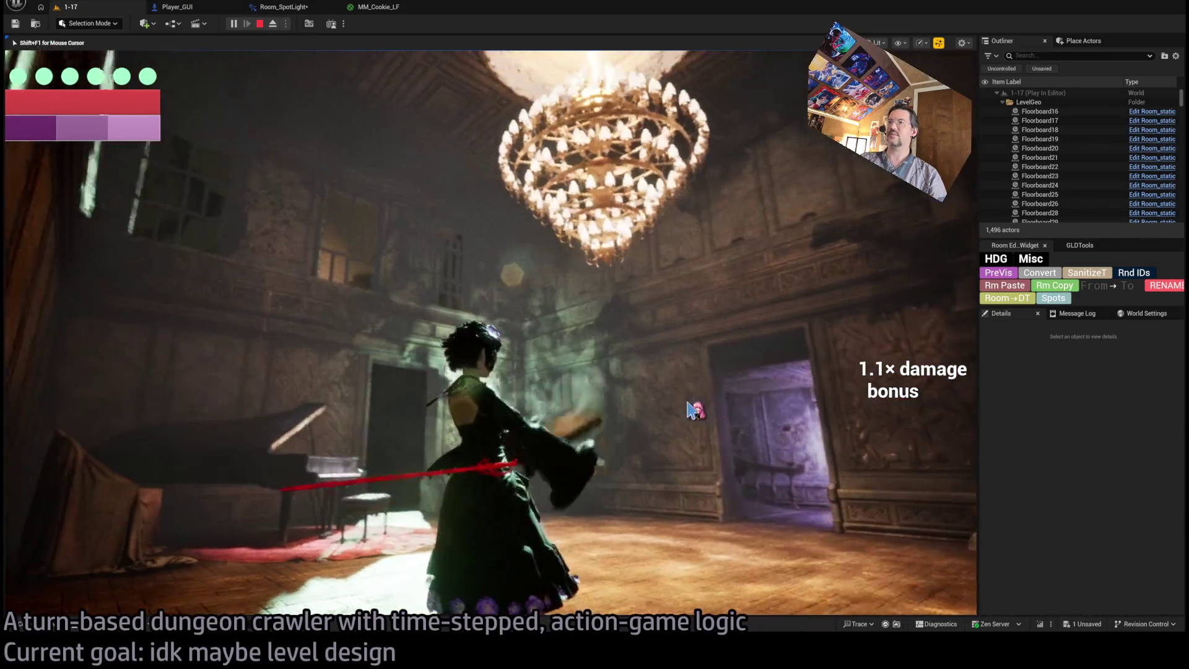
click(692, 410)
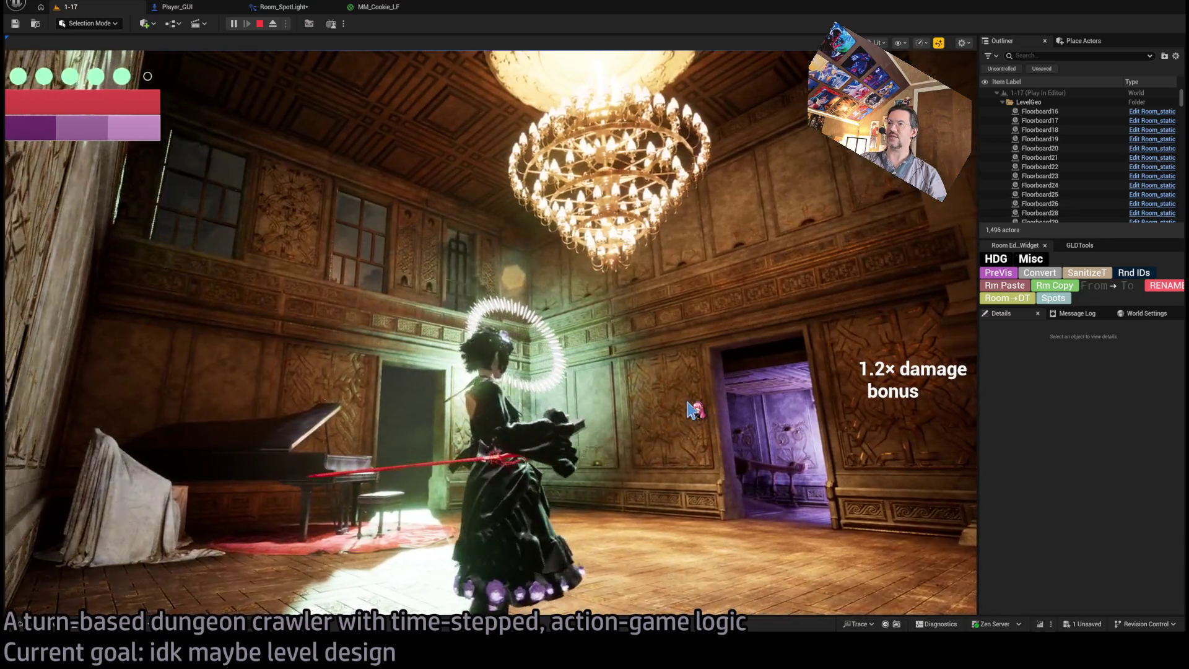
click(661, 404)
click(663, 404)
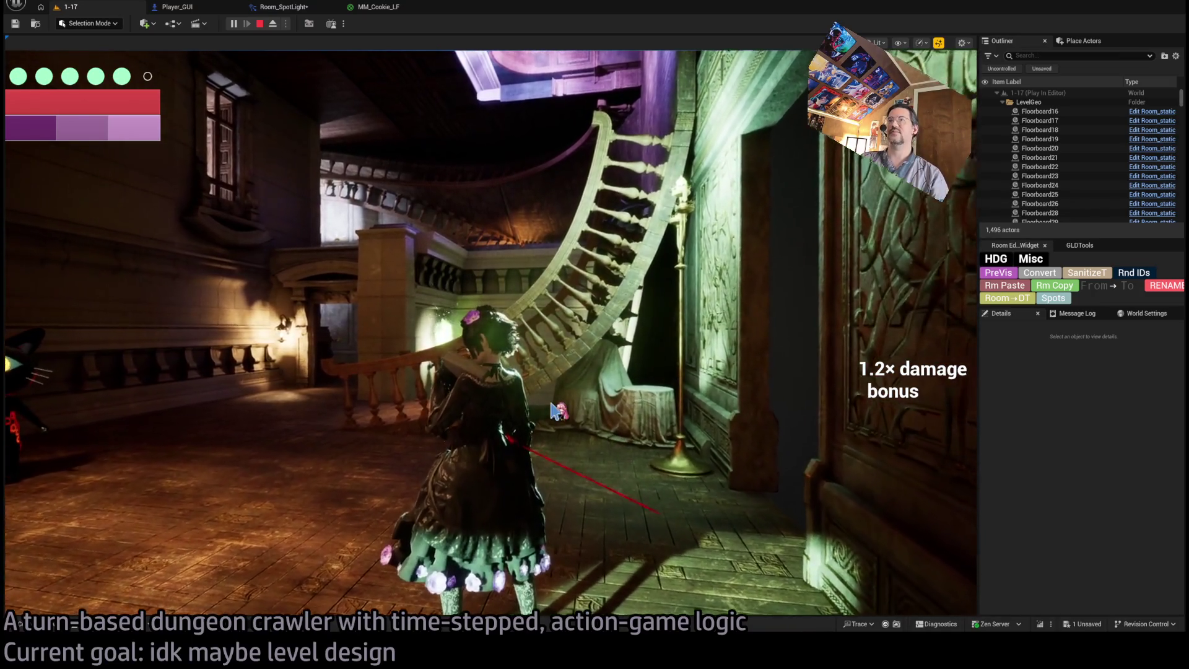
key(Escape)
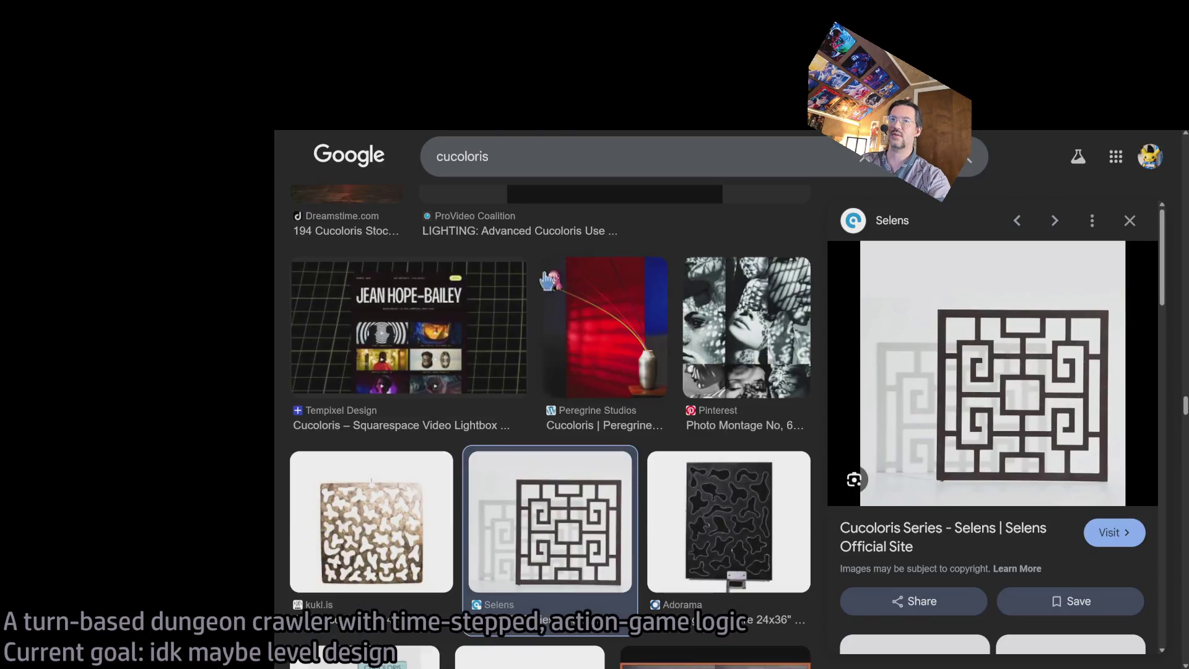
Scroll the cucoloris image results, then move through YouTube Music to the Twitch Following tab.
scroll(558, 403, up, 2)
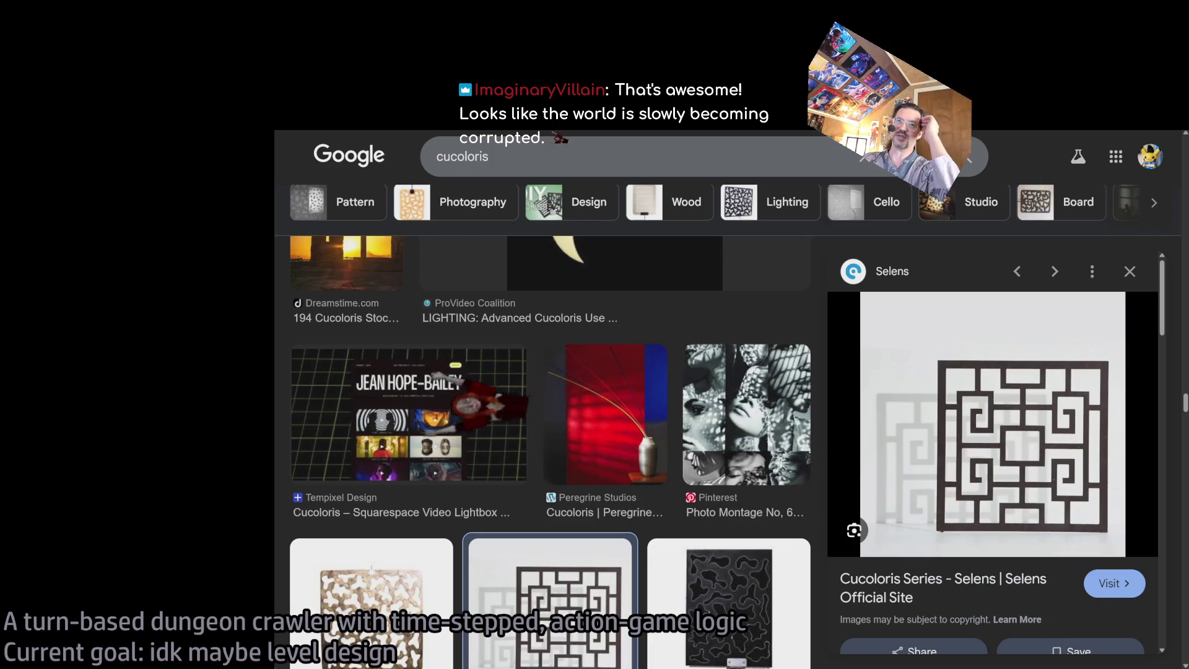
key(ctrl+Tab)
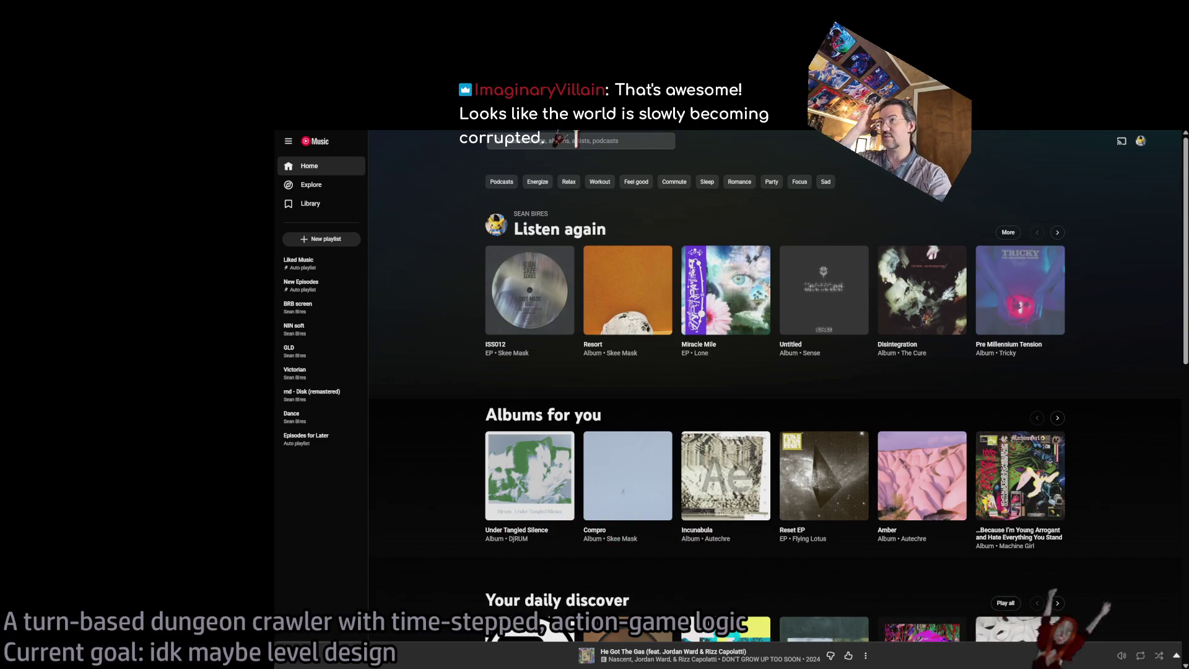
key(ctrl+Tab)
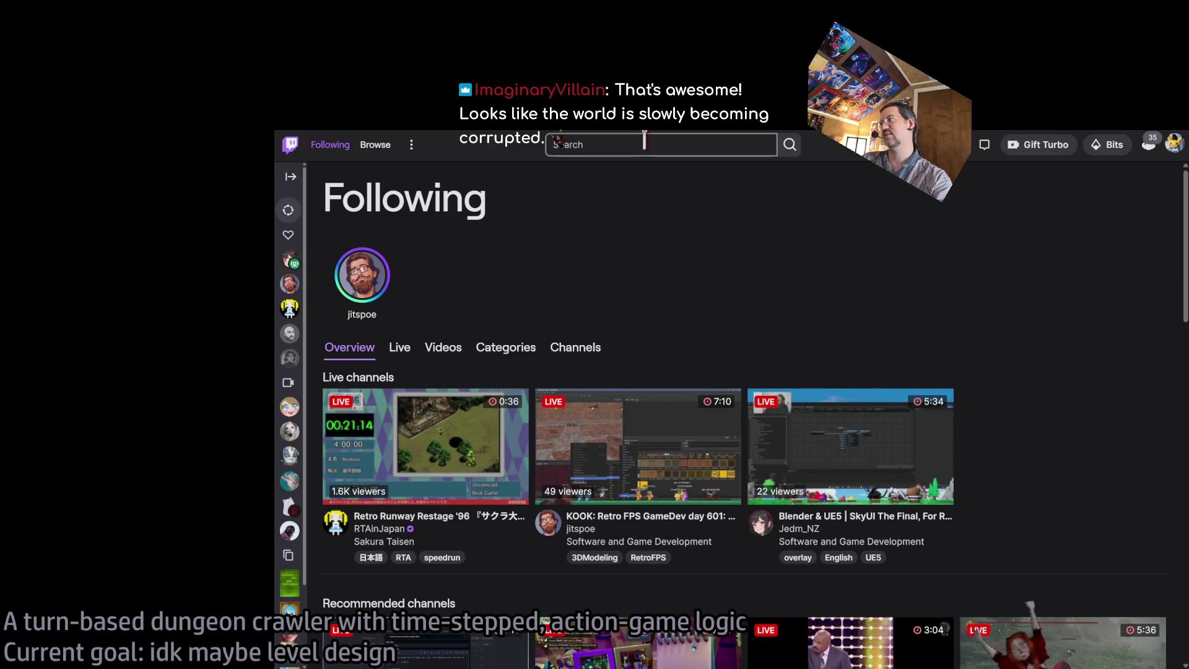
Find the chatting viewer's Twitch channel and play its latest 'Building a 3D Metroidvania in Unreal Engine!' broadcast.
click(644, 143)
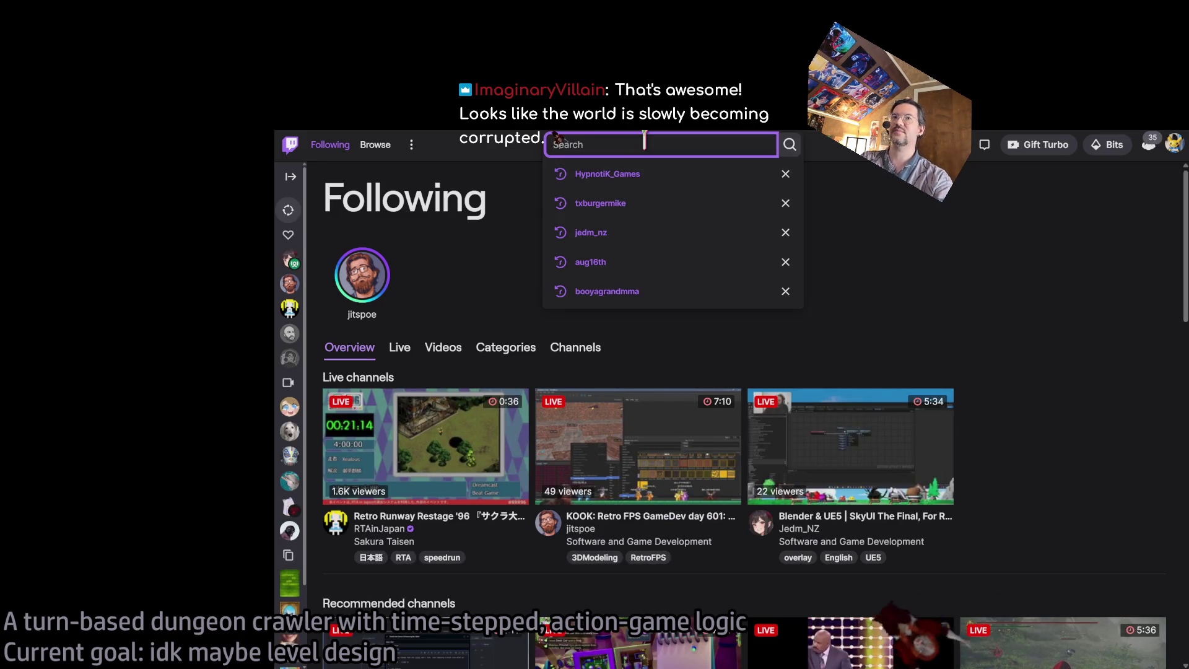
text(imaginaryvi)
click(625, 180)
click(499, 225)
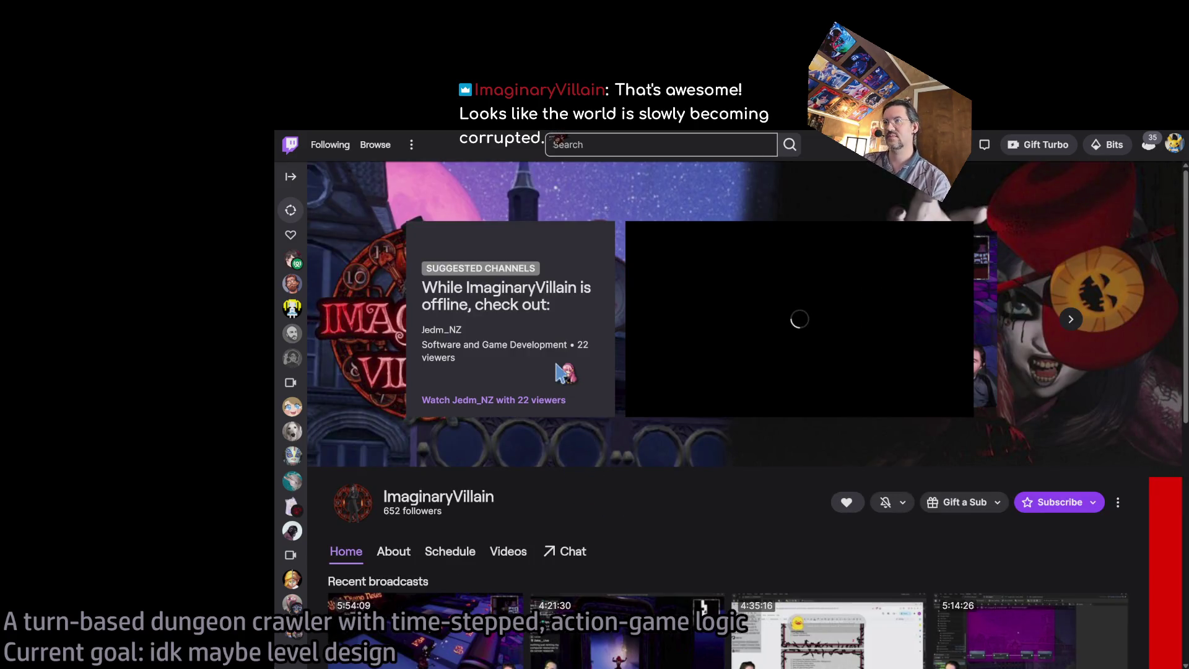
scroll(538, 483, down, 1)
scroll(427, 545, down, 1)
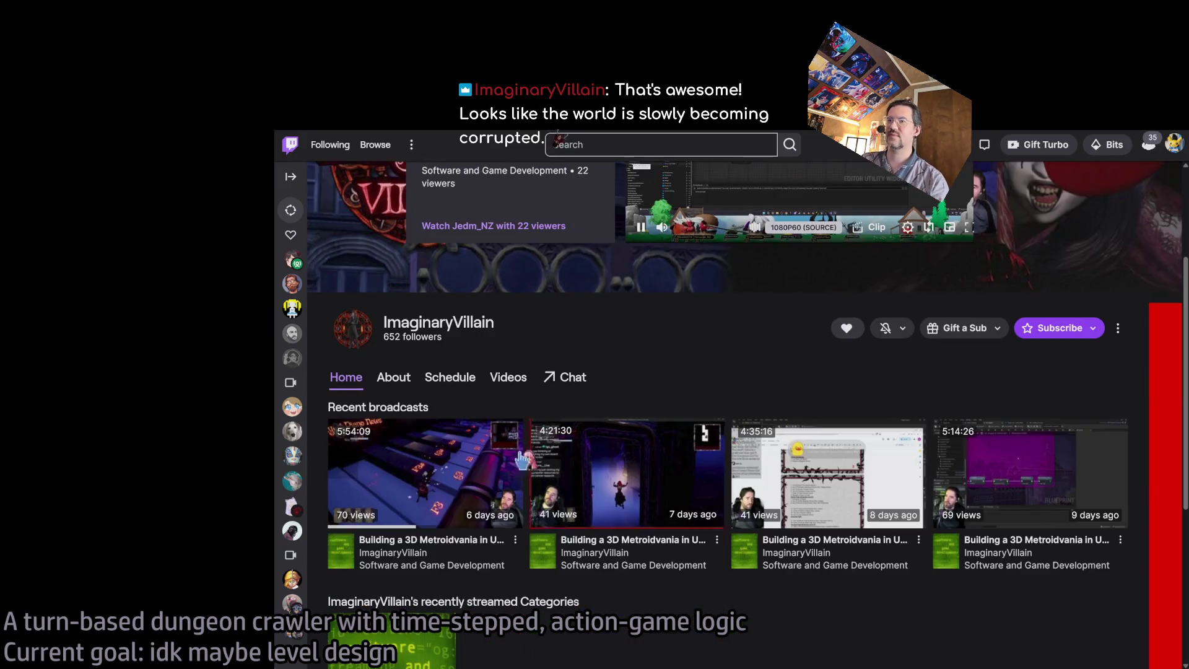
click(407, 520)
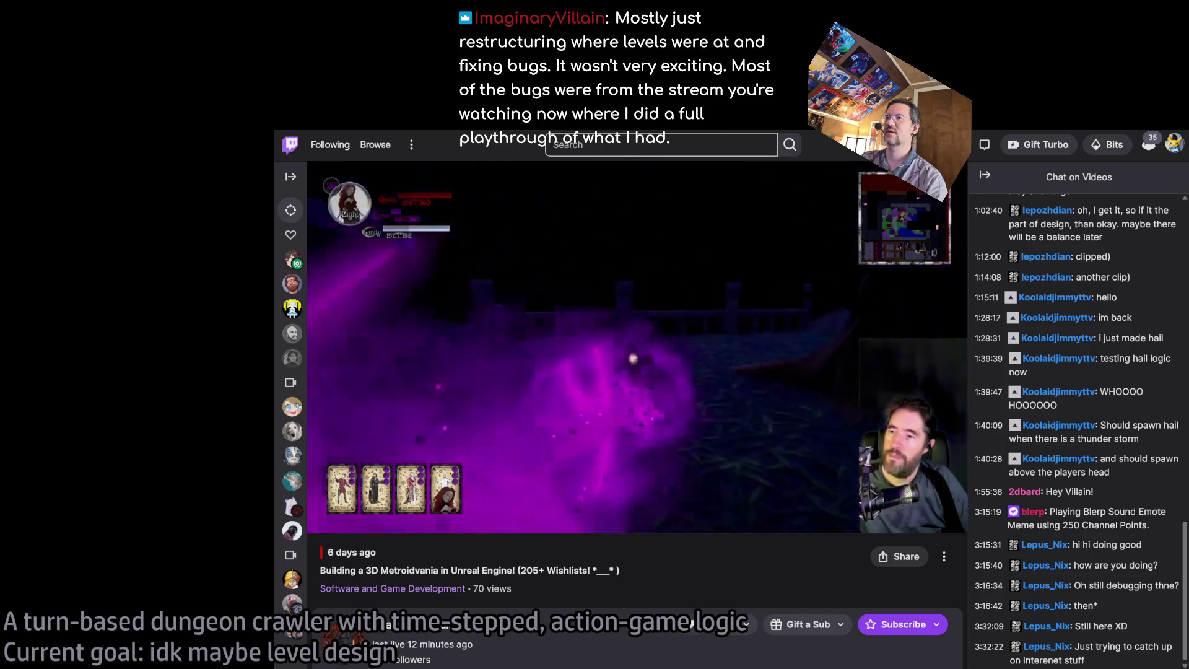
Back in the cucoloris image results, preview Pinterest's 'Photo Montage No, 682 Cucoloris' image.
key(alt+Tab)
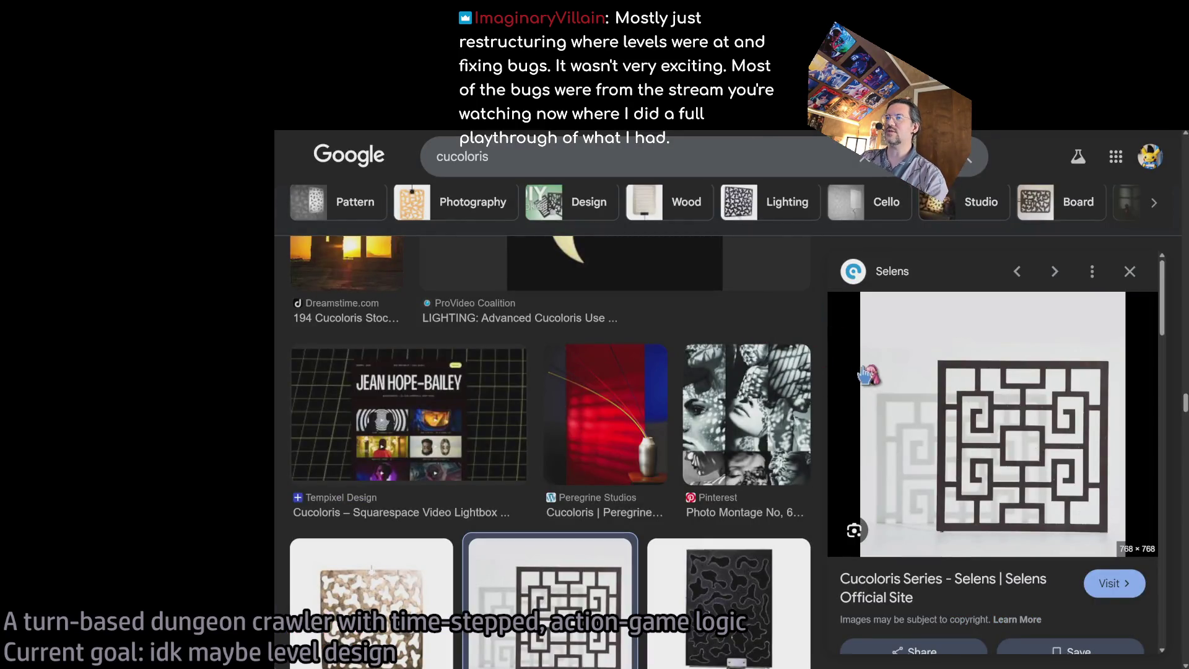
scroll(870, 377, down, 3)
scroll(805, 434, up, 5)
click(745, 472)
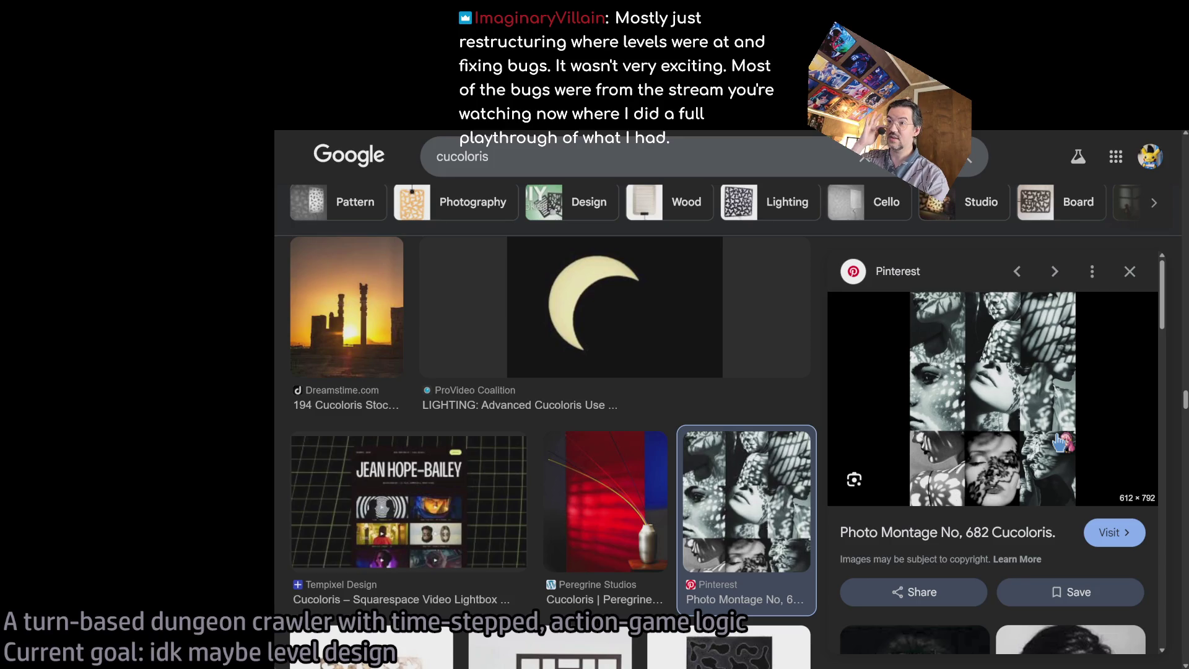
scroll(786, 320, down, 4)
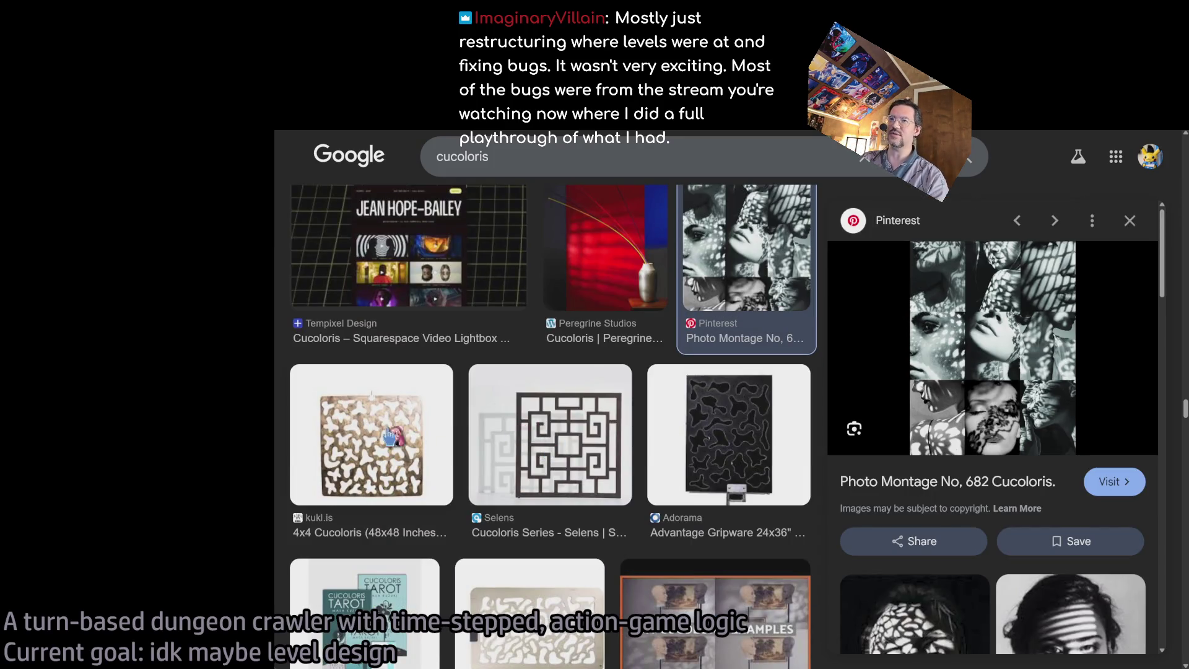
scroll(833, 384, up, 3)
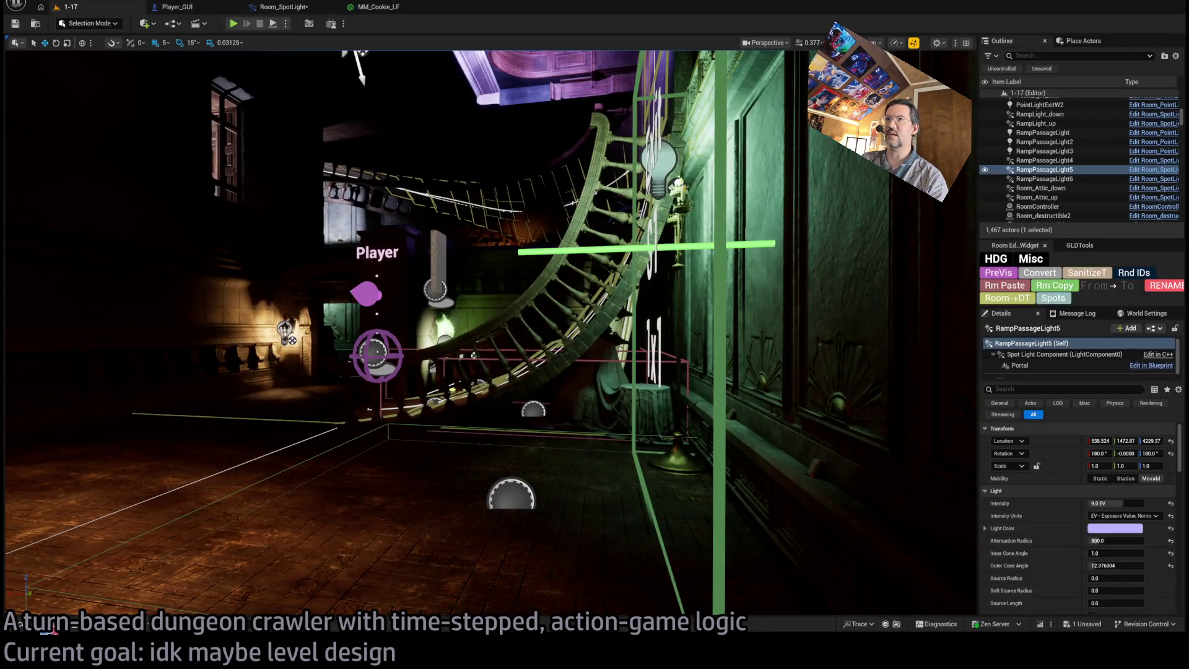
Preview MM_Cookie_LF's damask pattern on a Plane mesh, then return to the Room_SpotLight construction script.
click(31, 624)
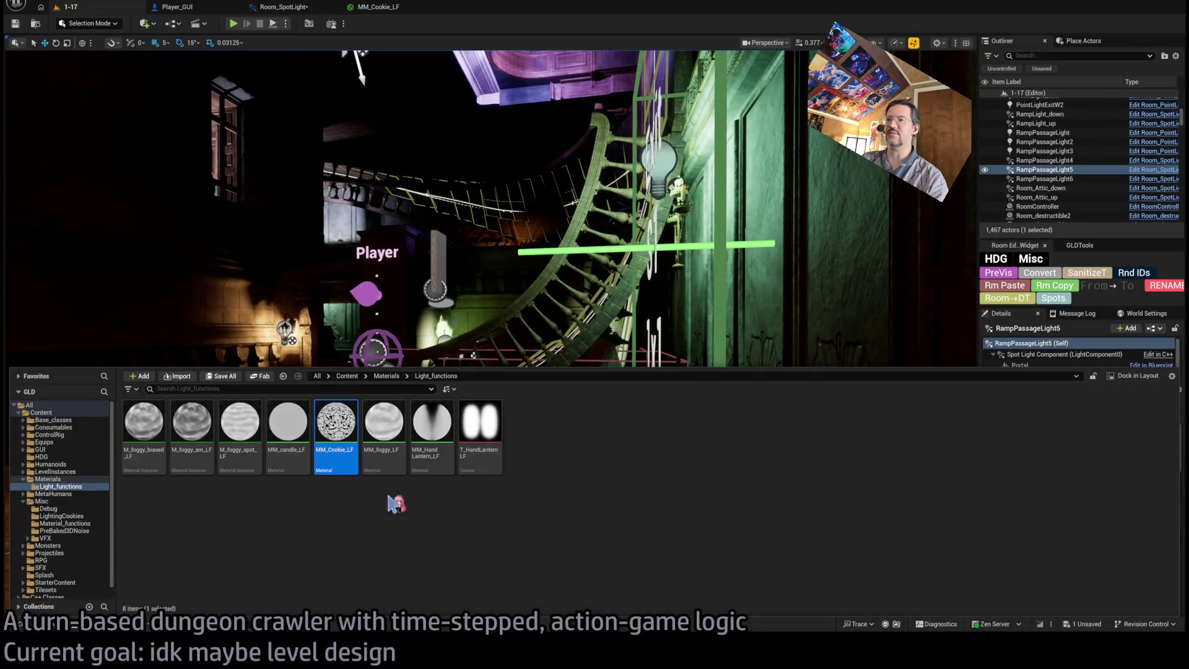
click(392, 9)
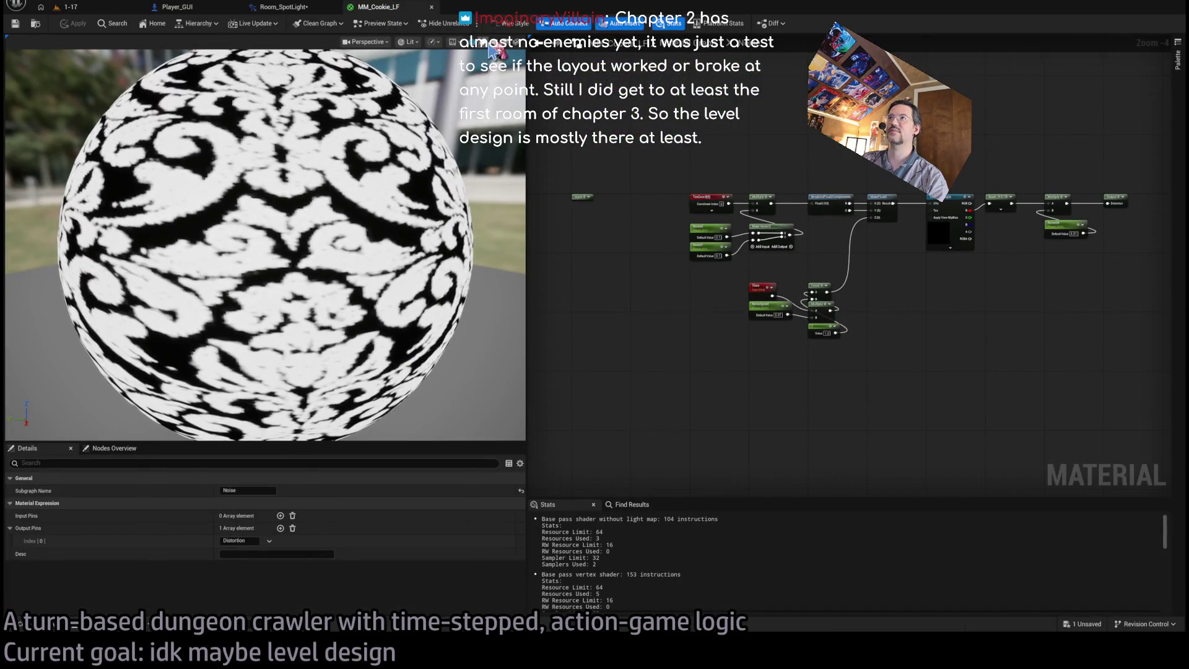
click(489, 42)
mouse_move(309, 242)
mouse_down()
mouse_move(345, 252)
mouse_move(316, 241)
mouse_up()
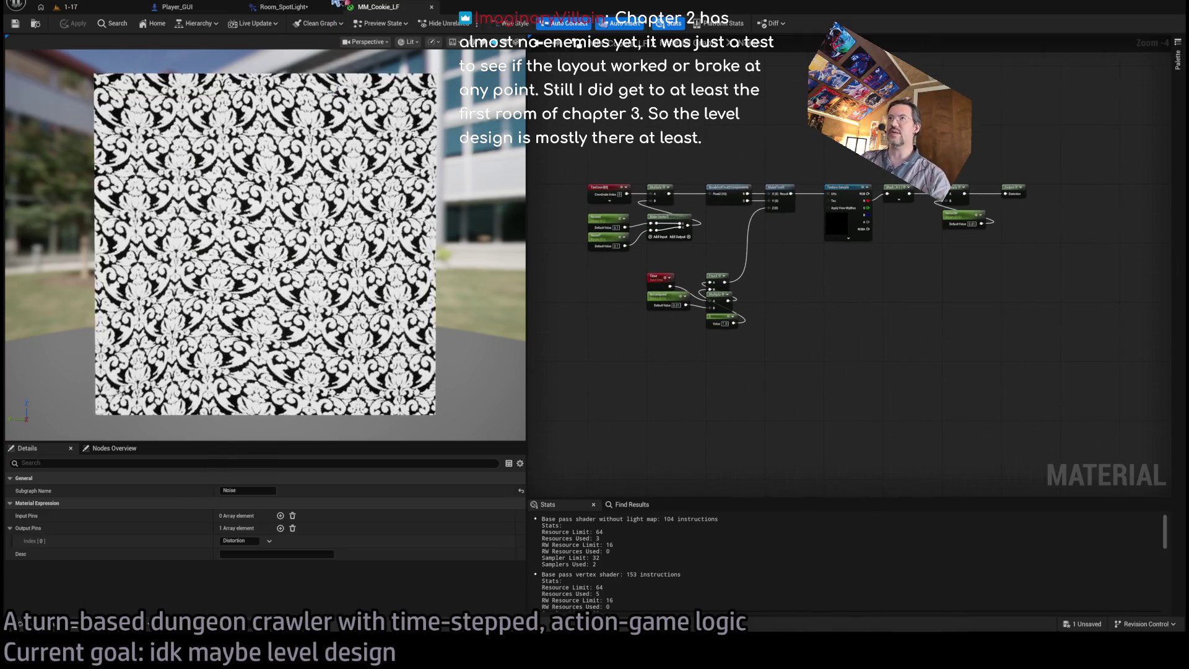
click(305, 9)
scroll(522, 297, up, 4)
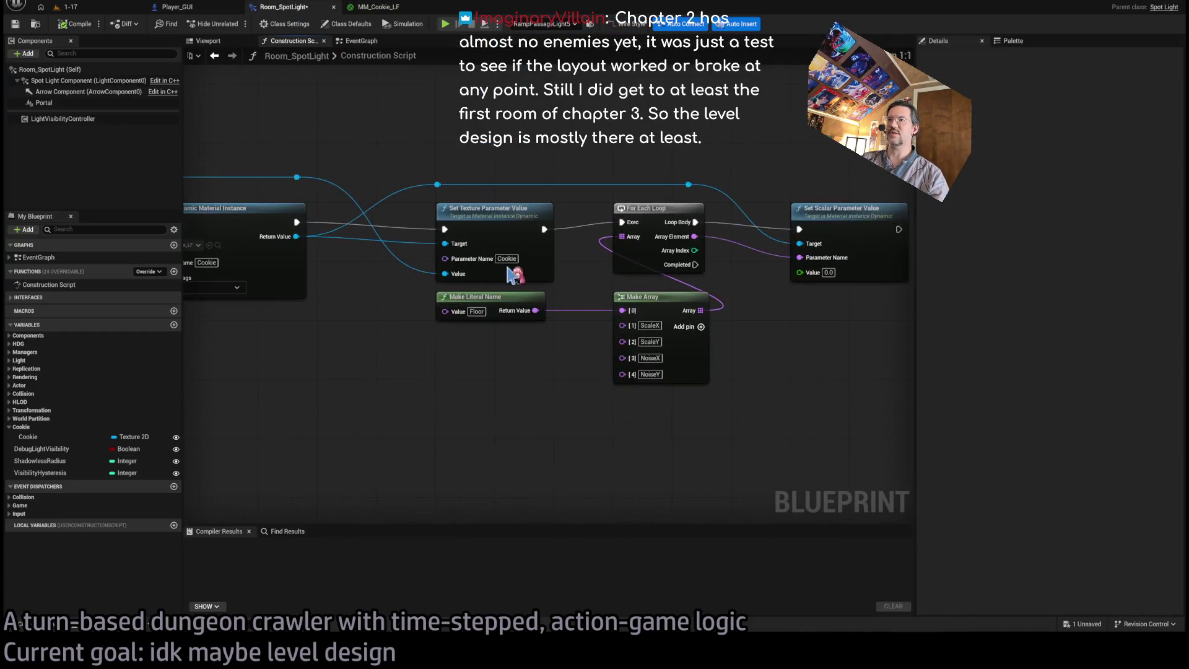
drag(370, 126, 397, 377)
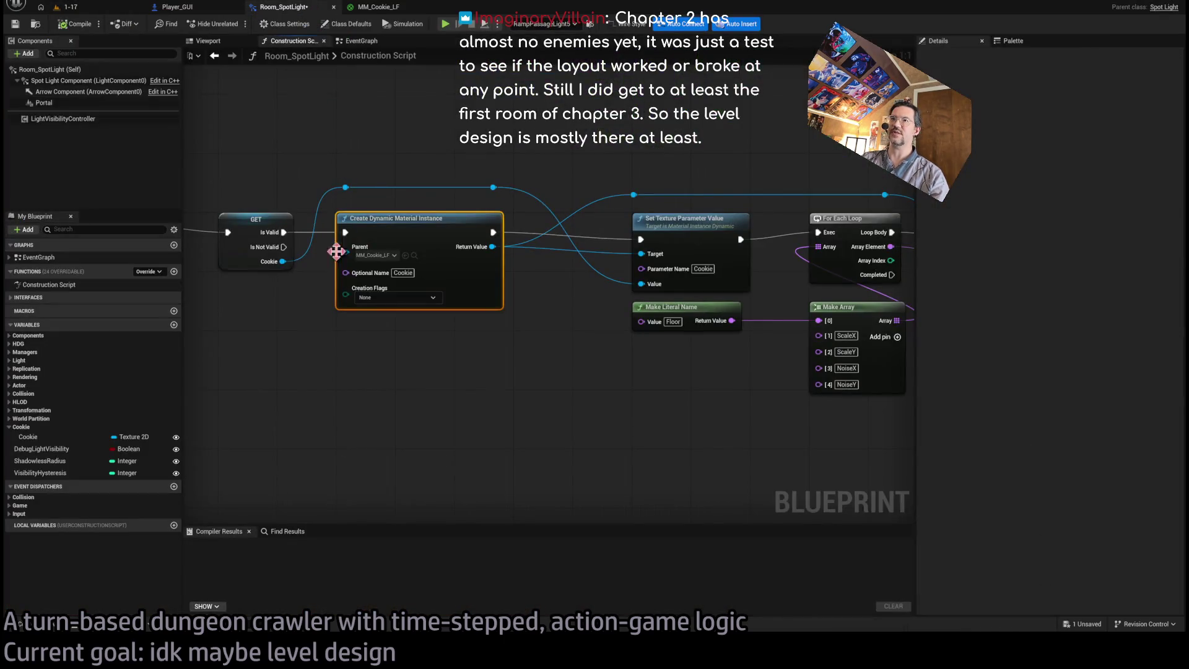
mouse_move(384, 138)
mouse_down()
mouse_move(426, 359)
mouse_move(374, 372)
mouse_up()
drag(545, 207, 669, 409)
click(808, 376)
drag(779, 354, 743, 319)
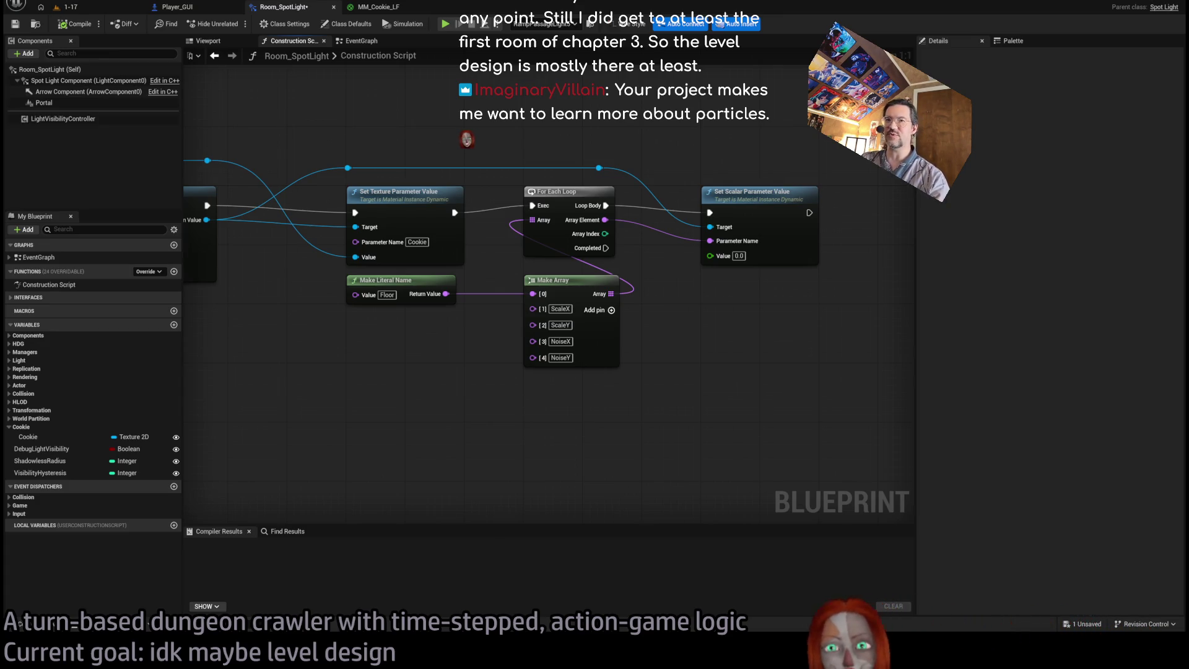
click(74, 24)
click(68, 6)
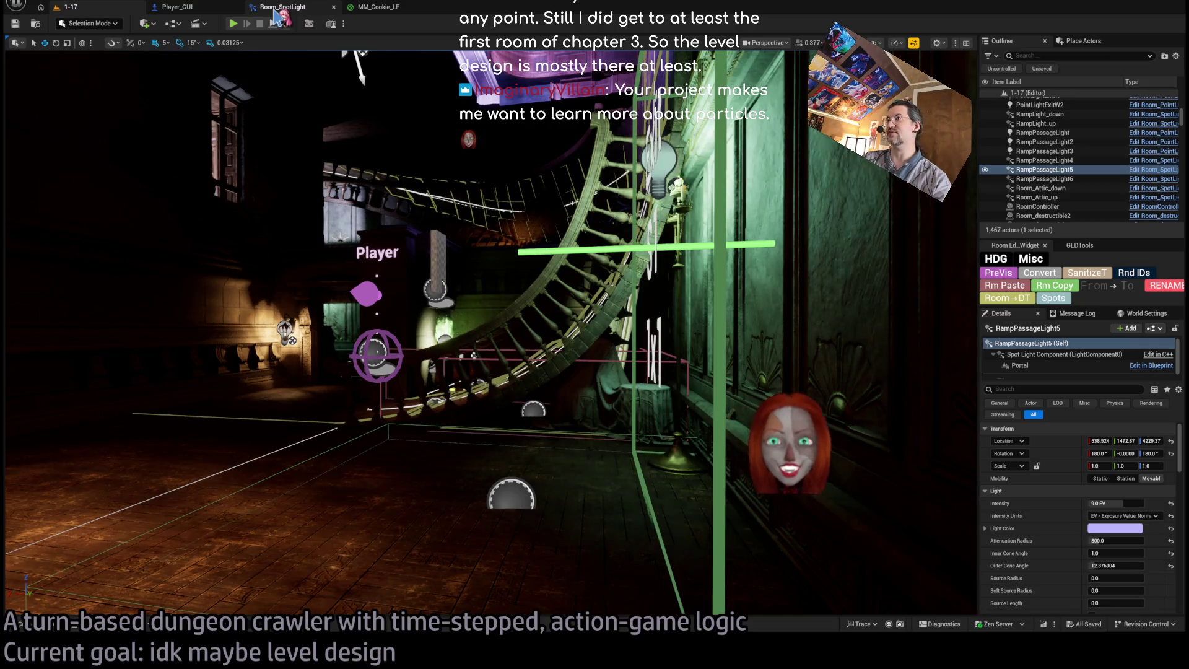
click(356, 7)
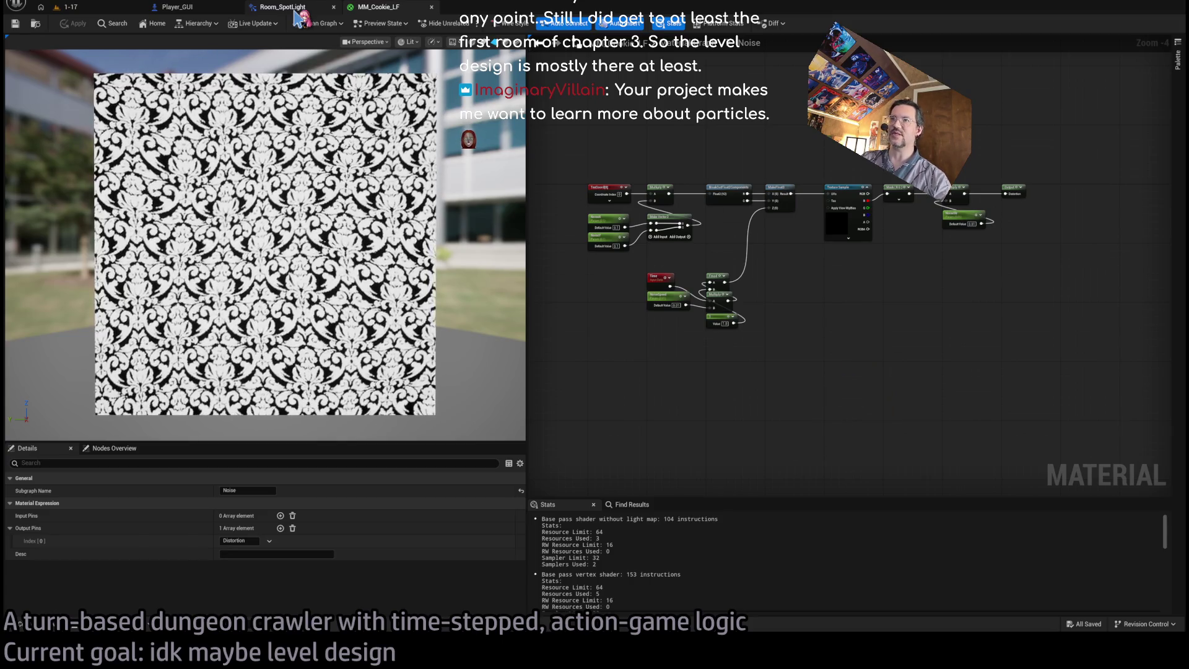
Return to the Room_SpotLight construction script and its scalar-parameter loop.
click(291, 8)
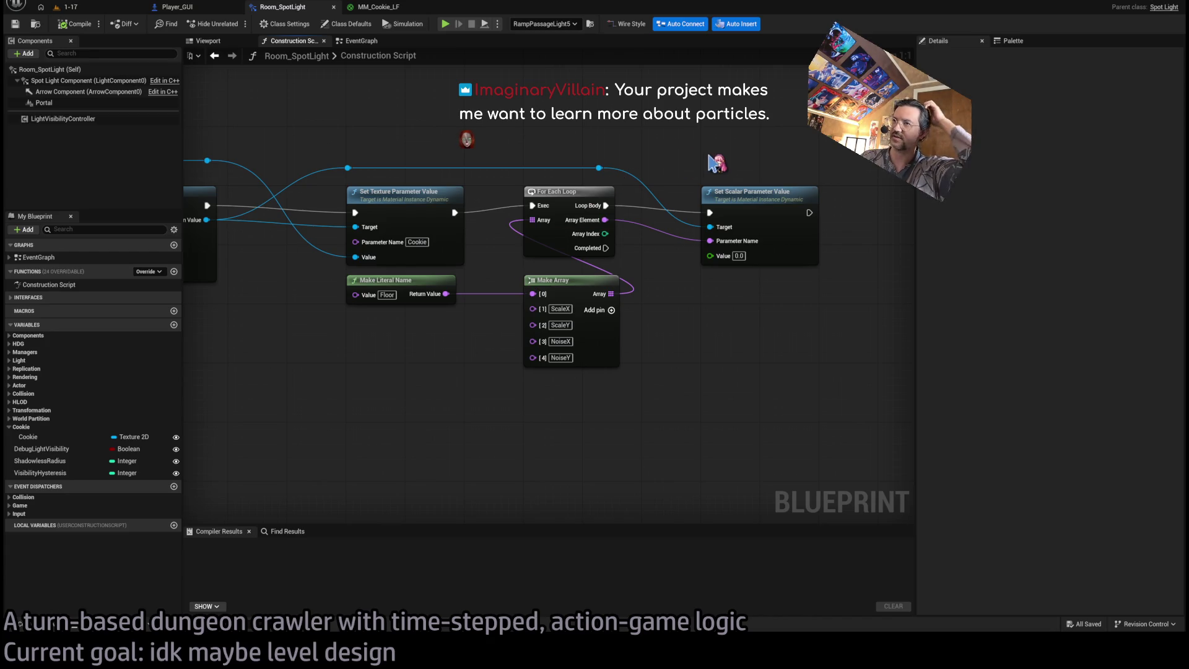
Select the construction script's parameter-setting nodes and shift them slightly left.
mouse_move(808, 151)
mouse_down()
mouse_move(680, 254)
mouse_move(310, 406)
mouse_up()
click(424, 188)
click(446, 215)
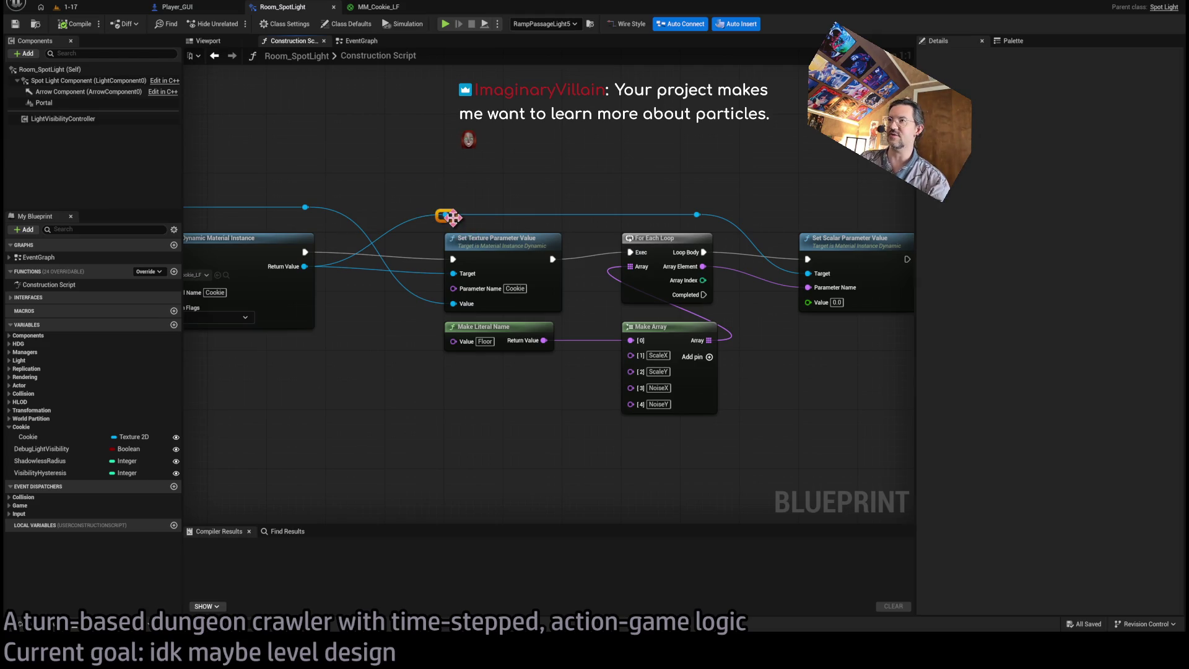
mouse_move(846, 197)
mouse_down()
mouse_move(735, 310)
mouse_move(412, 483)
mouse_up()
drag(471, 256, 414, 263)
click(494, 174)
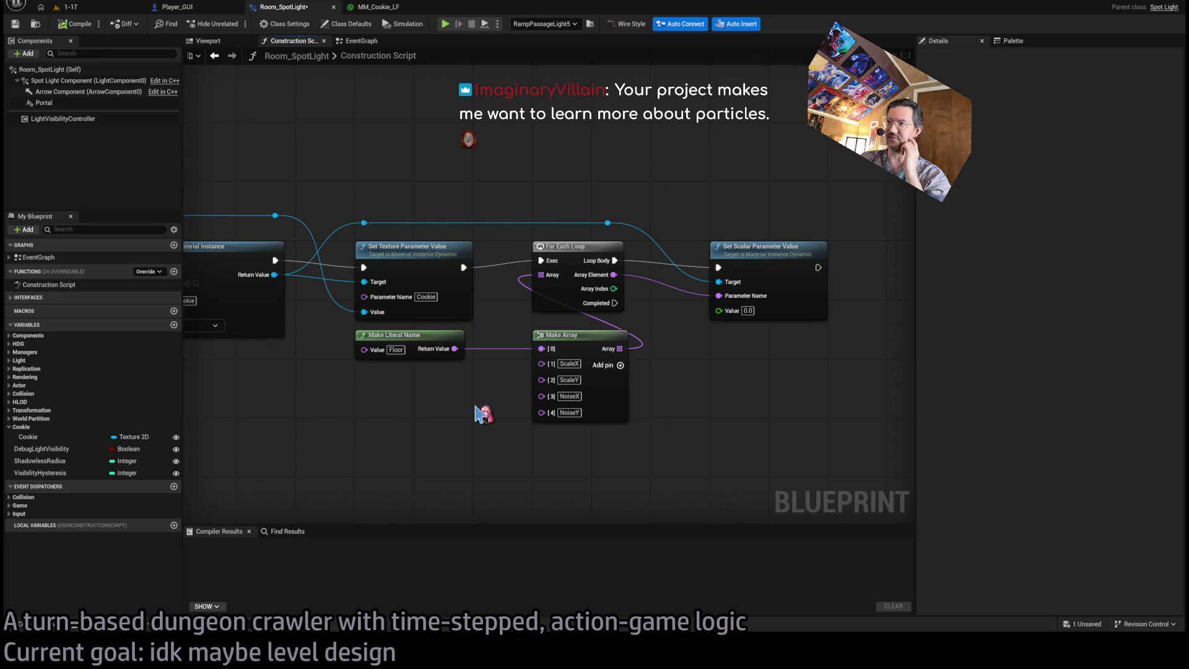
Pan across the construction script nodes, then browse the Light_functions folder with MM_Cookie_LF.
mouse_move(552, 308)
mouse_down()
mouse_move(516, 314)
mouse_move(523, 260)
mouse_up()
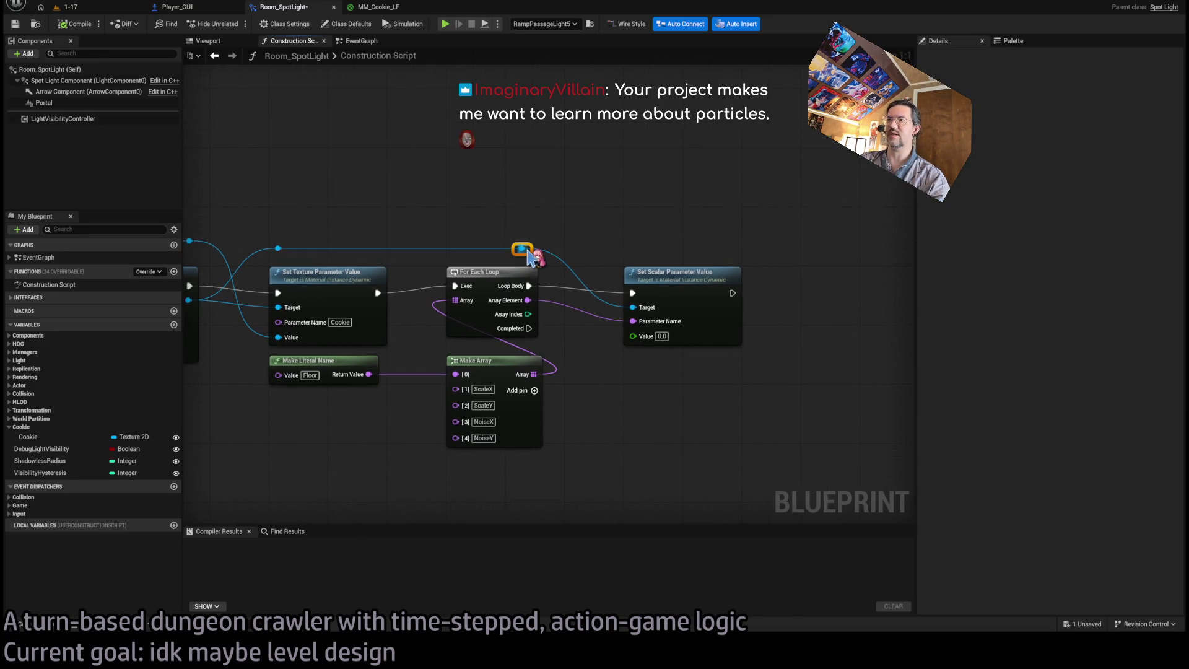
scroll(681, 226, down, 1)
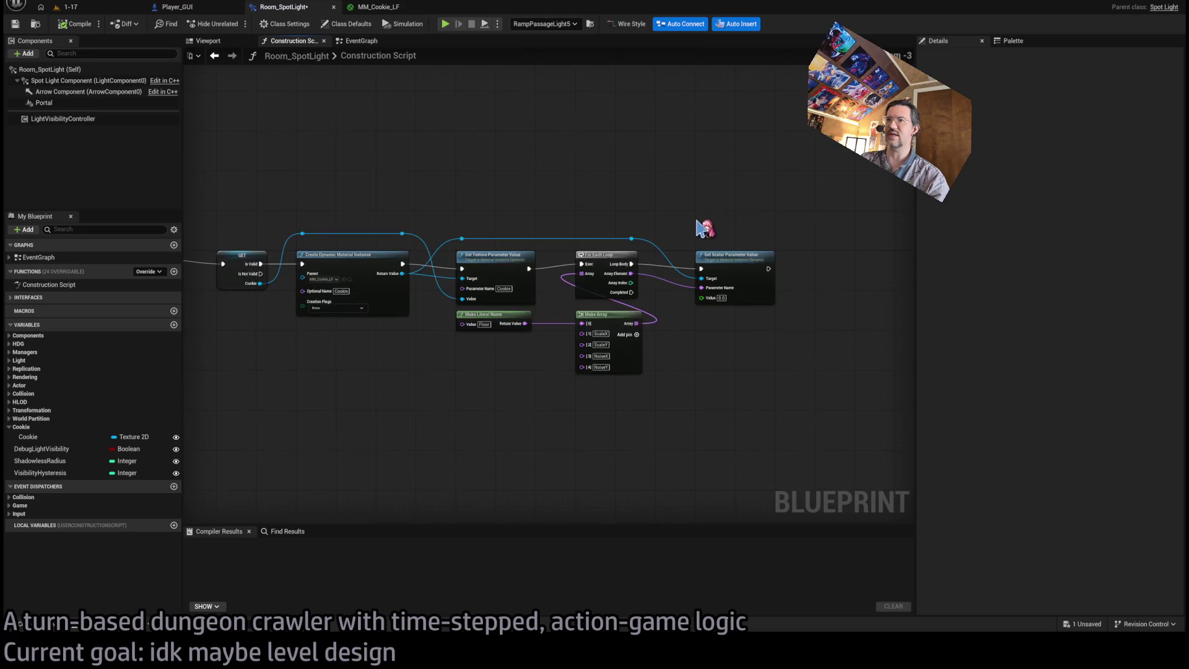
drag(807, 172, 392, 465)
click(786, 371)
mouse_move(854, 197)
mouse_down()
mouse_move(539, 422)
mouse_move(362, 495)
mouse_up()
click(786, 405)
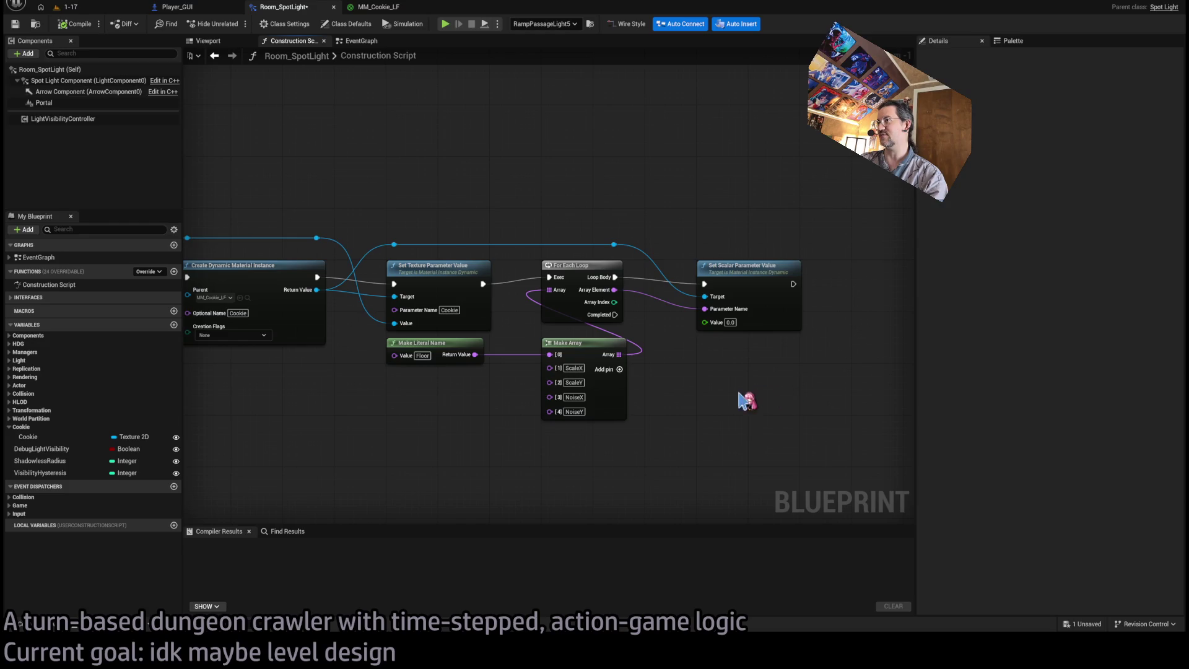
scroll(462, 396, up, 1)
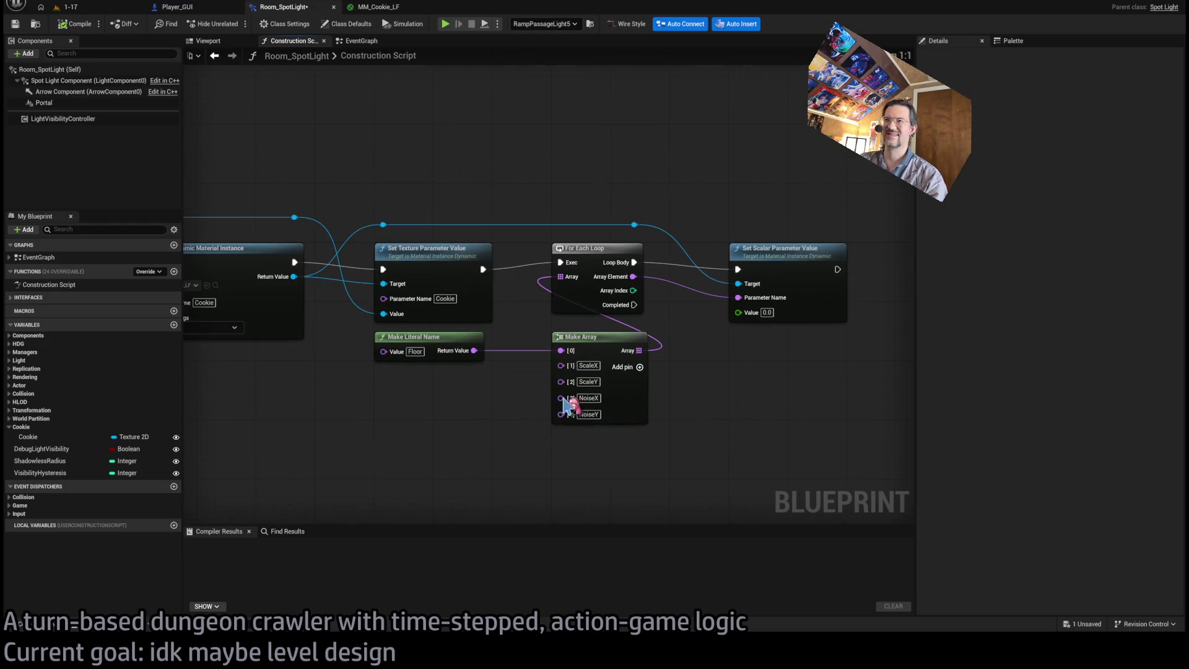
drag(633, 474, 352, 332)
click(624, 386)
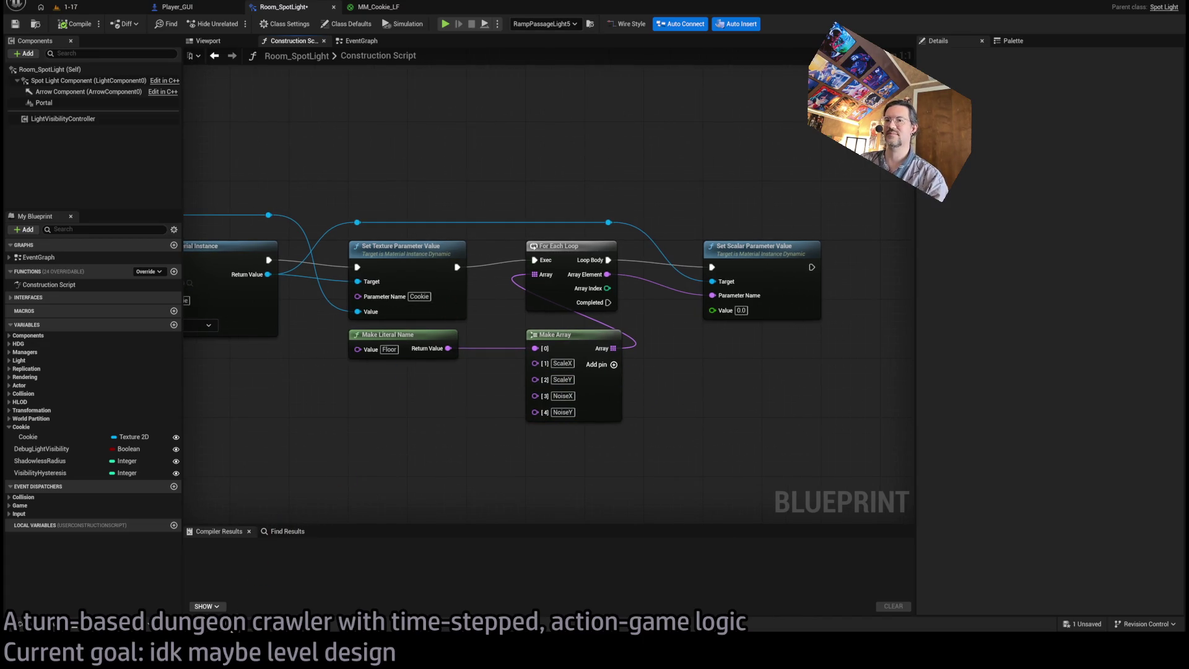
click(70, 627)
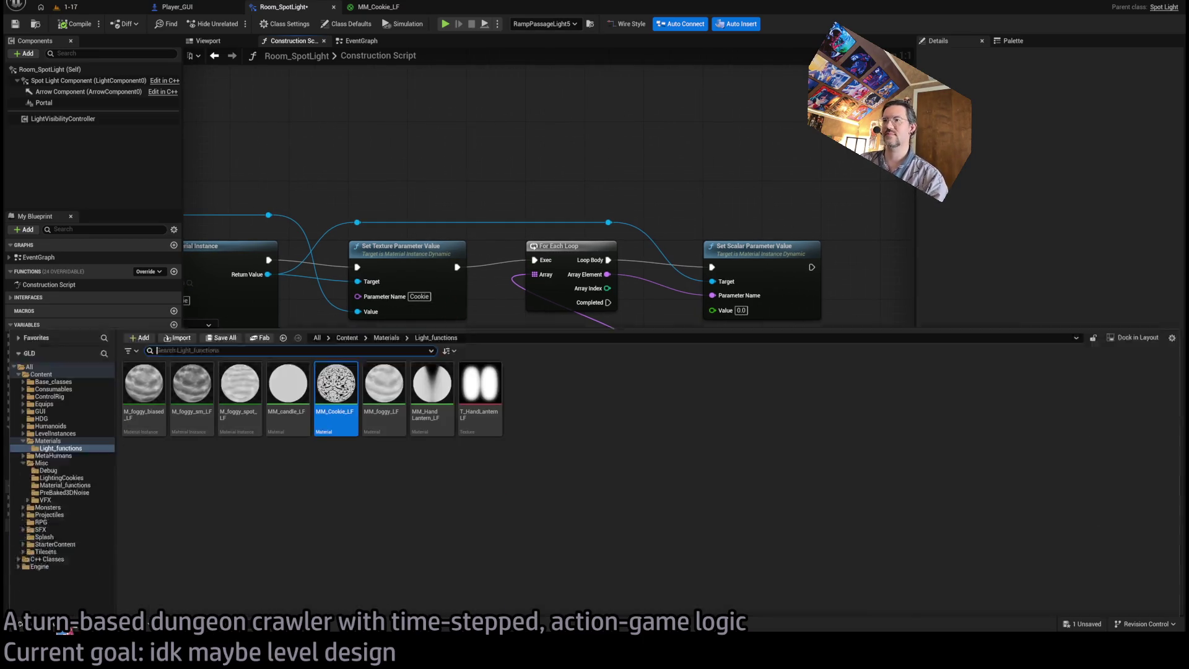
Look over the NoiseX and NoiseY parameters in the MM_Cookie_LF noise graph.
click(374, 9)
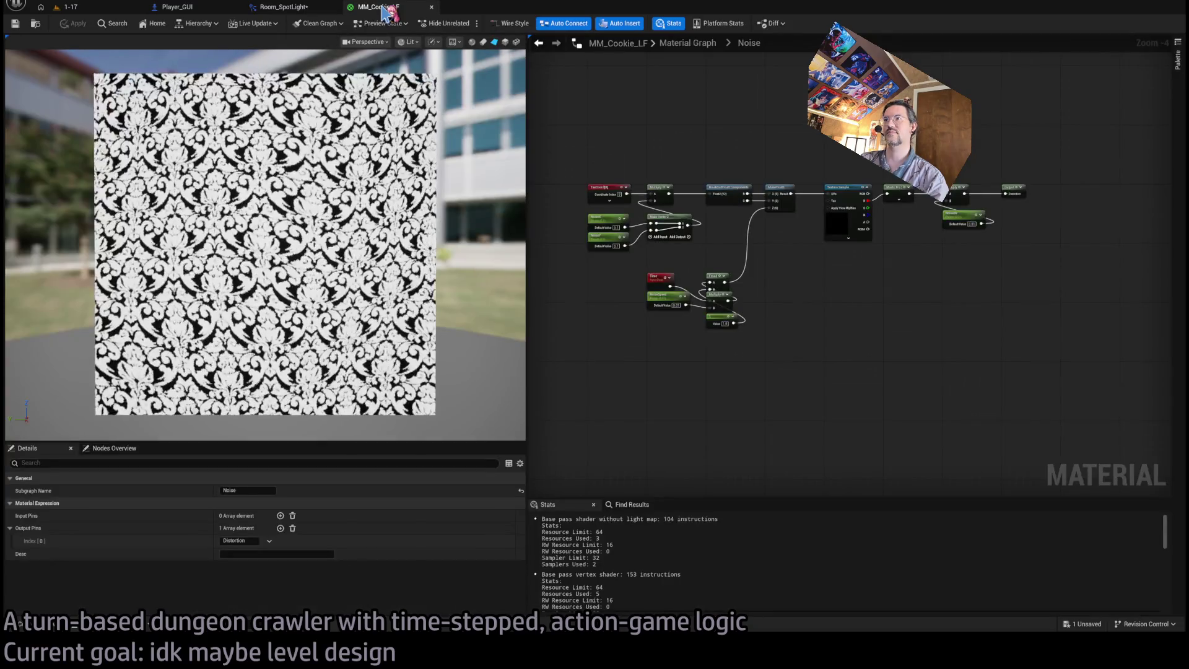
mouse_move(404, 244)
mouse_down()
mouse_move(347, 246)
mouse_move(384, 246)
mouse_up()
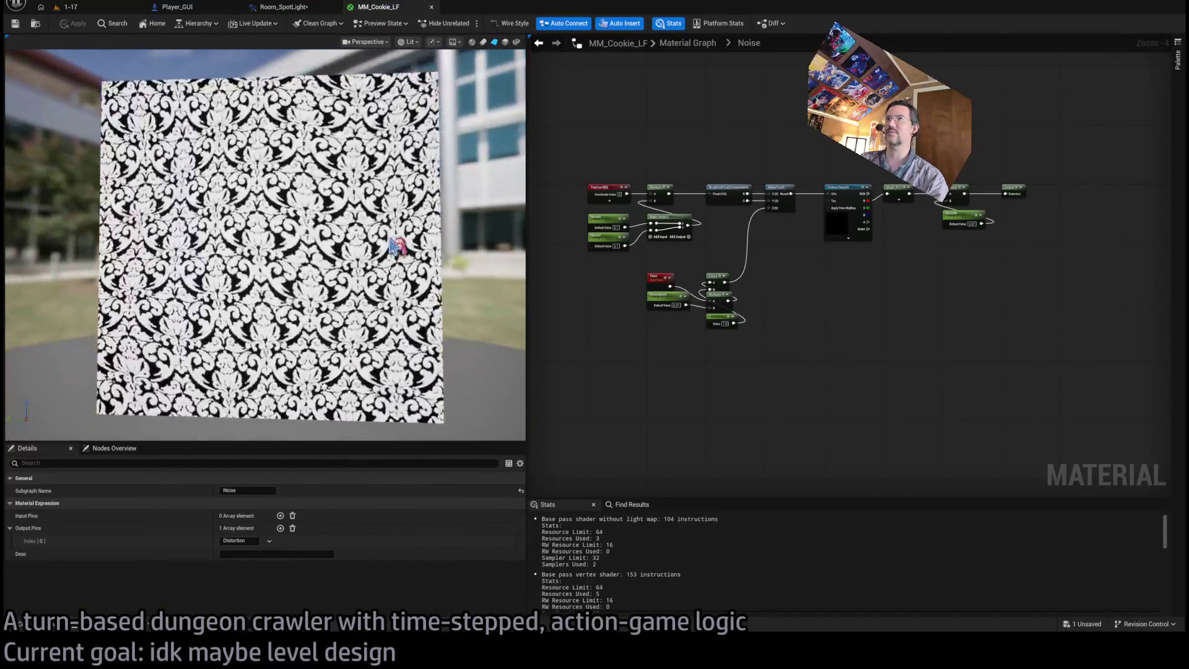
click(285, 8)
click(400, 7)
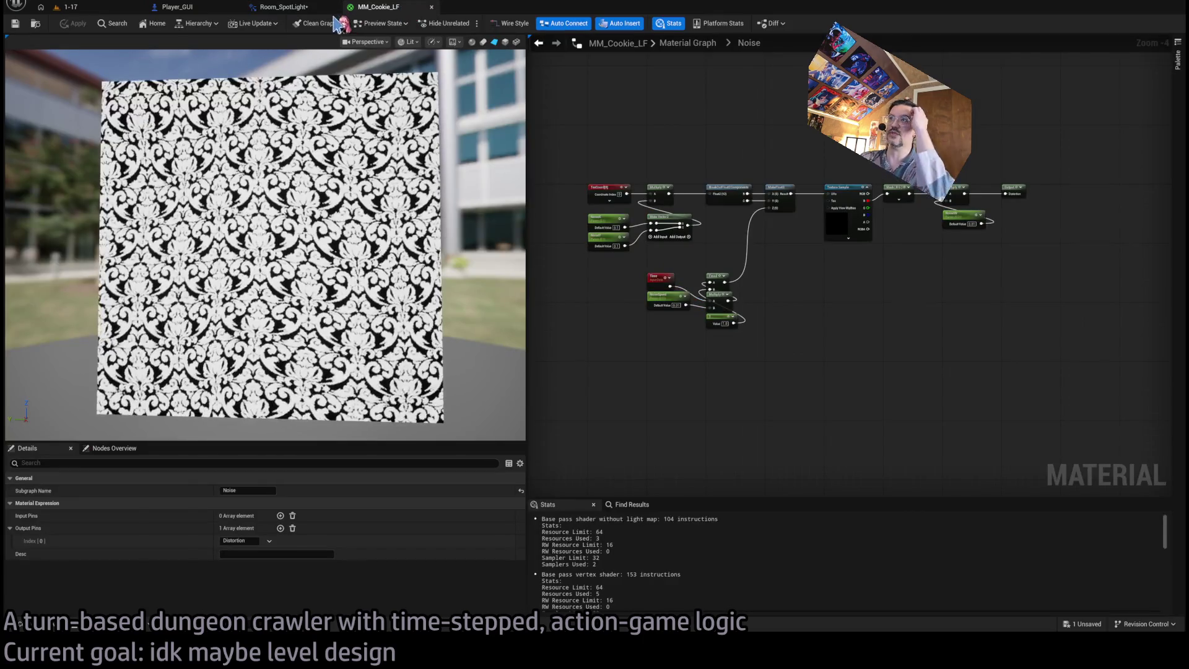
scroll(697, 234, up, 4)
mouse_move(706, 238)
mouse_down()
mouse_move(855, 279)
mouse_move(780, 282)
mouse_up()
drag(682, 319, 718, 285)
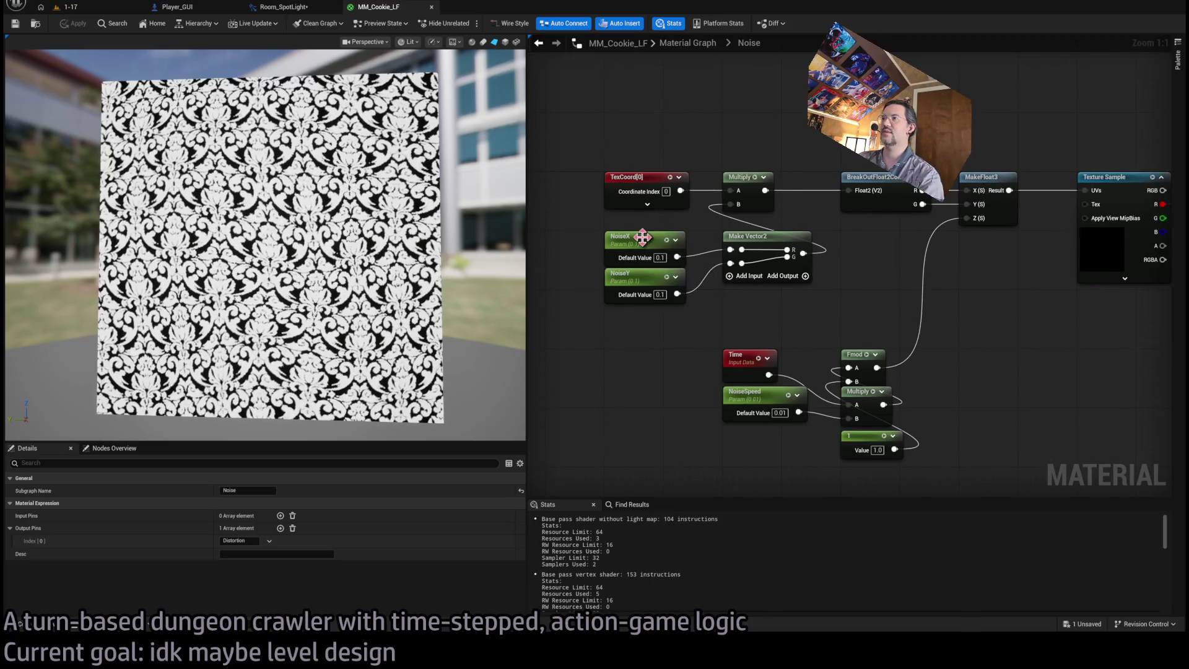
Add a sixth entry, NoiseSpeed, to the Make Array of parameter names.
click(305, 7)
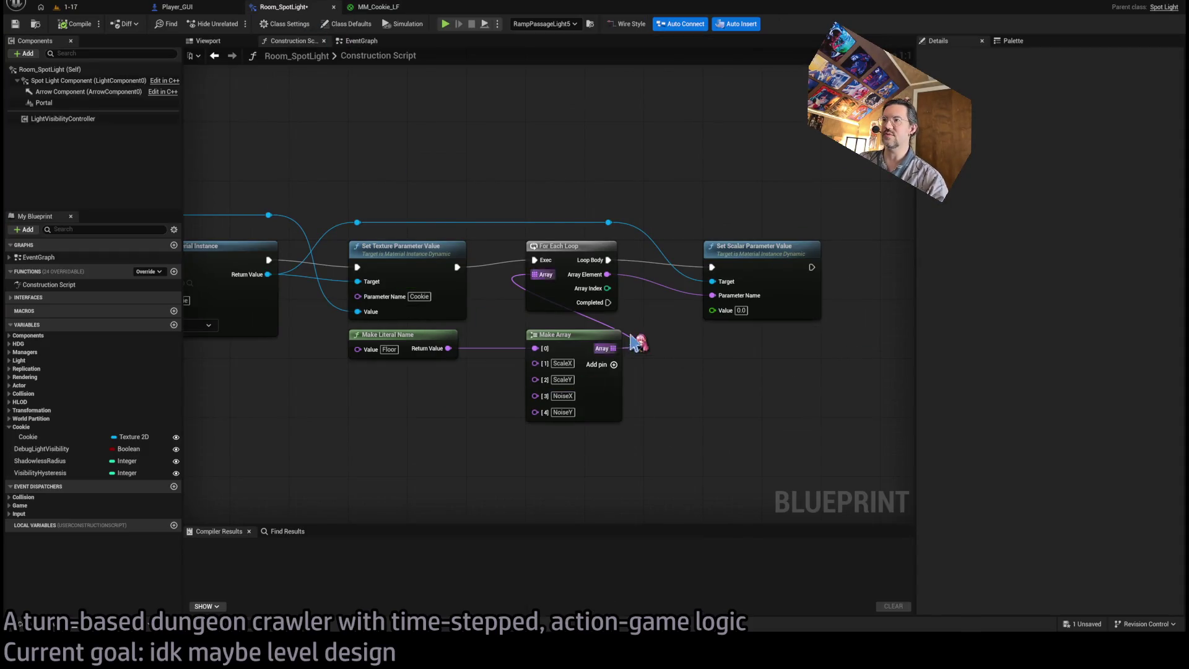
click(598, 390)
click(613, 364)
text(NoiseZ)
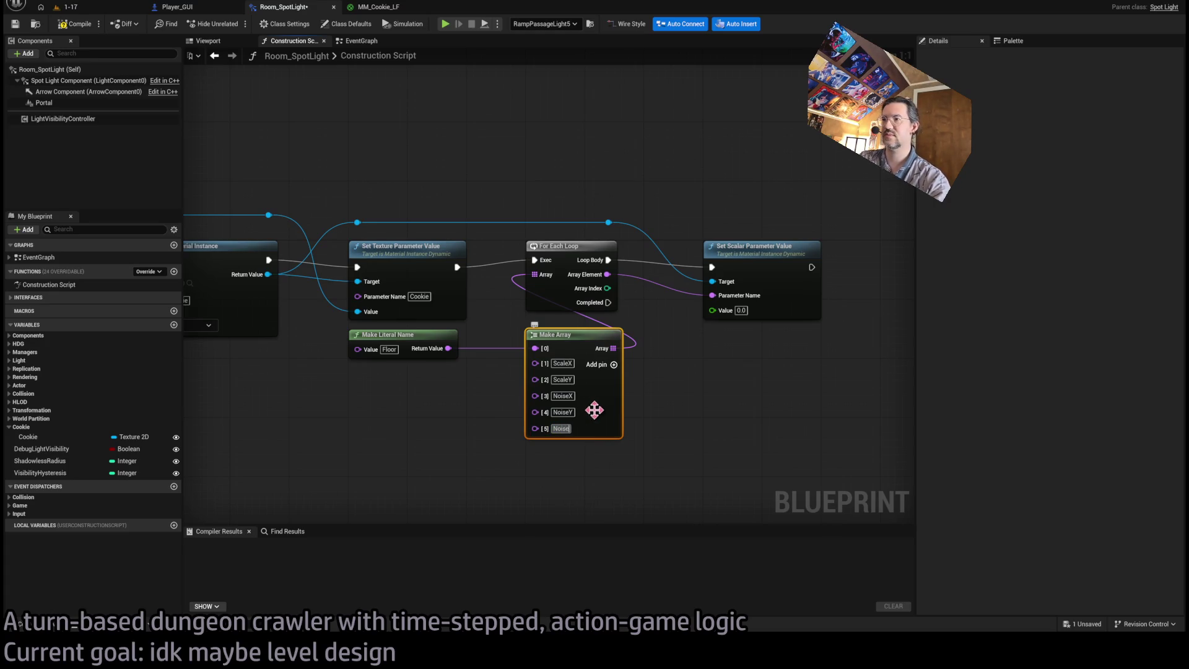
text(Speed)
key(Return)
Compare parameter names in the cookie material's Noise subgraph and main graph.
click(378, 6)
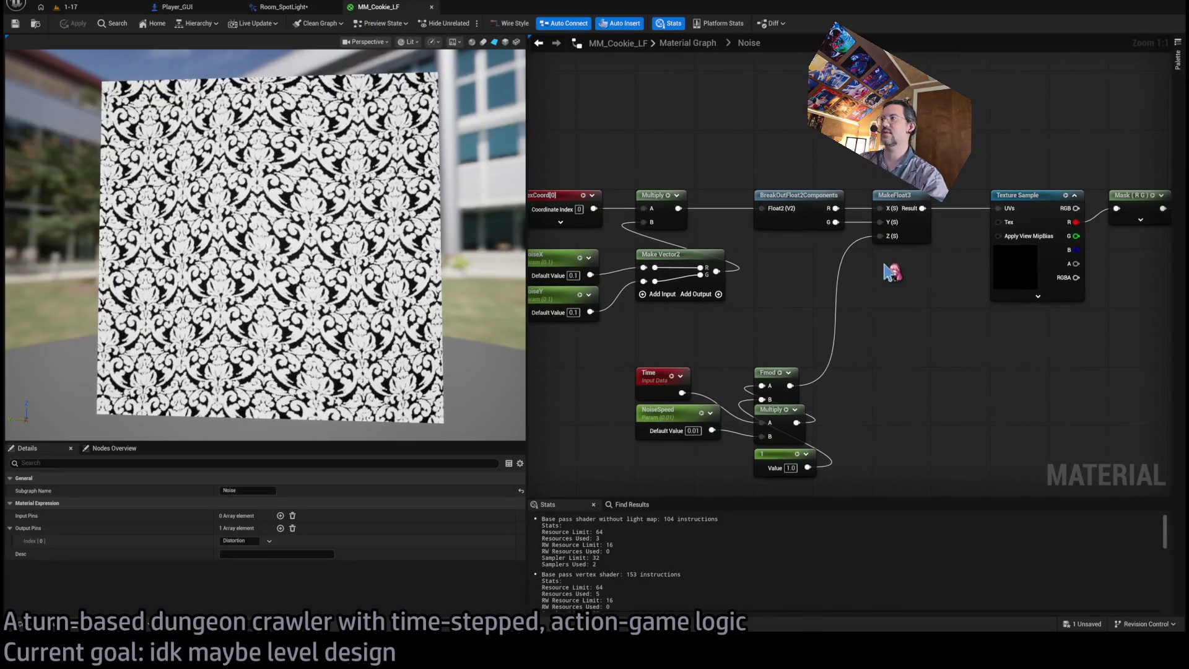
mouse_move(904, 296)
mouse_down()
mouse_move(983, 297)
mouse_move(664, 319)
mouse_move(827, 315)
mouse_up()
click(690, 43)
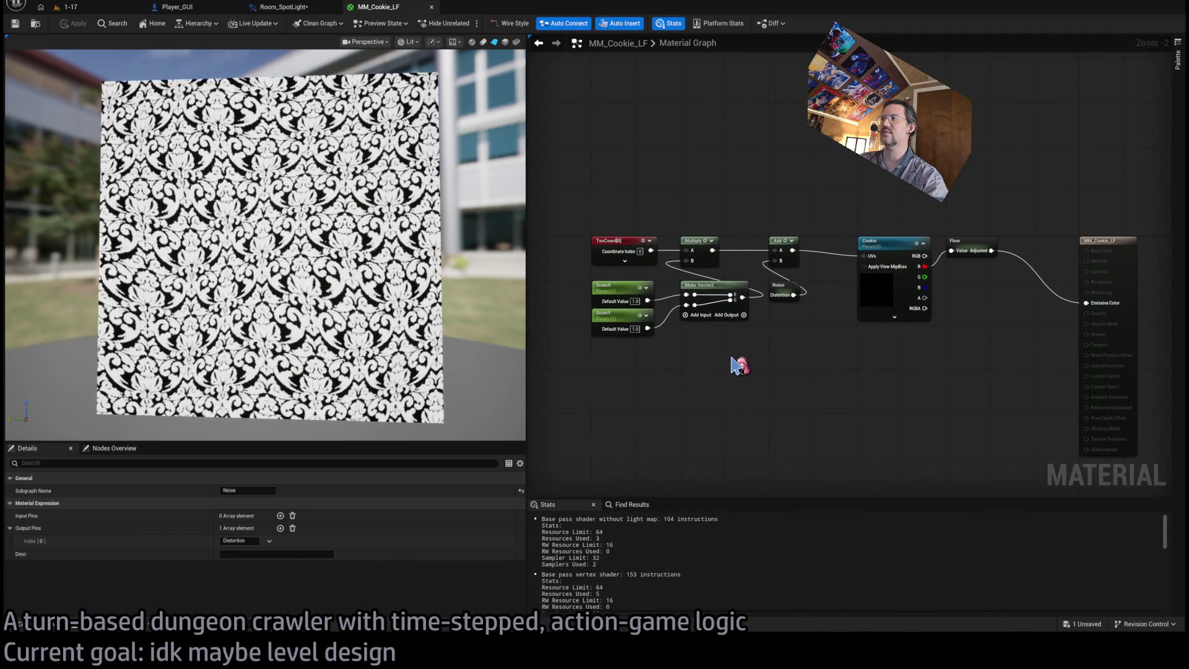
scroll(731, 364, up, 2)
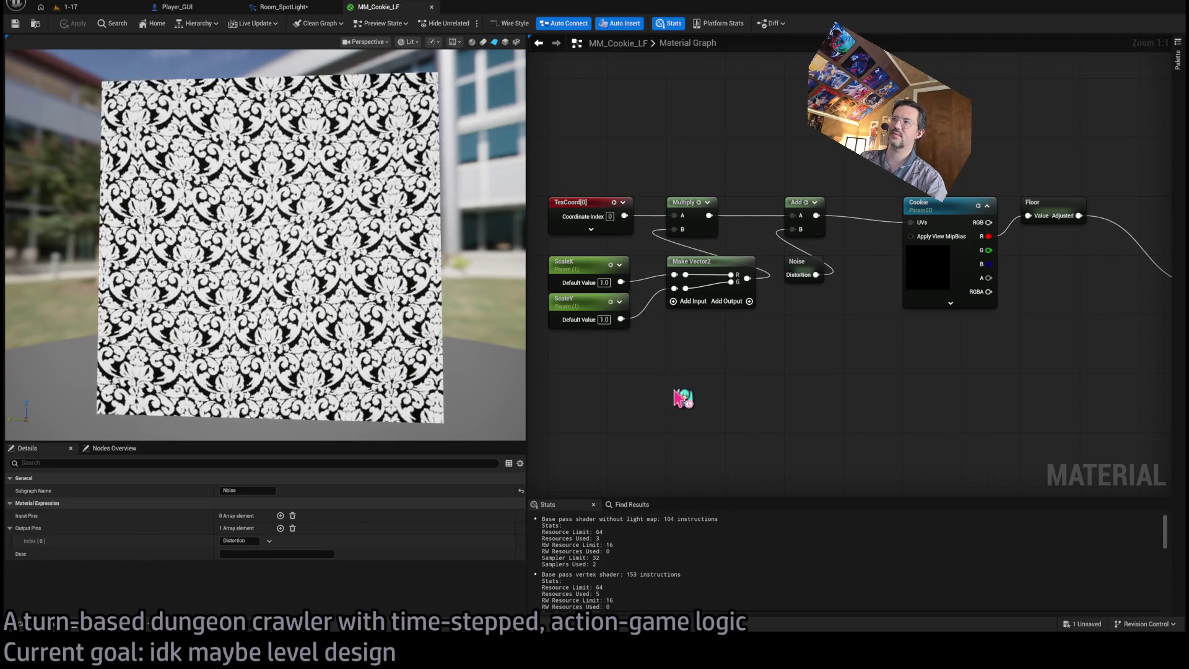
click(302, 9)
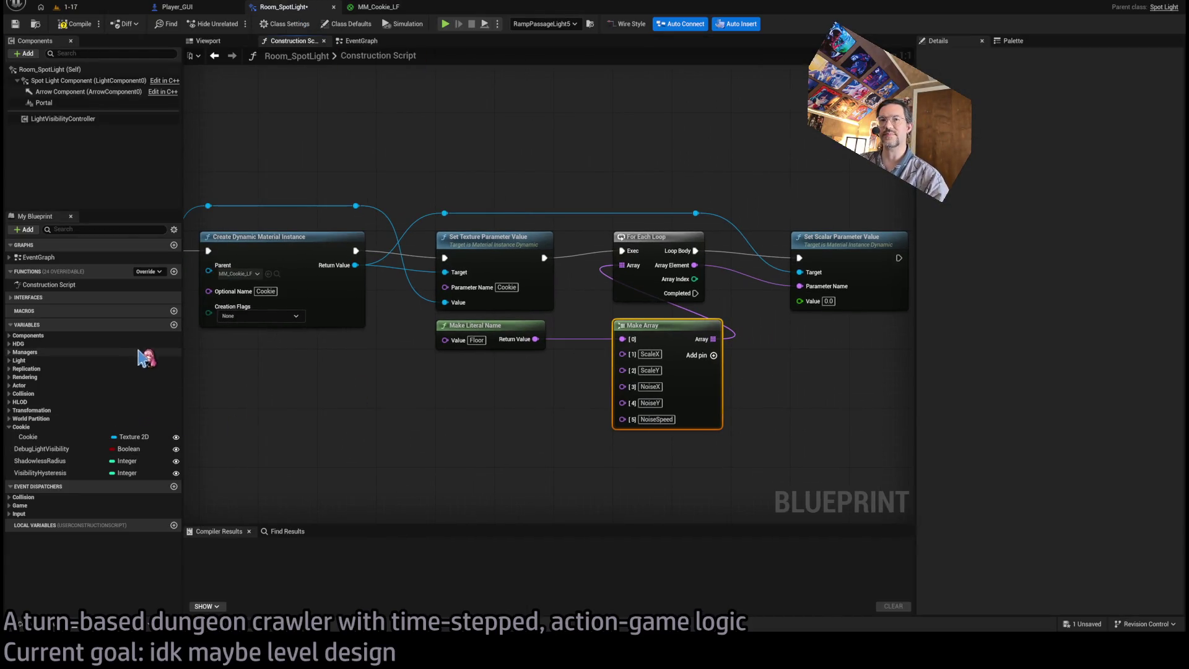
Duplicate Cookie into a Vector 2D variable Scale, compile, and default it to 1.0, 1.0.
click(42, 437)
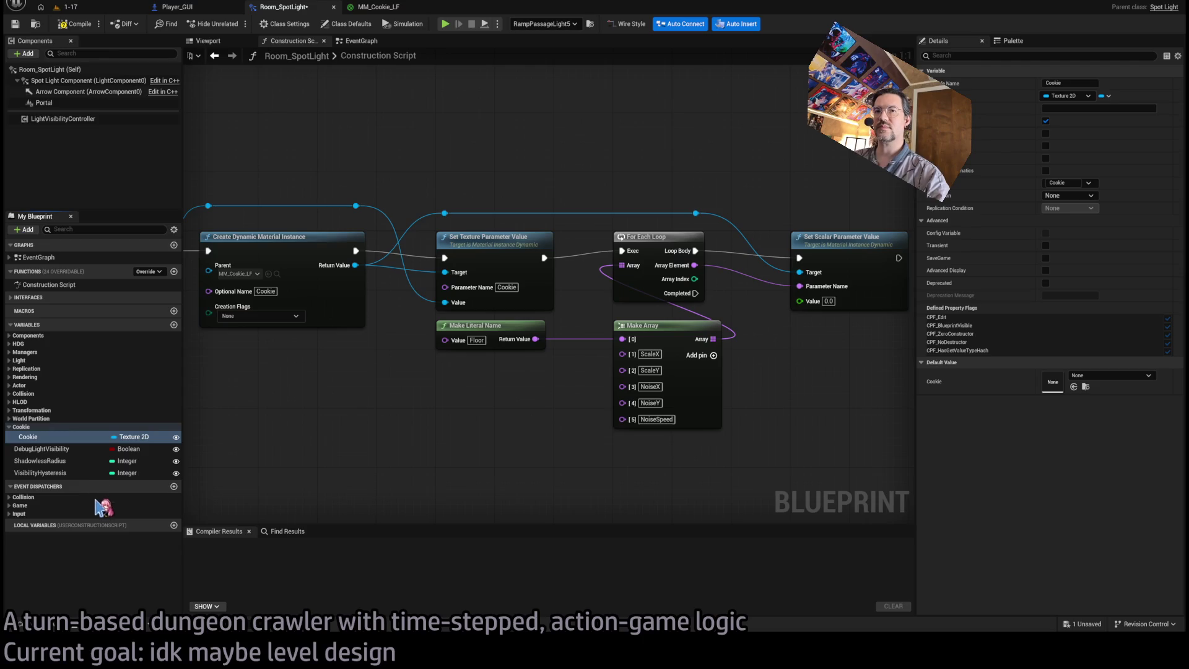
key(ctrl+d)
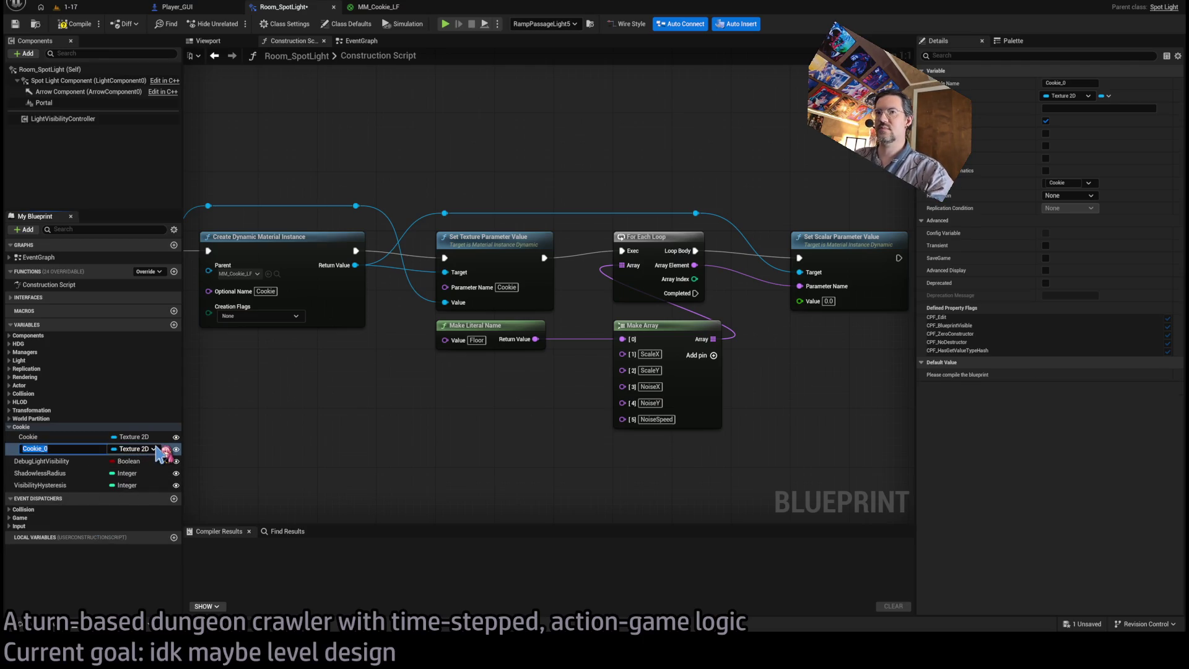
text(Scale)
key(Return)
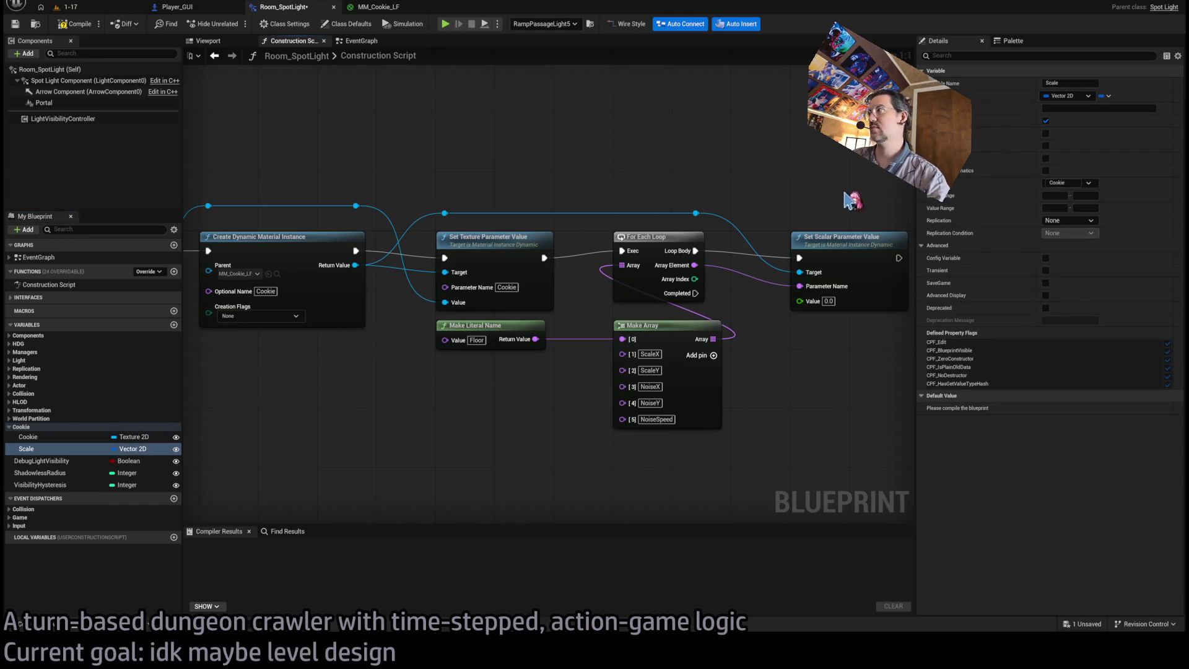
click(73, 25)
click(1108, 408)
Place a Scale getter node in the construction script graph.
drag(565, 175, 528, 206)
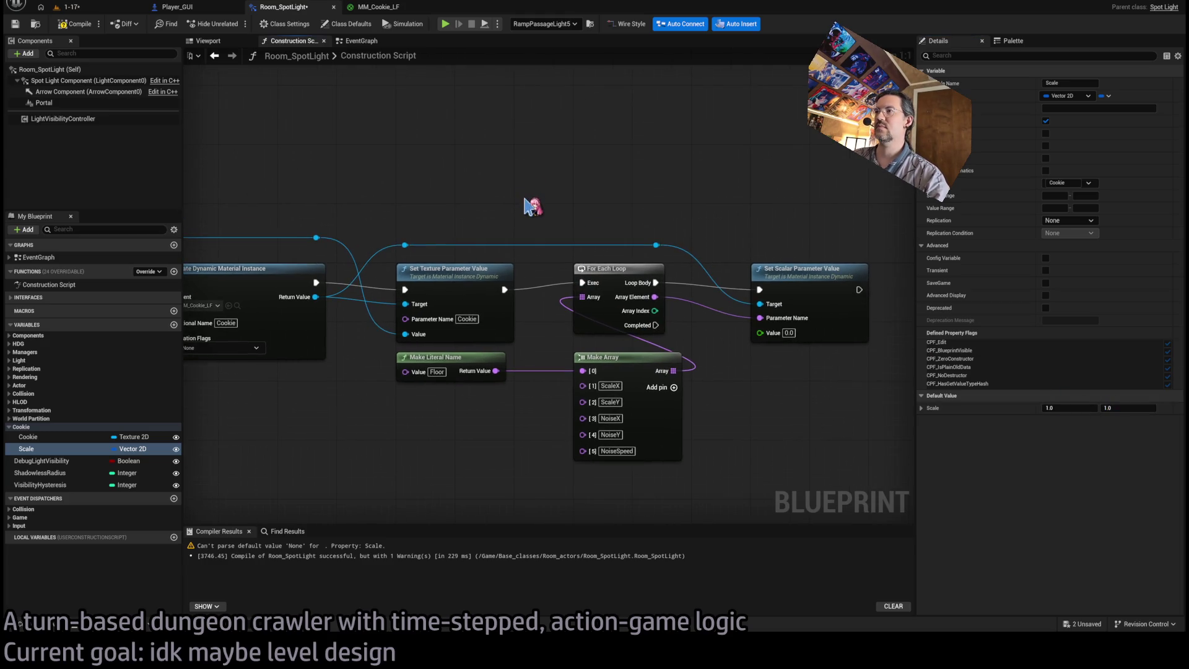
click(64, 452)
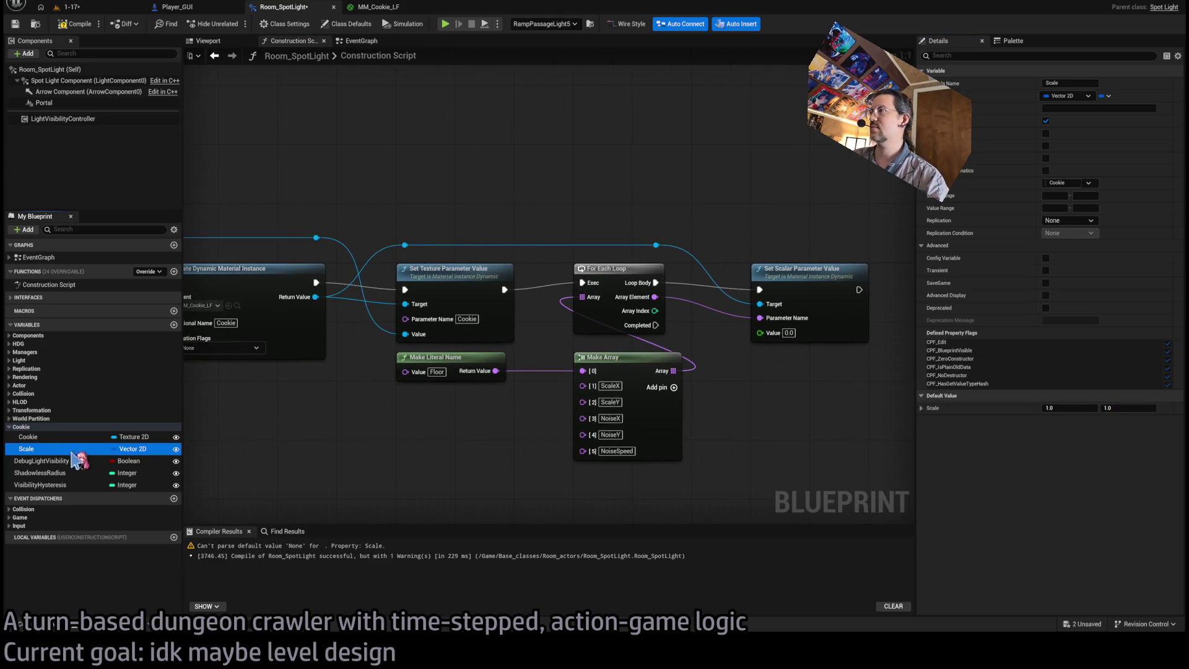
click(425, 430)
key(ctrl+v)
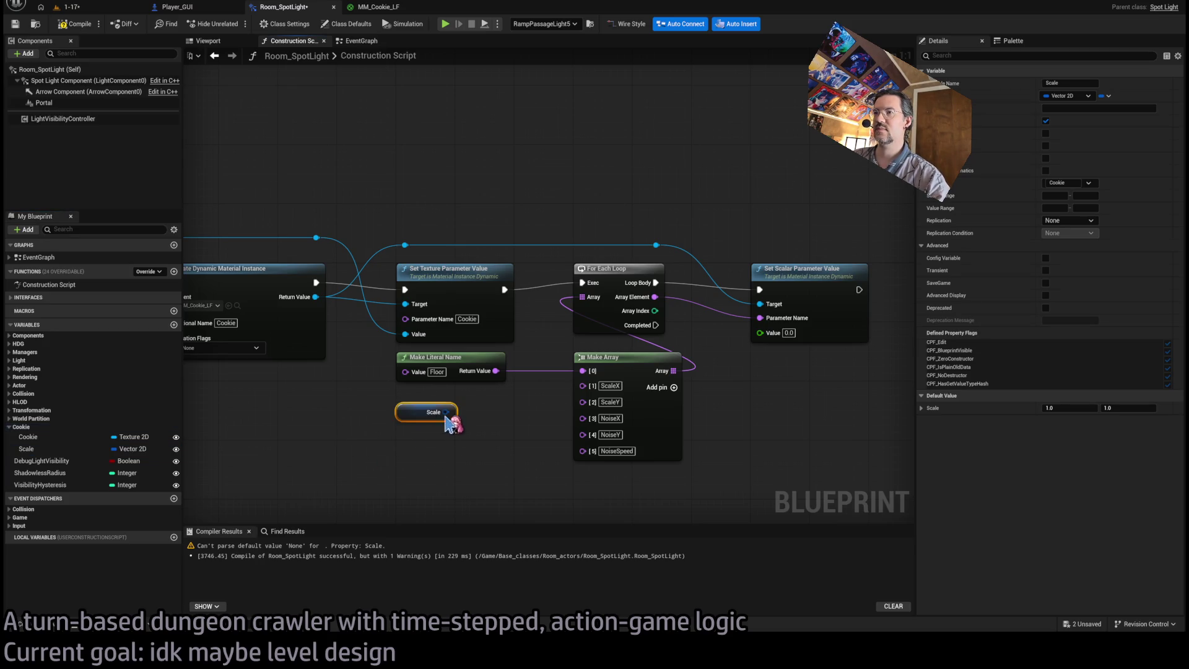
Split the Scale getter into Scale X and Scale Y, and nudge Make Array and Make Literal Name up.
click(440, 420)
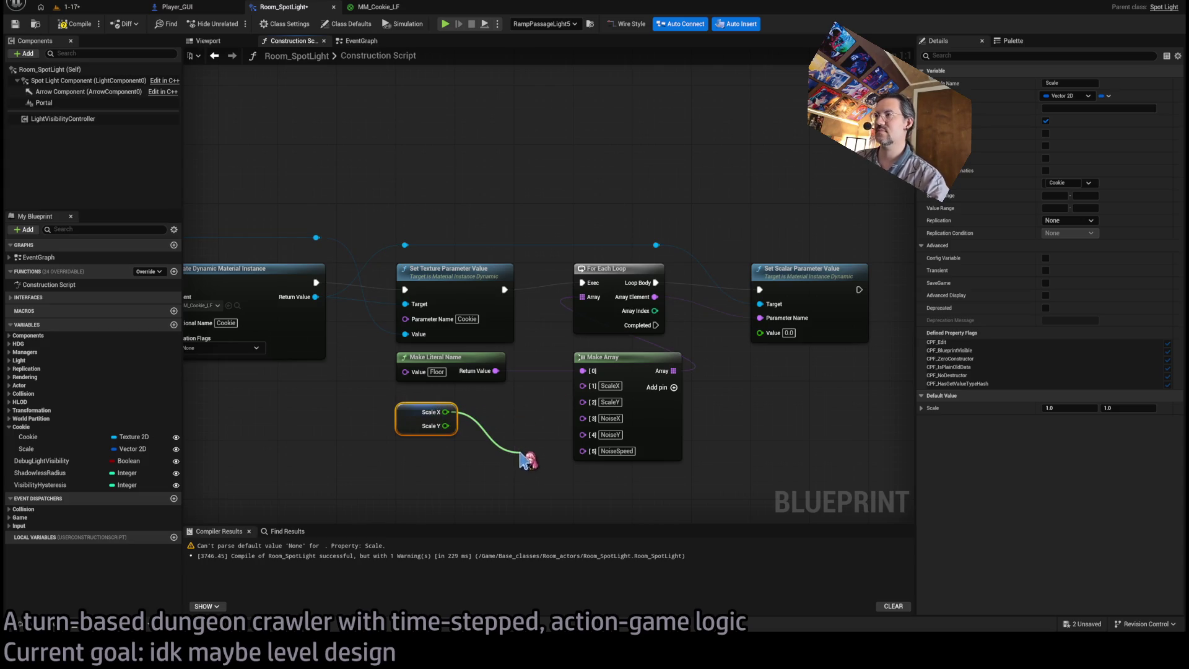
click(482, 406)
drag(486, 442, 607, 358)
click(618, 322)
ctrl+click(427, 320)
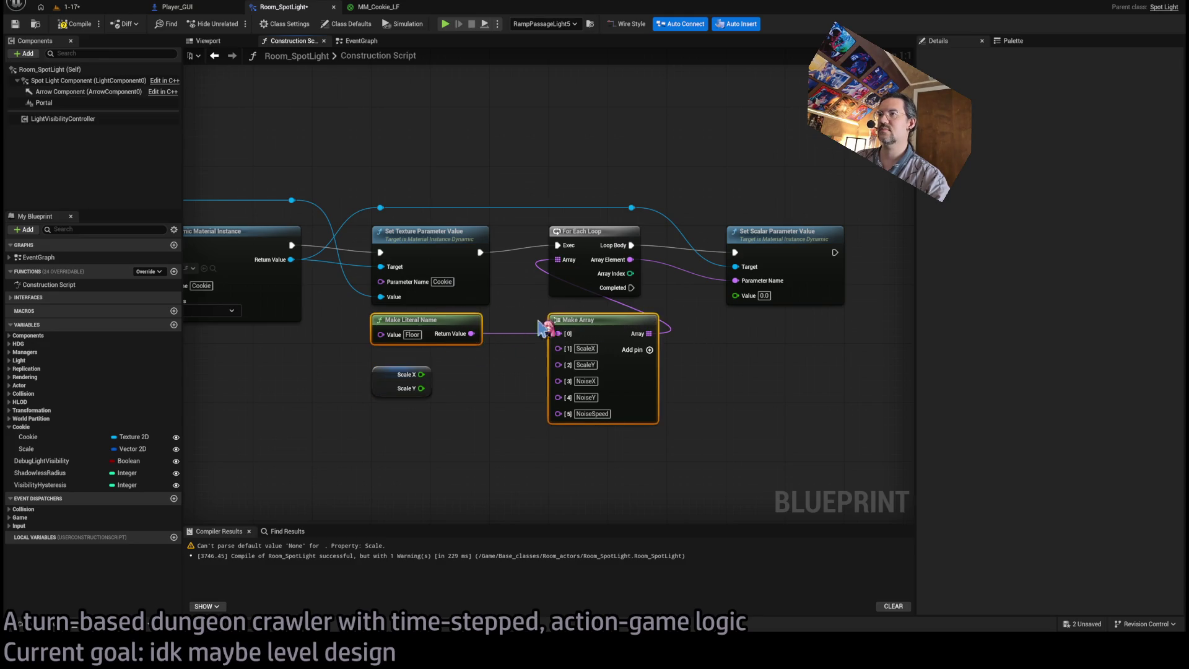
drag(593, 321, 593, 313)
click(743, 328)
Add a new single-entry Make Array node beside Set Scalar Parameter Value.
drag(735, 296, 770, 351)
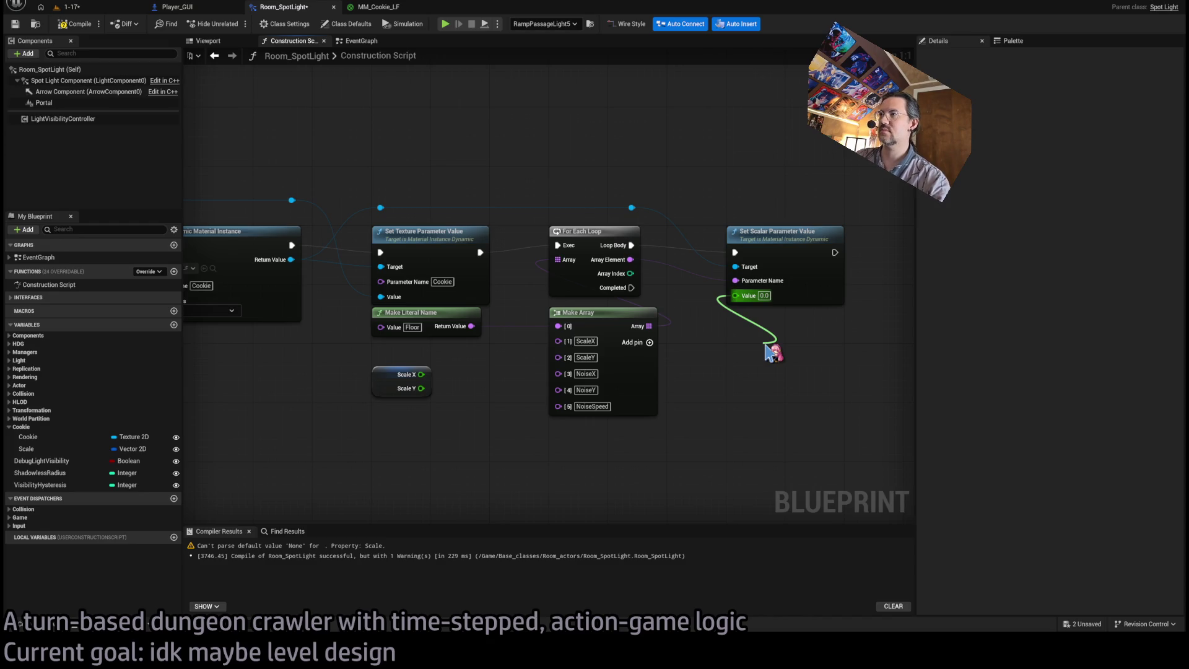
drag(771, 351, 730, 345)
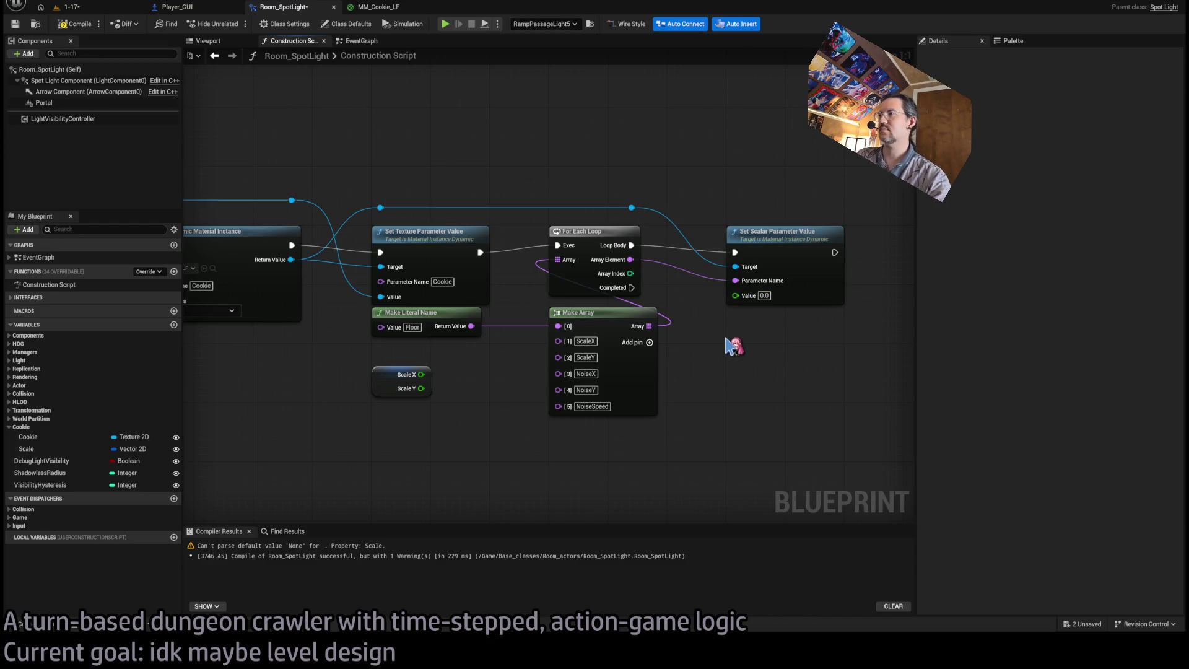
key(ctrl+v)
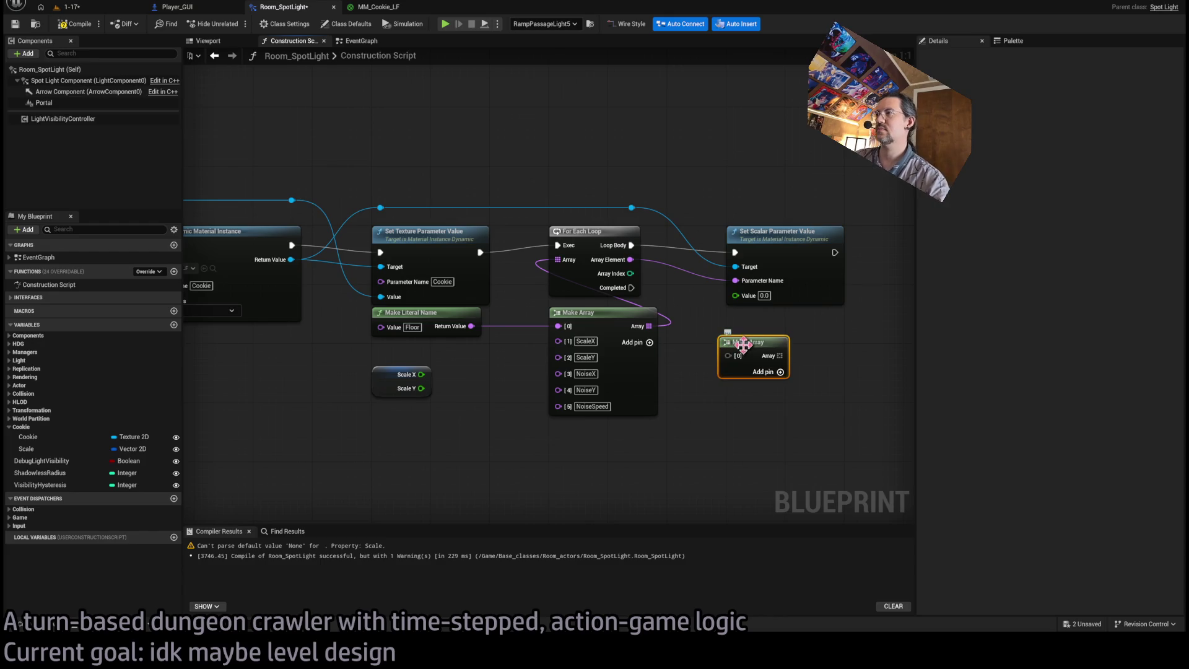
Give the new Make Array three entries and add a Float variable Floor duplicated from Scale.
drag(743, 345, 750, 353)
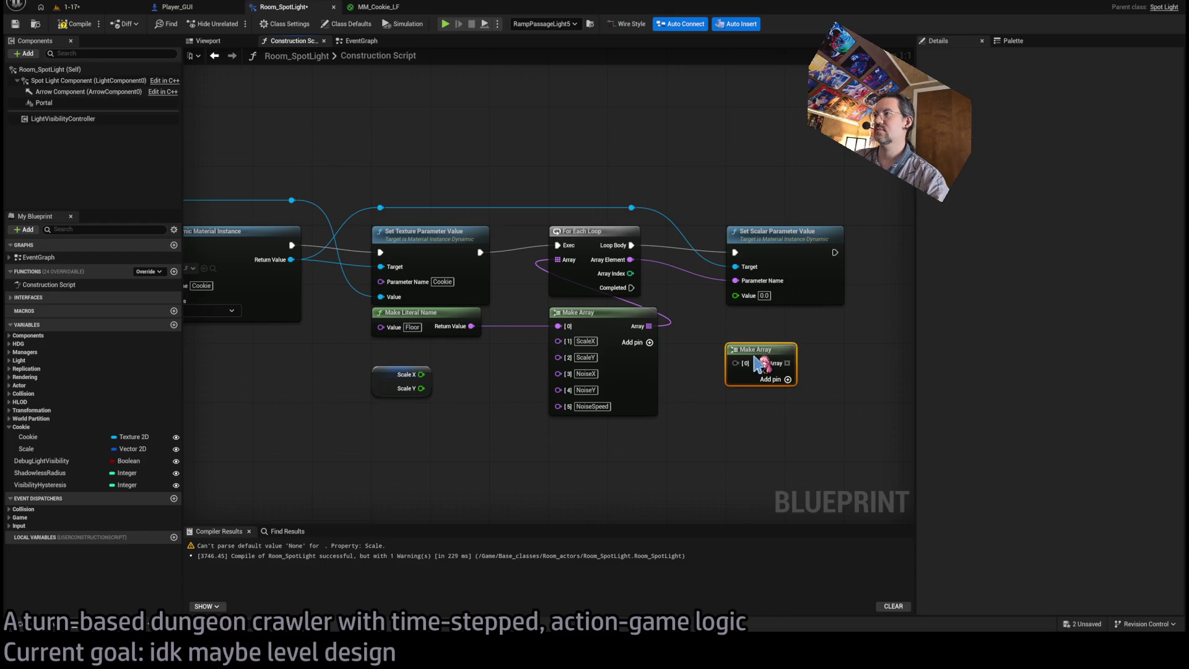
click(788, 380)
click(62, 449)
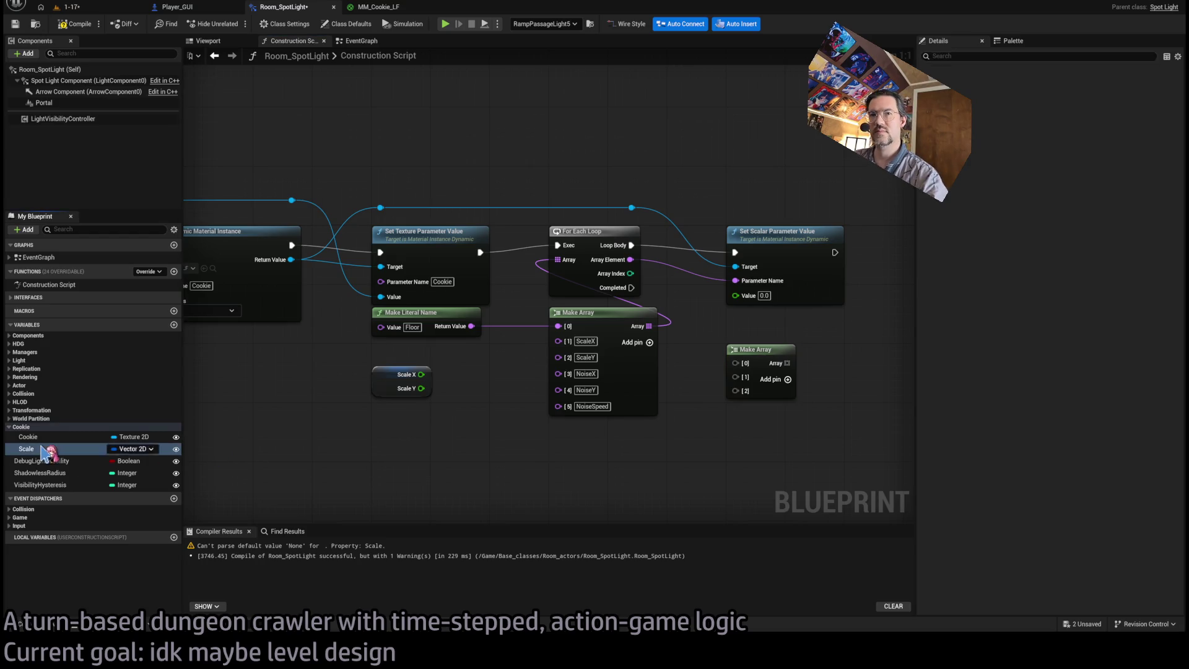
key(ctrl+w)
text(Floor)
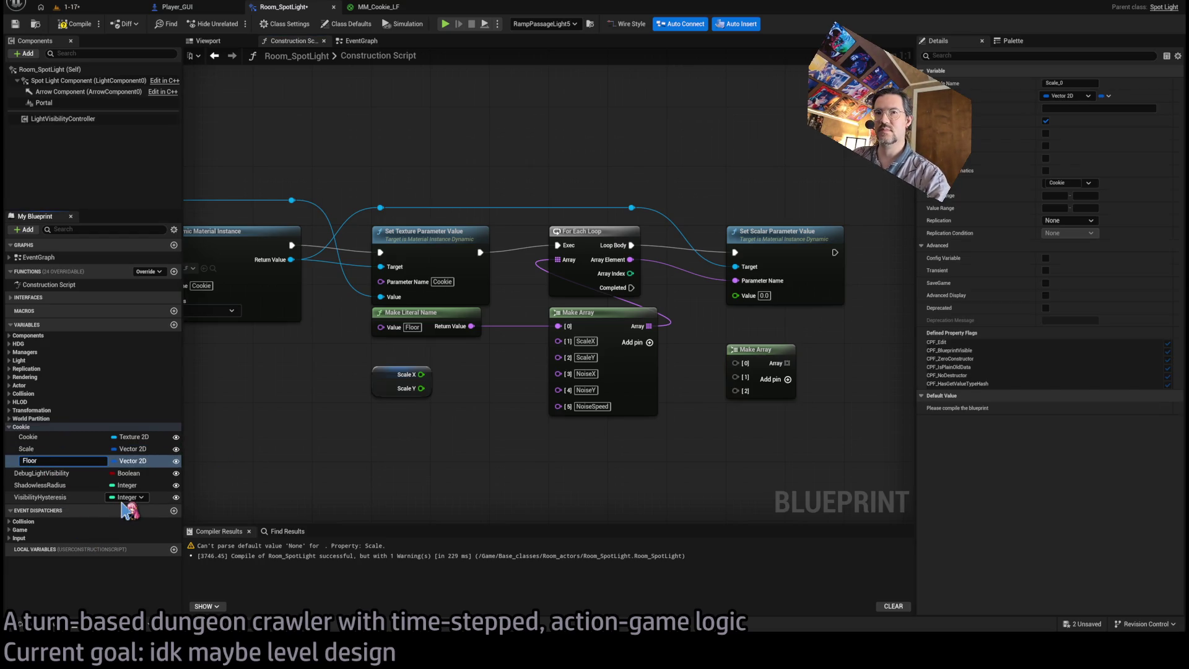
key(Return)
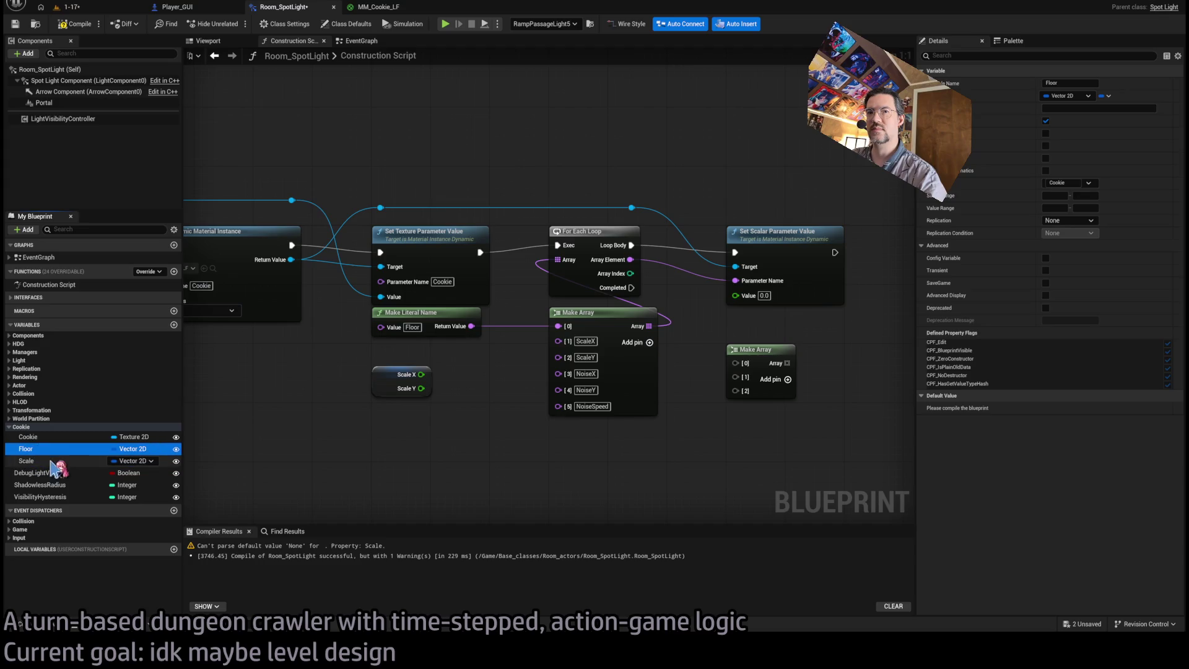
click(1075, 110)
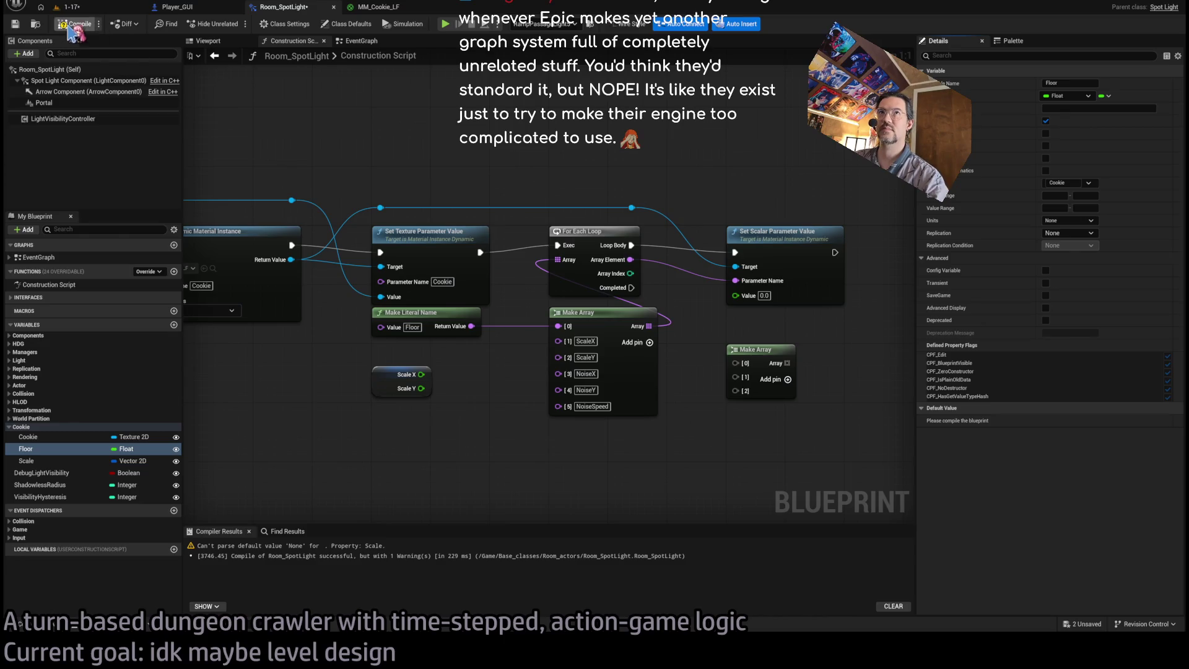
click(93, 449)
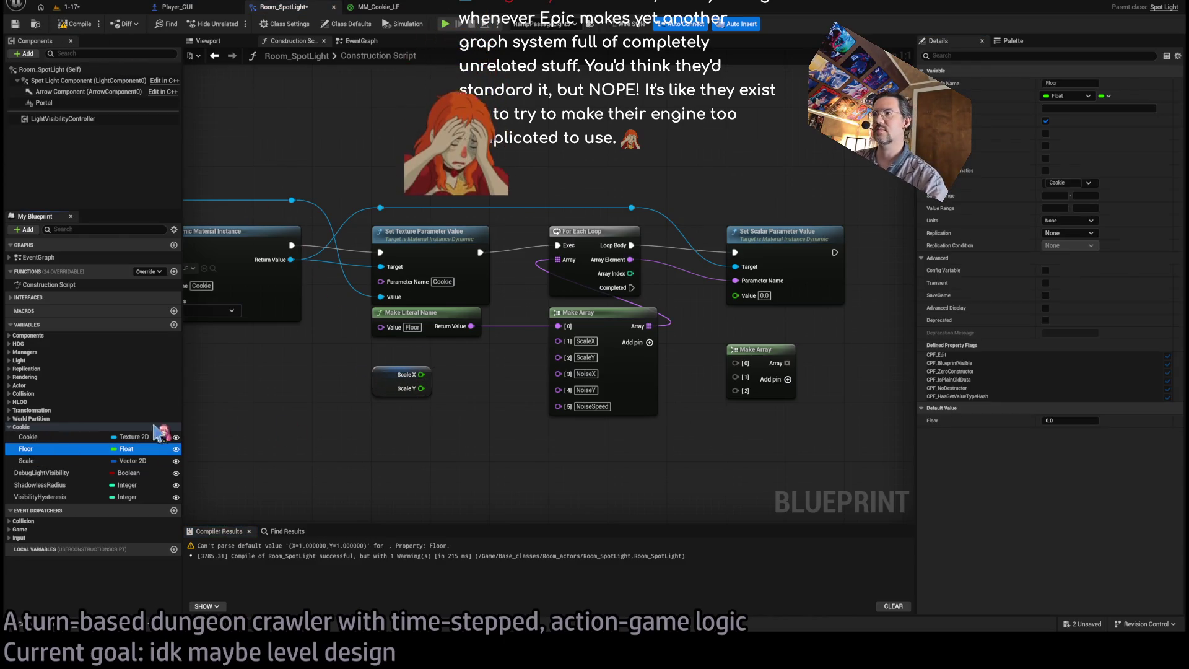
Wire Floor and Scale X/Y into array entries 0–2, with a GET by loop index feeding Value.
mouse_move(747, 370)
mouse_down()
mouse_move(657, 403)
mouse_move(685, 460)
mouse_move(551, 451)
mouse_up()
mouse_move(399, 381)
mouse_down()
mouse_move(561, 480)
mouse_move(735, 372)
mouse_up()
mouse_move(598, 471)
mouse_down()
mouse_move(736, 385)
mouse_move(560, 483)
mouse_up()
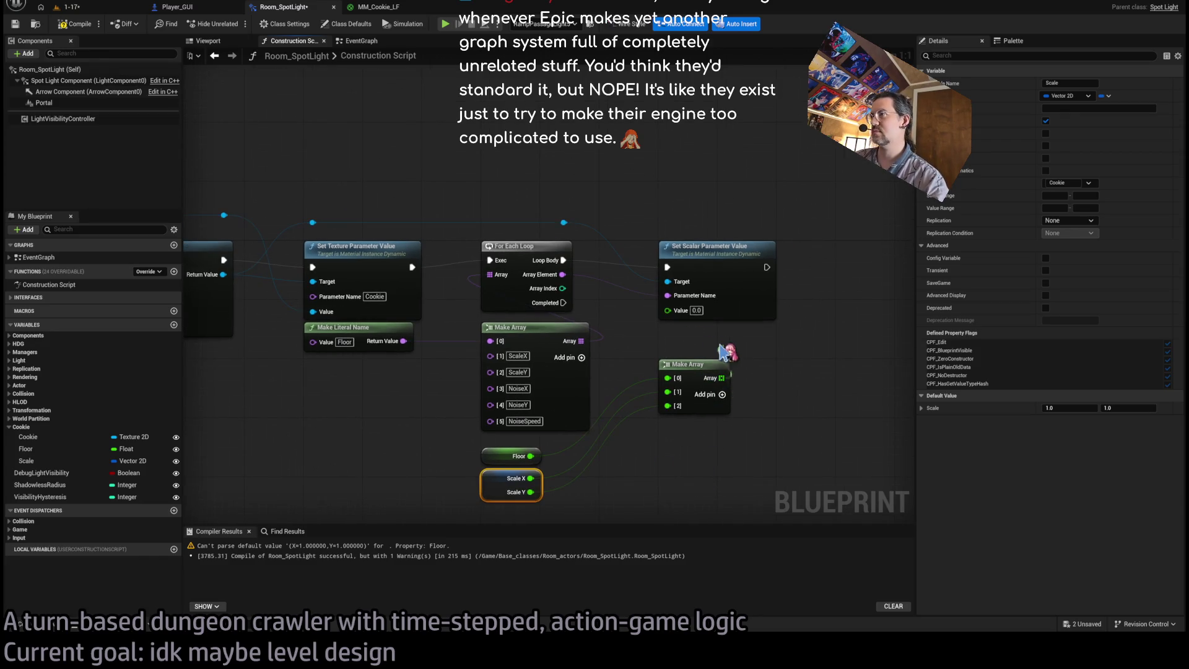
drag(670, 341, 669, 341)
mouse_move(561, 289)
mouse_down()
mouse_move(675, 359)
mouse_move(667, 310)
mouse_up()
drag(708, 353, 697, 337)
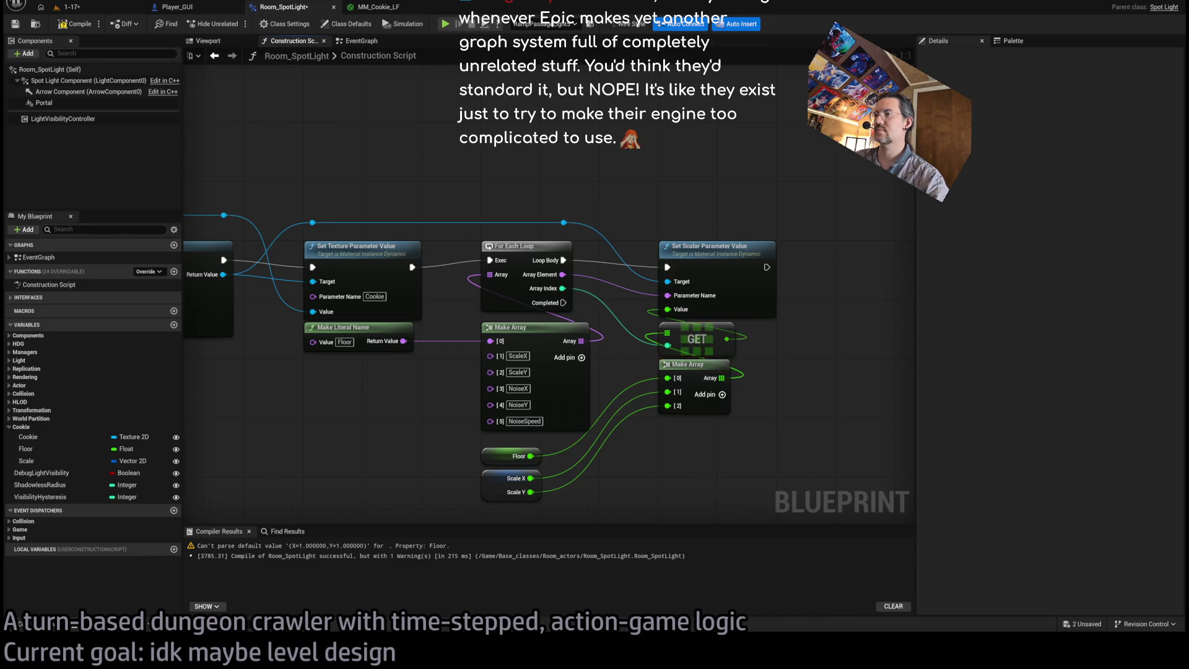
key(Home)
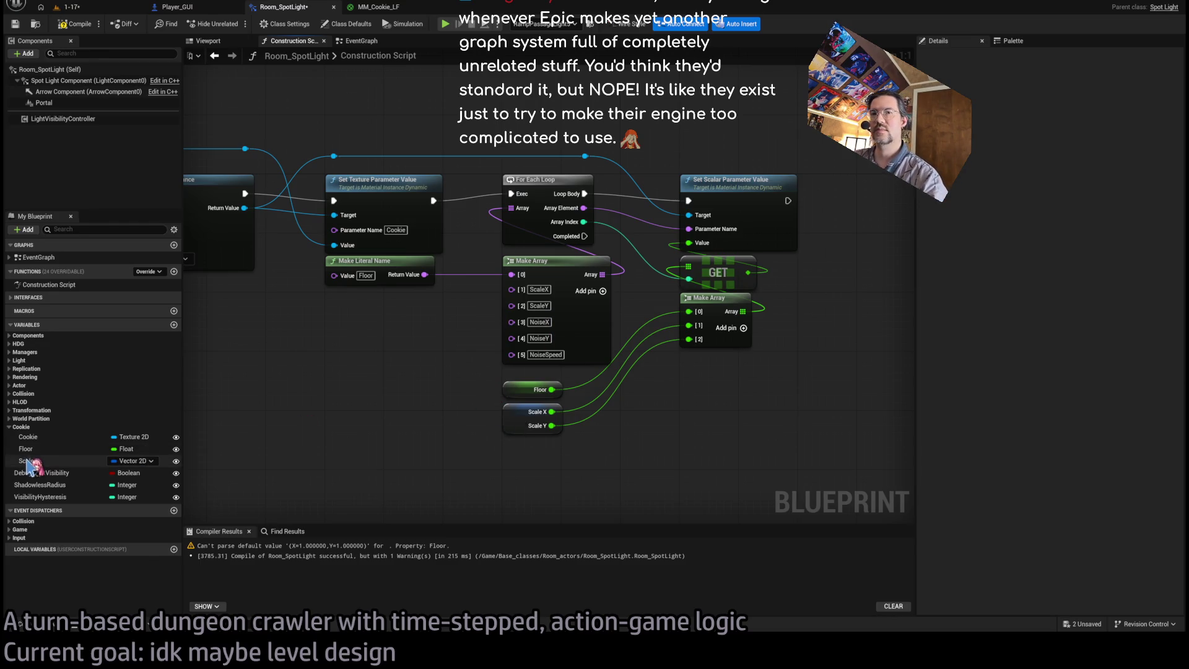
Create a NoiseScale variable, split it, and wire its X and Y into entries 3 and 4.
click(55, 461)
key(ctrl+w)
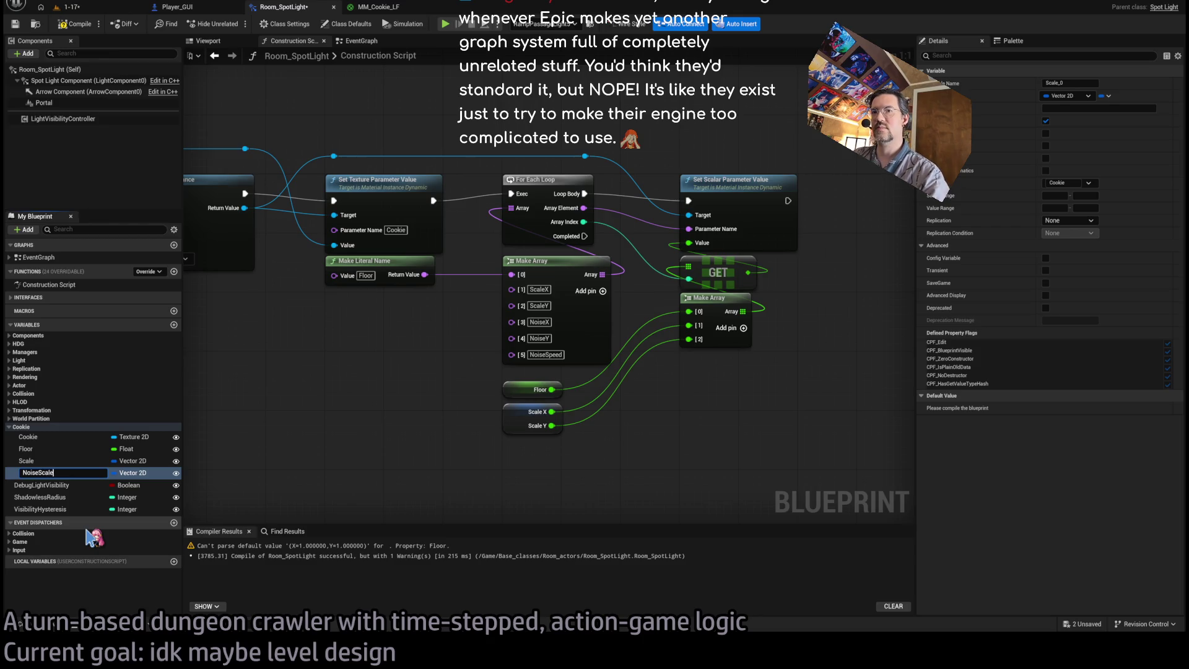
key(Return)
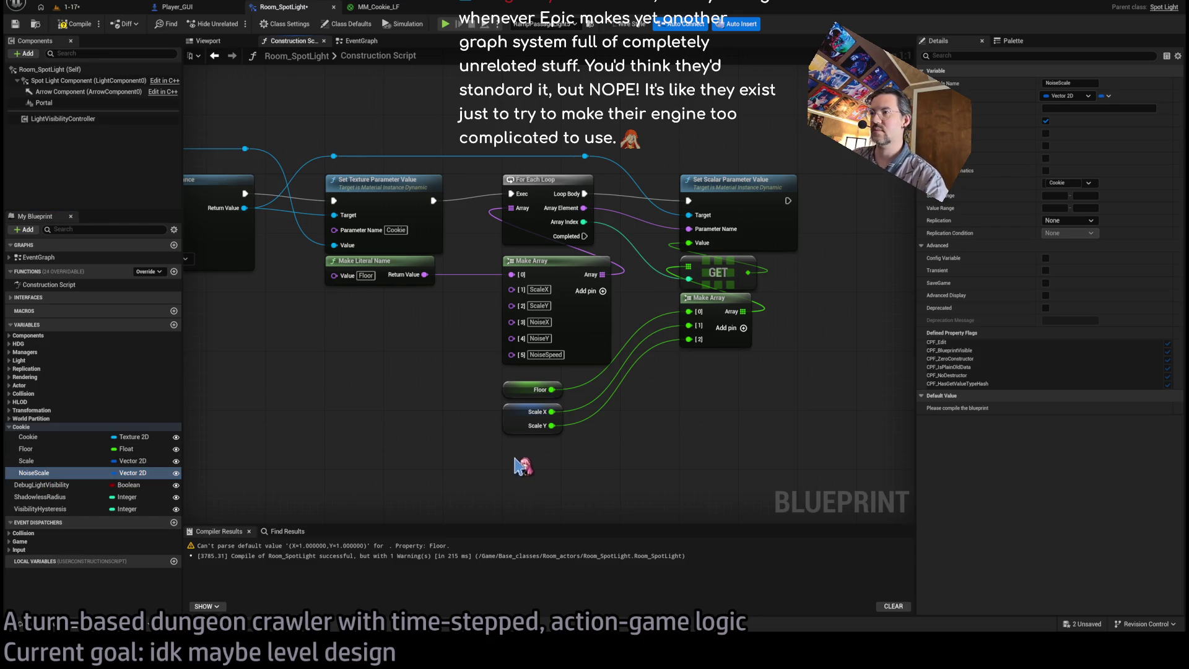
drag(522, 465, 520, 461)
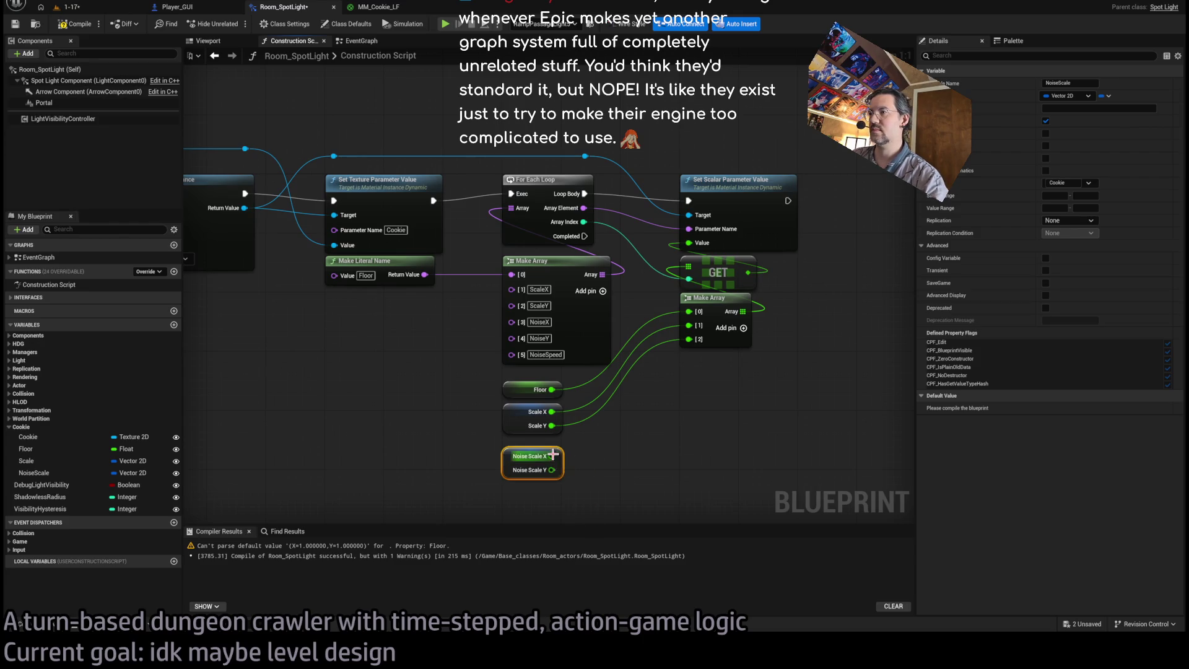
click(799, 347)
click(743, 328)
click(756, 328)
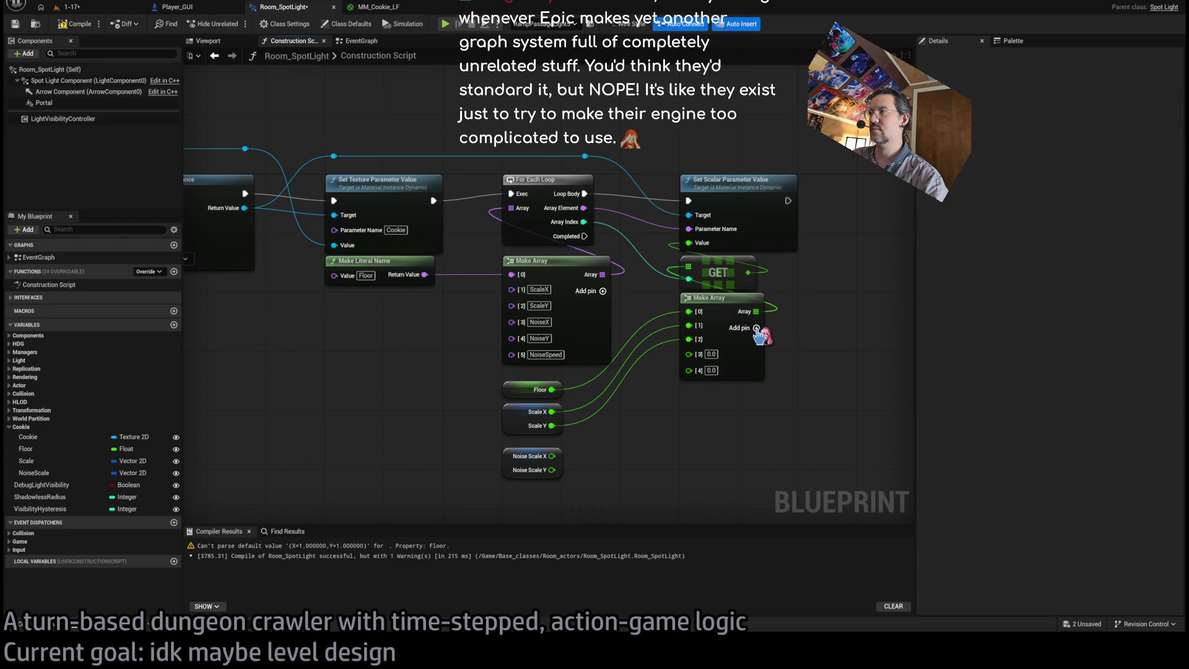
click(756, 328)
mouse_move(551, 456)
mouse_down()
mouse_move(688, 353)
mouse_move(548, 480)
mouse_move(551, 470)
mouse_up()
Add a NoiseSpeed variable wired into entry 5, then save and compile the blueprint.
click(24, 449)
key(ctrl+w)
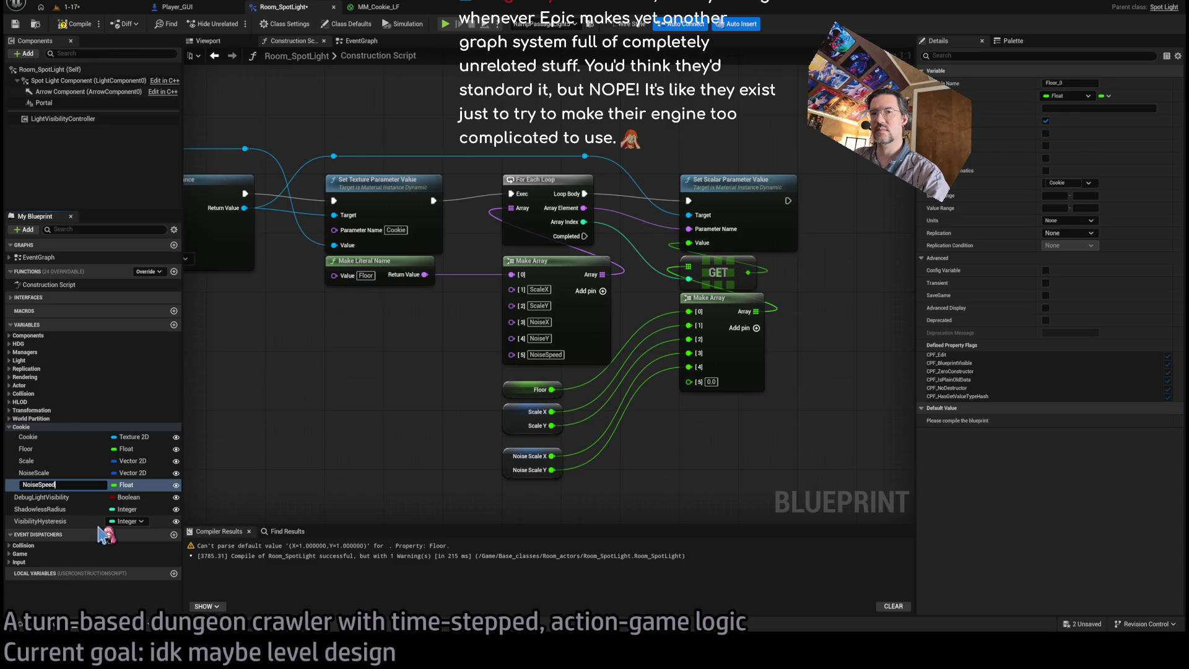
key(Return)
drag(37, 485, 619, 382)
drag(641, 381, 688, 382)
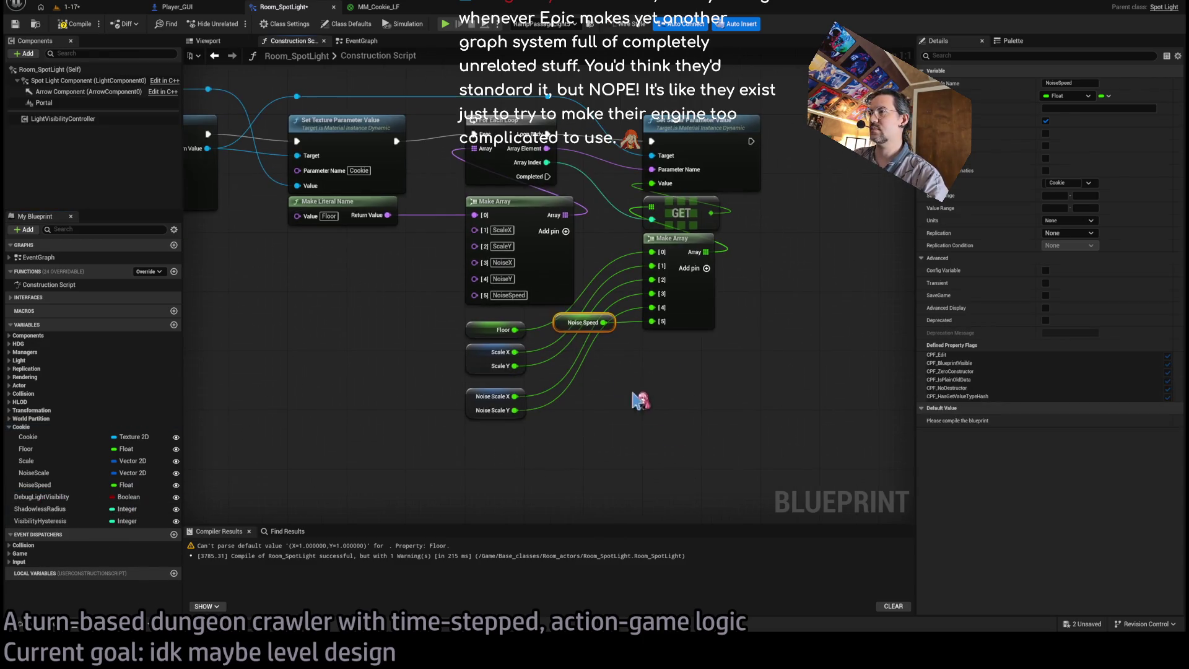
mouse_move(567, 328)
mouse_down()
mouse_move(526, 397)
mouse_move(478, 440)
mouse_up()
key(ctrl+s)
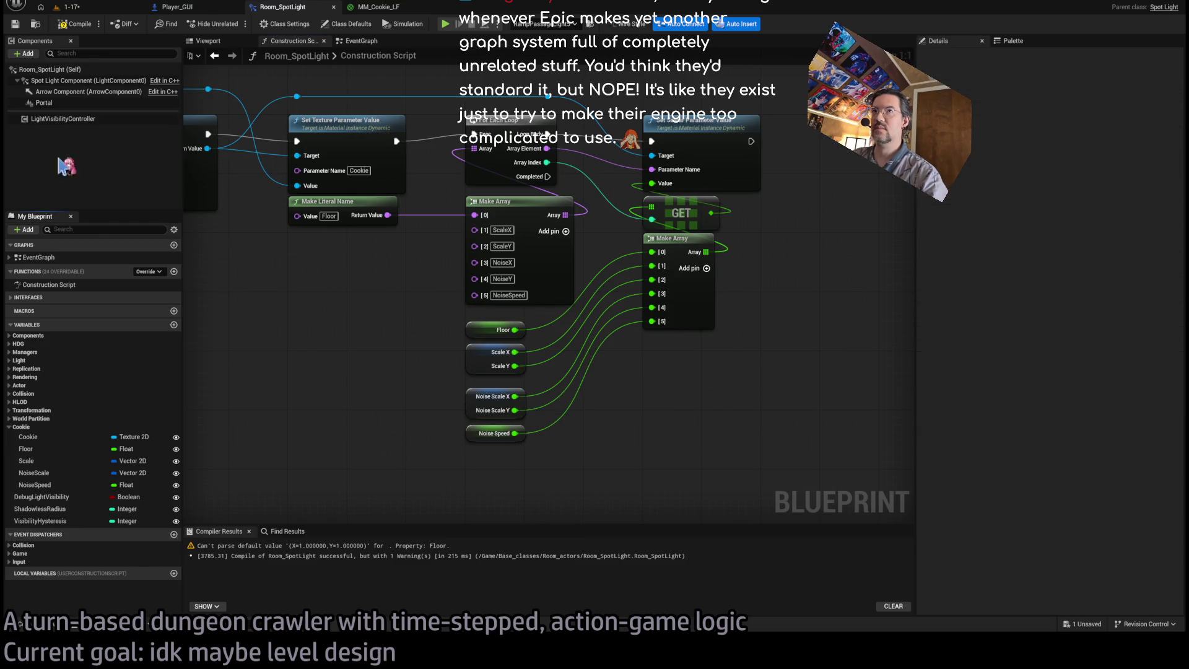
click(70, 27)
click(474, 330)
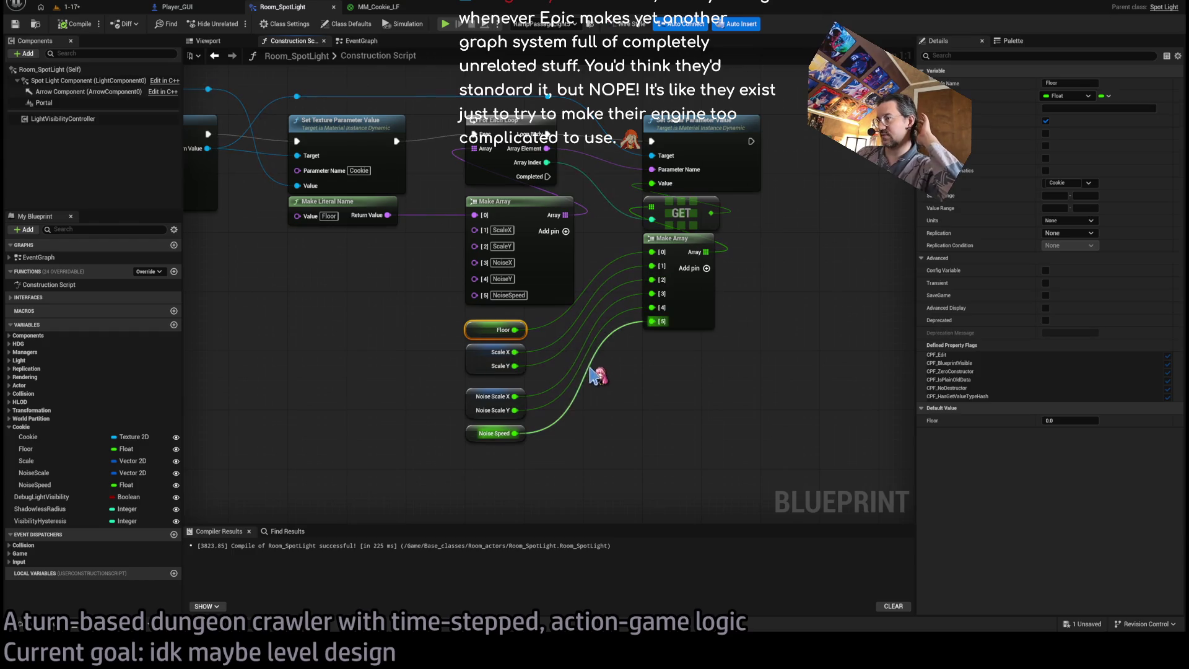
Set the Floor variable's slider range to 0–1.
click(1055, 196)
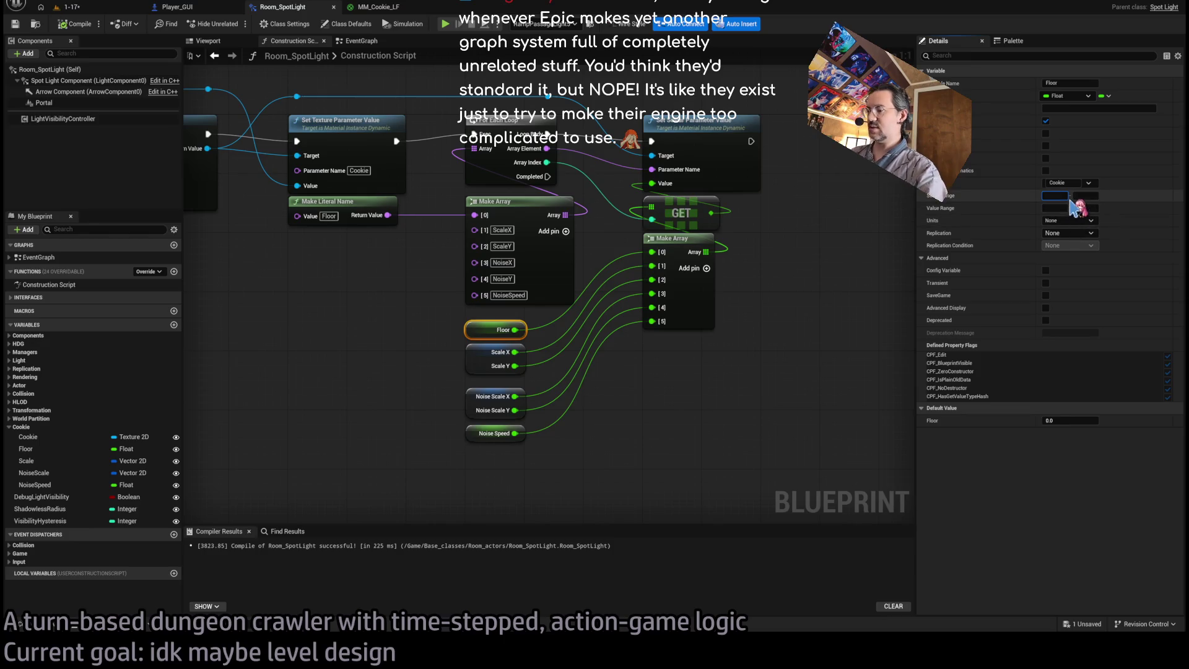
text(01)
key(Return)
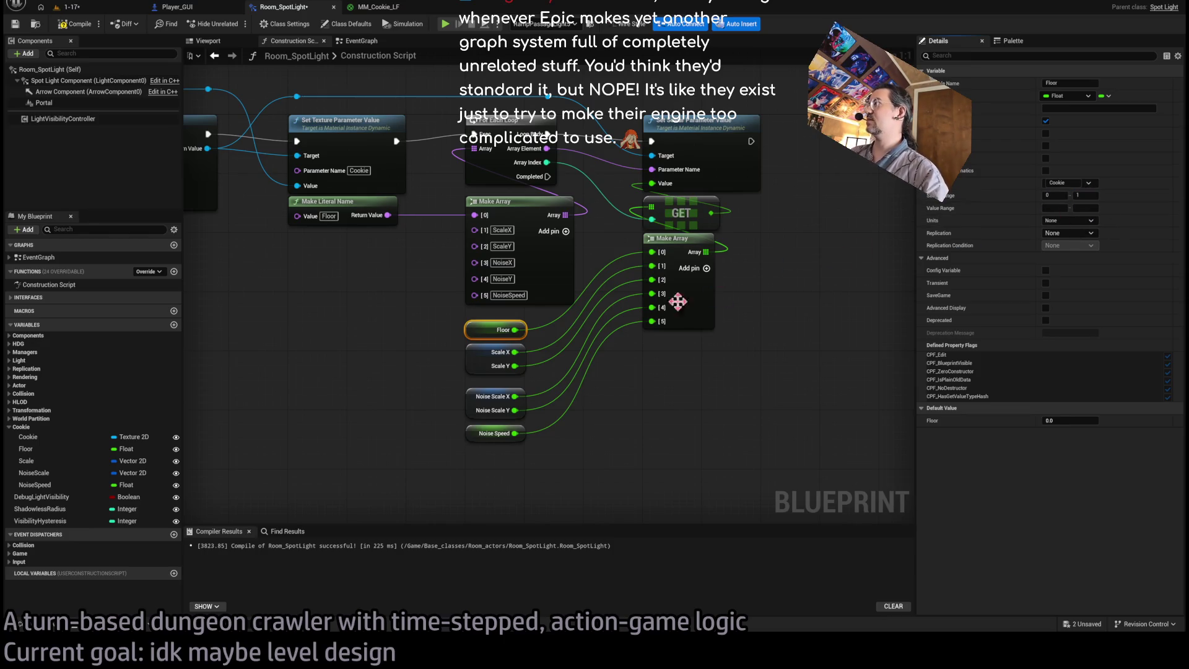
Set the Scale variable's slider maximum to 4 and recompile the blueprint.
click(479, 360)
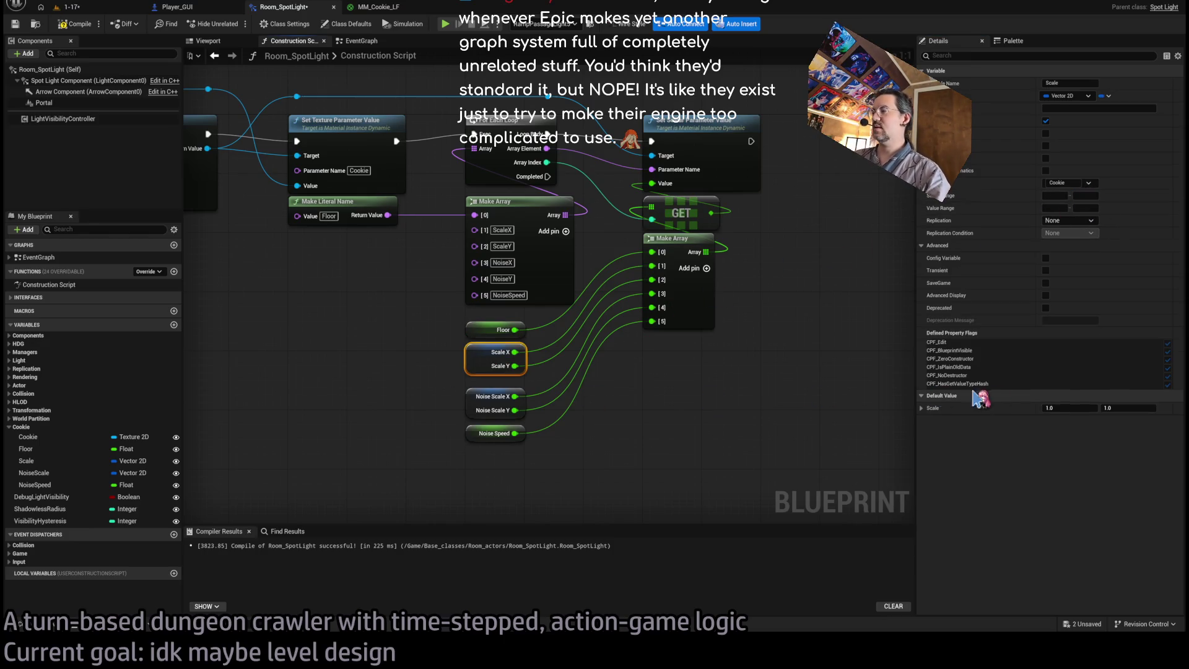
click(1055, 196)
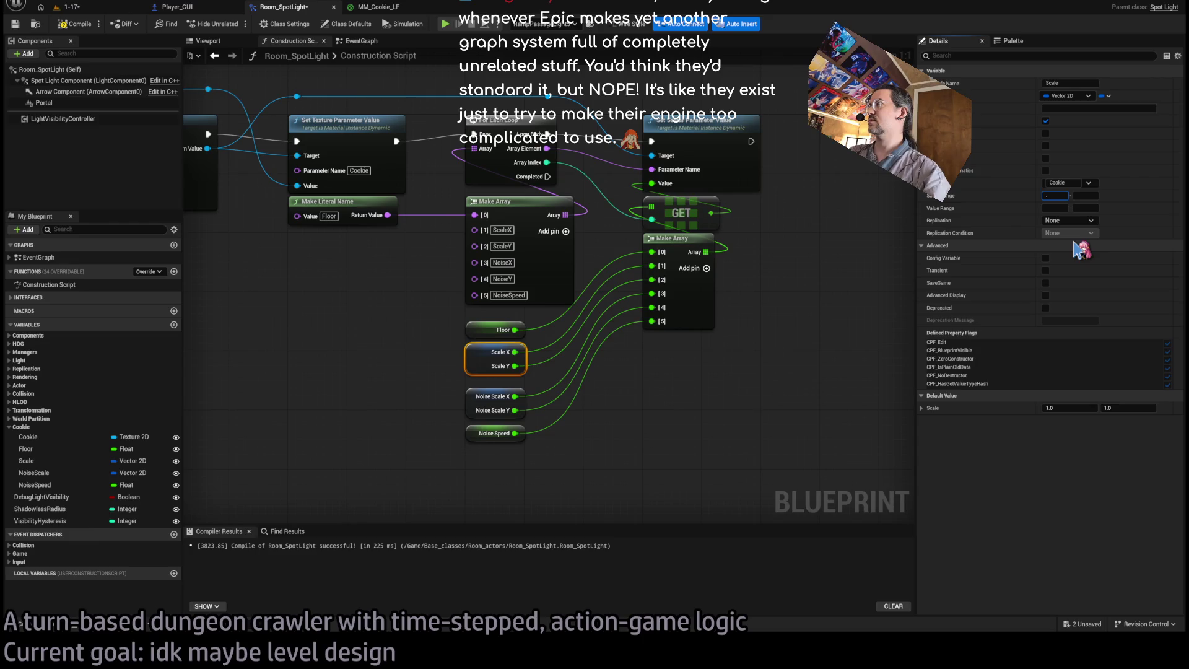
click(1086, 195)
text(4)
key(Return)
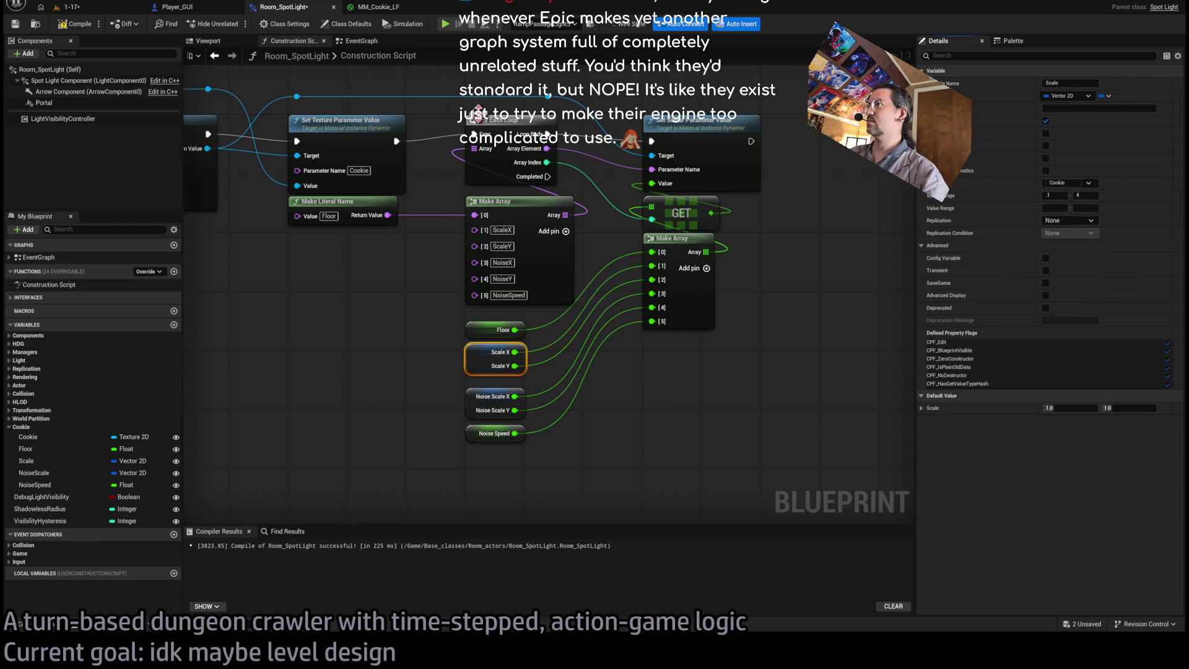
click(72, 28)
click(493, 403)
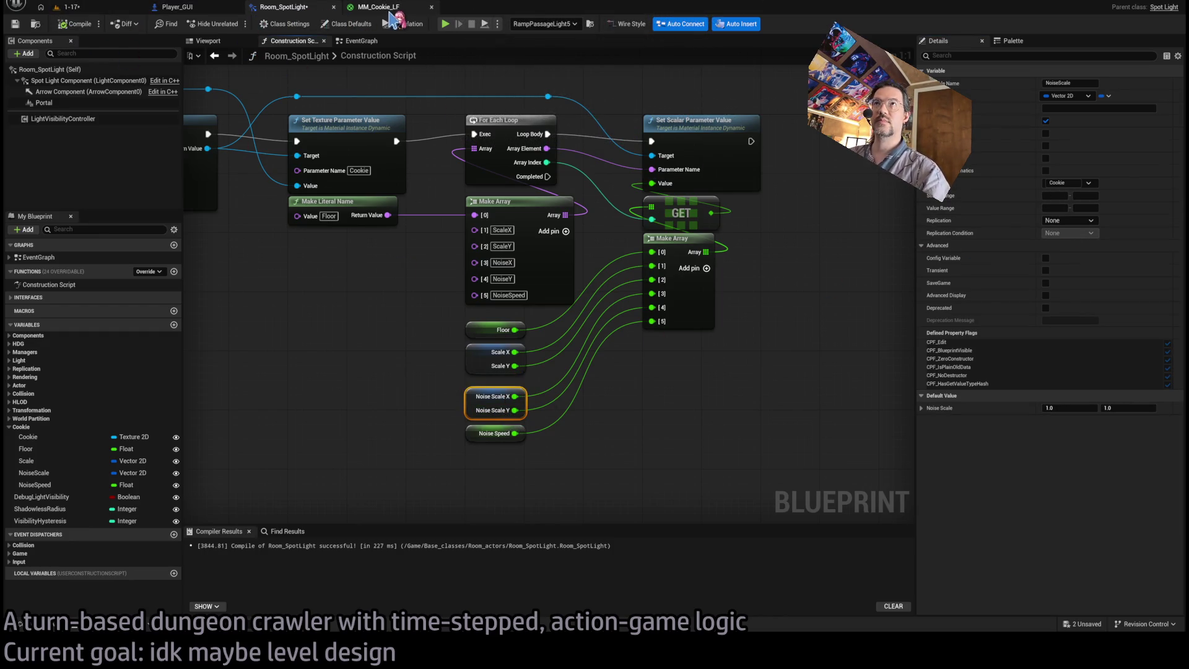
click(379, 7)
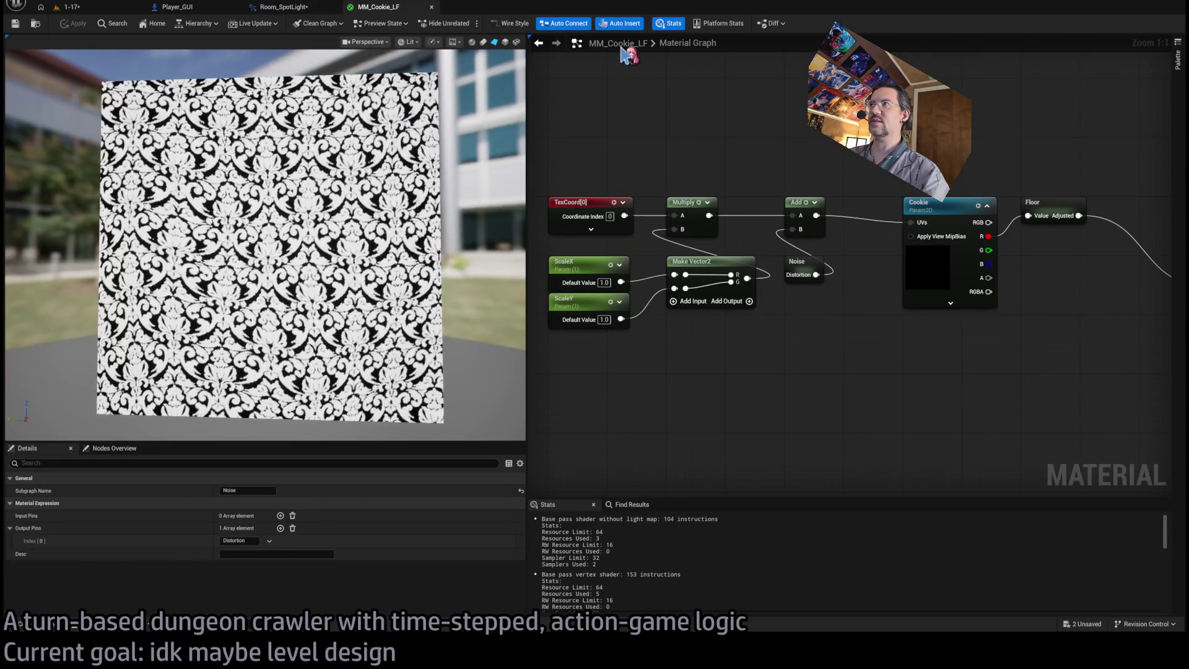
Match NoiseScale's slider maximum of 4 to the material's NoiseX parameter.
double_click(805, 273)
click(712, 205)
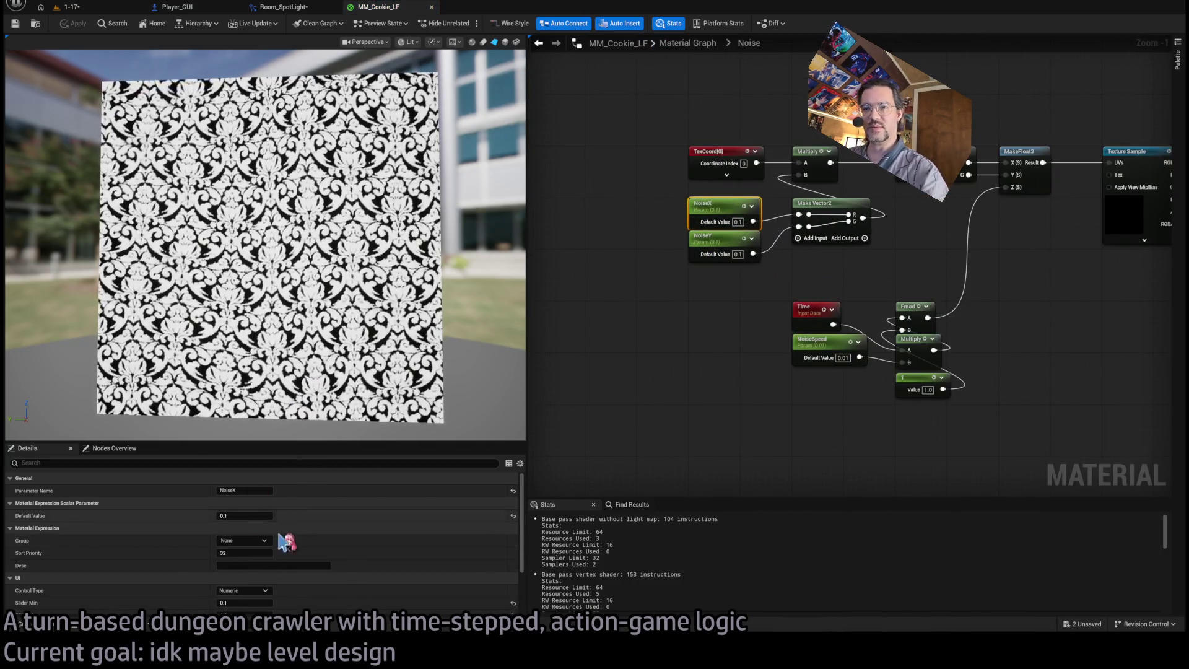
scroll(245, 544, down, 3)
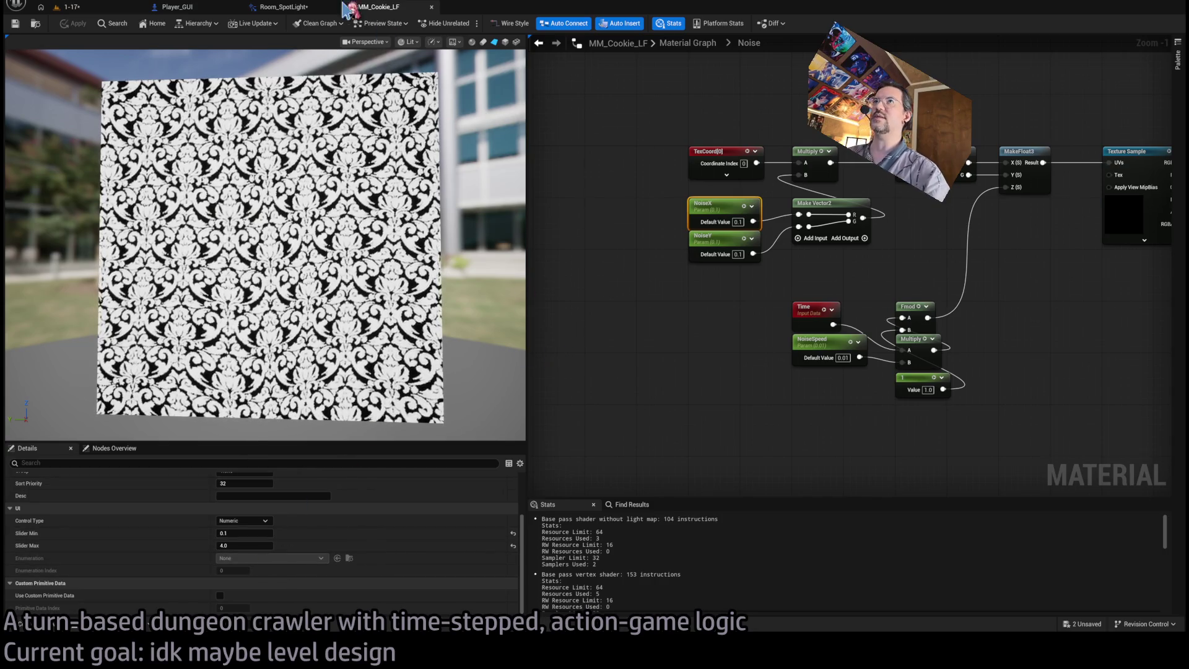
click(291, 7)
click(1054, 195)
key(Tab)
text(4)
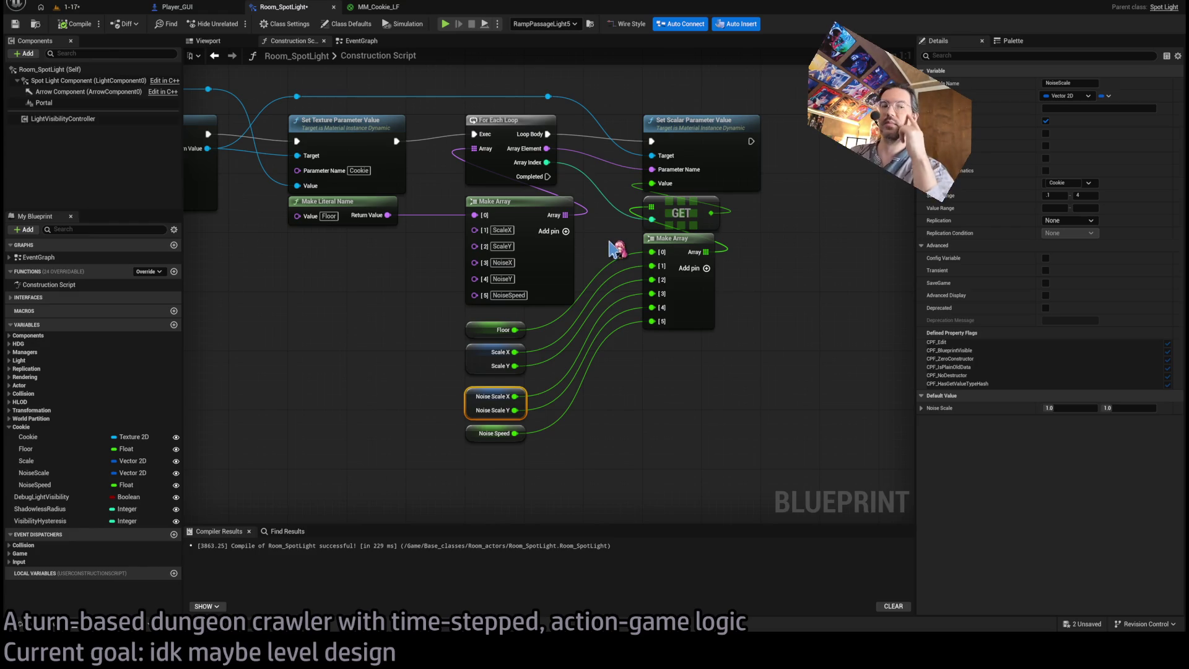
Check the material's NoiseSpeed slider range against the Noise Speed getter.
click(486, 433)
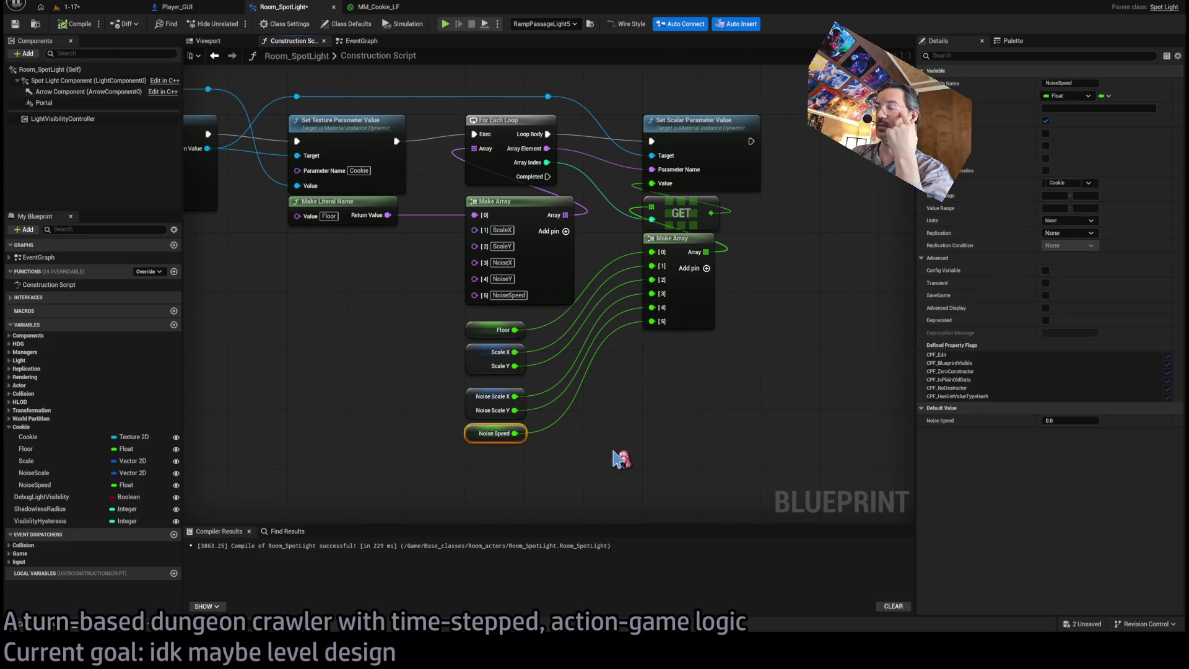
click(378, 7)
scroll(584, 258, up, 3)
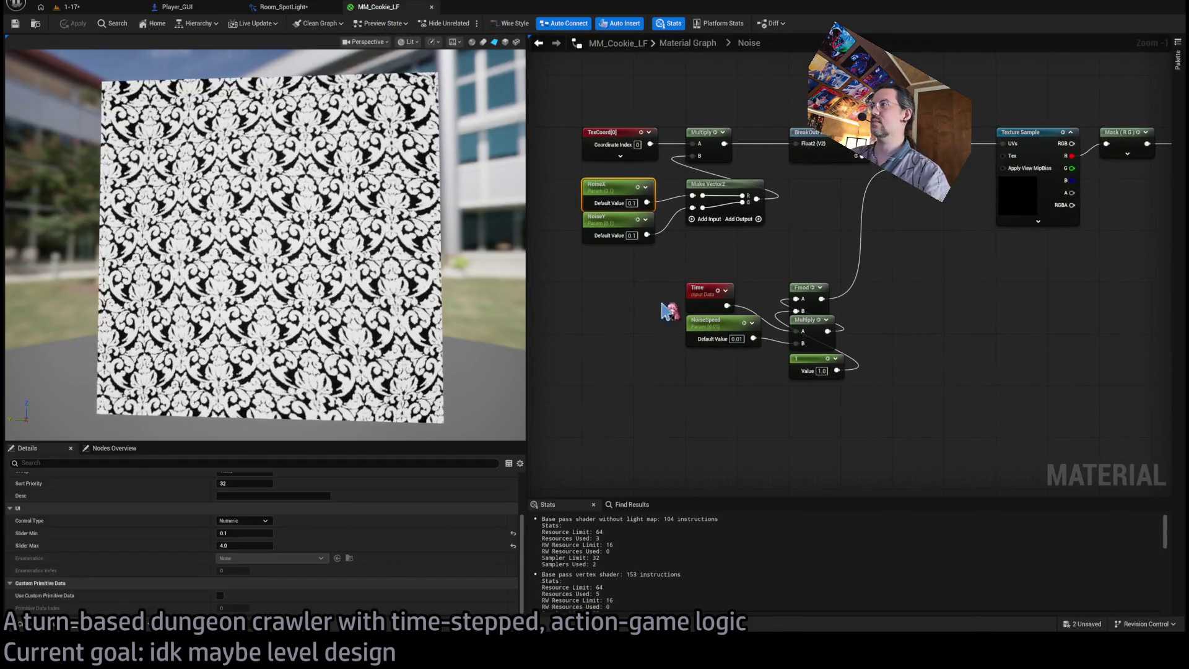
click(707, 328)
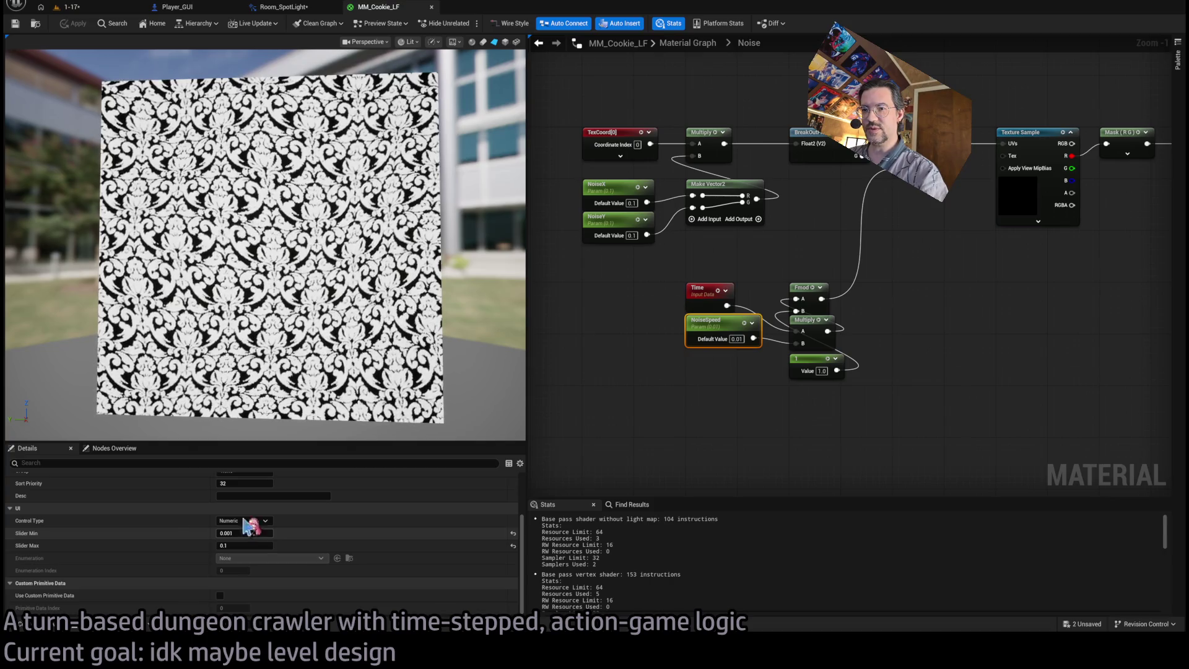
click(273, 6)
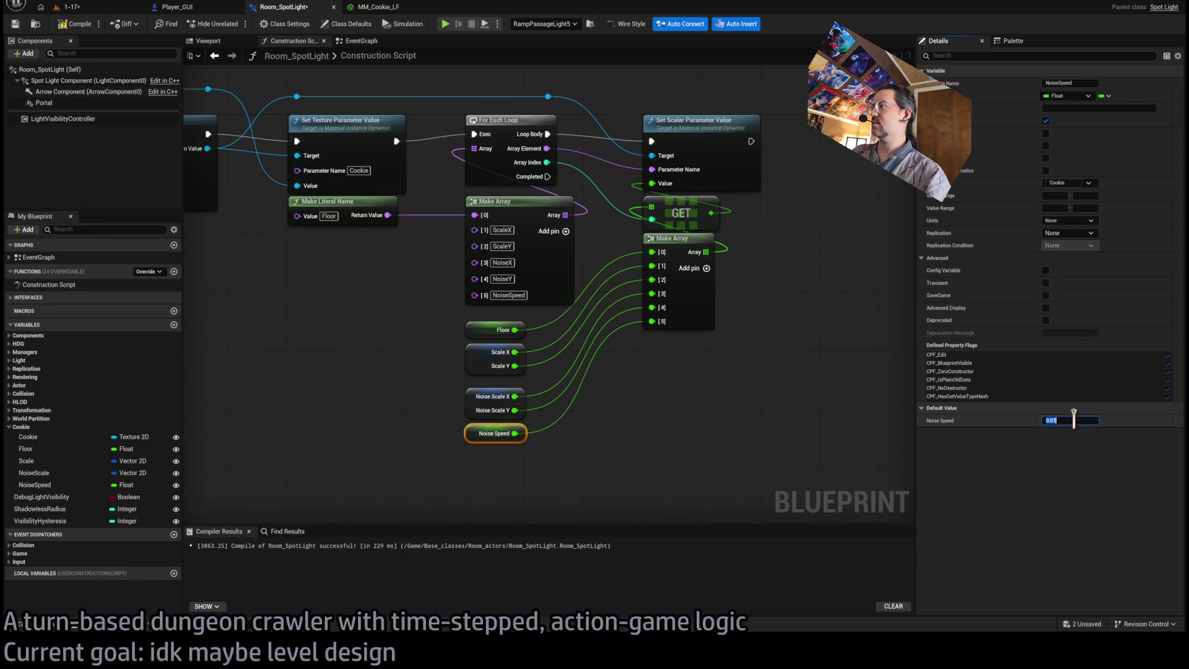
Give NoiseSpeed a 0.001 default and 0.001–0.1 slider range, then compile Room_SpotLight.
click(1053, 195)
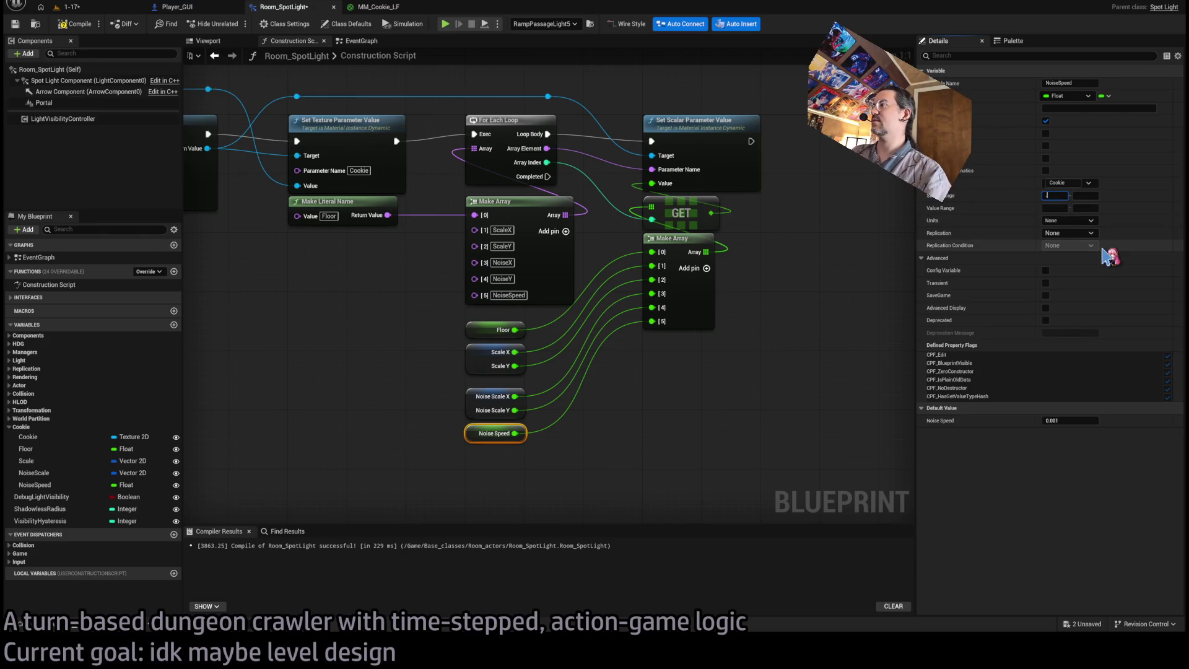
text(.001)
key(Tab)
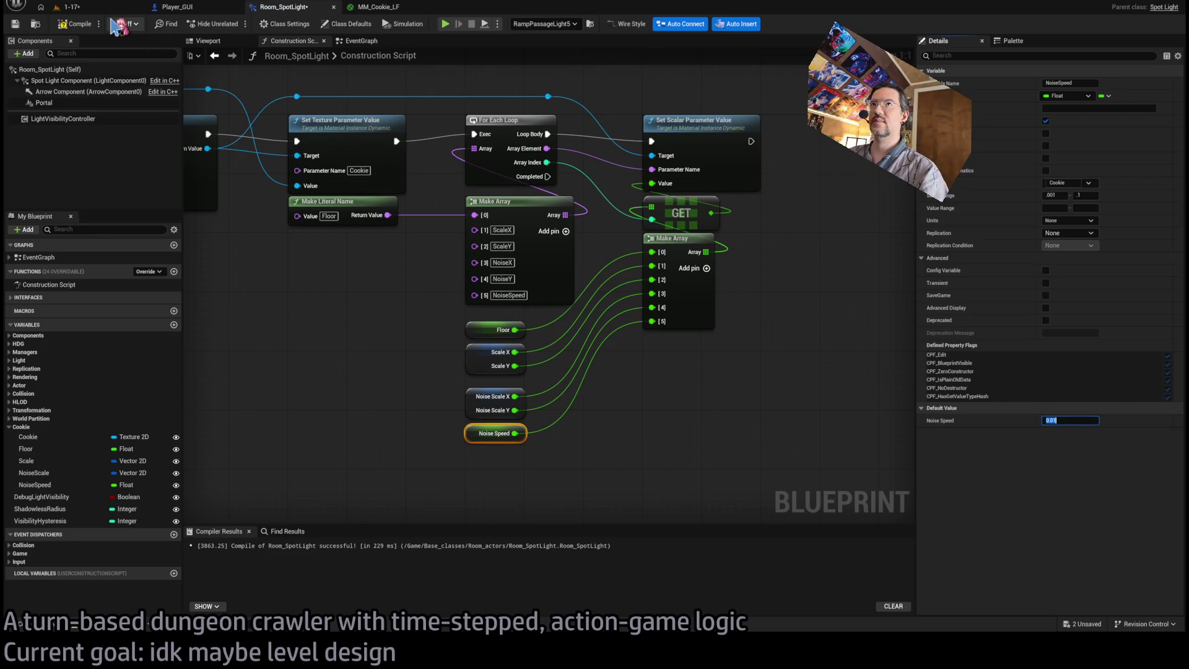
click(93, 29)
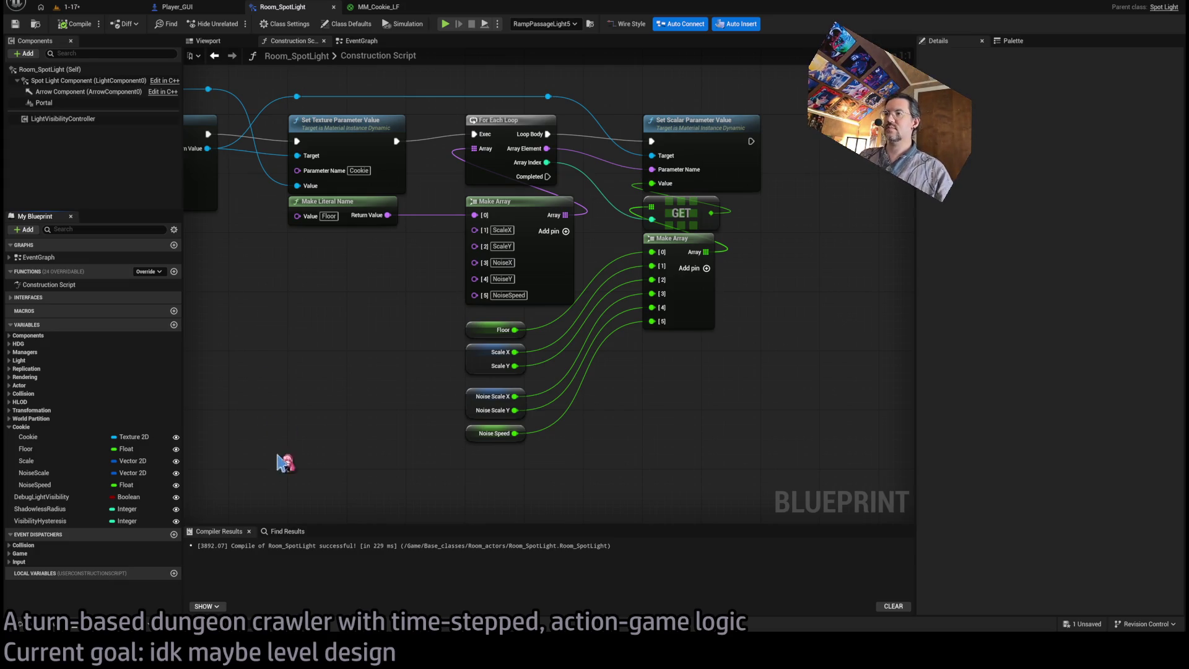
Move the Noise Scale and Noise Speed getters up, then return to the 1-17 level.
mouse_move(414, 398)
mouse_down()
mouse_move(538, 443)
mouse_move(494, 426)
mouse_up()
click(433, 462)
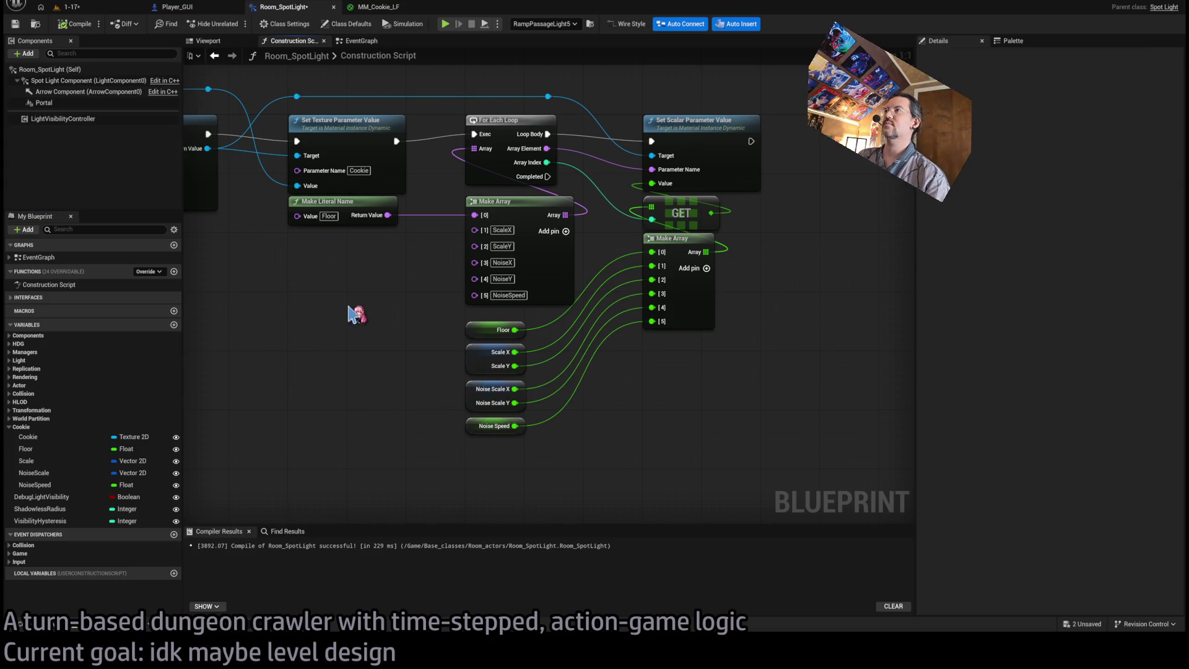
scroll(351, 317, down, 5)
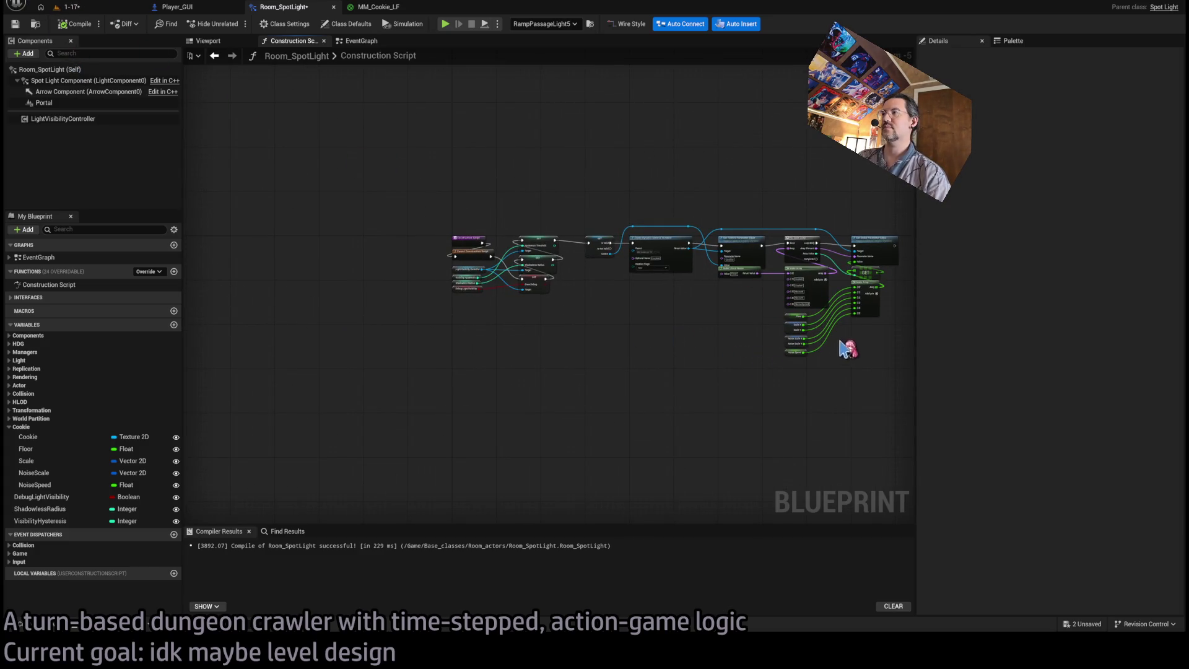
scroll(709, 365, up, 5)
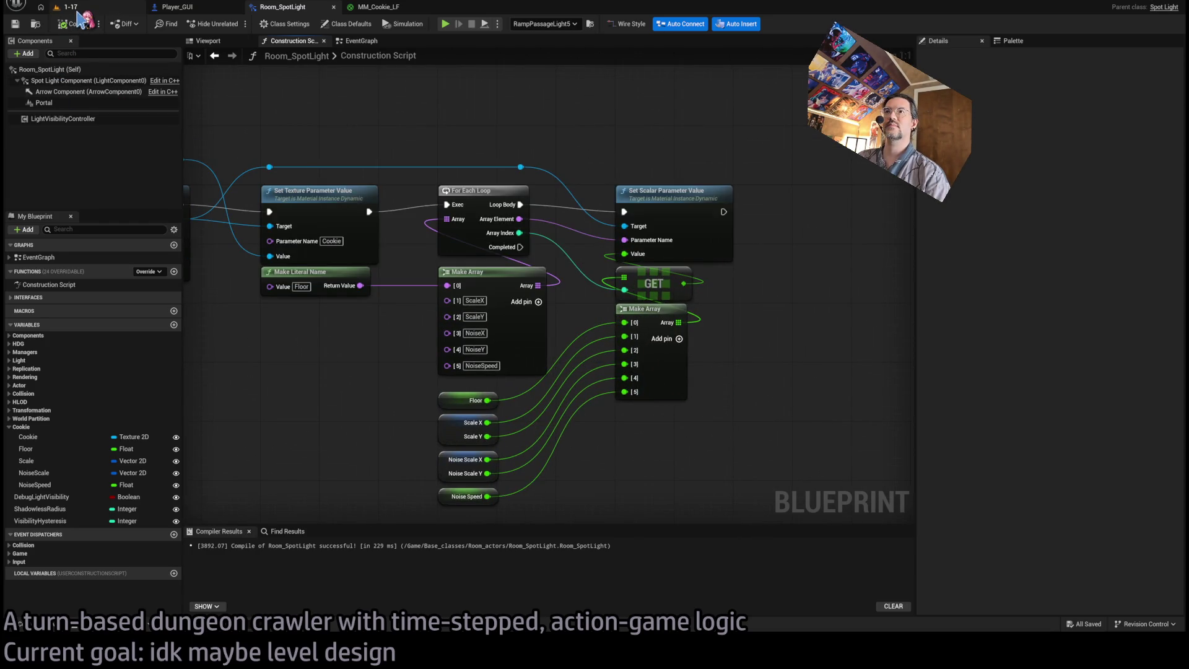
mouse_move(265, 164)
mouse_down()
mouse_move(864, 155)
mouse_move(283, 165)
mouse_move(740, 155)
mouse_move(347, 133)
mouse_move(444, 137)
mouse_up()
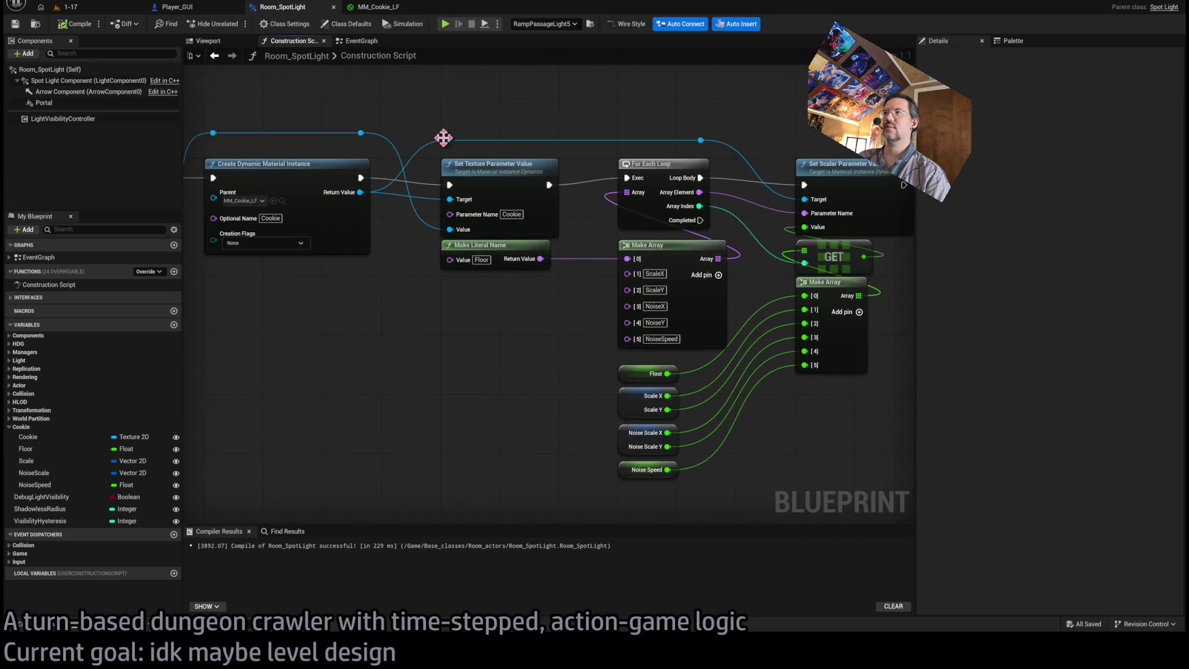
click(68, 7)
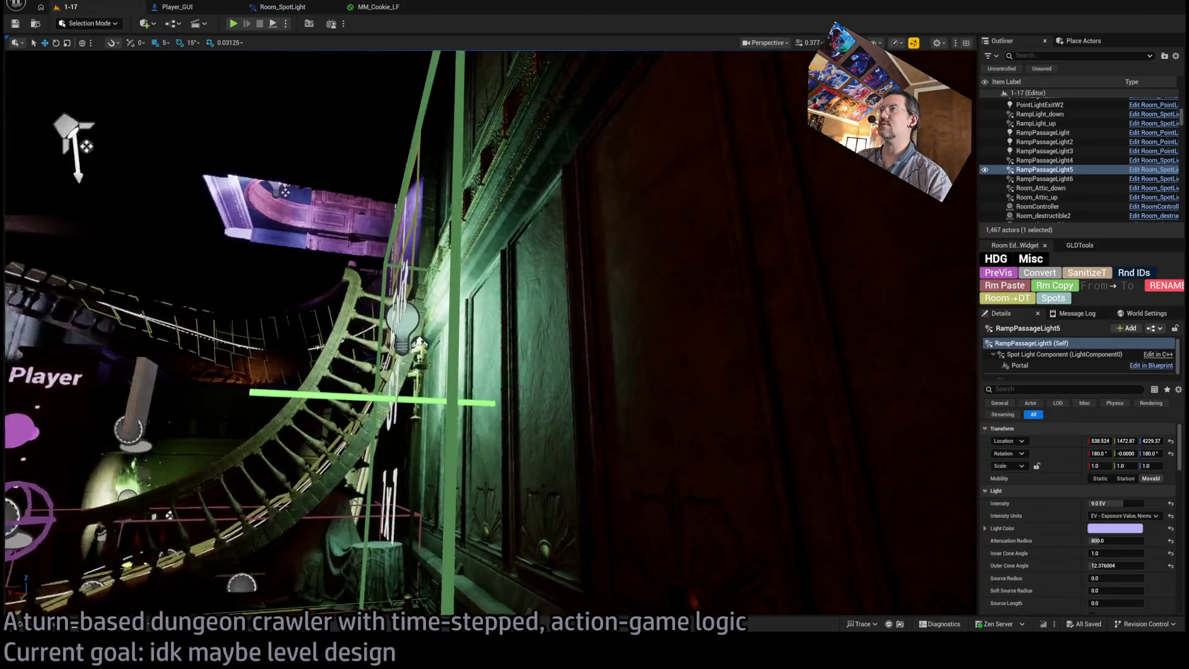
Fly into the carved-panel room and select the PointLight28_up light.
mouse_move(490, 334)
mouse_down()
mouse_move(452, 309)
mouse_move(489, 334)
mouse_move(433, 371)
mouse_move(395, 436)
mouse_move(335, 497)
mouse_up()
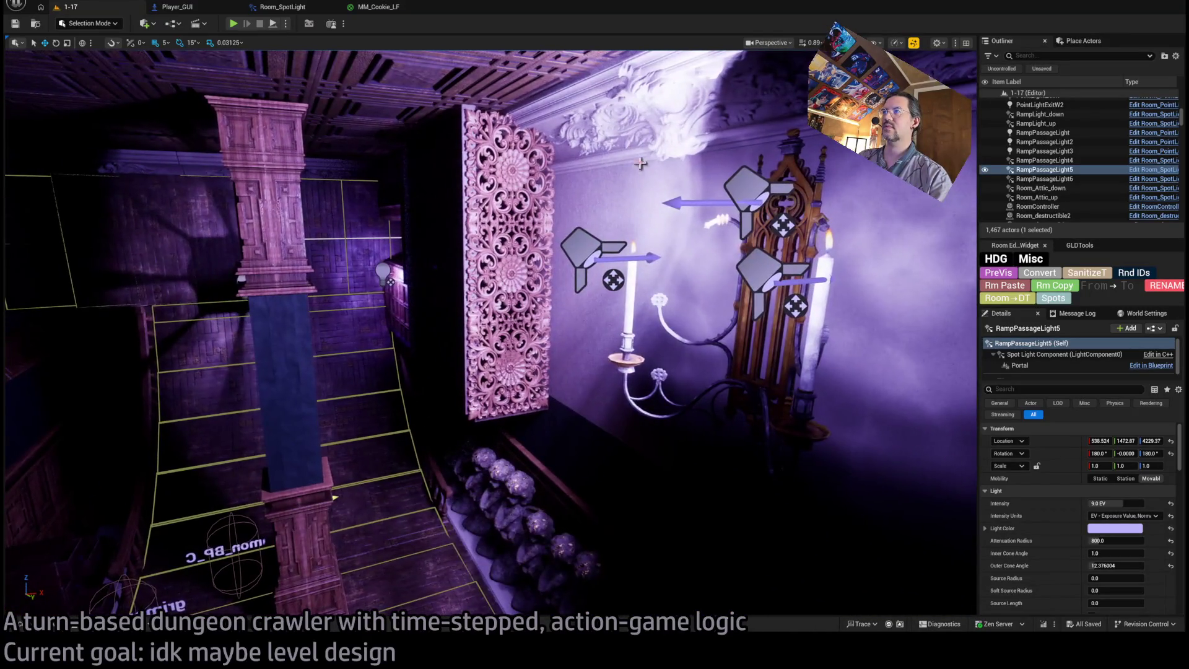
click(753, 191)
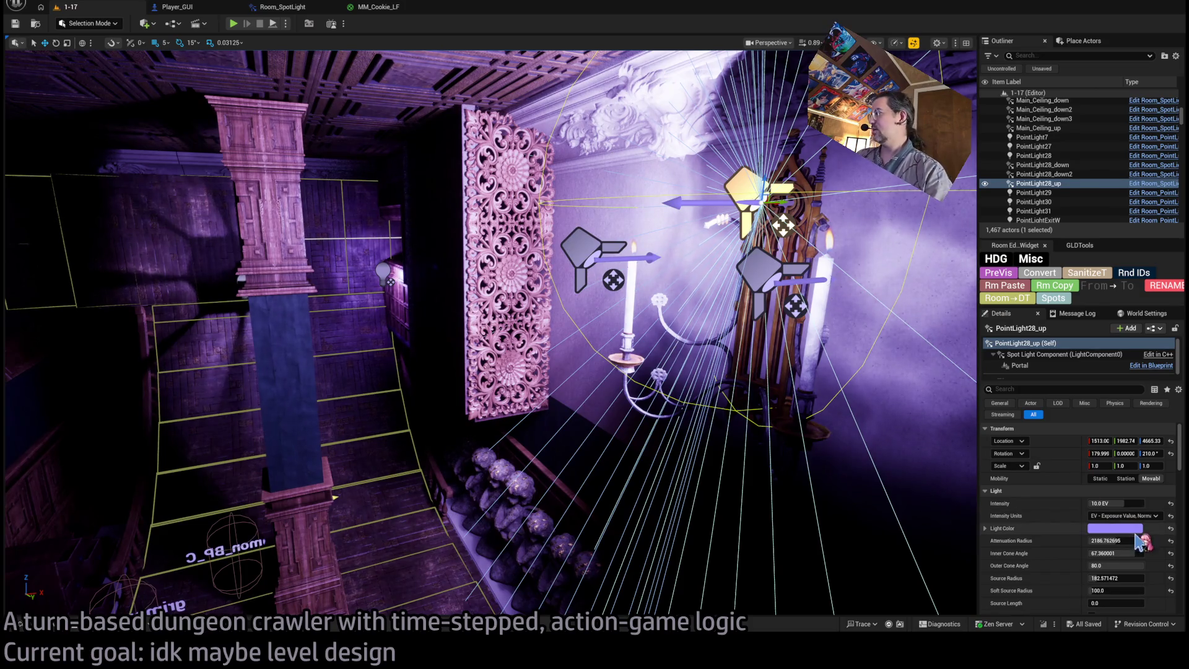
scroll(1006, 517, down, 5)
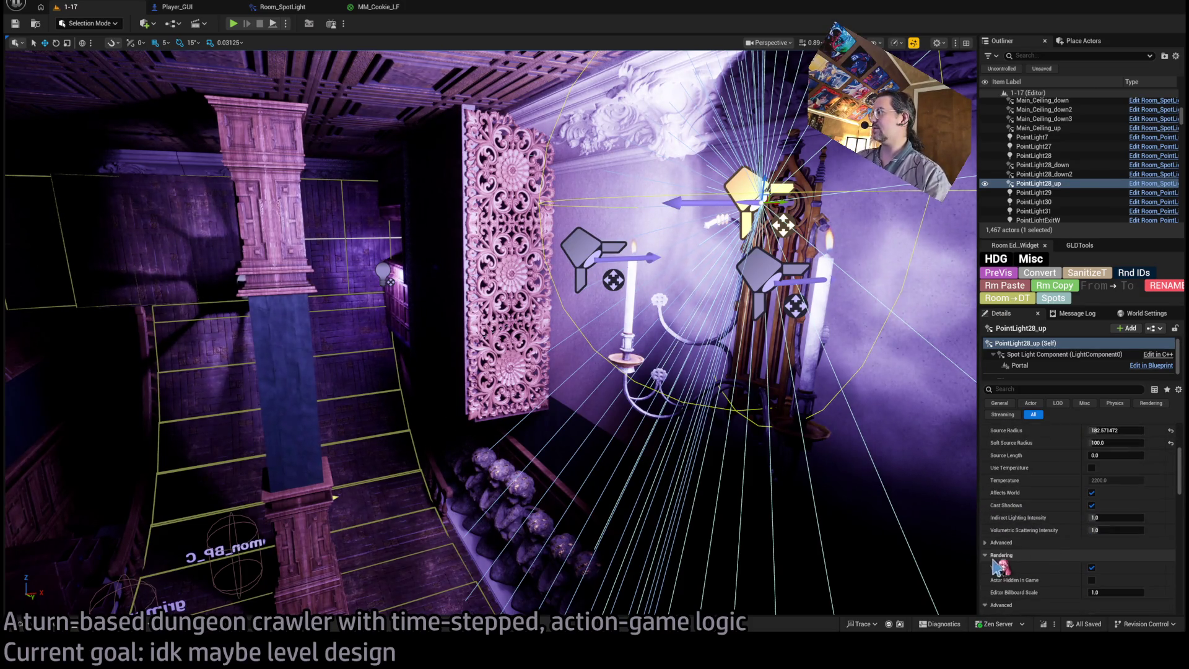
scroll(1025, 543, down, 8)
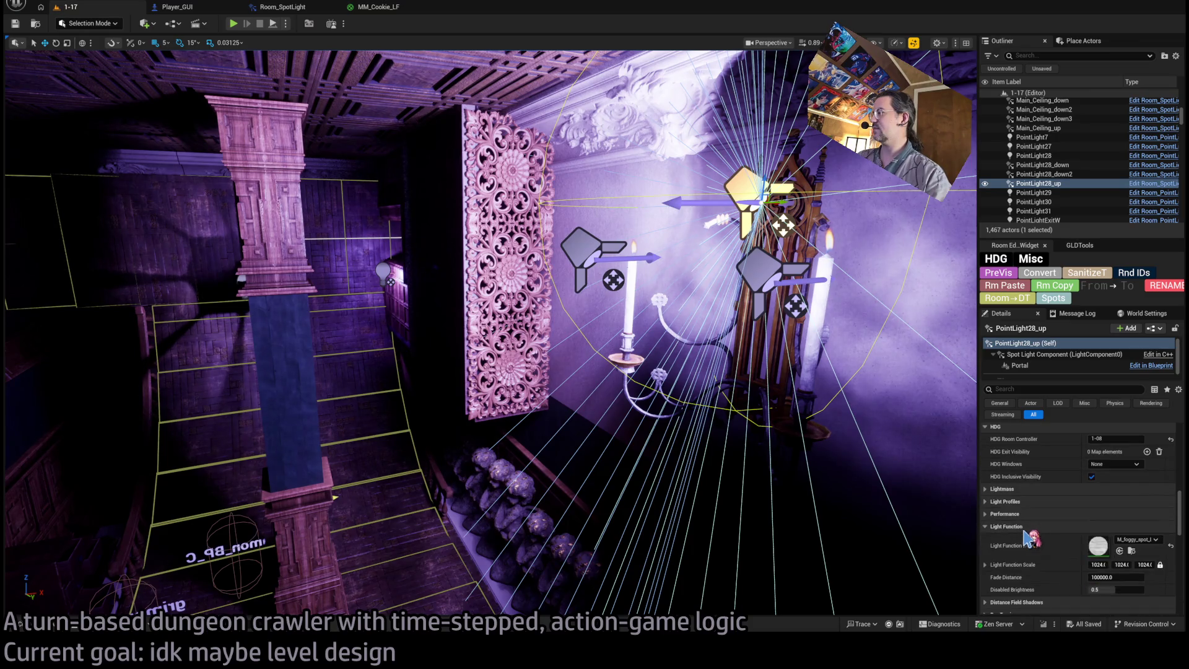
Collapse Light Function and Collision, then drop the Cookie_Lace texture into the Cookie slot.
click(1010, 528)
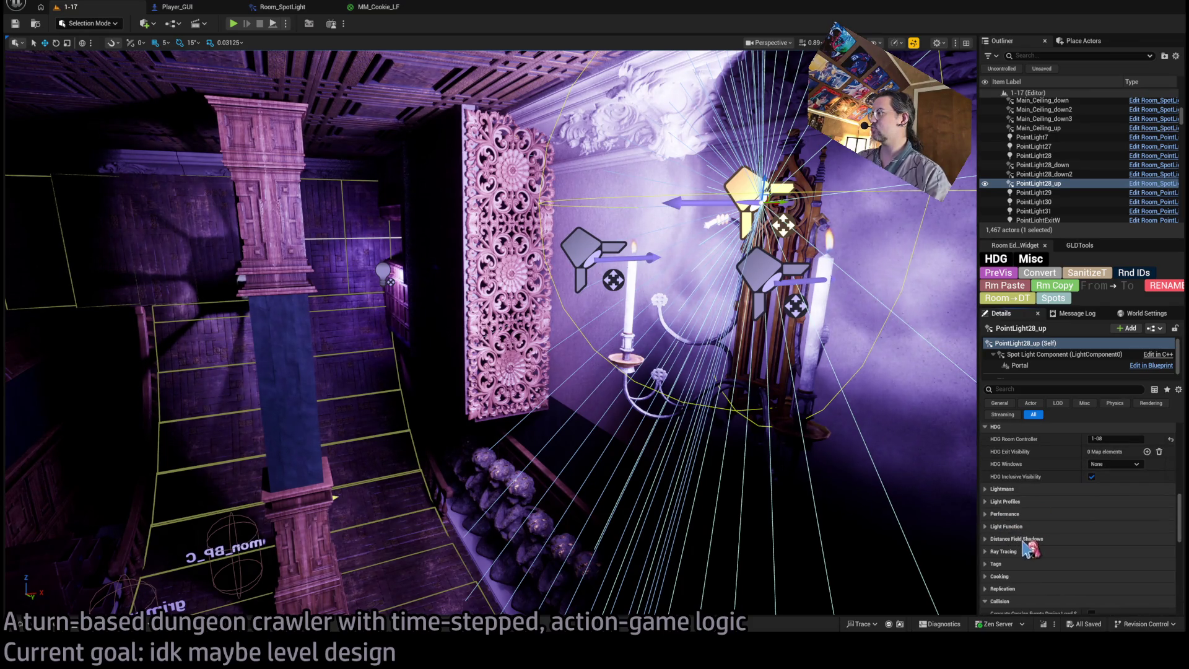
scroll(1028, 520, down, 2)
click(1007, 557)
click(1025, 594)
scroll(1025, 594, down, 5)
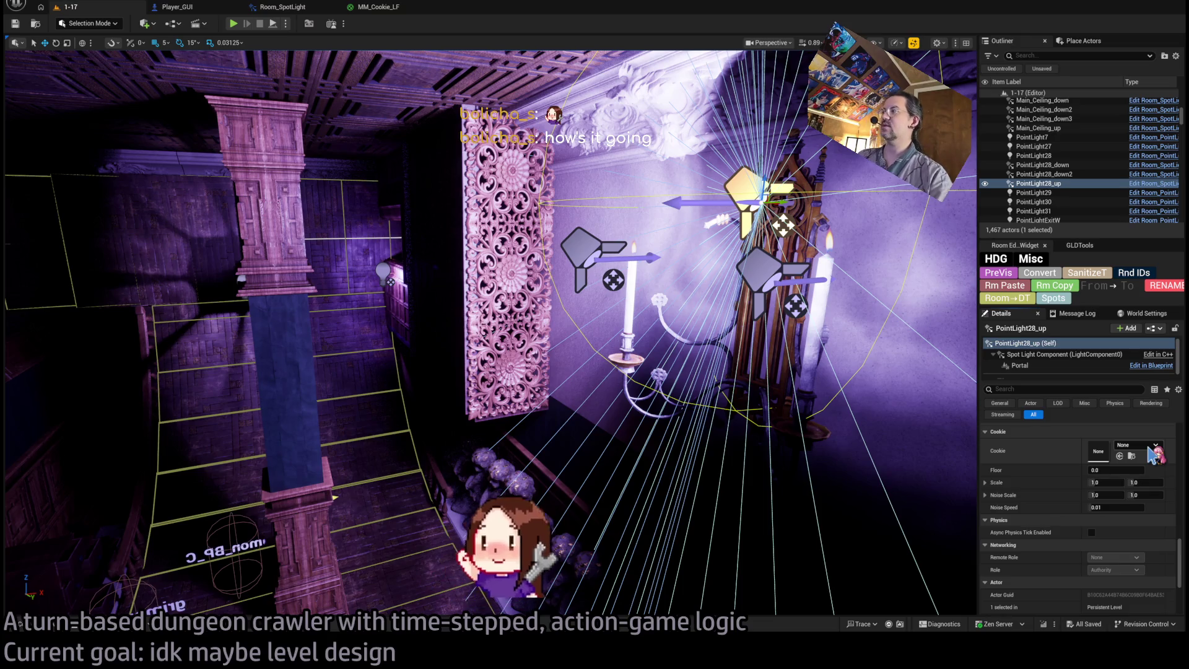
drag(1159, 447, 1137, 448)
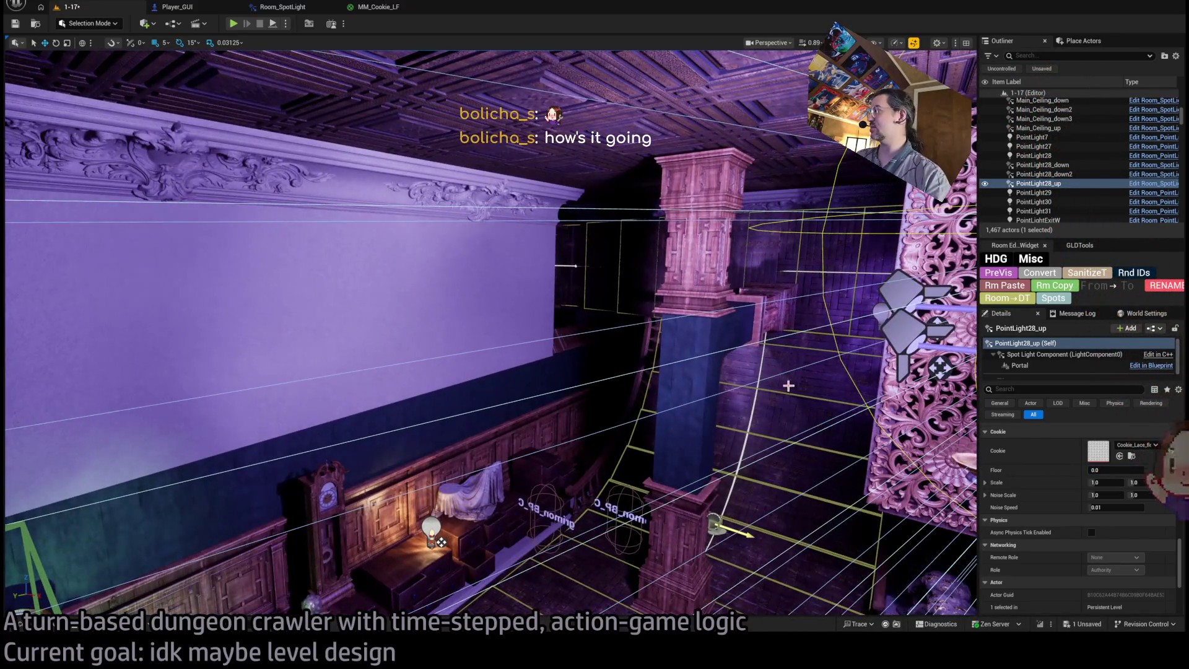
click(306, 9)
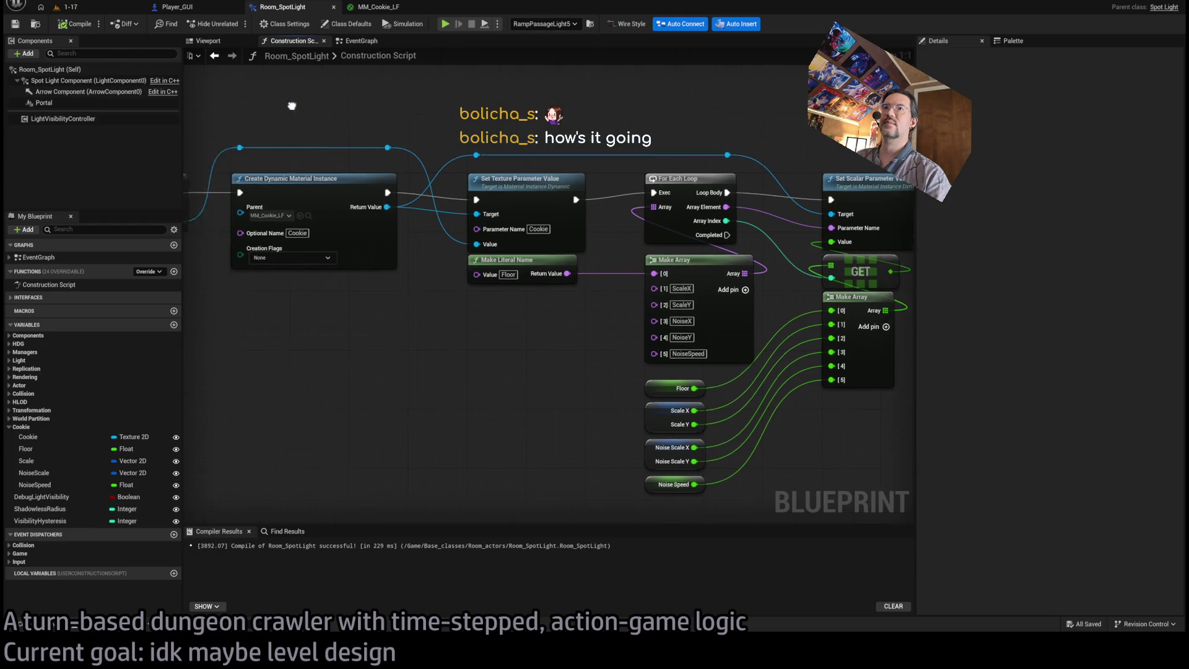
Add a Spot Light Component getter and a Set Light Function Material node to the construction script.
scroll(443, 272, down, 2)
scroll(421, 307, up, 2)
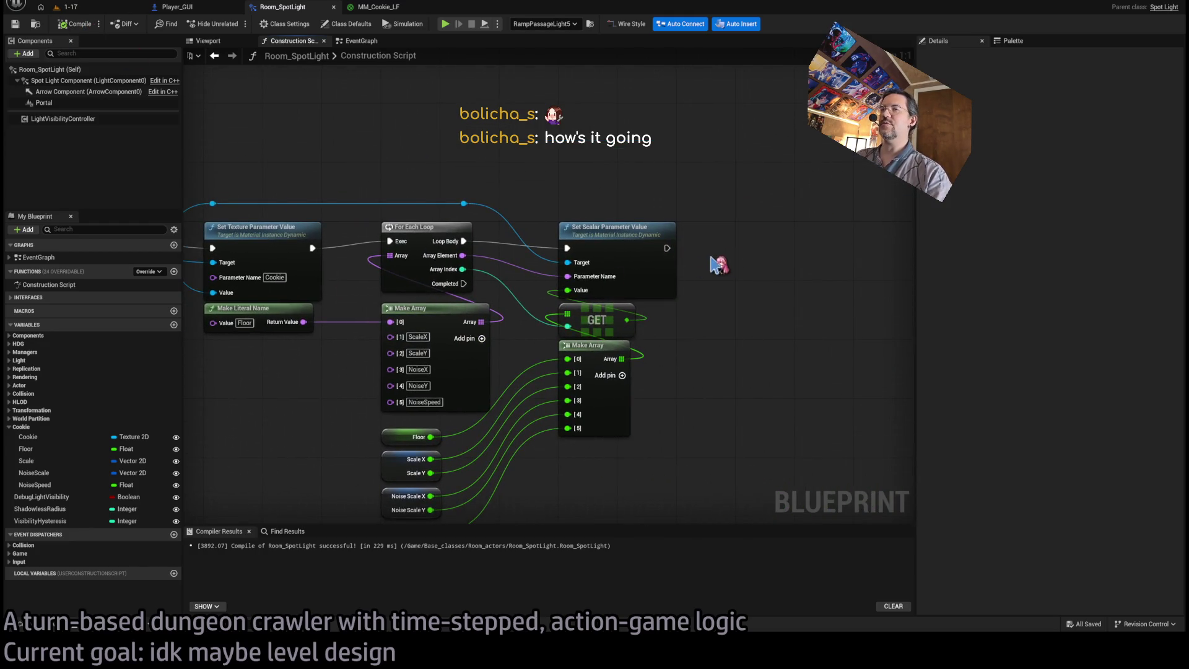
scroll(702, 293, down, 2)
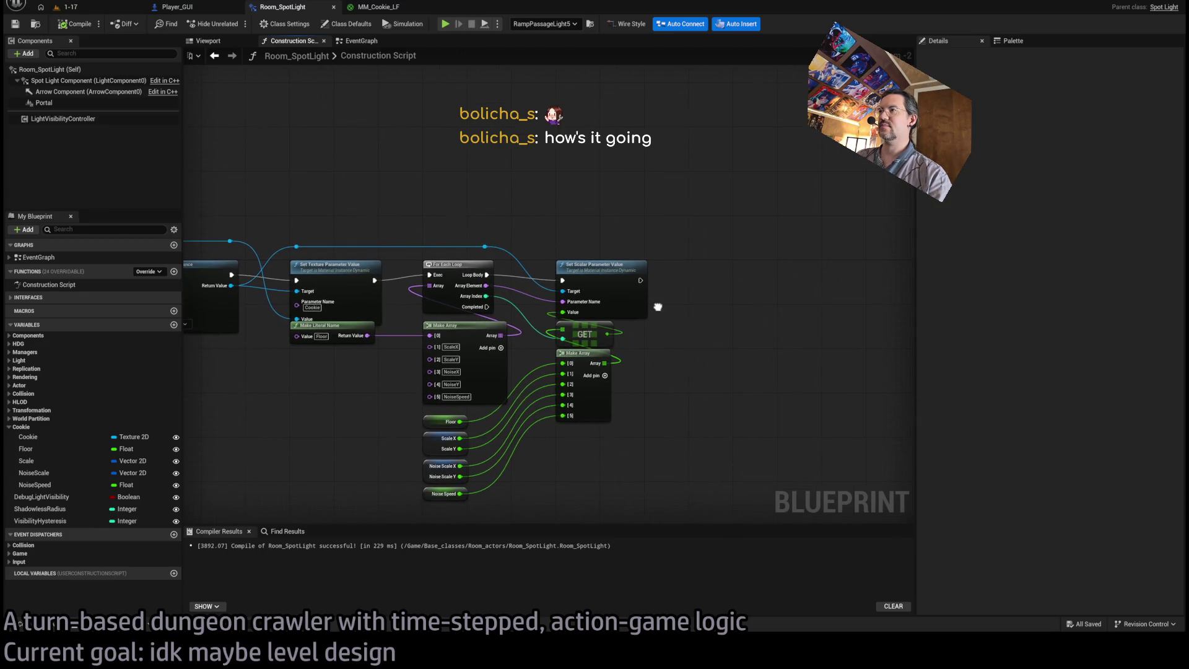
click(43, 87)
drag(43, 87, 761, 439)
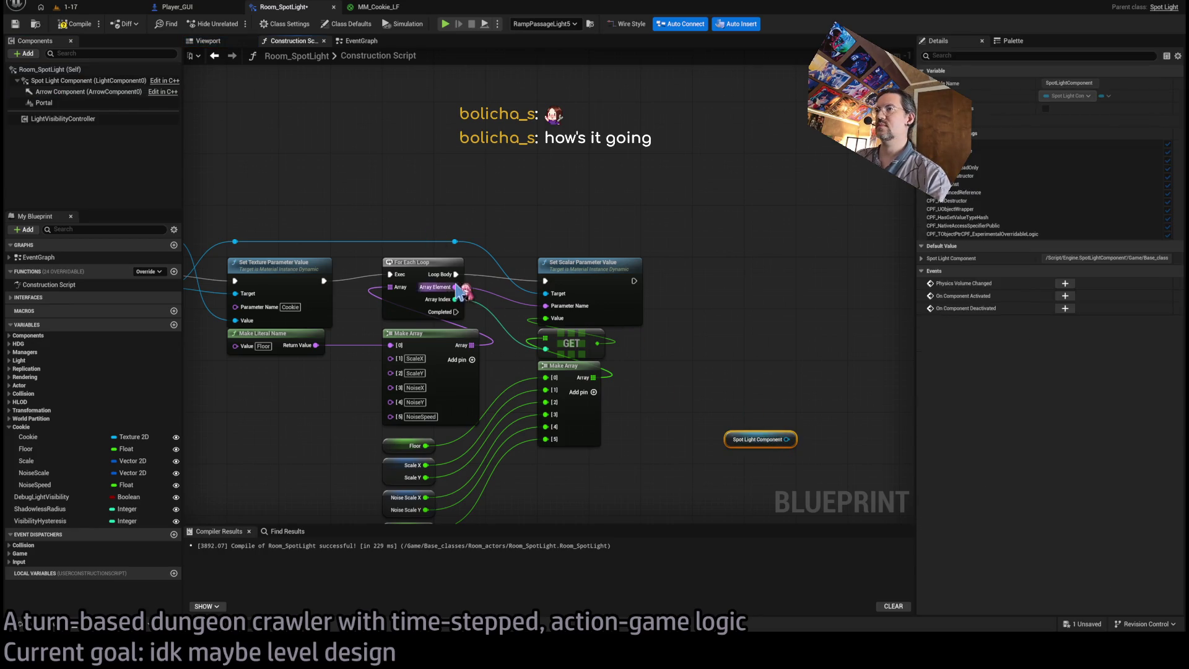
mouse_move(456, 312)
mouse_down()
mouse_move(544, 241)
mouse_move(548, 202)
mouse_move(650, 208)
mouse_move(681, 243)
mouse_move(636, 196)
mouse_up()
drag(785, 439, 743, 351)
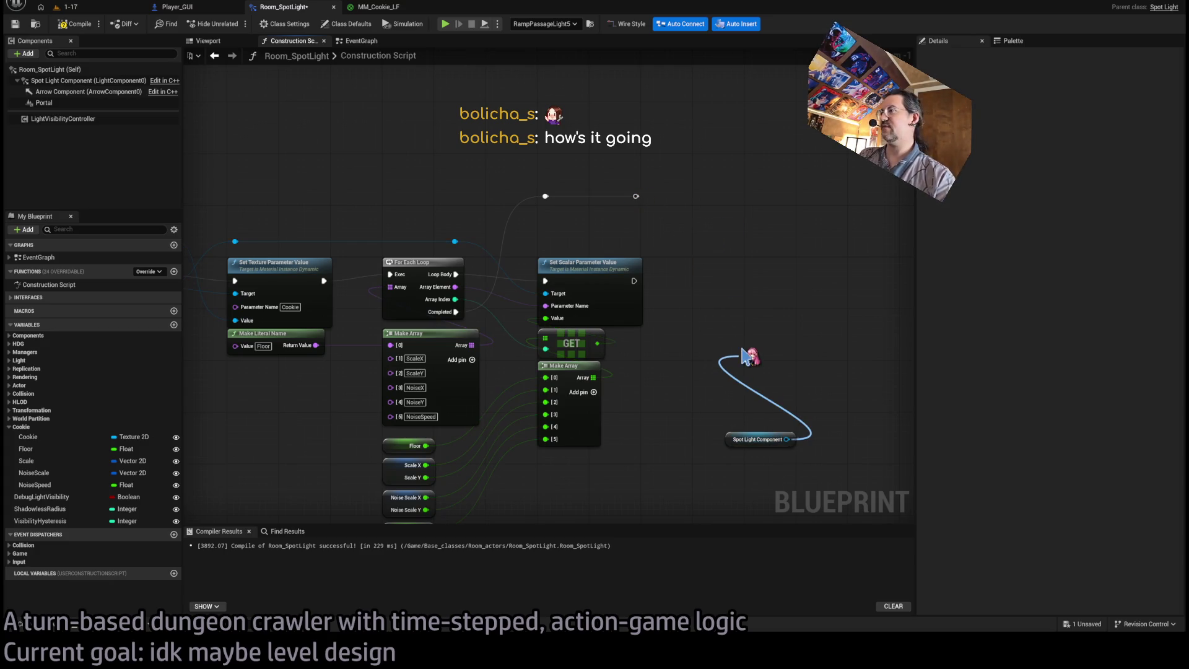
click(858, 494)
Wire the material instance and loop Completed exec into Set Light Function Material, then view the level.
drag(709, 343, 823, 447)
mouse_move(768, 384)
mouse_down()
mouse_move(771, 282)
mouse_move(796, 290)
mouse_move(738, 289)
mouse_up()
mouse_move(637, 196)
mouse_down()
mouse_move(709, 321)
mouse_move(701, 281)
mouse_up()
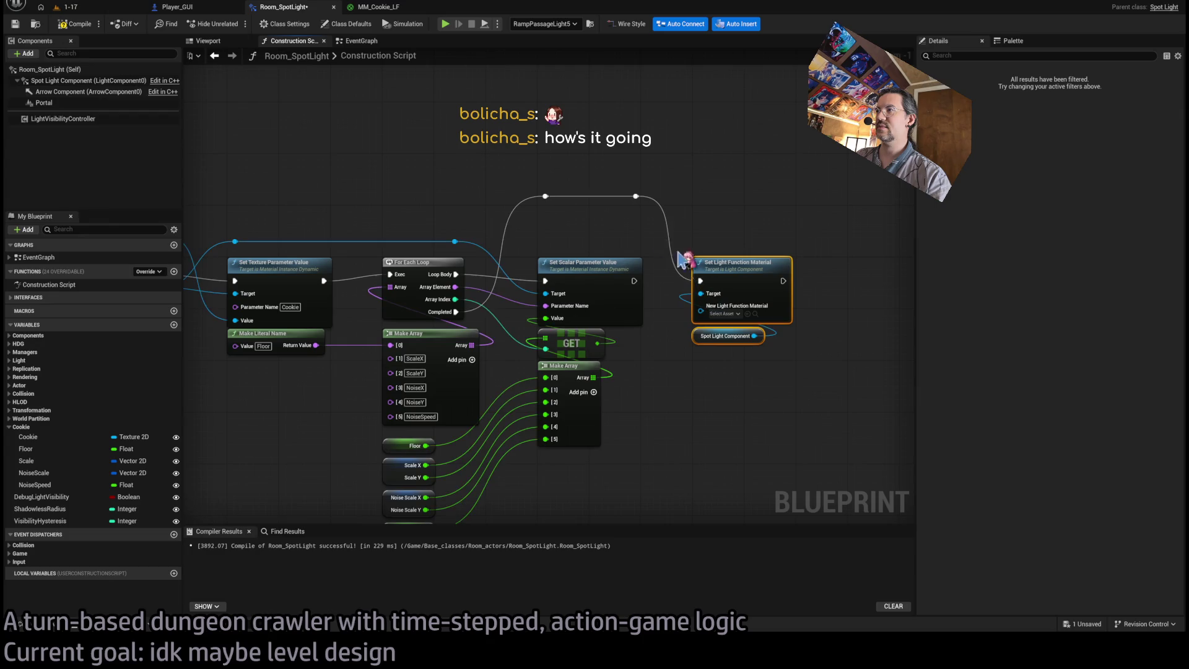
drag(582, 240, 709, 243)
drag(530, 261, 504, 296)
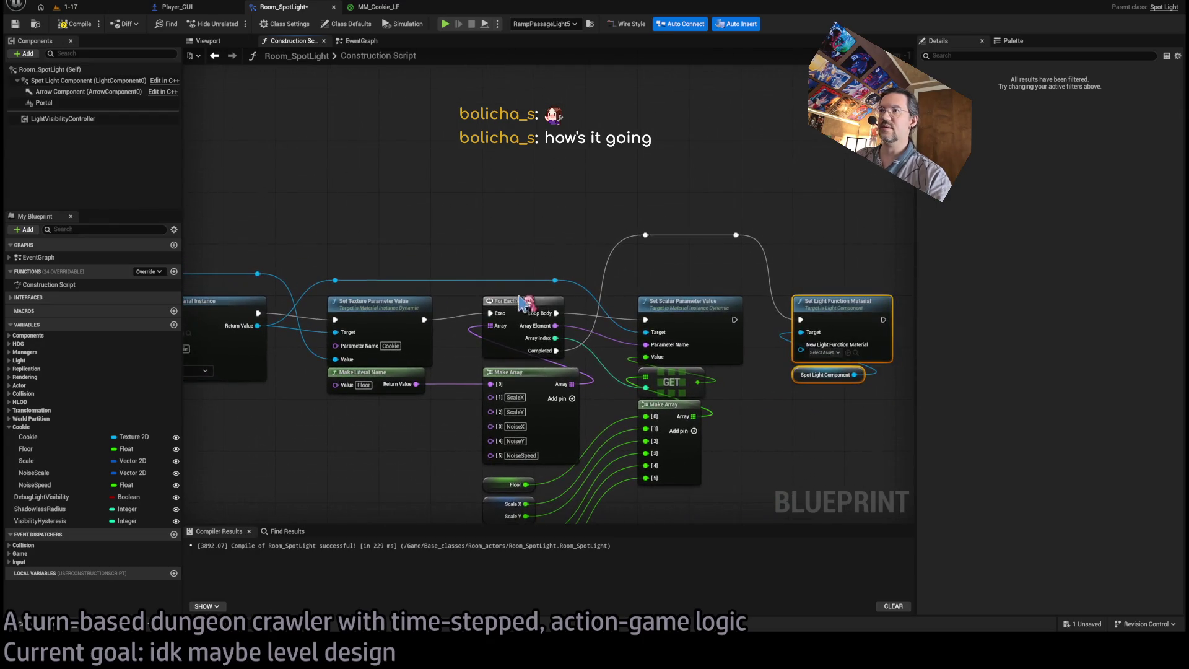
double_click(737, 281)
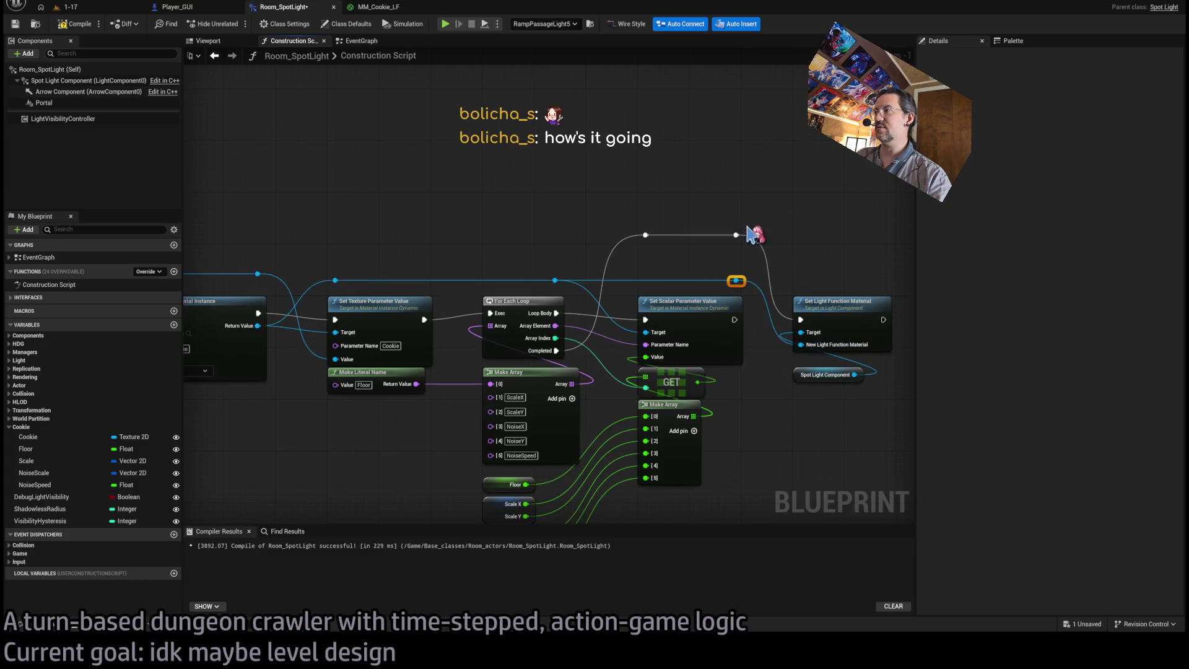
click(96, 9)
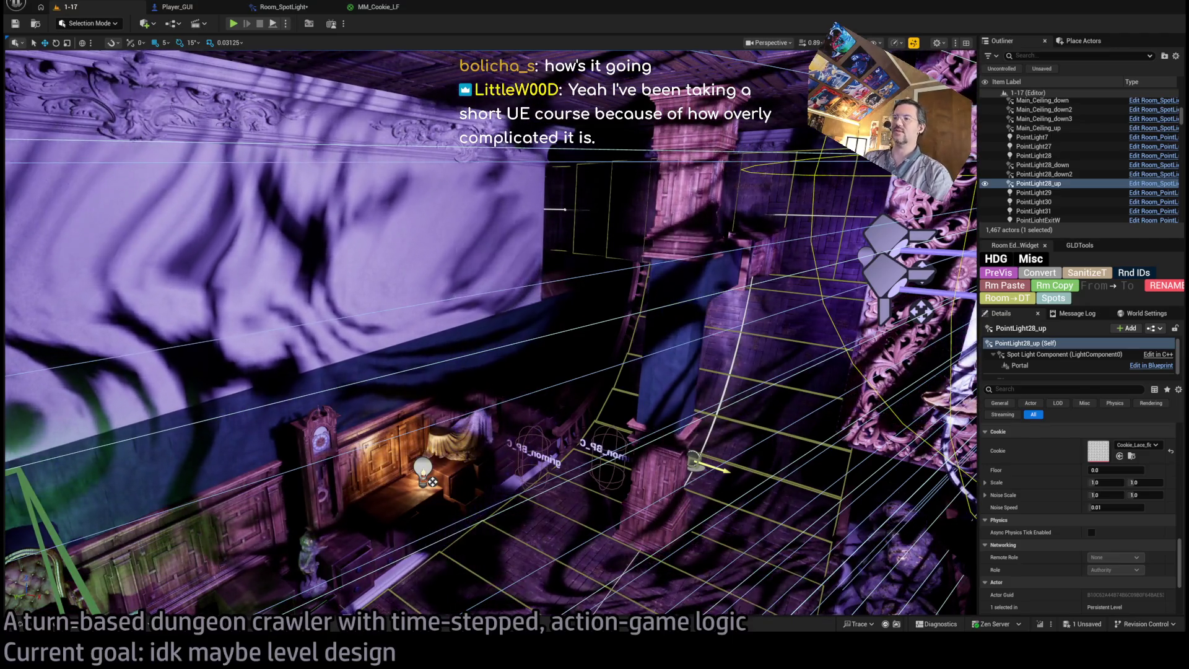
key(alt+Tab)
key(alt+Tab)
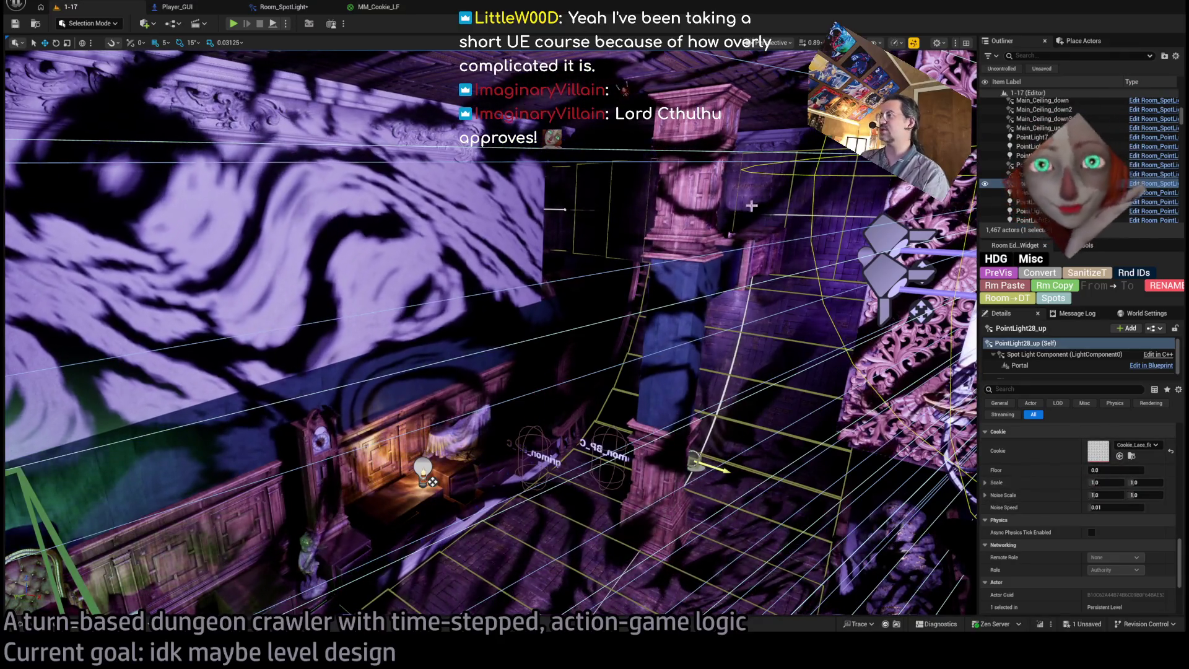
Check the NoiseStr parameter node in MM_Cookie_LF, then go back to the Room_SpotLight array nodes.
click(389, 13)
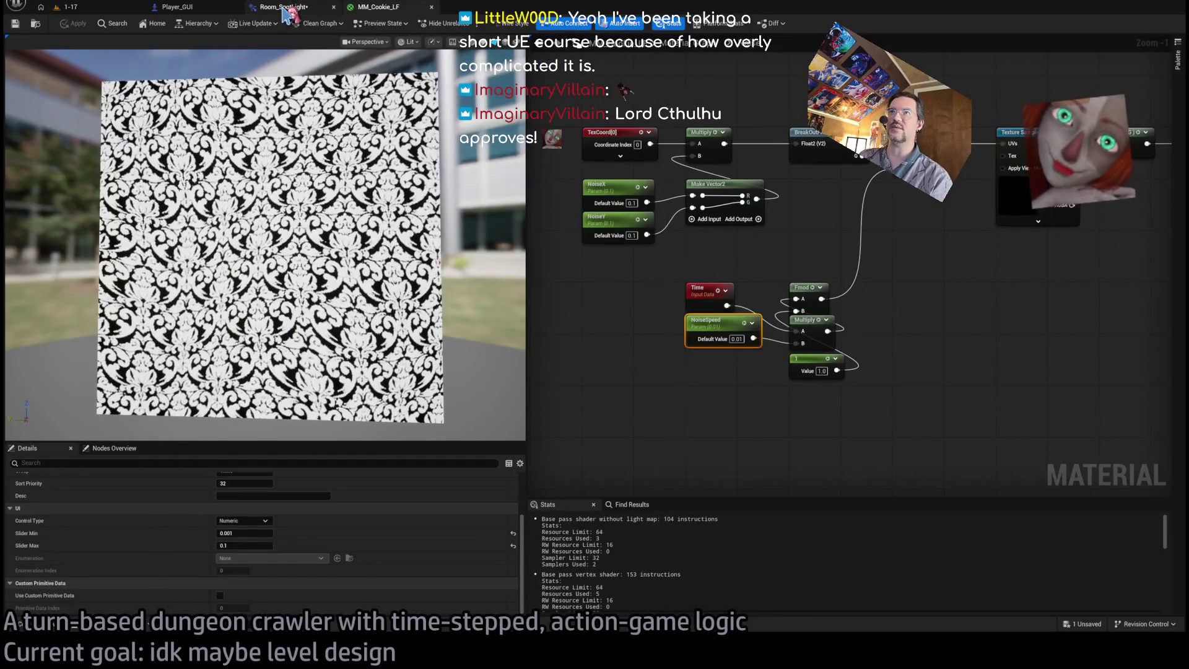
click(288, 8)
click(378, 7)
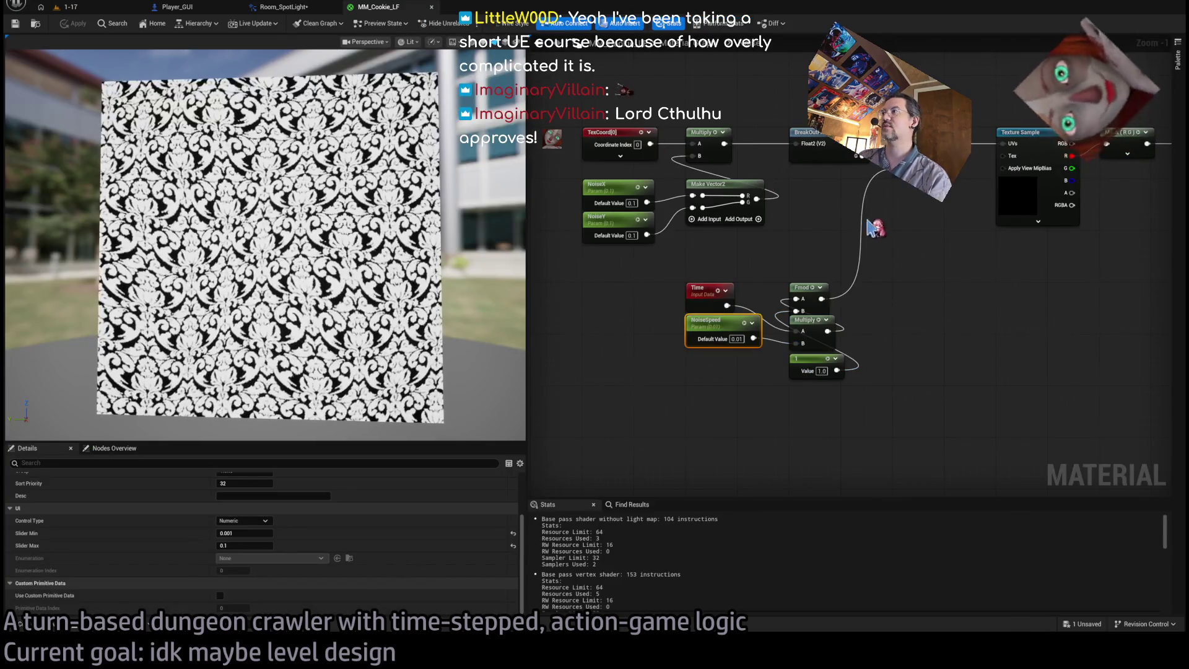
drag(780, 322, 1024, 357)
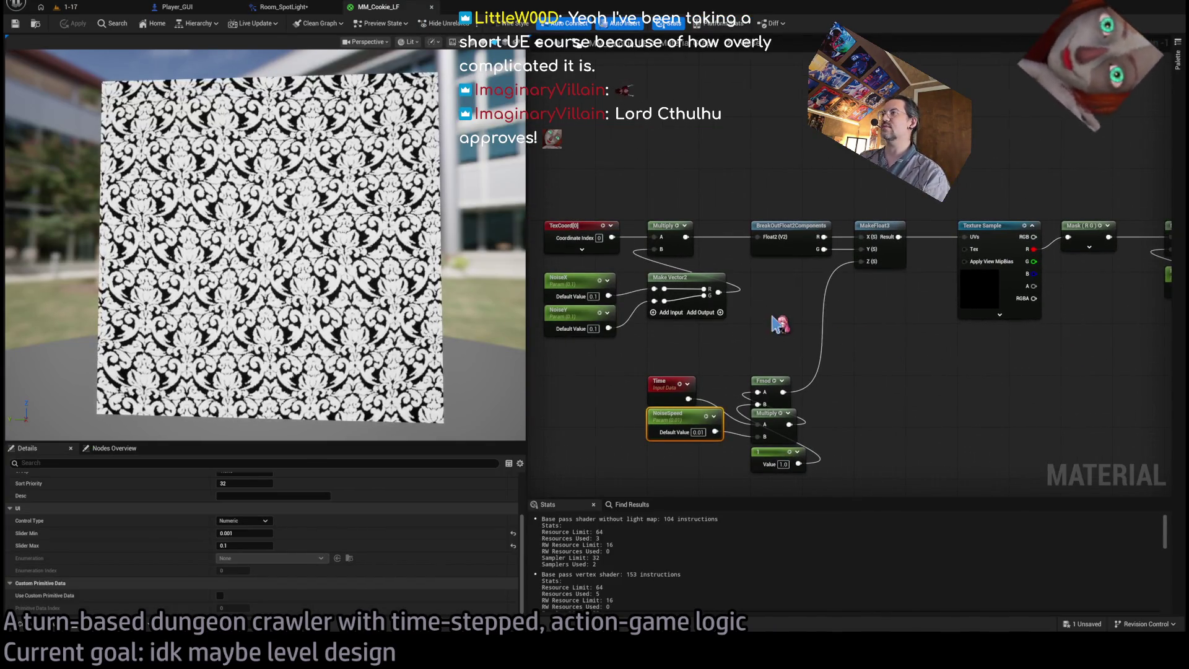
mouse_move(778, 321)
mouse_down()
mouse_move(811, 324)
mouse_move(718, 313)
mouse_move(618, 324)
mouse_up()
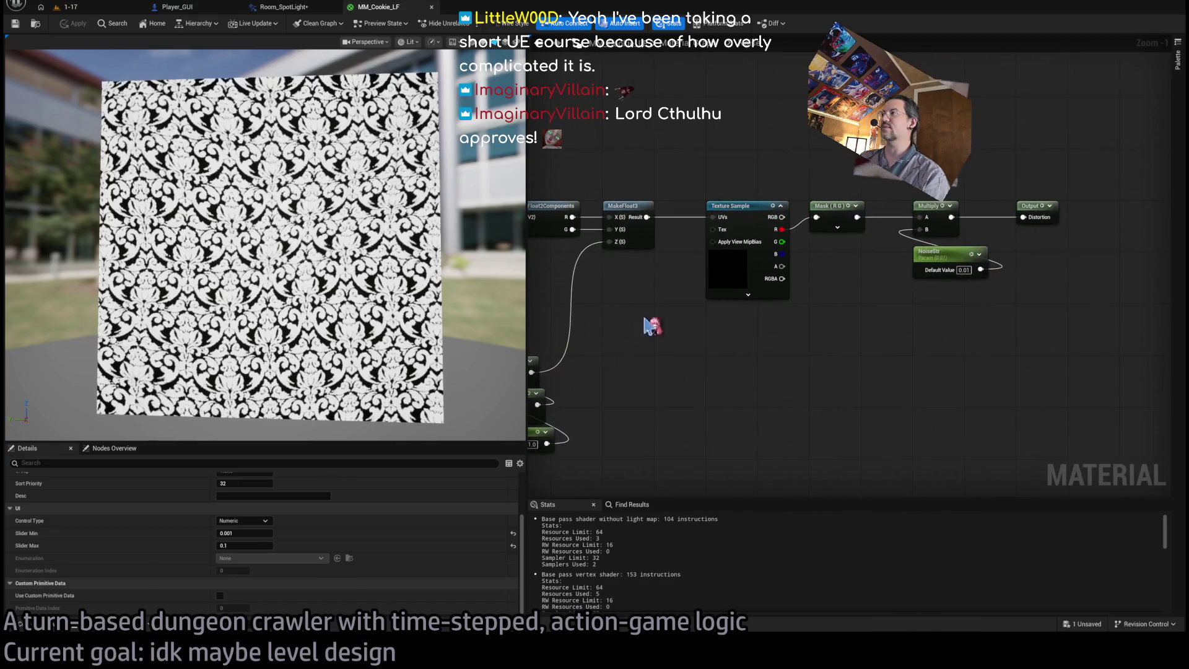
click(860, 290)
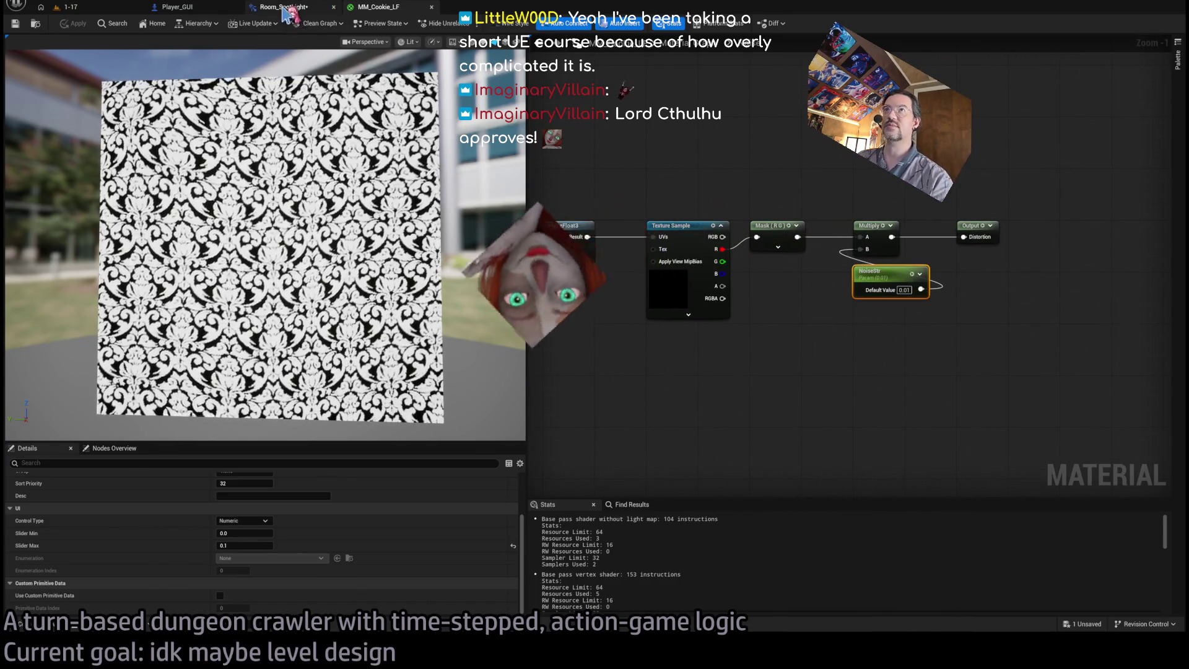
click(284, 7)
mouse_move(468, 413)
mouse_down()
mouse_move(467, 310)
mouse_move(367, 297)
mouse_up()
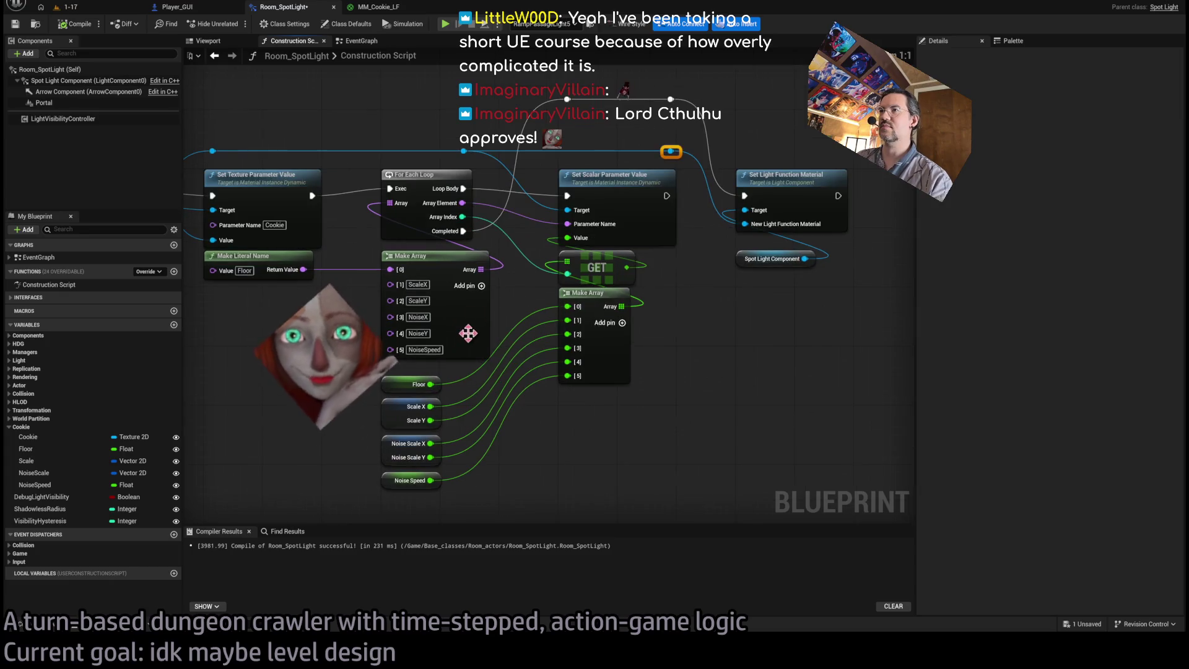
Add a seventh slot to both arrays, naming the new parameter NoiseStr.
click(482, 286)
drag(452, 499, 391, 392)
click(621, 322)
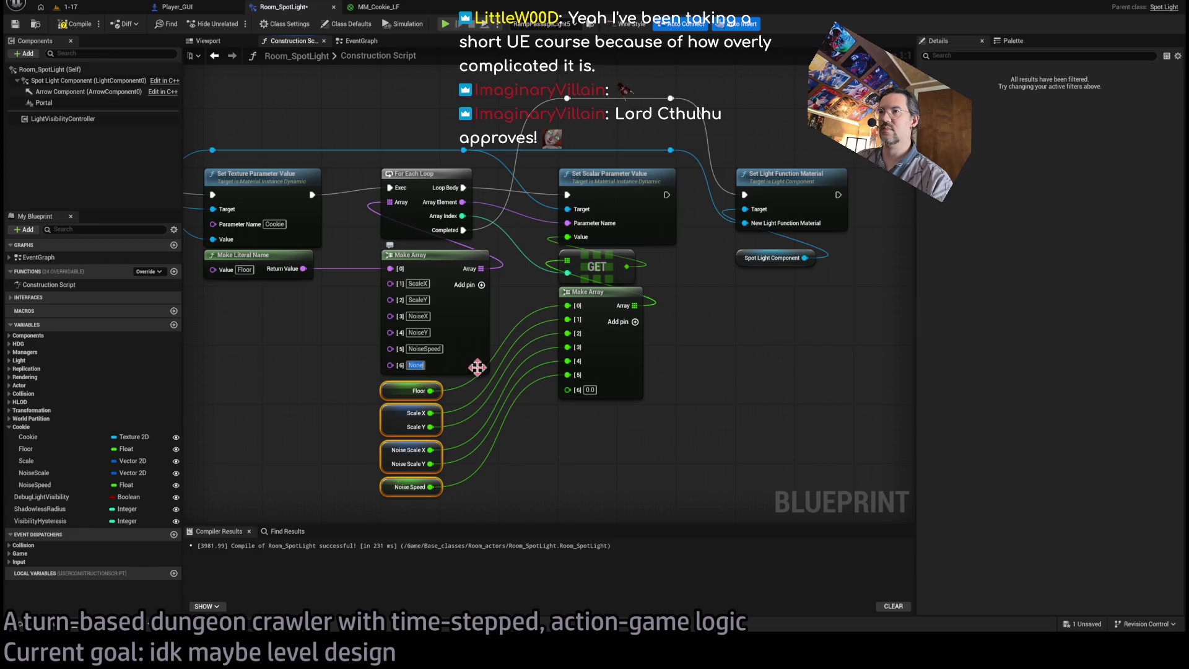
text(iseStr)
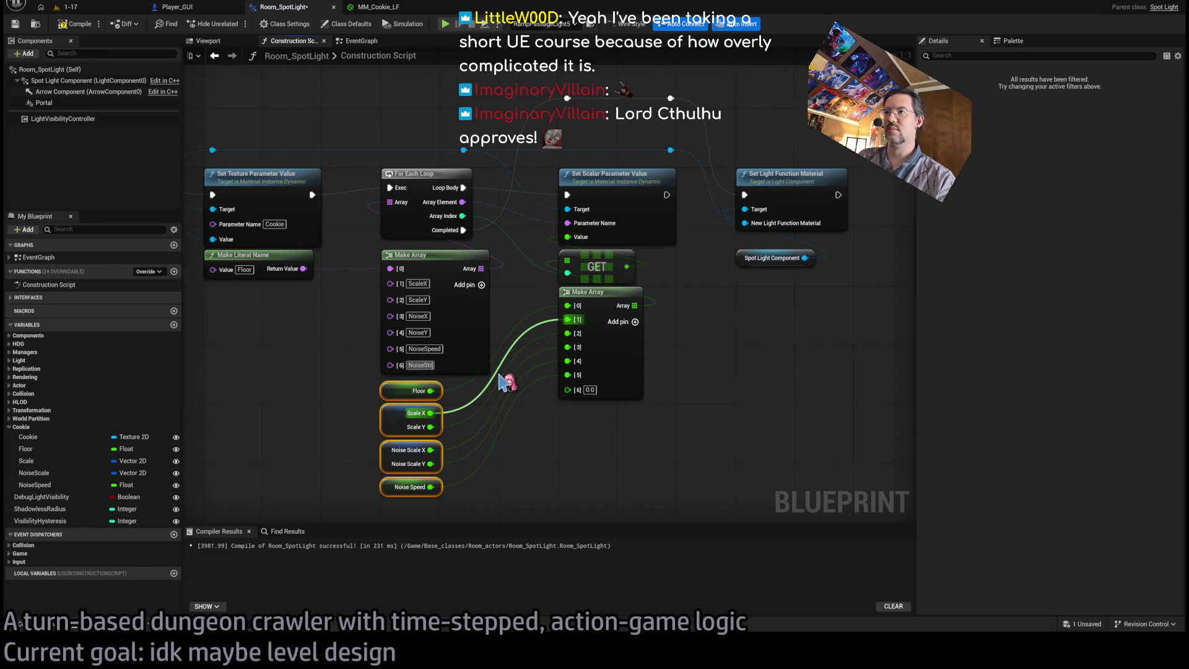
key(Return)
Duplicate the NoiseSpeed variable and name the copy NoiseStrenght.
click(37, 485)
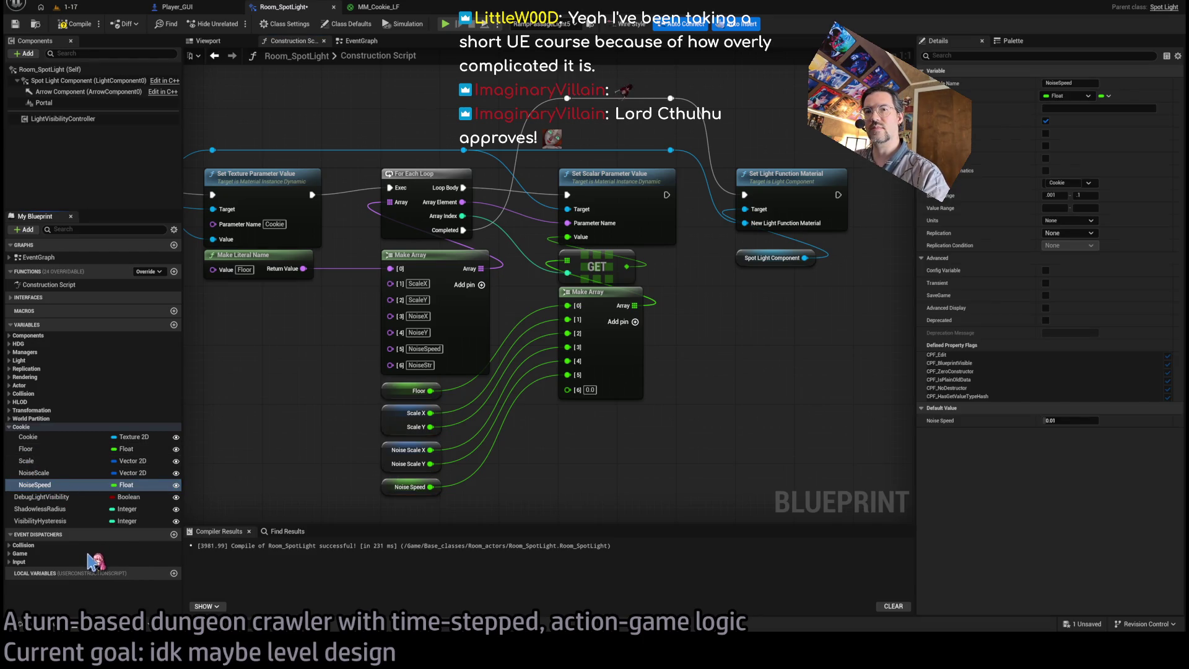
key(ctrl+w)
text(NoiseStrn)
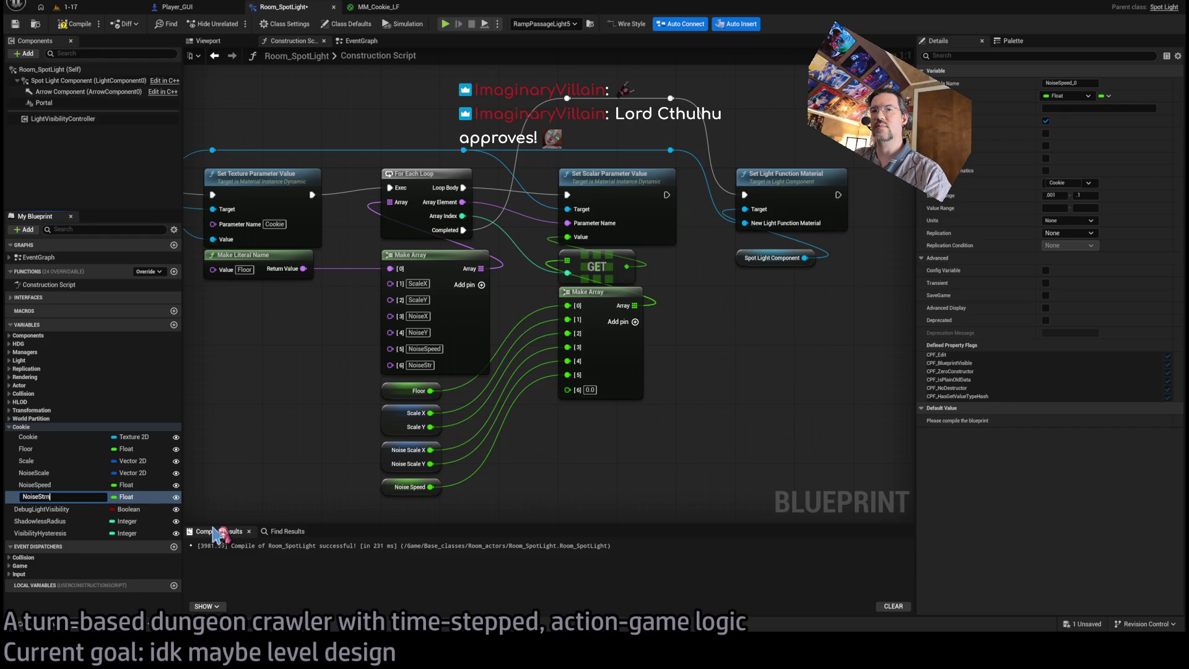
key(BackSpace)
text(enght)
key(Return)
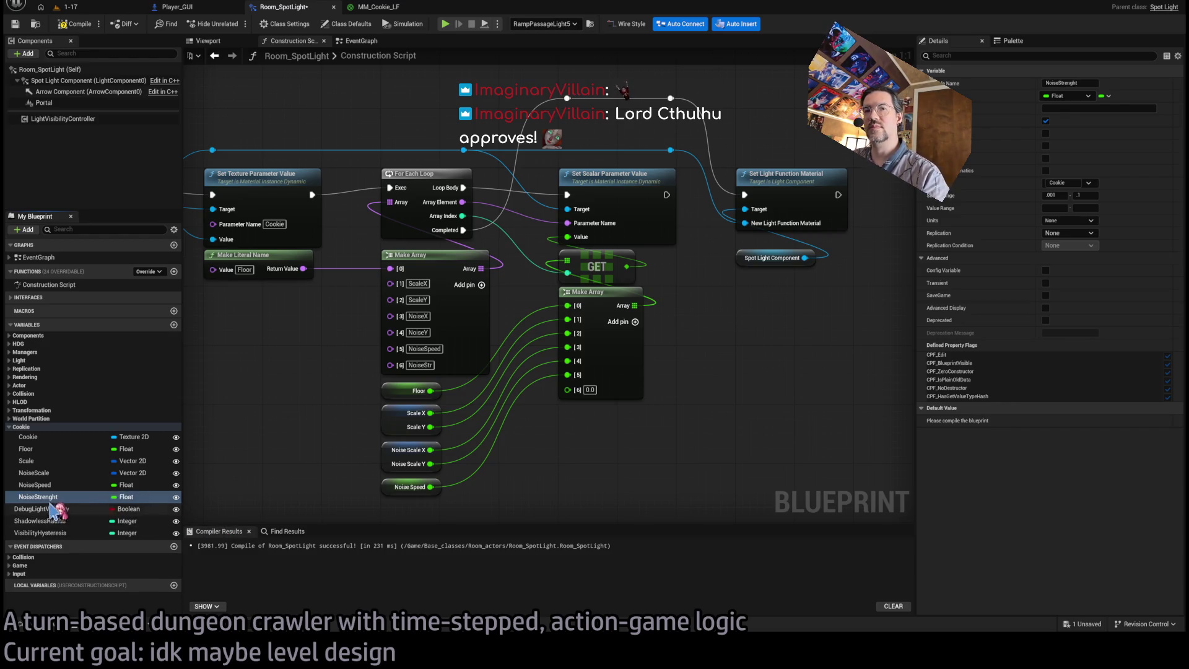
Correct the variable's spelling to NoiseStrength and save the blueprint.
double_click(50, 498)
click(54, 494)
key(Delete)
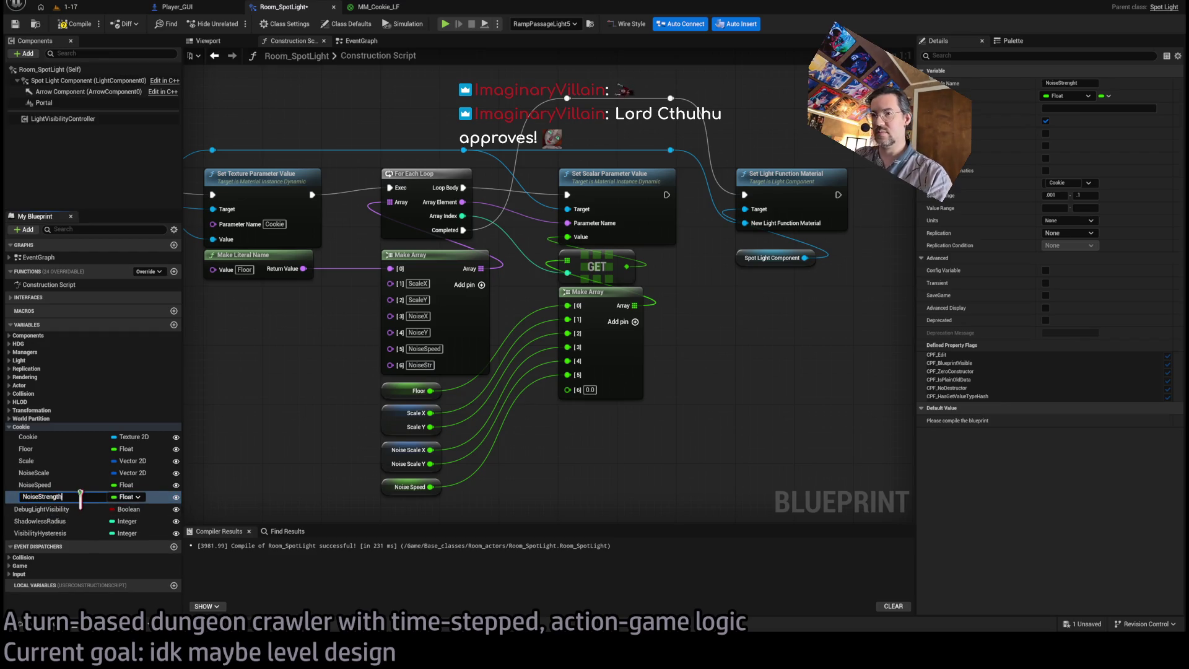
text(h)
key(Return)
key(ctrl+s)
Wire a Noise Strength getter into Make Array pin [6], compile, and view the 1-17 level.
mouse_move(50, 497)
mouse_down()
mouse_move(393, 475)
mouse_move(571, 345)
mouse_up()
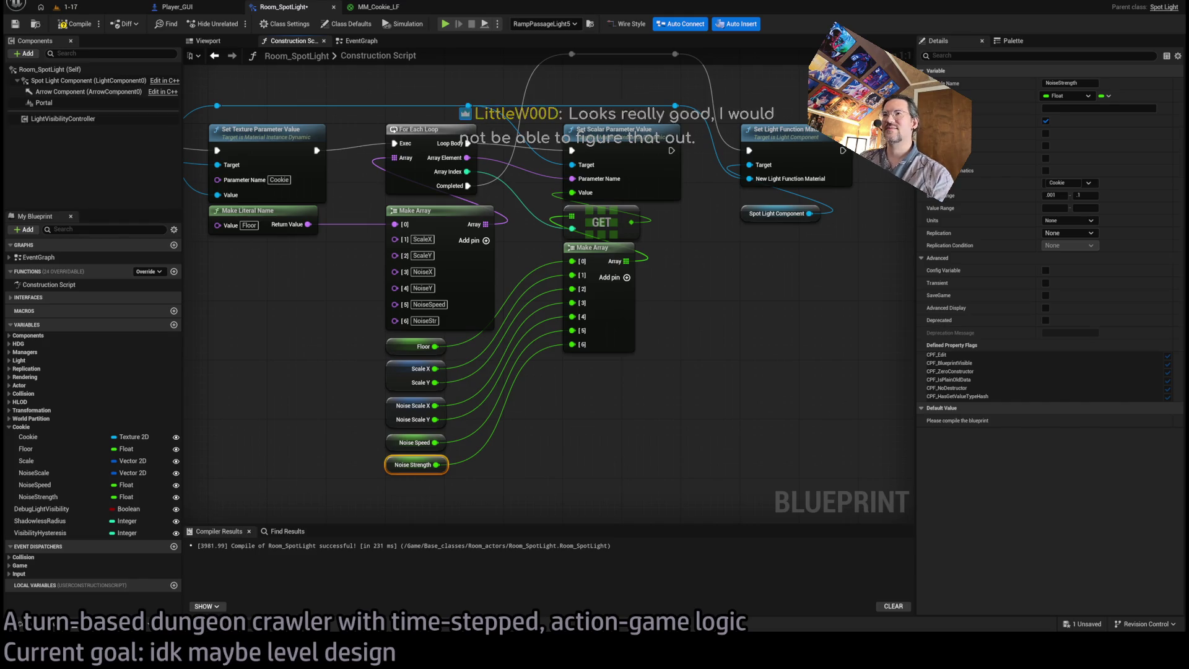
click(88, 26)
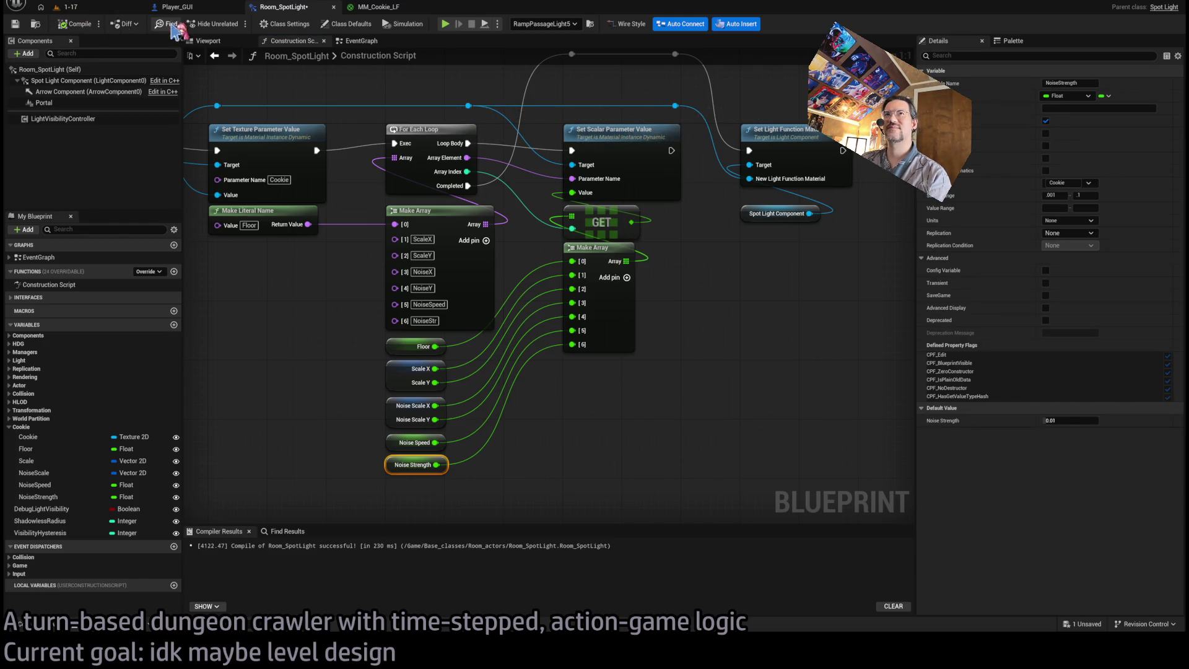
click(65, 7)
click(278, 7)
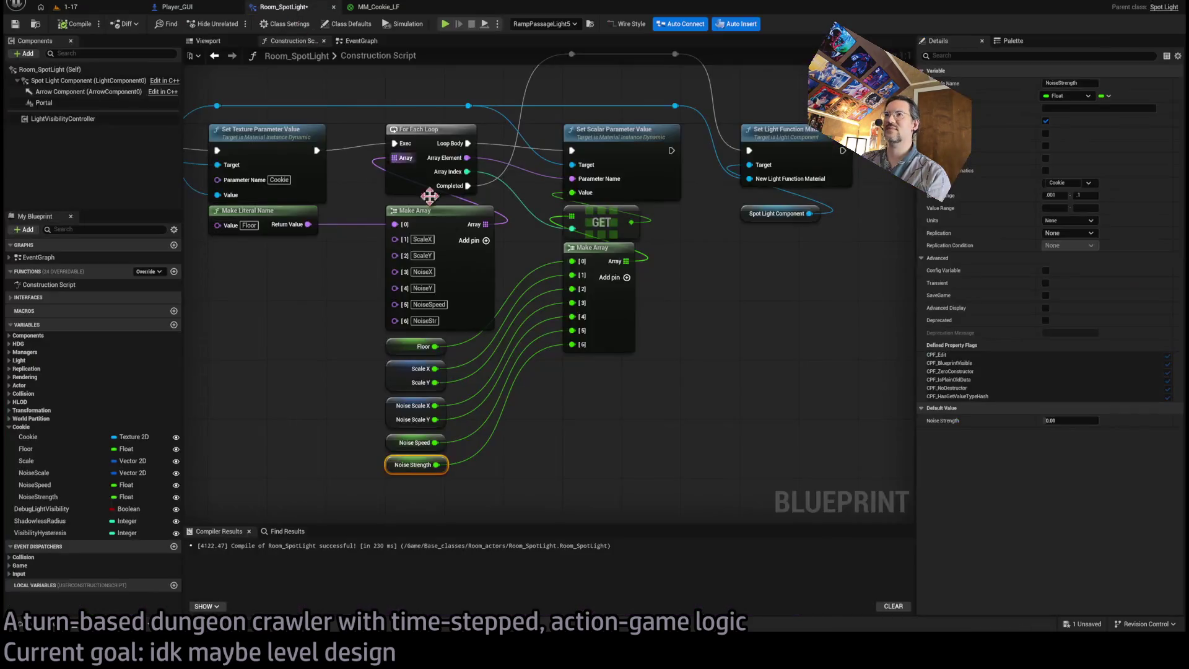
click(65, 6)
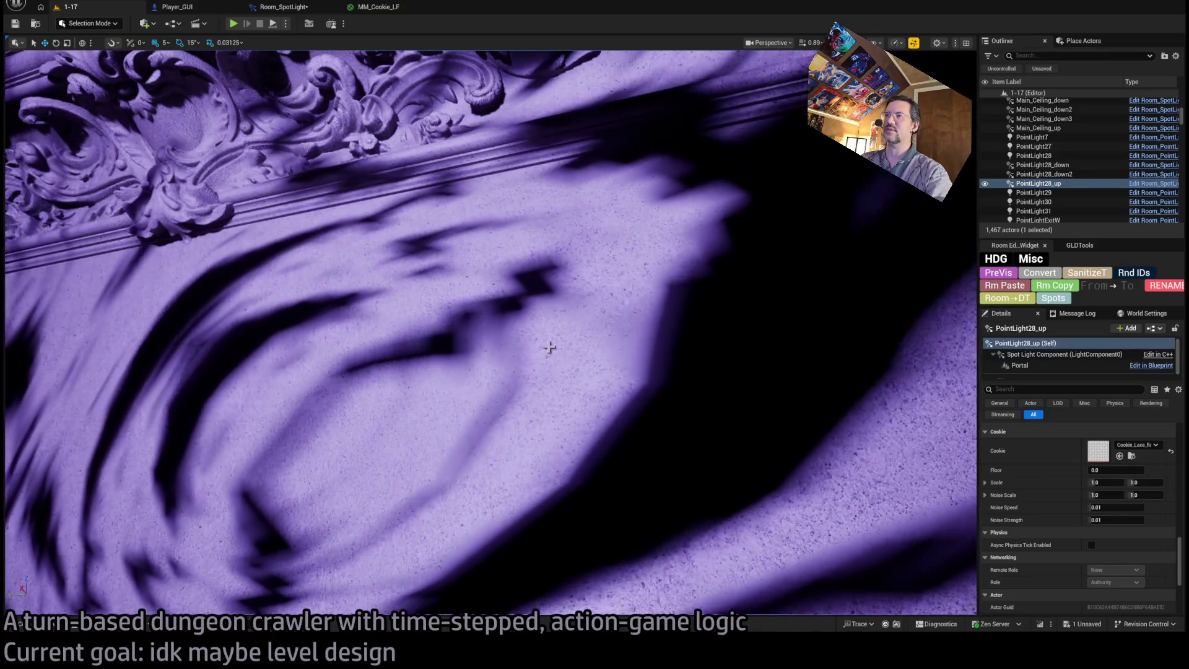
Frame the selected spotlight, move closer to the ornate lace-lit wall, then switch to Photoshop.
key(f)
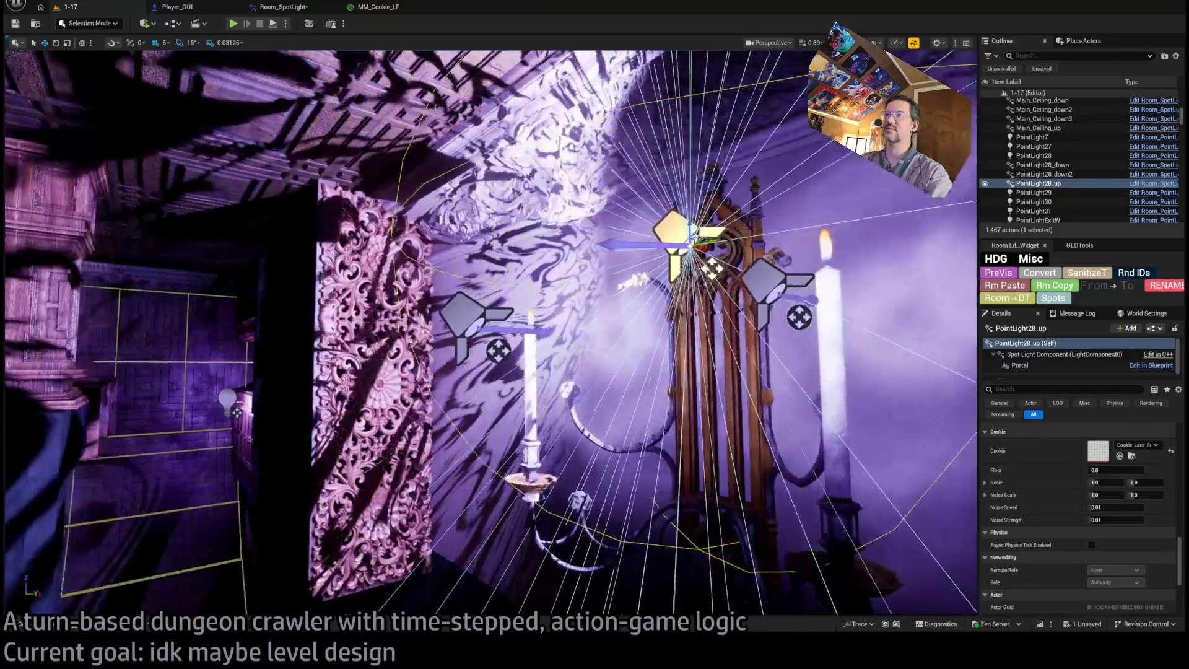
drag(636, 369, 636, 369)
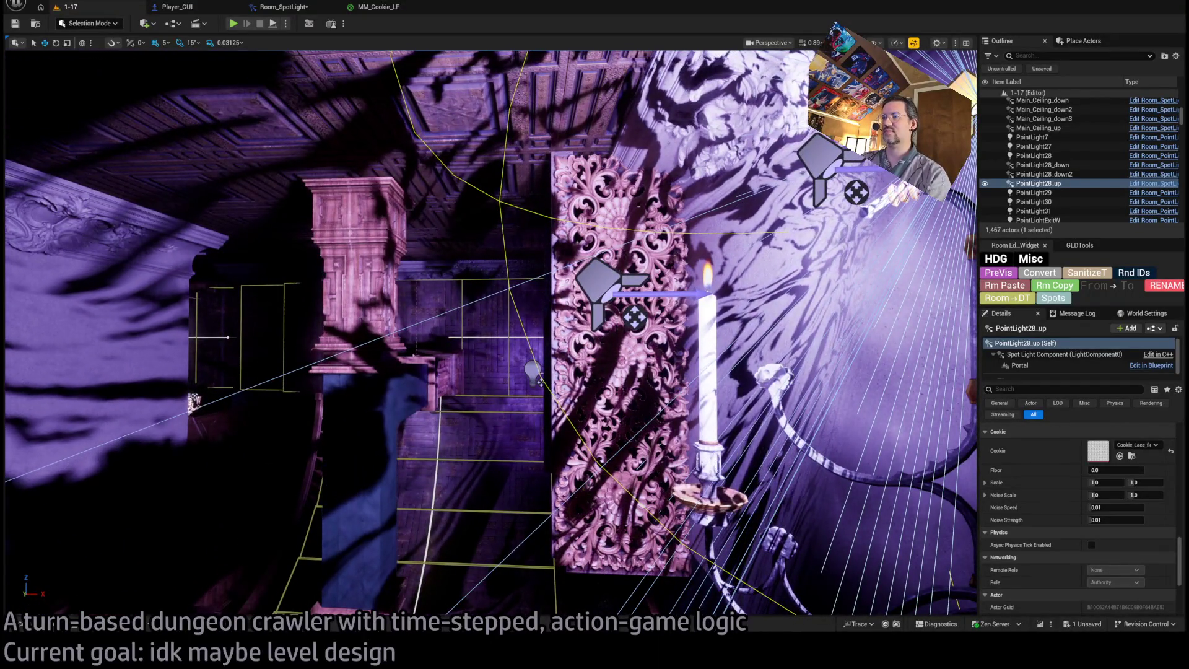
key(alt+Tab)
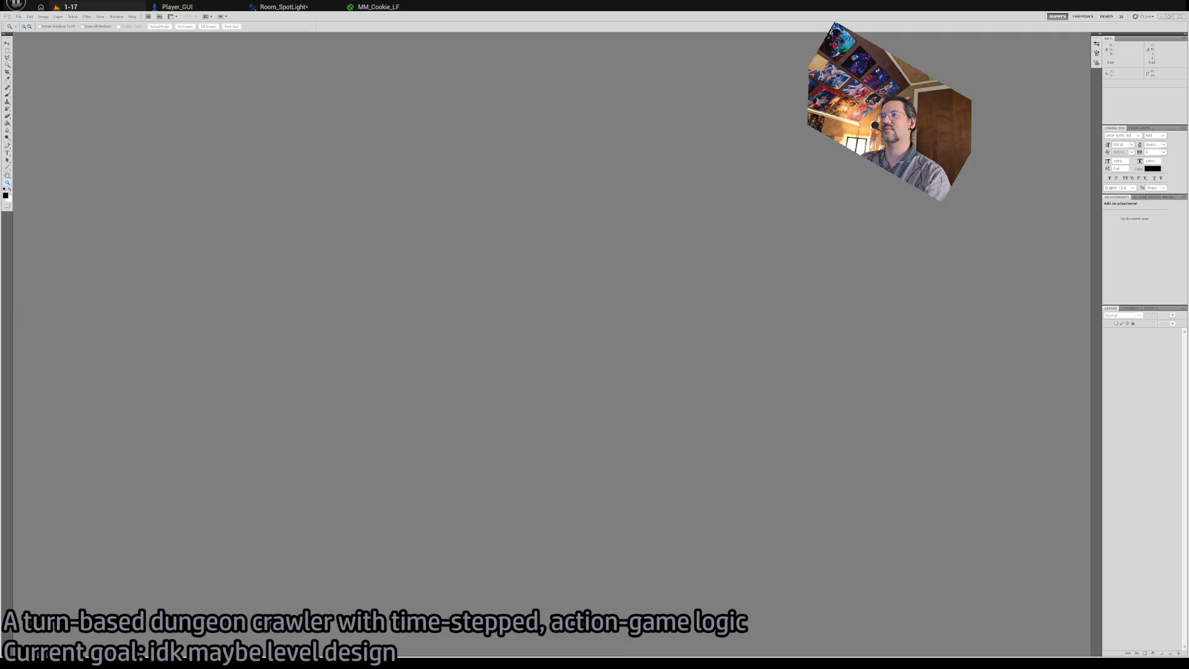
Switch briefly to the Fab Megascans browser and back to Photoshop.
key(alt+Tab)
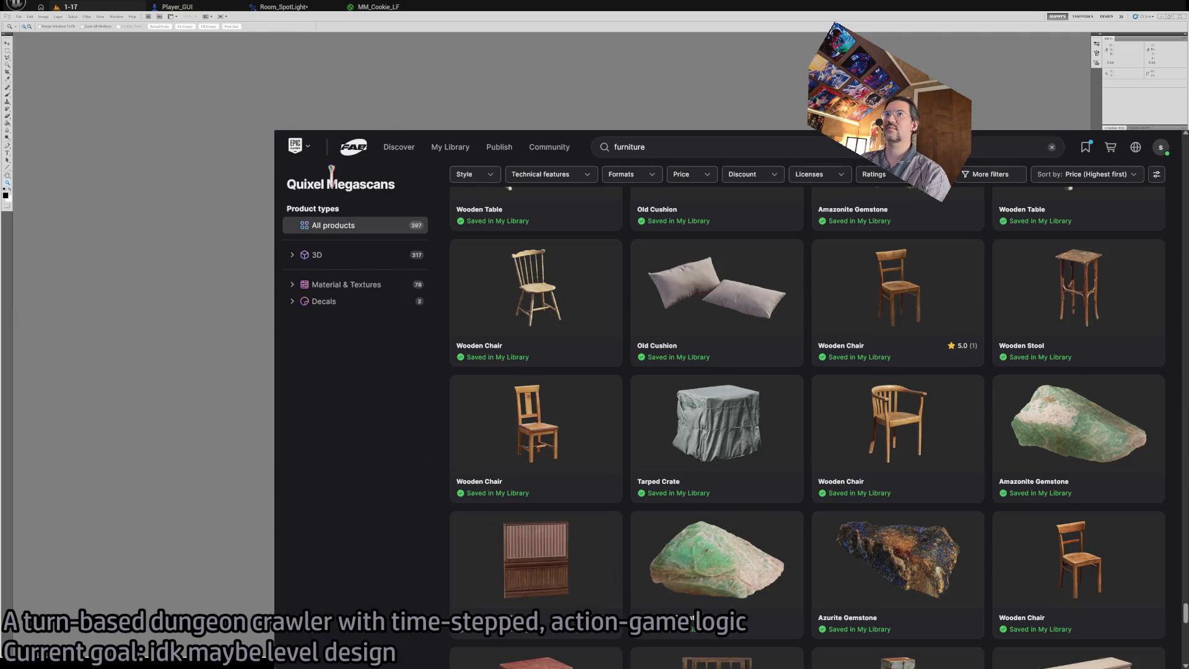
key(alt+Tab)
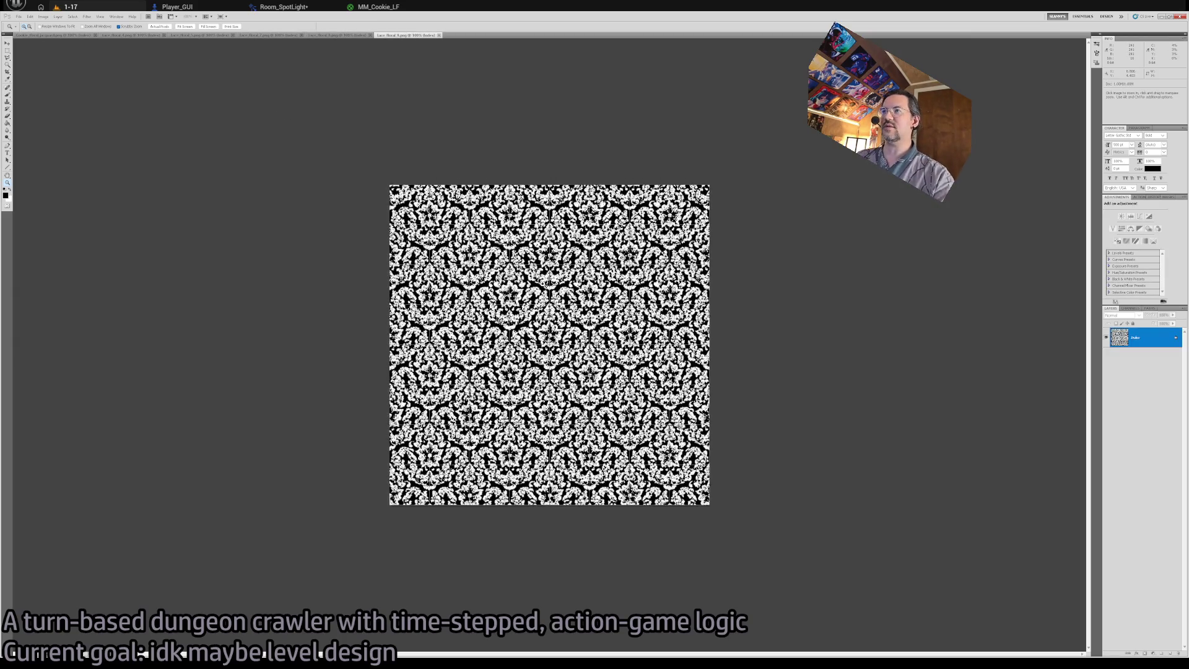
Zoom far into the damask pattern's pixels.
click(543, 286)
click(543, 285)
key(v)
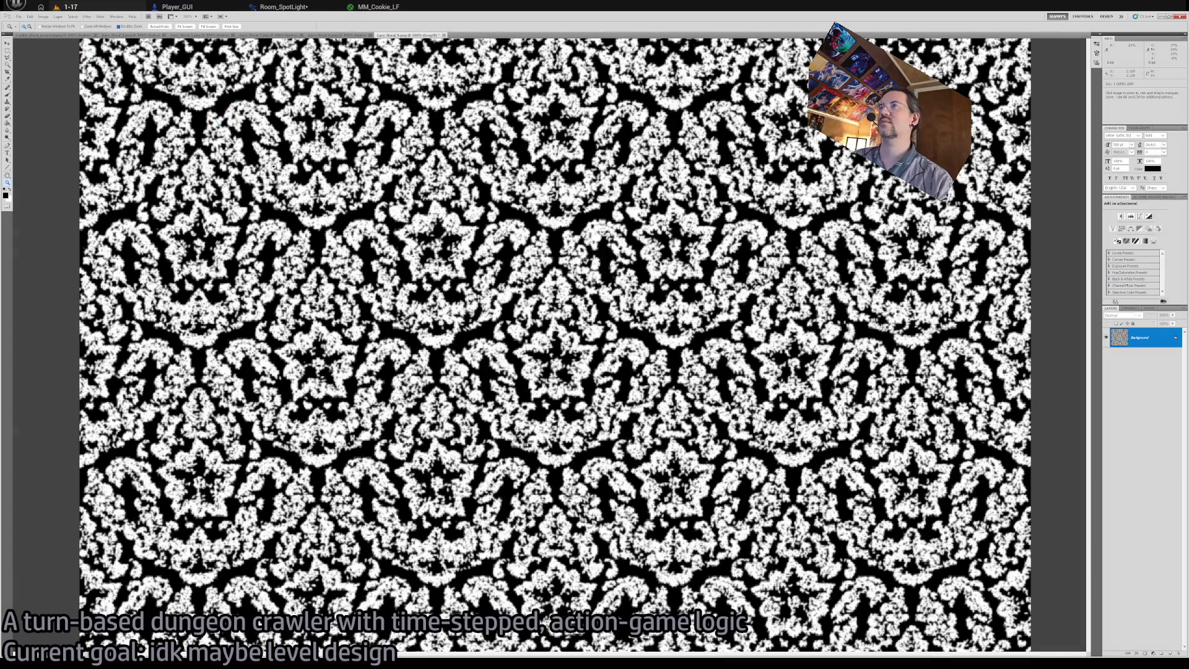
drag(562, 287, 563, 264)
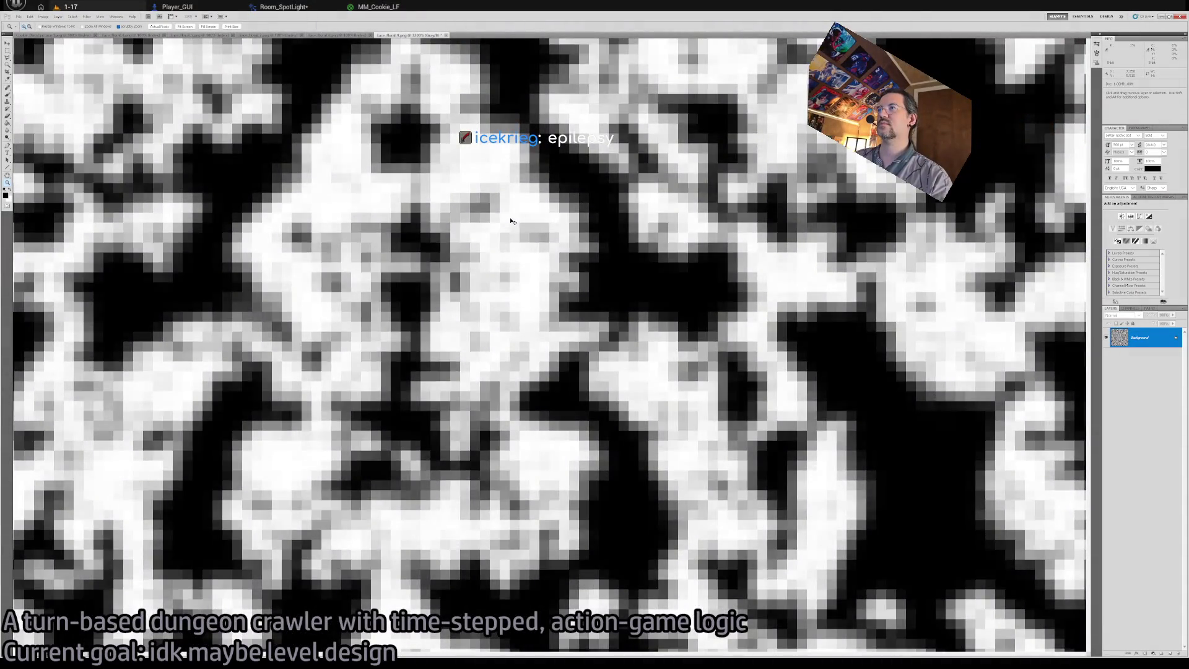
key(z)
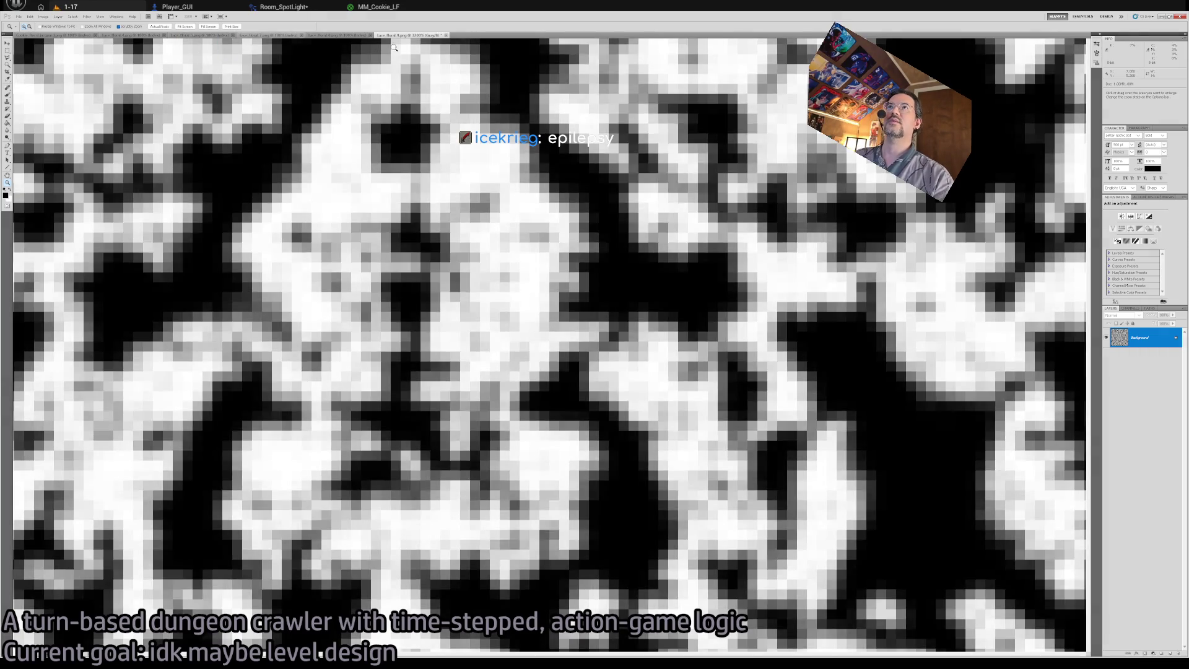
Soften Lace_floral_8 by reapplying the last filter with Ctrl+F.
click(343, 36)
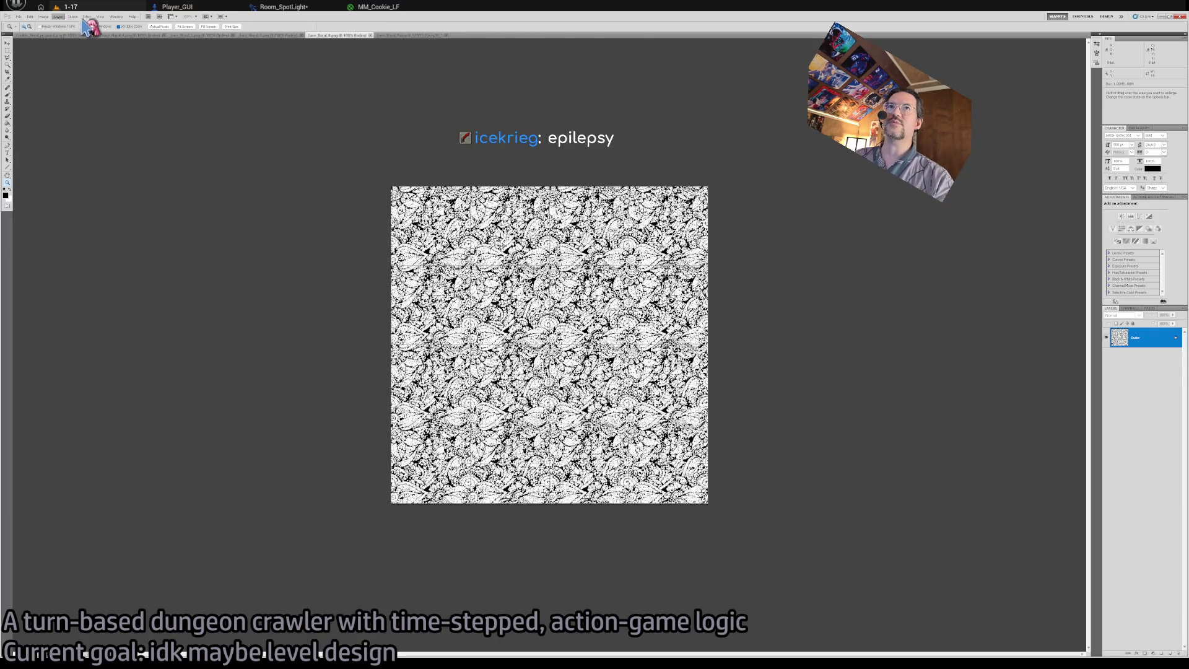
scroll(562, 305, up, 5)
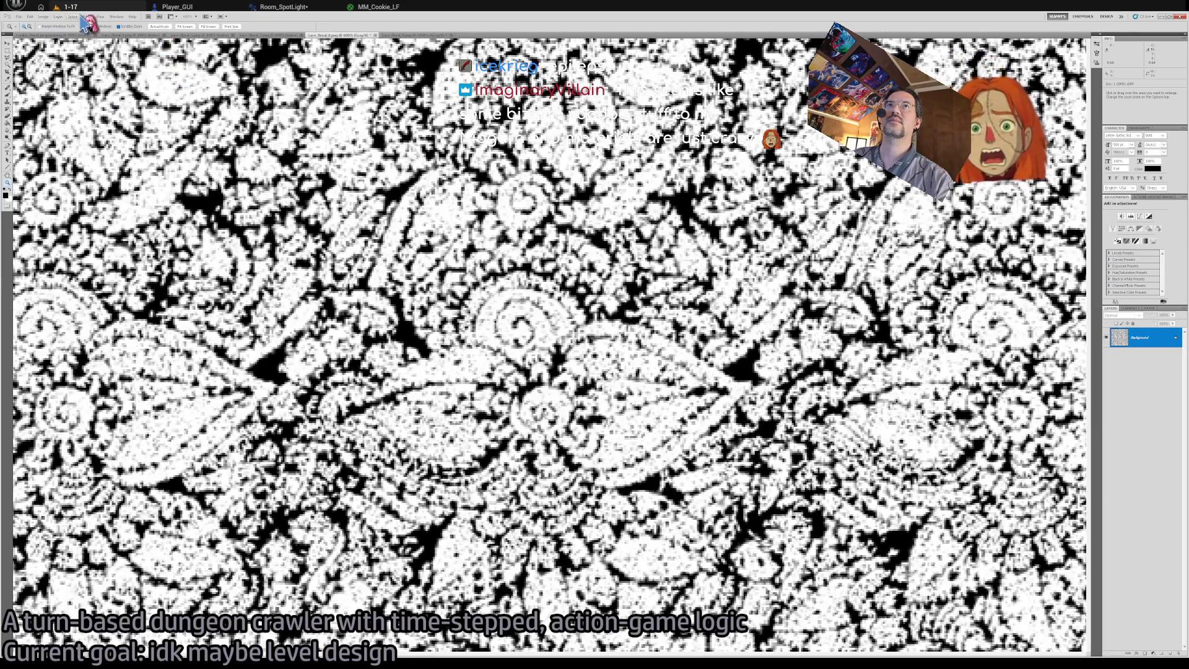
key(ctrl+f)
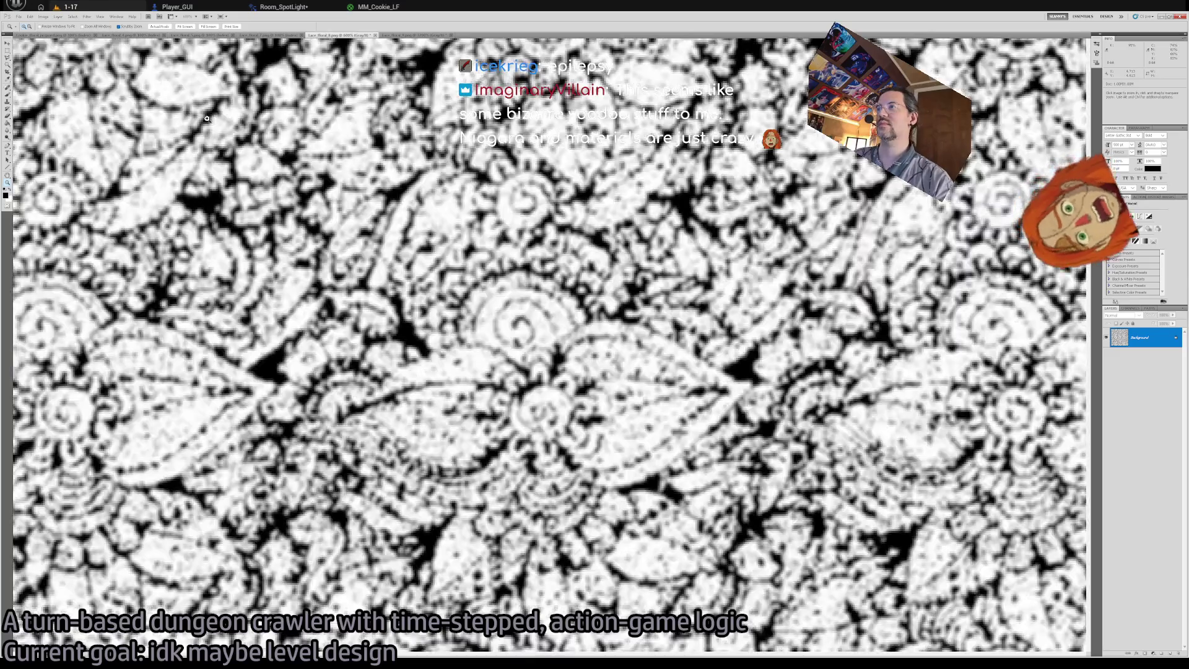
key(ctrl+f)
key(ctrl+f)
key(ctrl+z)
key(ctrl+z)
Compare Lace_floral_7 enlarged to 200% and 100% against Lace_floral_9.
click(294, 36)
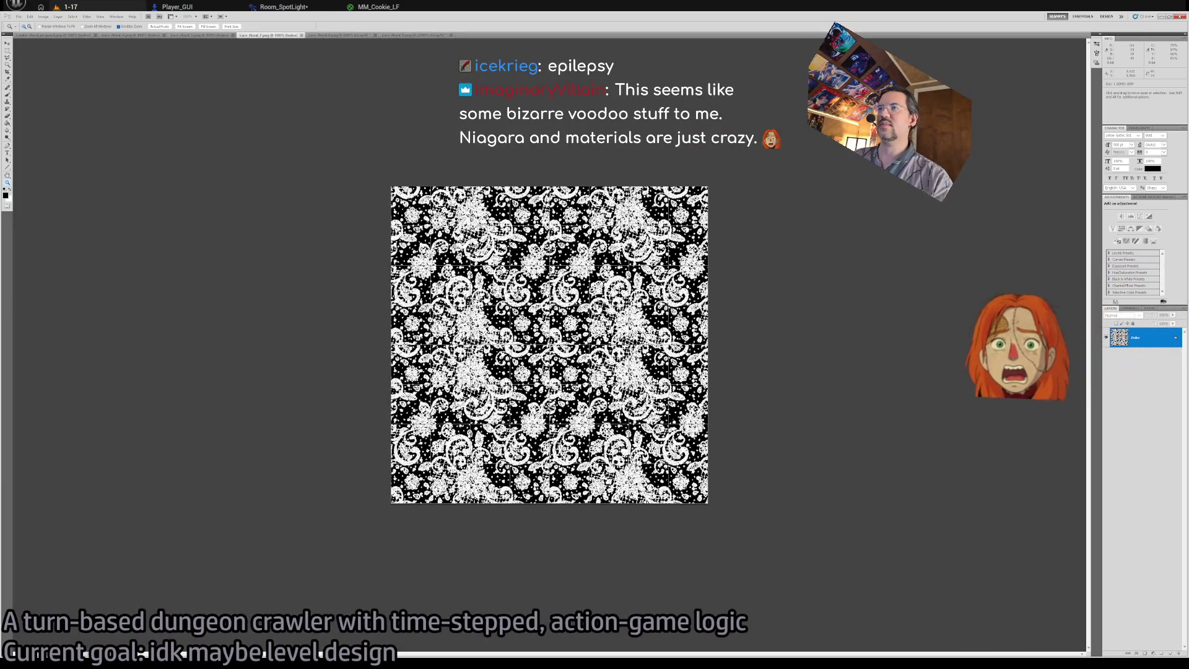
key(ctrl+plus)
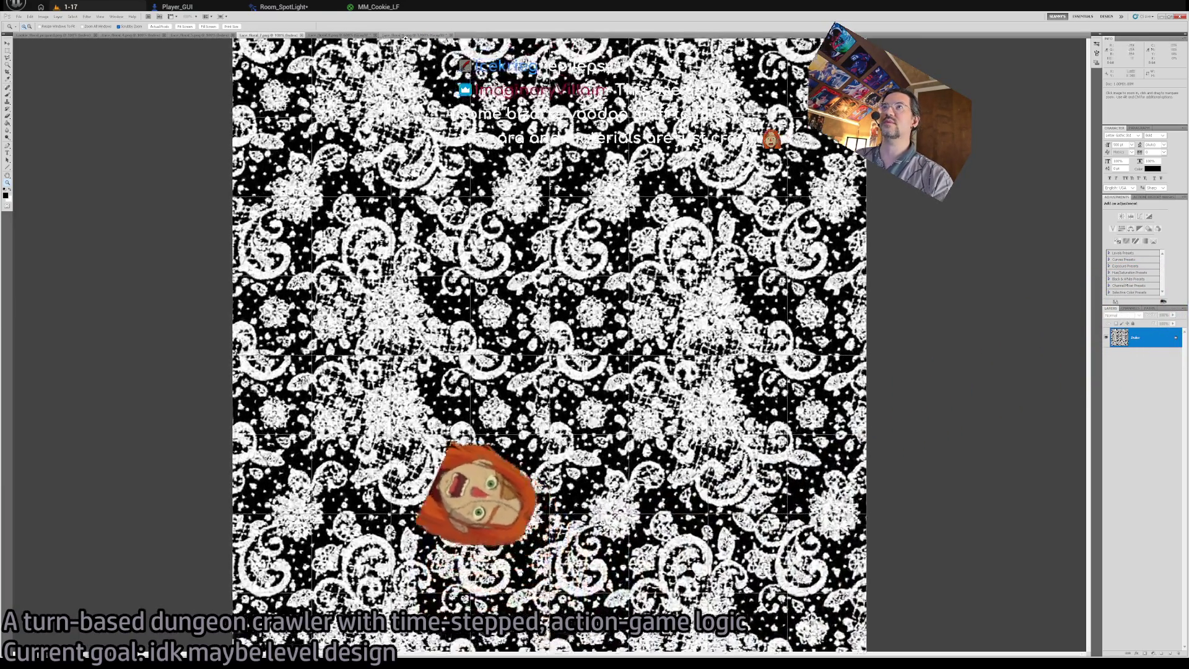
click(427, 36)
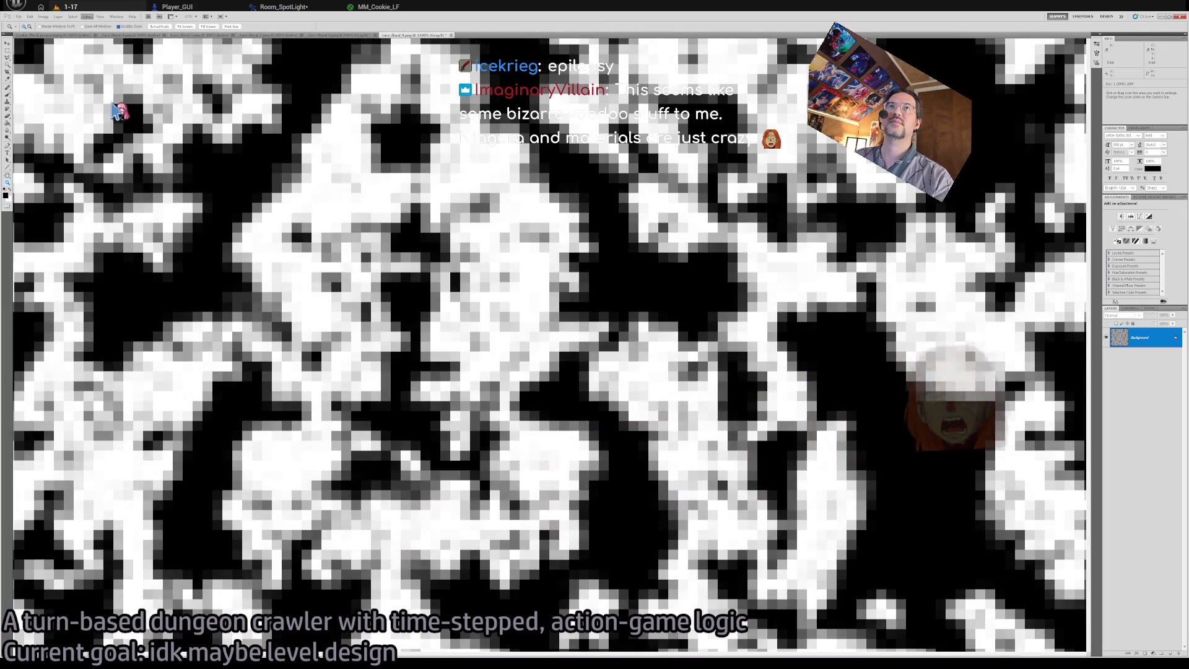
scroll(213, 117, down, 10)
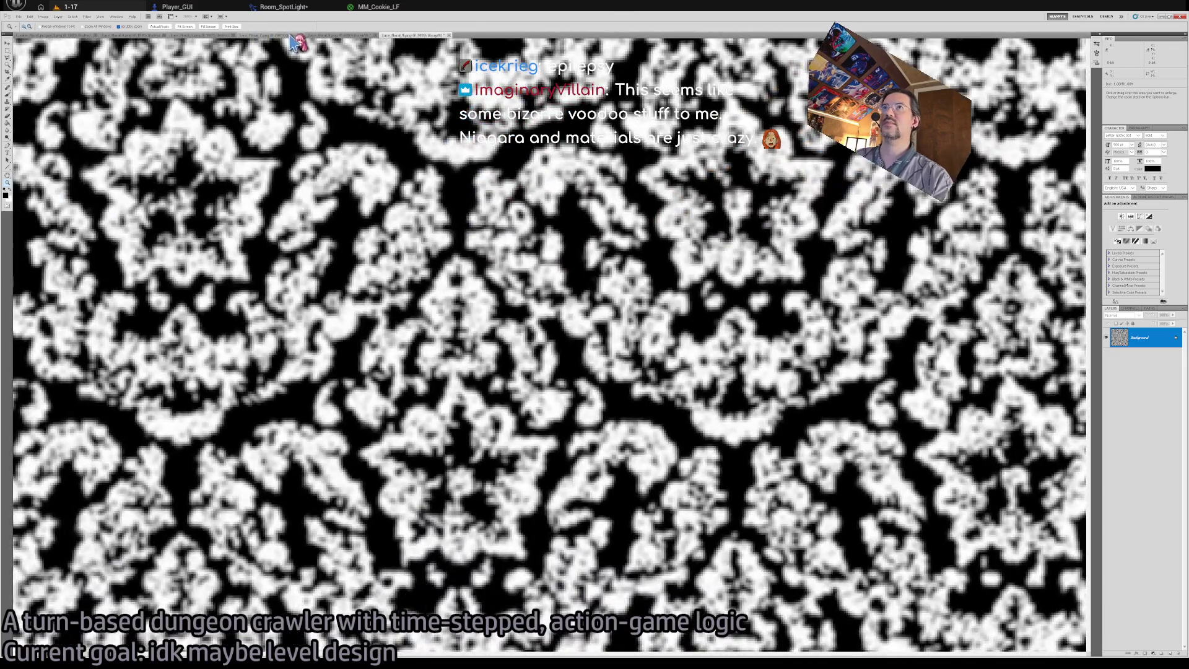
click(291, 35)
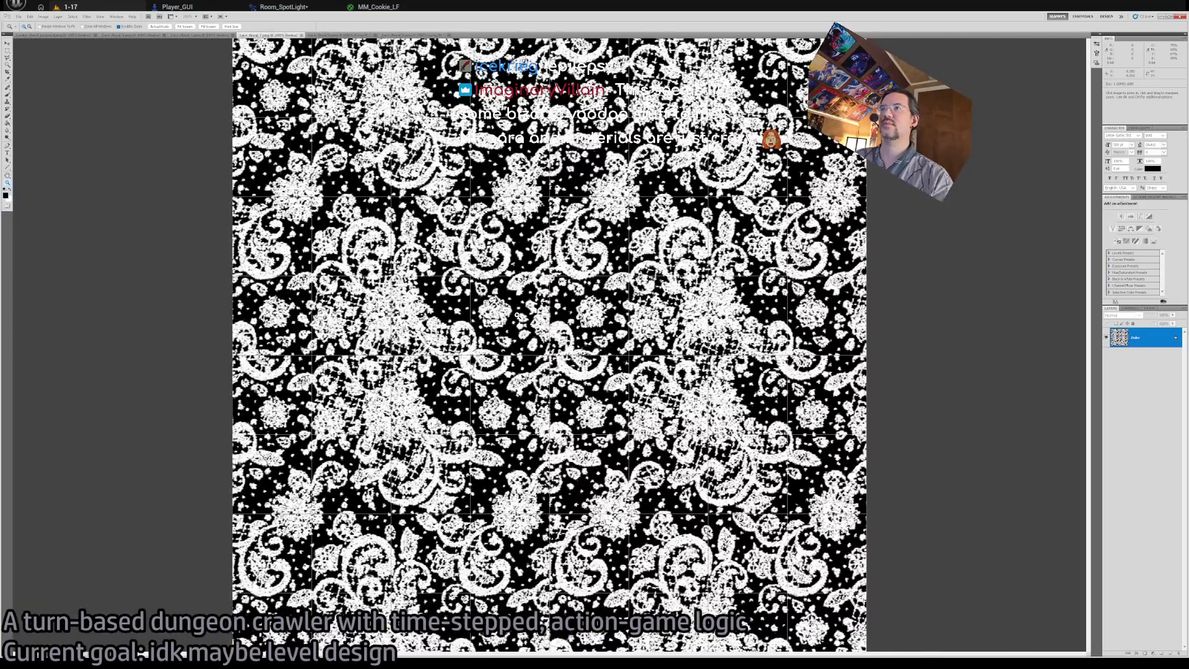
key(ctrl+plus)
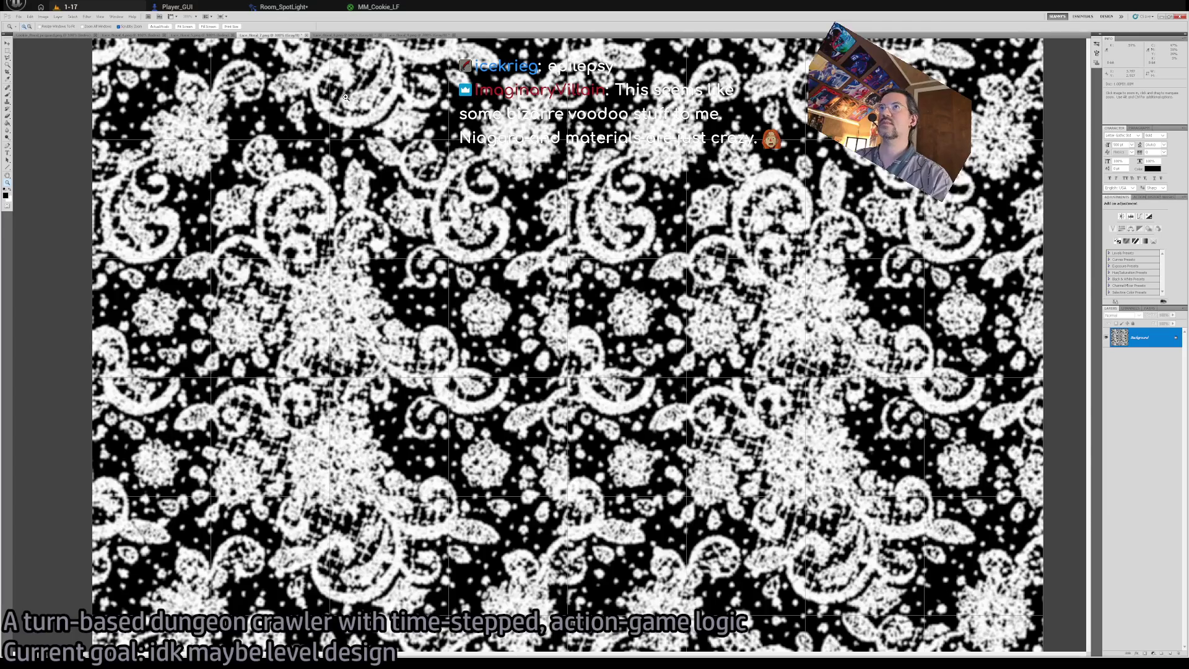
Review the damask, paisley lace, black-and-white lace and smaller damask documents in turn.
click(413, 36)
click(341, 36)
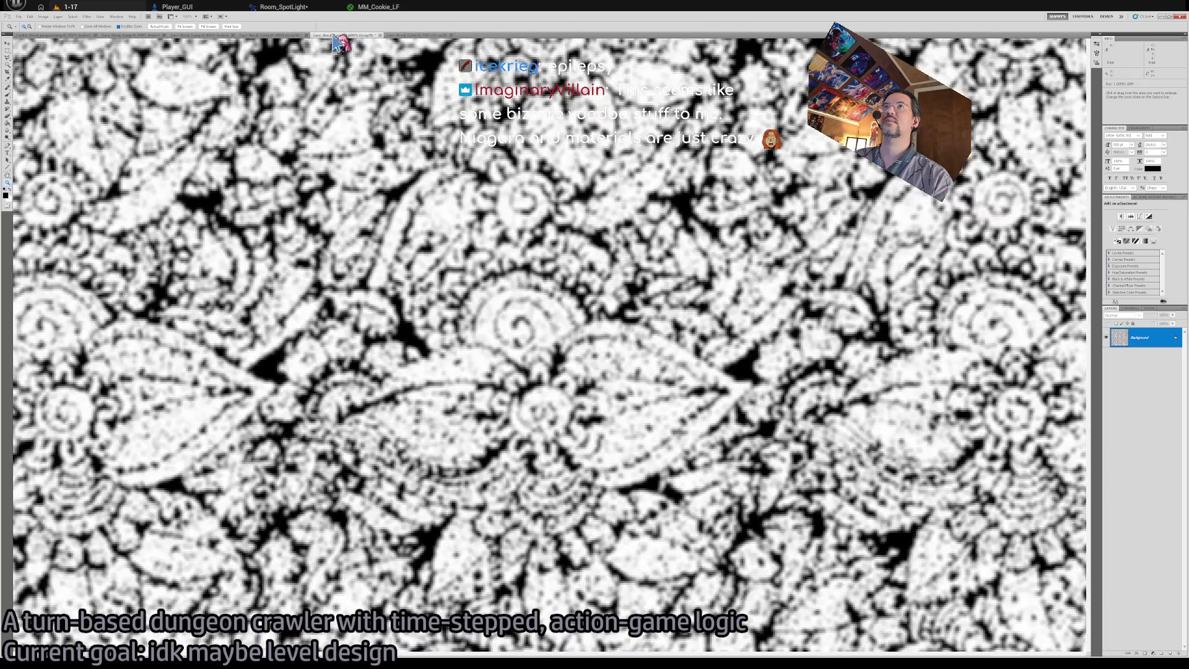
click(231, 36)
click(213, 36)
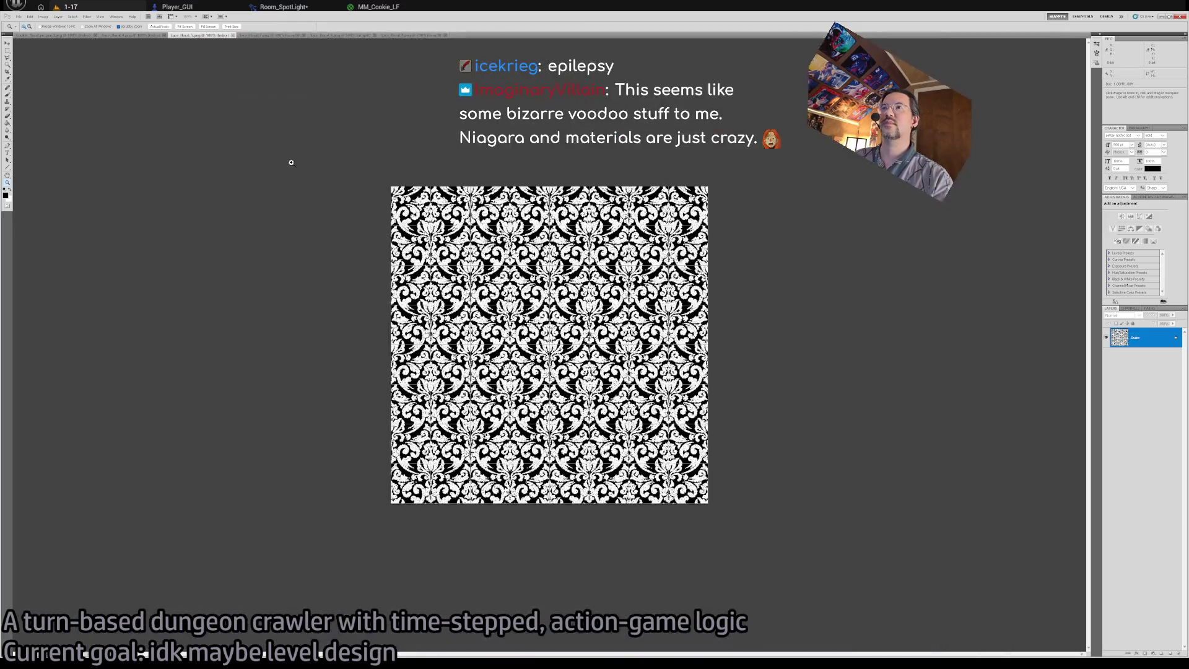
Zoom through the damask and Cookie_floral_jacquard patterns, then open Unreal's Content Drawer on Light_functions.
key(ctrl+plus)
key(ctrl+plus)
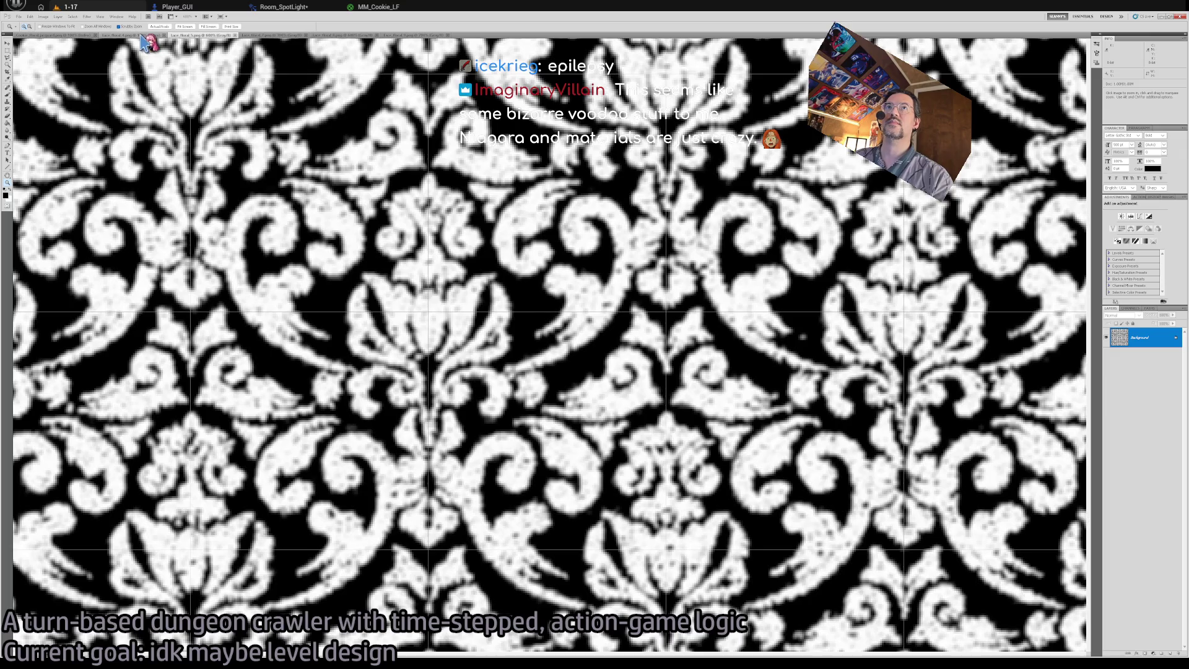
click(141, 36)
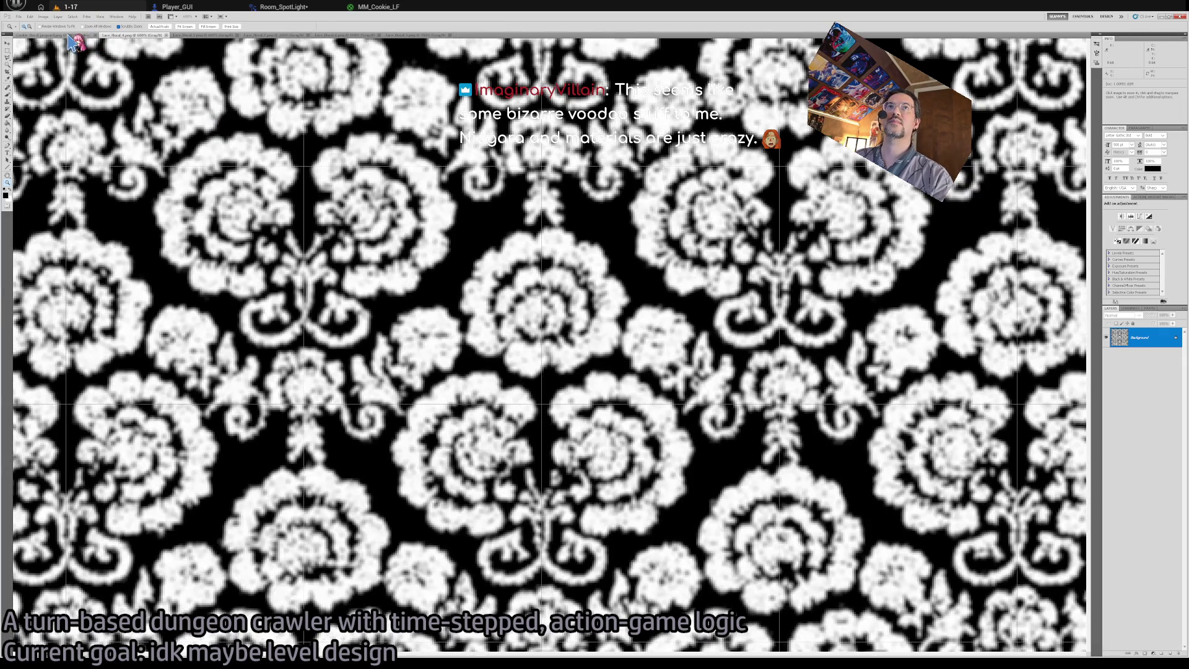
click(69, 35)
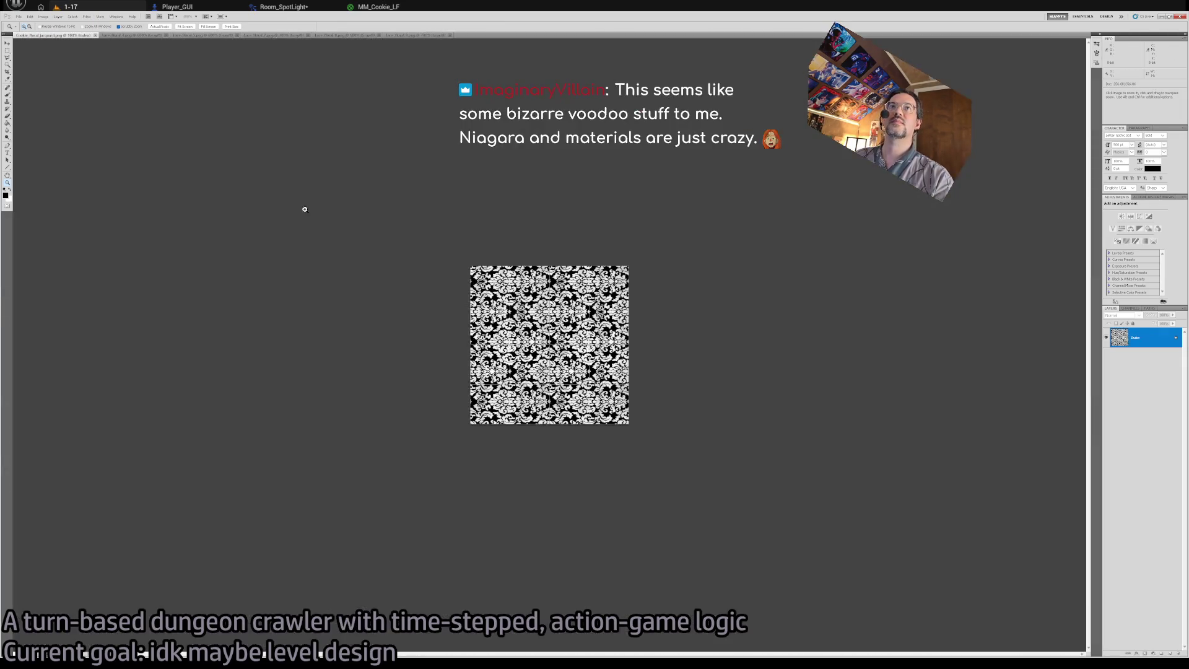
drag(488, 350, 487, 349)
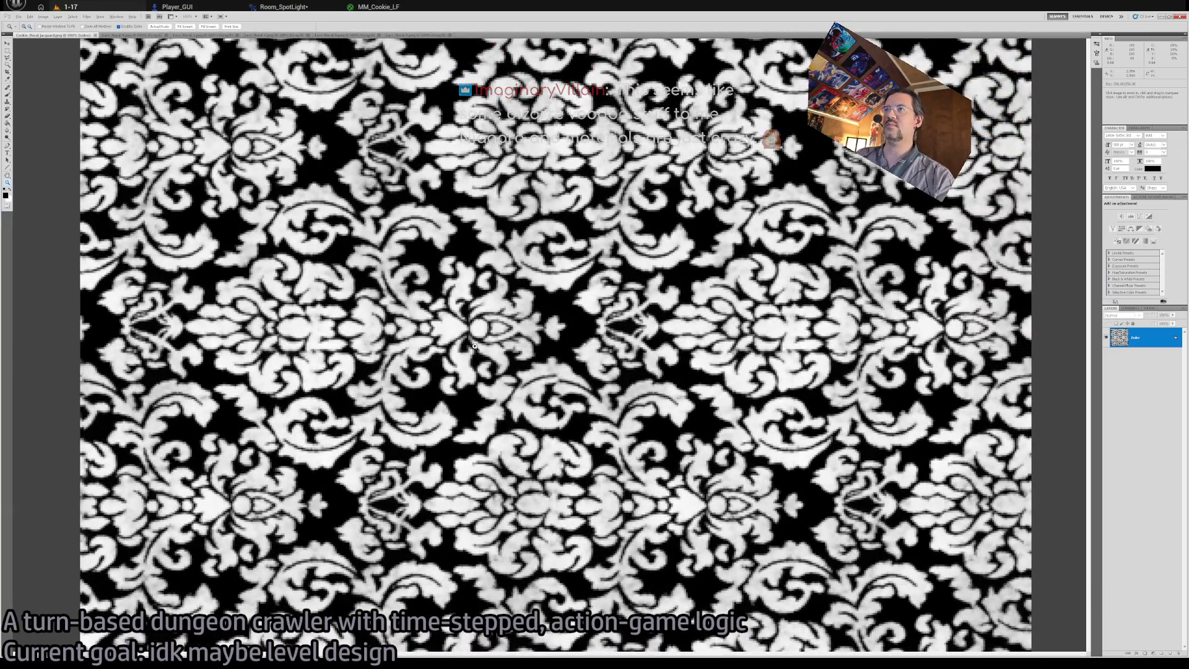
alt+click(475, 346)
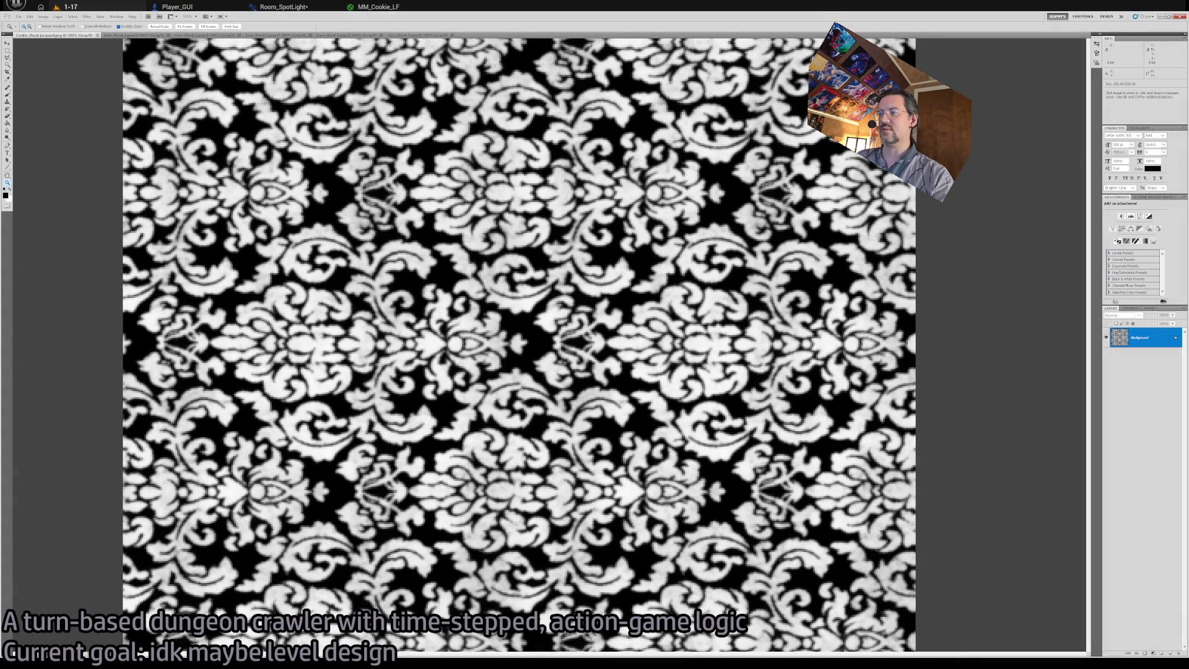
key(alt+Tab)
key(ctrl+space)
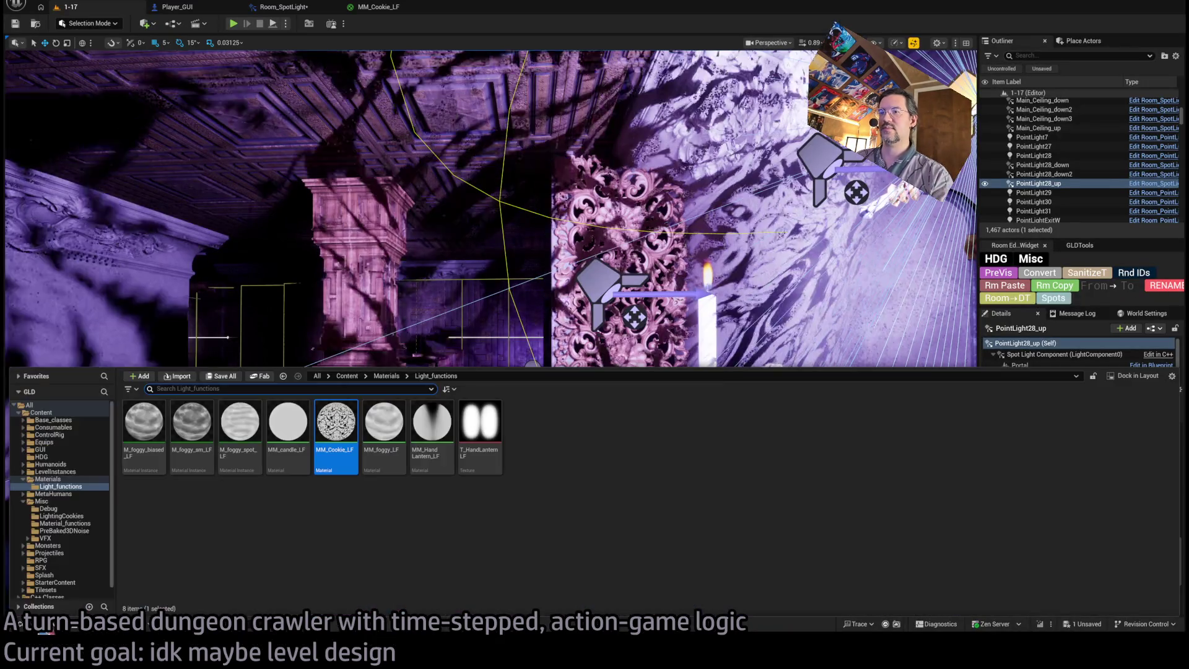
Select the six lace cookie textures in the LightingCookies folder and look around the cookie-lit room.
click(60, 516)
mouse_move(425, 434)
mouse_down()
mouse_move(384, 452)
mouse_move(142, 461)
mouse_up()
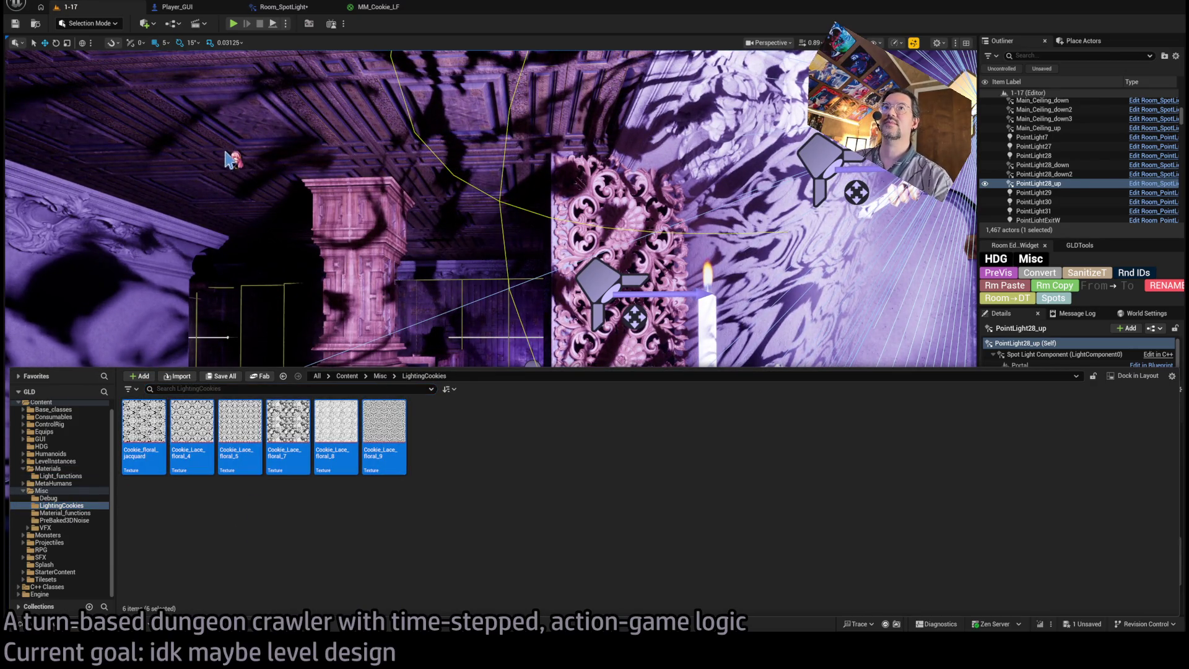
mouse_move(219, 238)
mouse_down()
mouse_move(260, 297)
mouse_move(613, 341)
mouse_move(638, 322)
mouse_move(582, 374)
mouse_move(605, 393)
mouse_move(517, 459)
mouse_move(576, 384)
mouse_up()
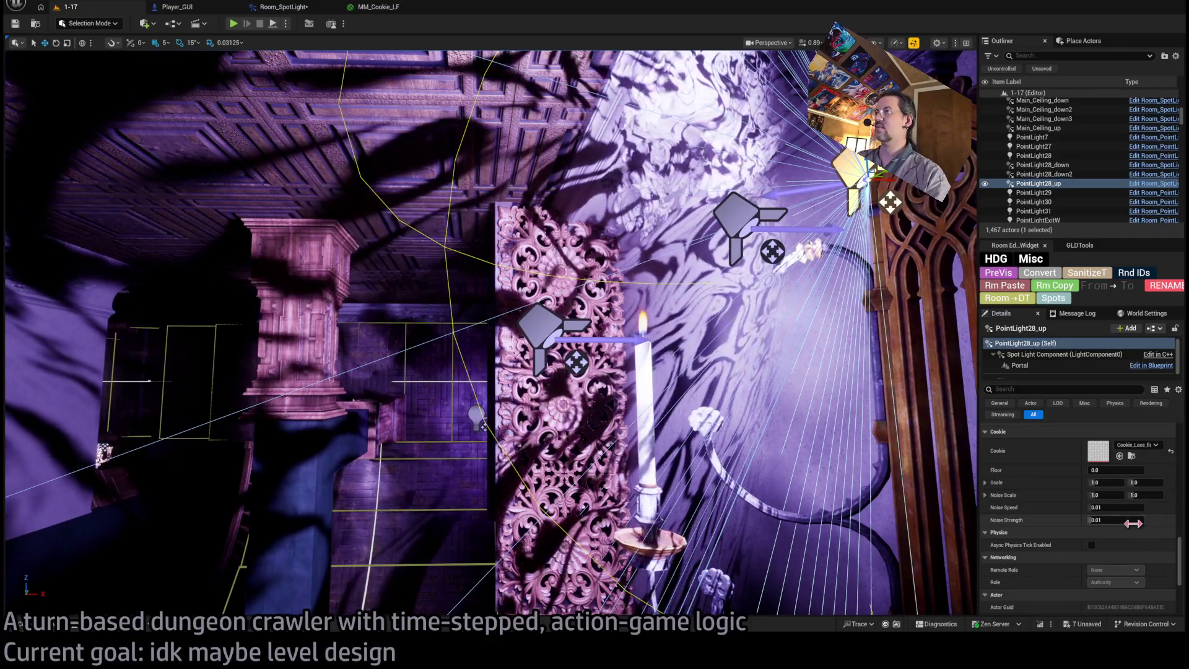
Lower the spotlight's Noise Strength to 0.001, test it on the wall, then open Room_SpotLight.
drag(1133, 524, 1090, 570)
drag(738, 471, 739, 471)
mouse_move(1130, 518)
mouse_down()
mouse_move(1143, 517)
mouse_move(1113, 516)
mouse_up()
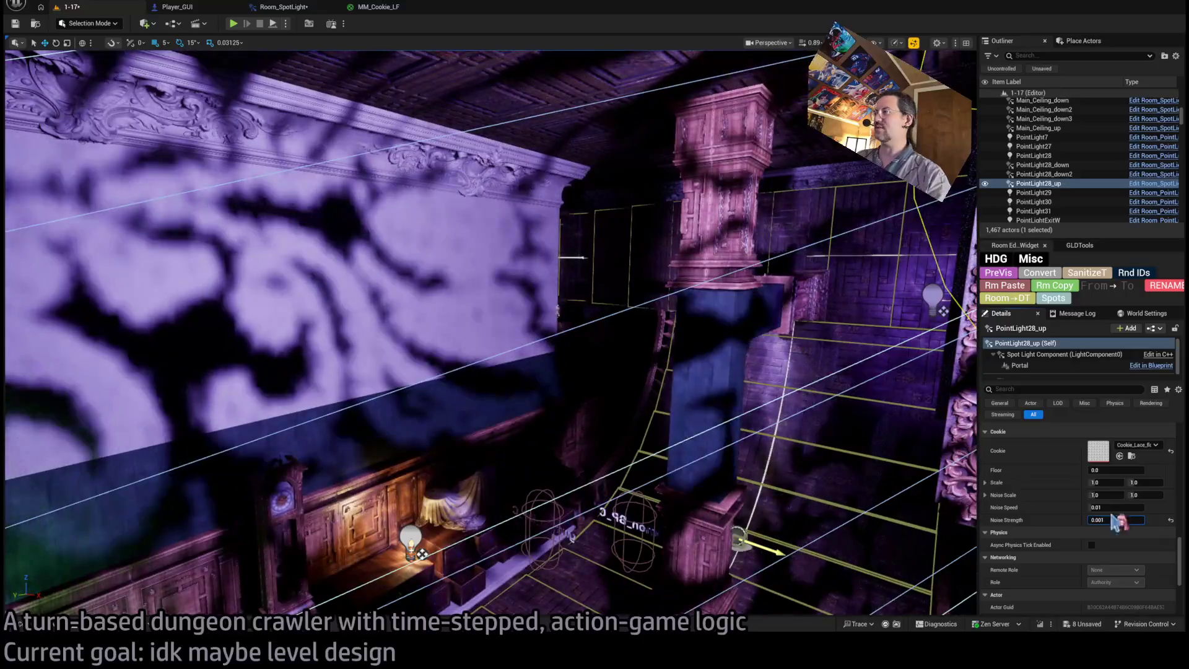
click(283, 7)
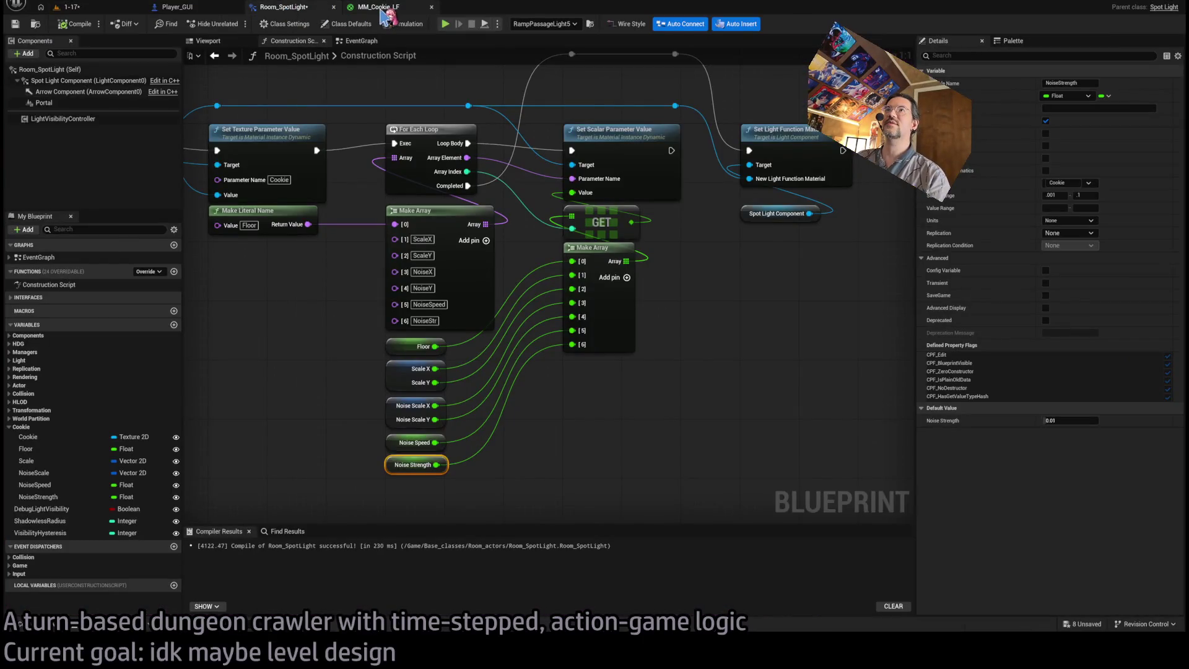
Move through the MM_Cookie_LF and Player_GUI tabs back to the Room_SpotLight construction script.
click(383, 13)
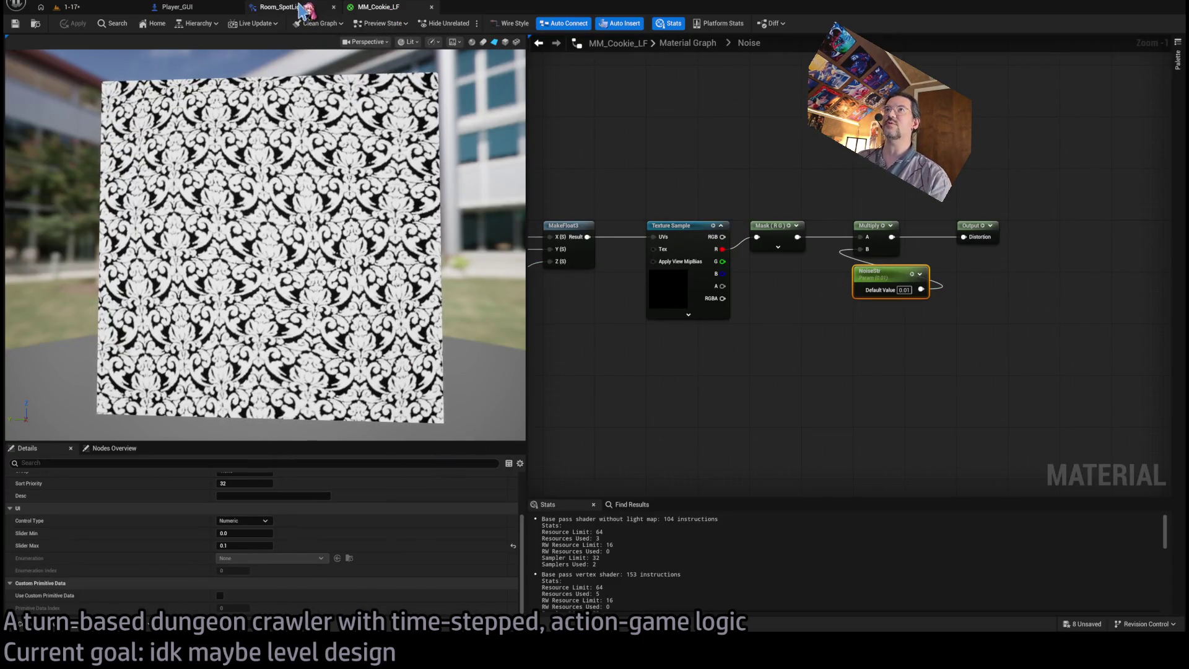
click(196, 10)
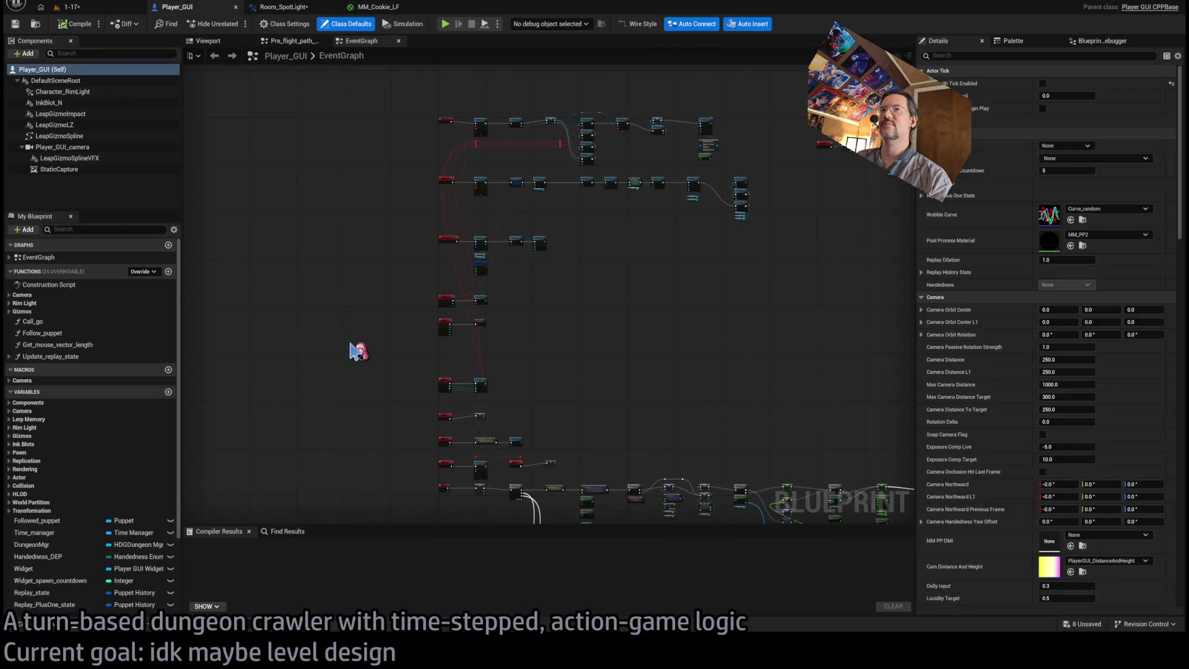
click(284, 7)
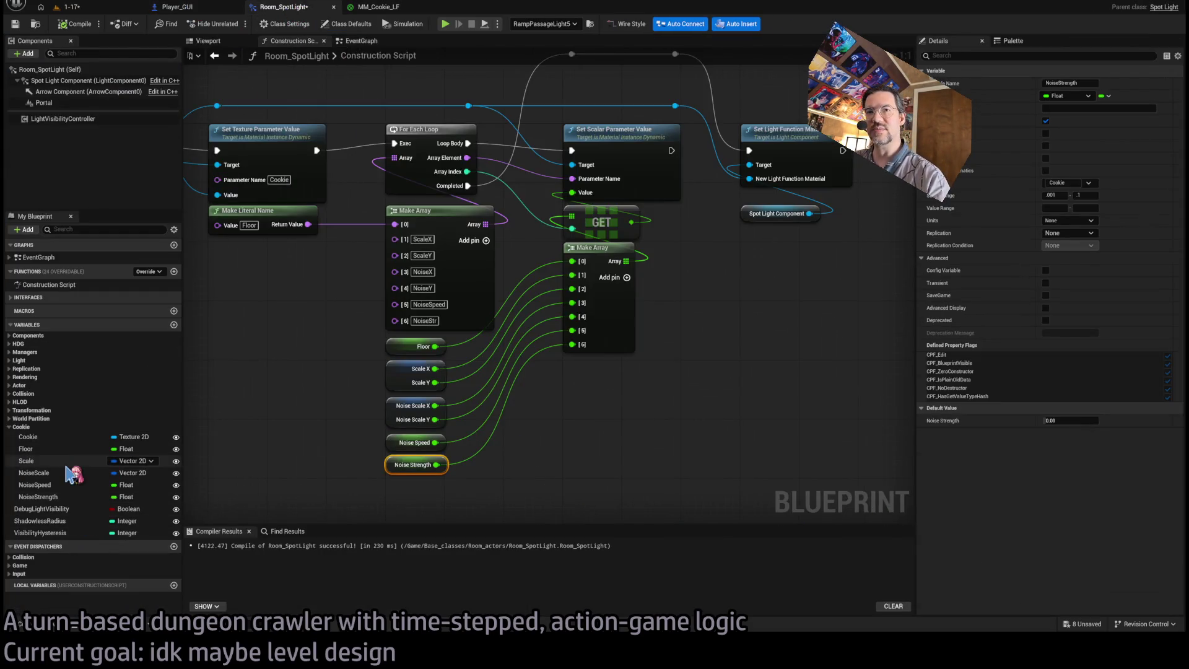
Set the NoiseStrength variable's default to 0.0, compile, and return to the 1-17 level.
click(66, 497)
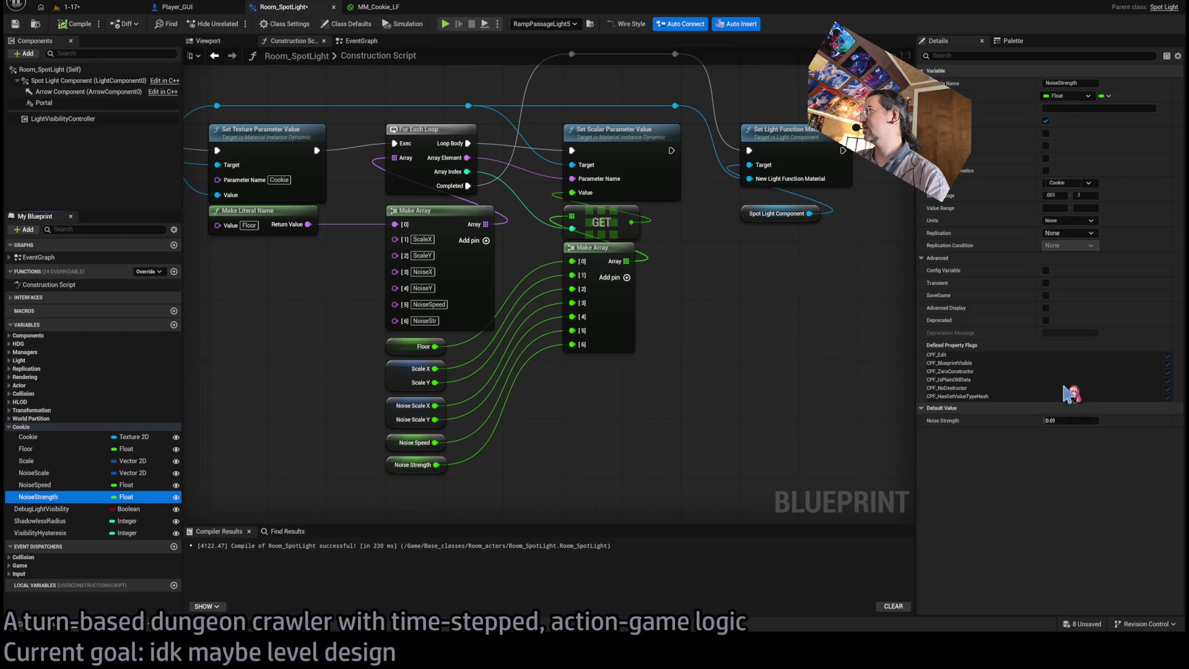
click(1095, 421)
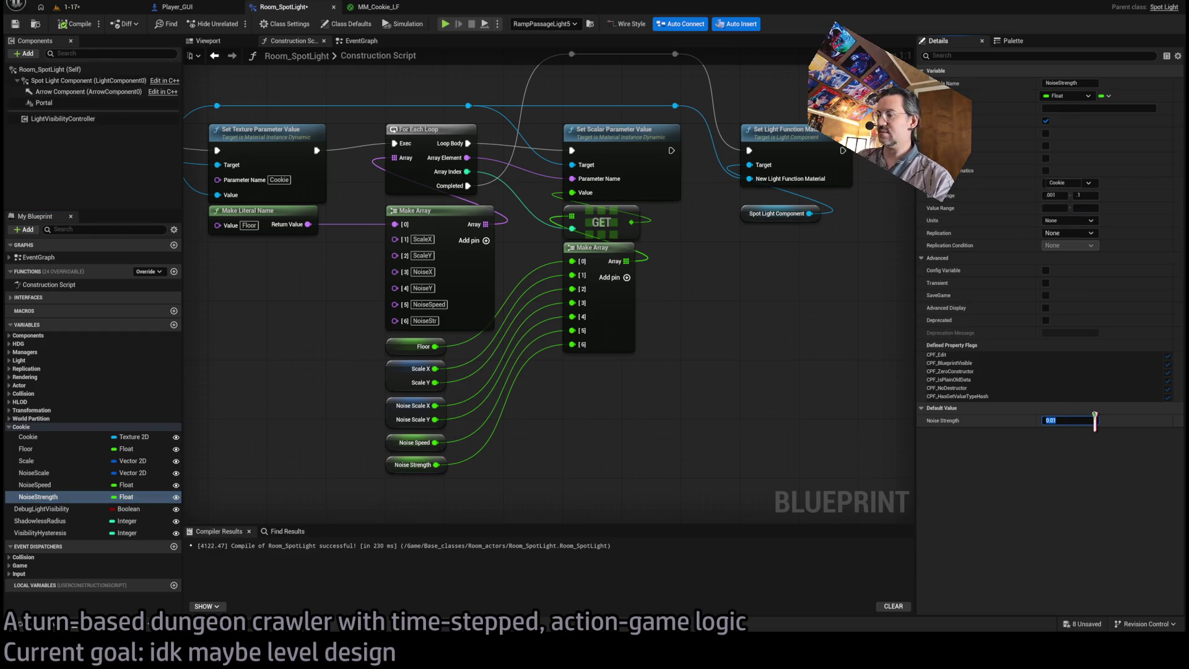
click(1053, 195)
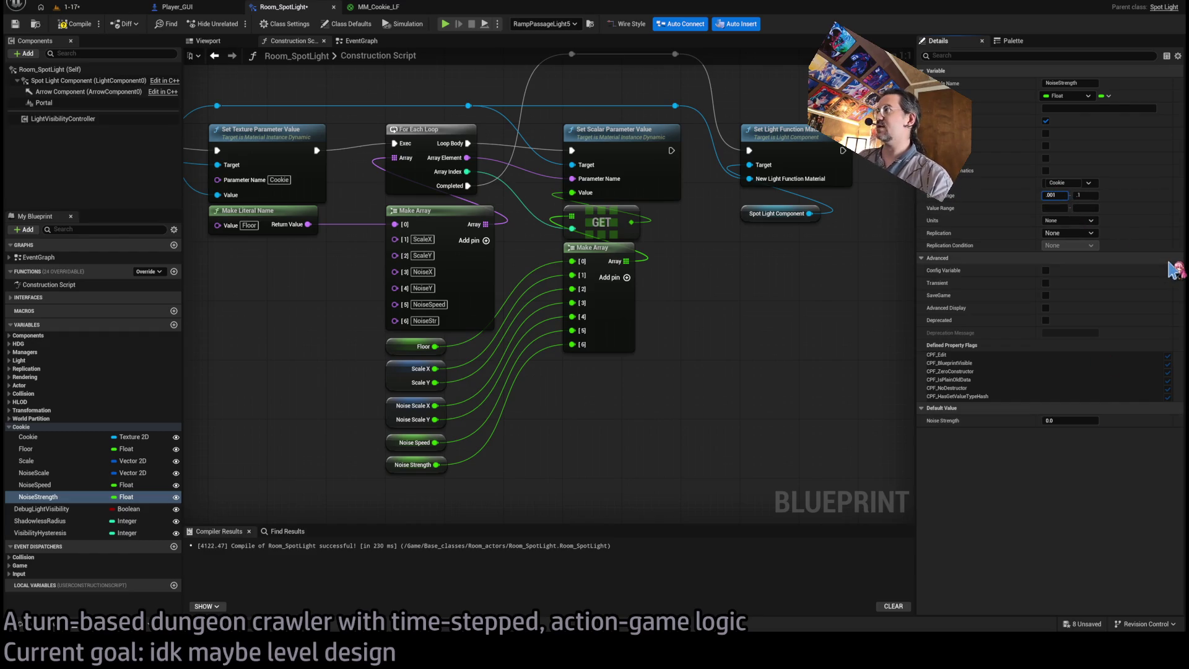
text(0)
click(75, 24)
click(68, 6)
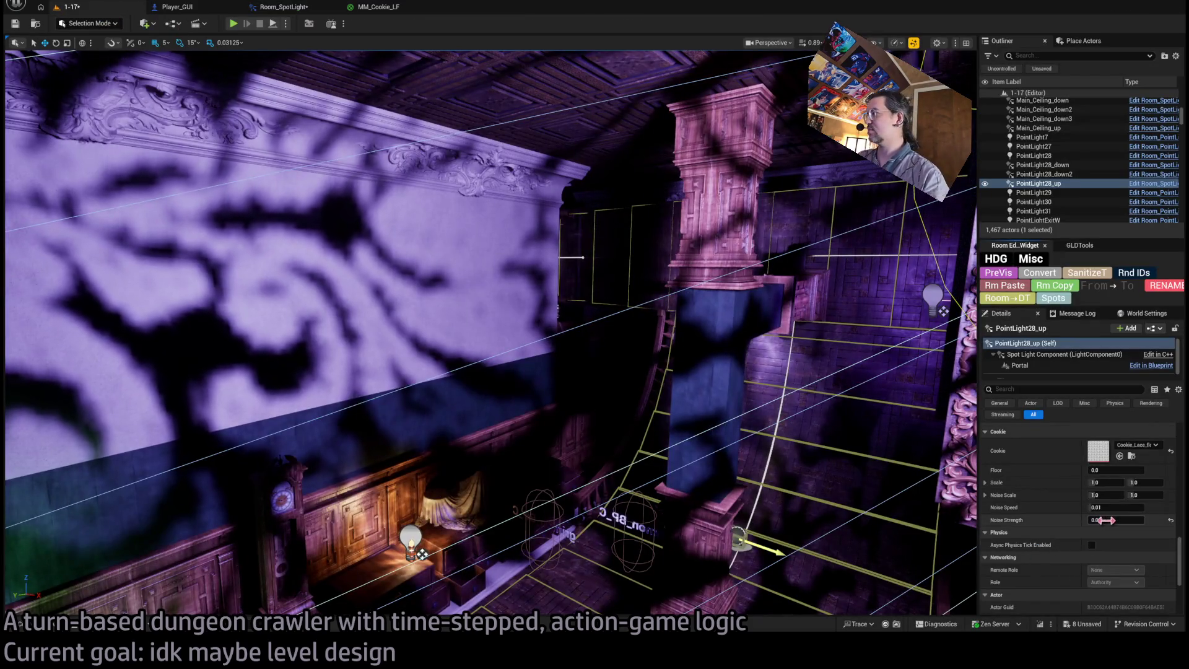
Try a spotlight Noise Strength of 0.00934, weakening it while viewing the purple wall.
click(1107, 520)
text(0.00934)
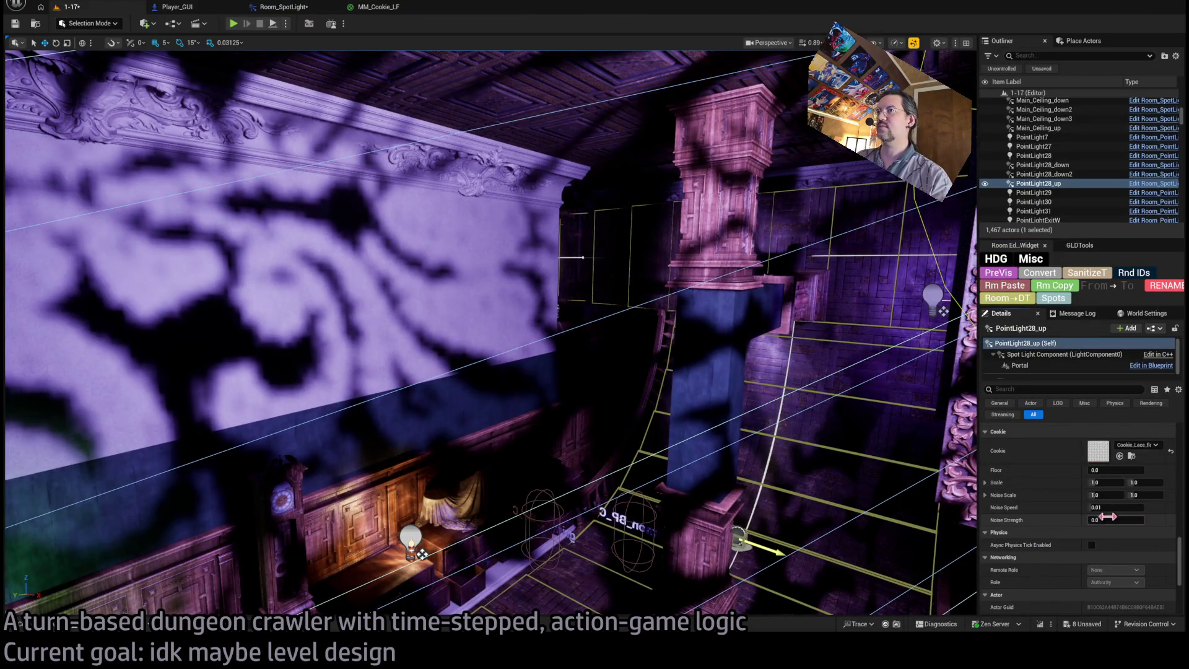
key(Return)
drag(1109, 520, 1101, 520)
mouse_move(742, 384)
mouse_down()
mouse_move(712, 347)
mouse_move(706, 310)
mouse_move(736, 279)
mouse_move(724, 248)
mouse_move(721, 334)
mouse_move(721, 309)
mouse_move(721, 334)
mouse_move(724, 322)
mouse_move(761, 322)
mouse_up()
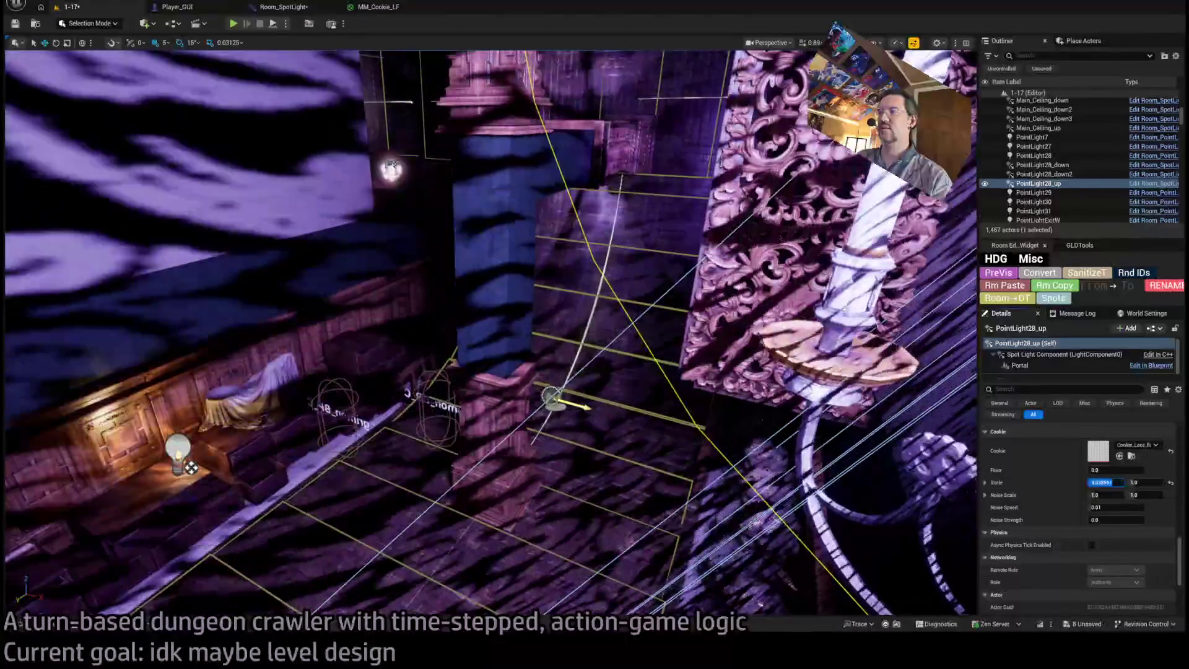
Test a cookie Scale of 0.1 and other Floor values, revert them, and return to MM_Cookie_LF.
key(Return)
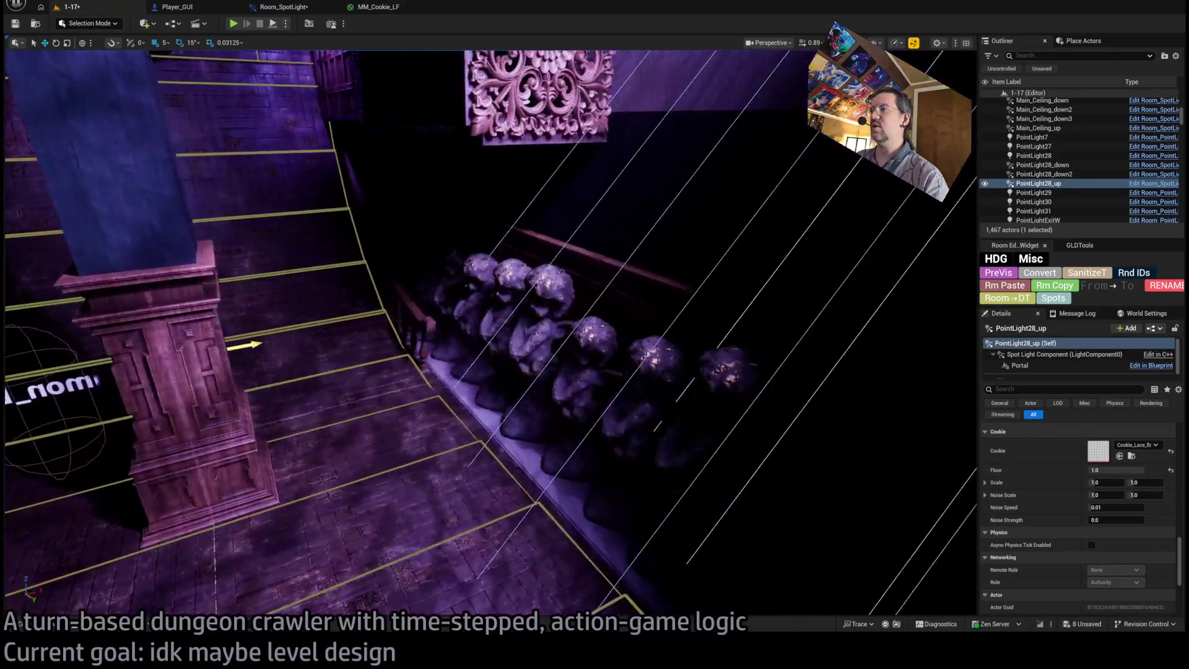
mouse_move(490, 334)
mouse_down()
mouse_move(471, 310)
mouse_move(495, 297)
mouse_move(490, 334)
mouse_move(477, 288)
mouse_move(483, 306)
mouse_up()
drag(1115, 470, 1059, 470)
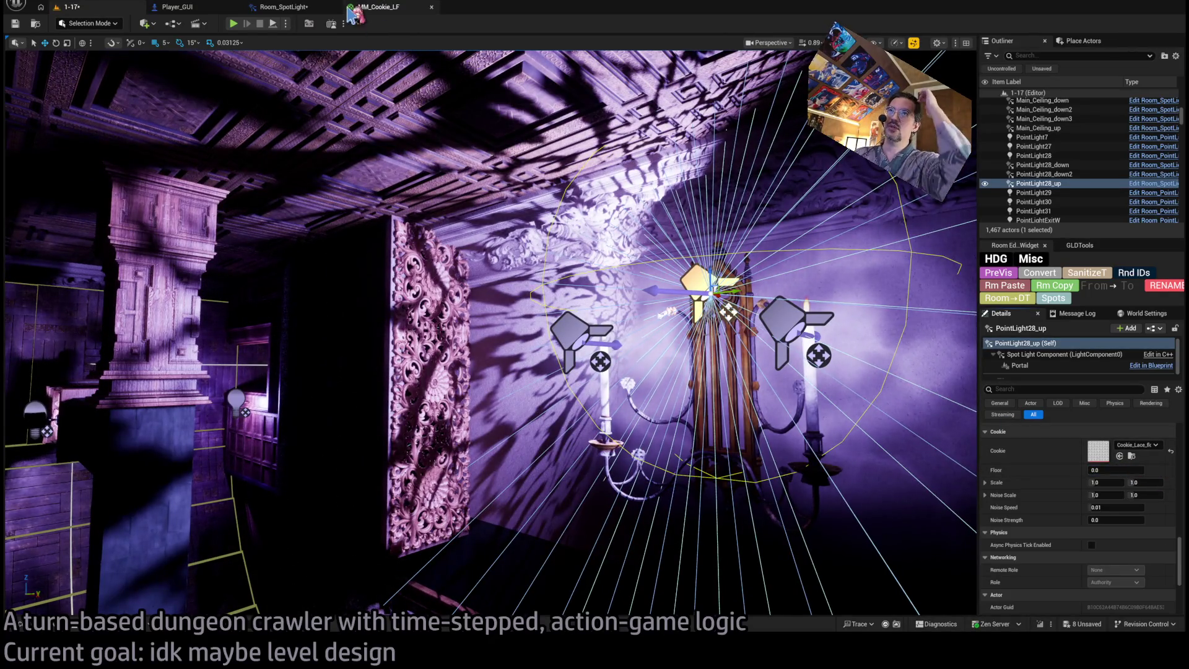
click(360, 12)
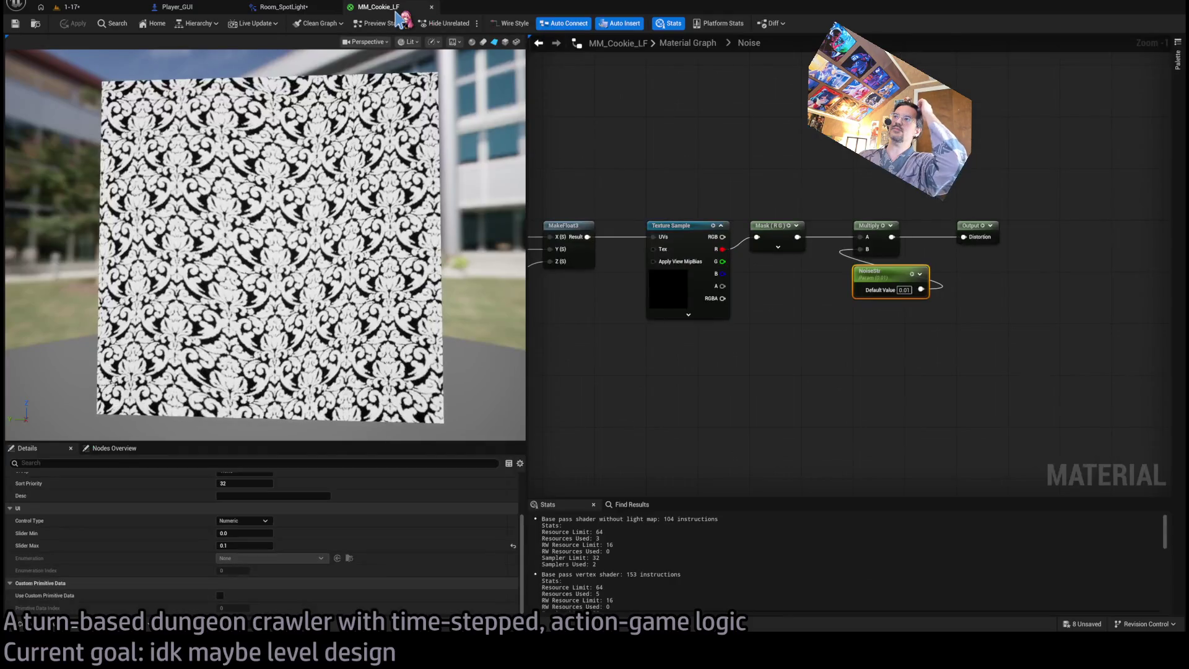
Go from the Noise subgraph into MM_Cookie_LF's Floor subgraph and frame its nodes.
click(203, 9)
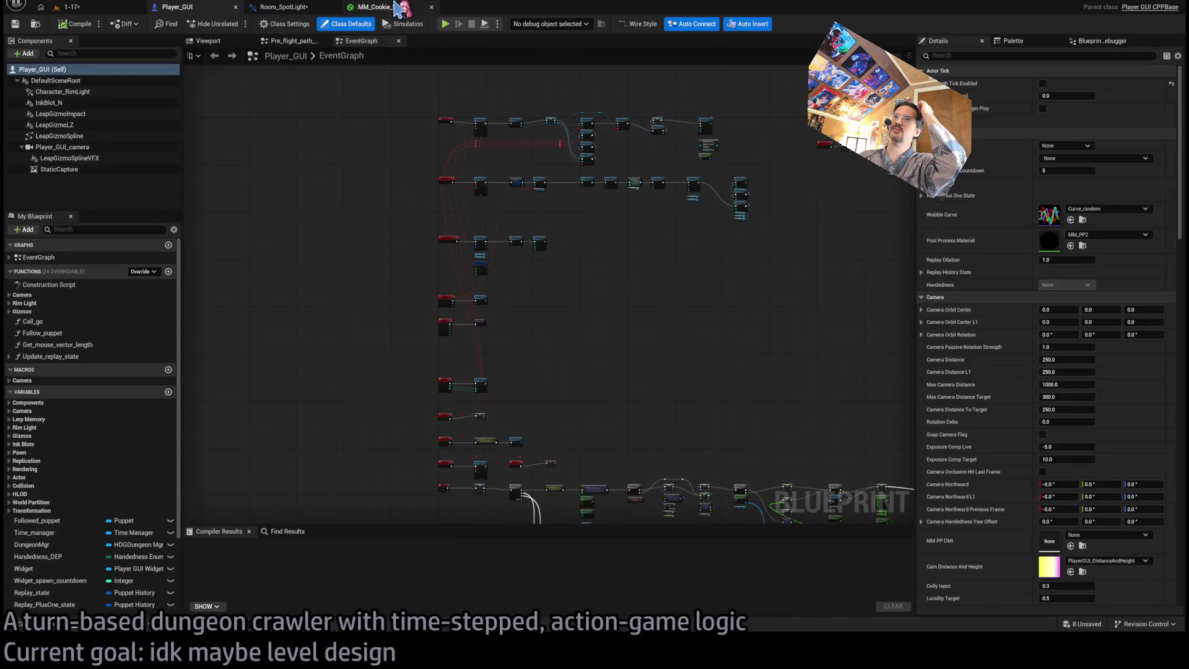
click(395, 10)
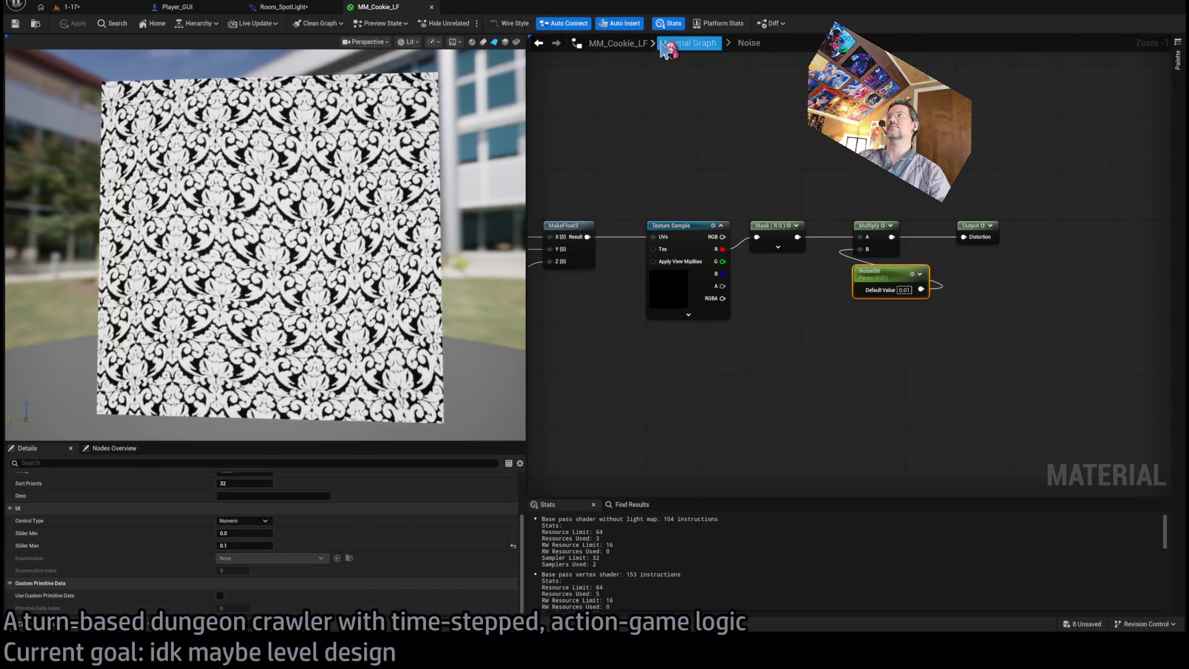
click(681, 43)
double_click(783, 224)
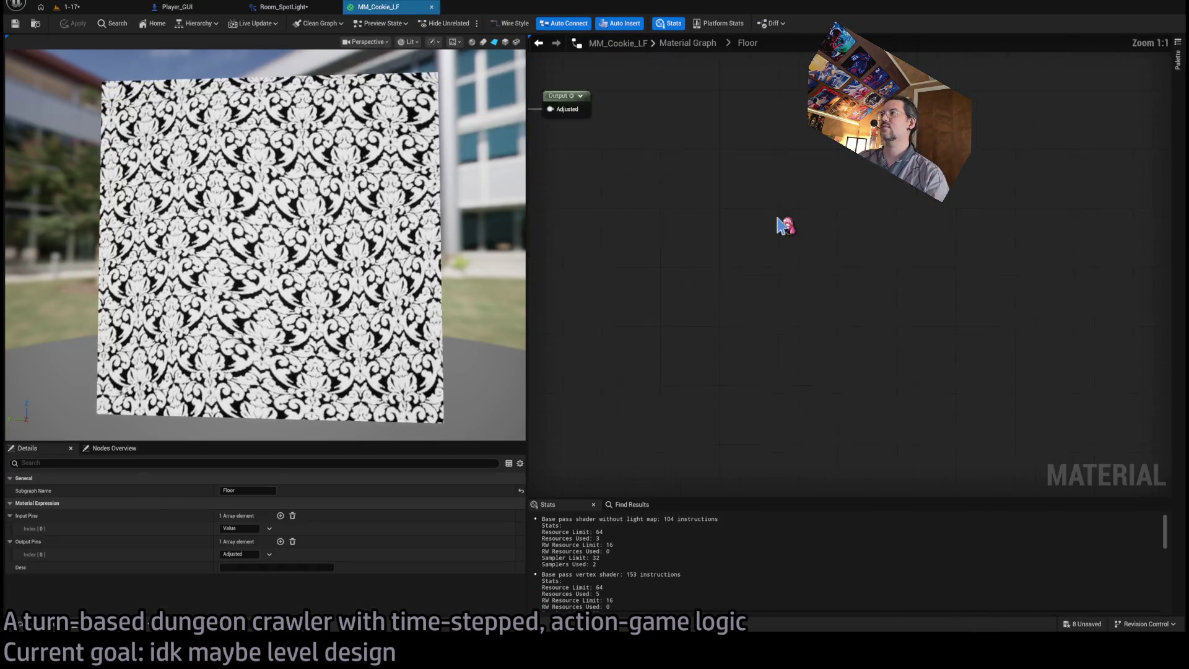
drag(688, 330, 751, 305)
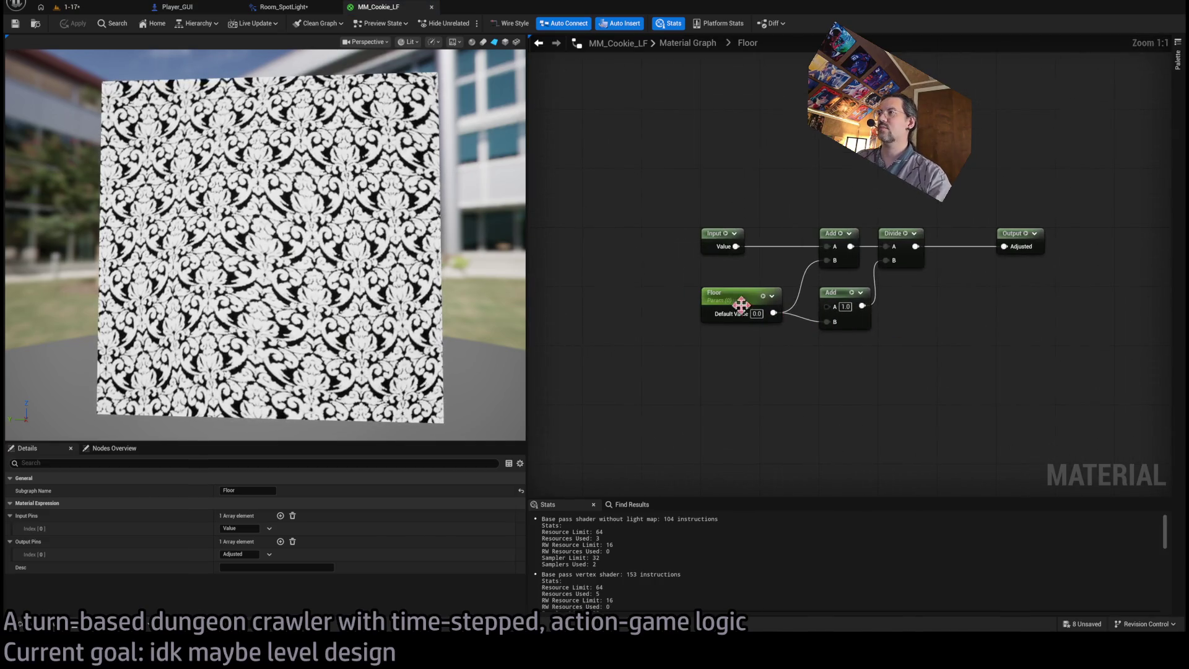
mouse_move(854, 292)
mouse_down()
mouse_move(878, 238)
mouse_move(936, 238)
mouse_up()
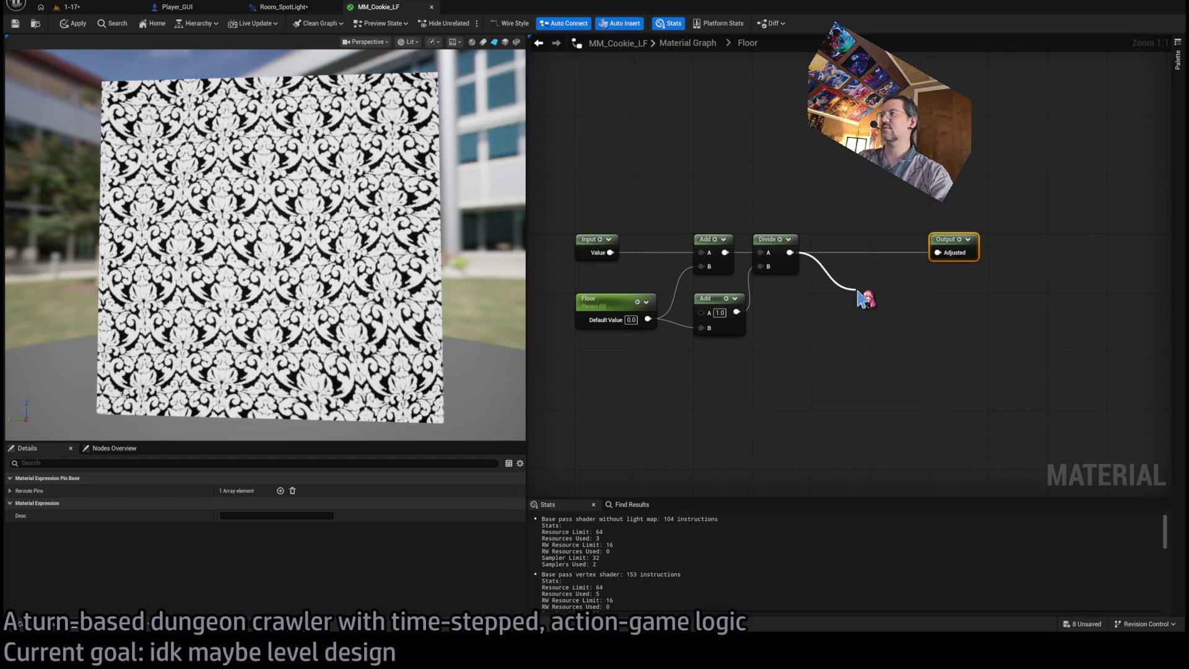
Clamp the Divide result with a Saturate node wired into Adjusted, then return to the level.
key(Return)
mouse_move(865, 290)
mouse_down()
mouse_move(851, 282)
mouse_move(937, 253)
mouse_up()
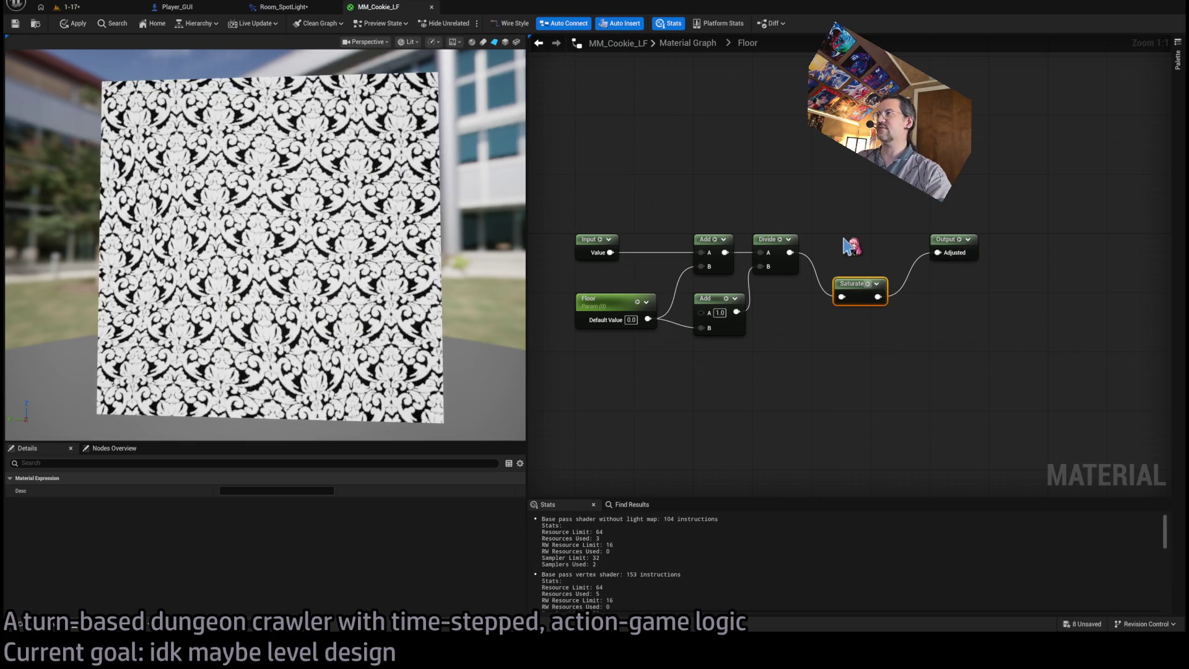
click(86, 7)
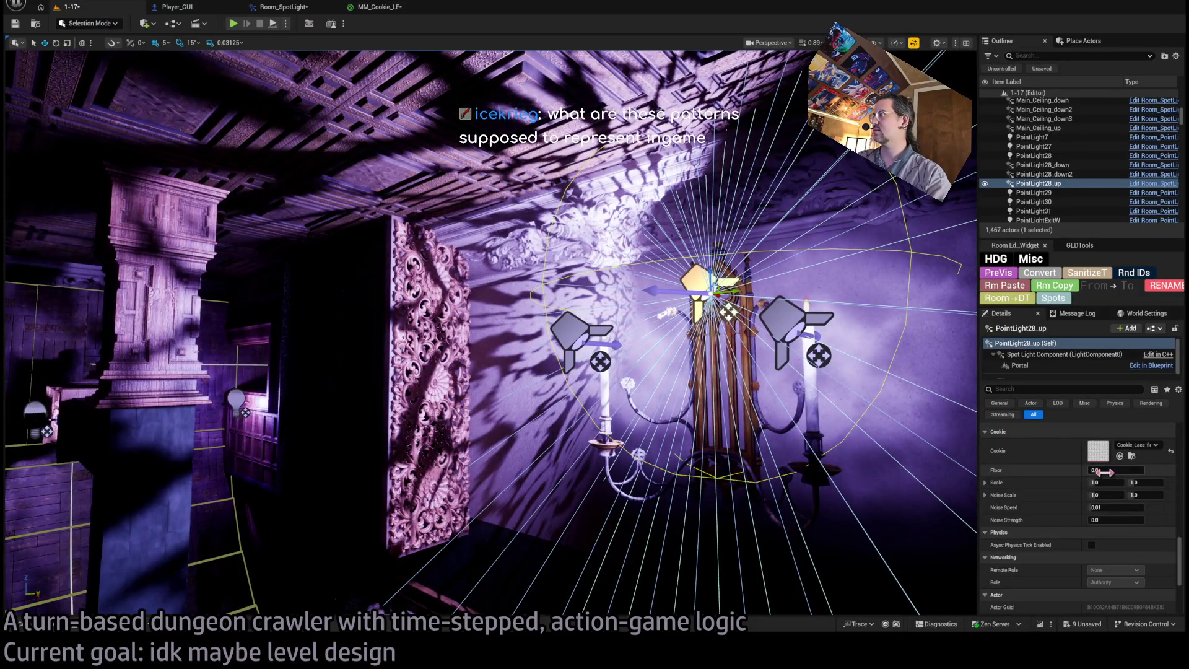
Test the spotlight's Floor at 1.0, then drop it back to 0.0 to restore the pattern.
drag(1105, 470, 1139, 470)
mouse_move(489, 334)
mouse_down()
mouse_move(433, 338)
mouse_move(465, 334)
mouse_up()
drag(1140, 470, 1112, 471)
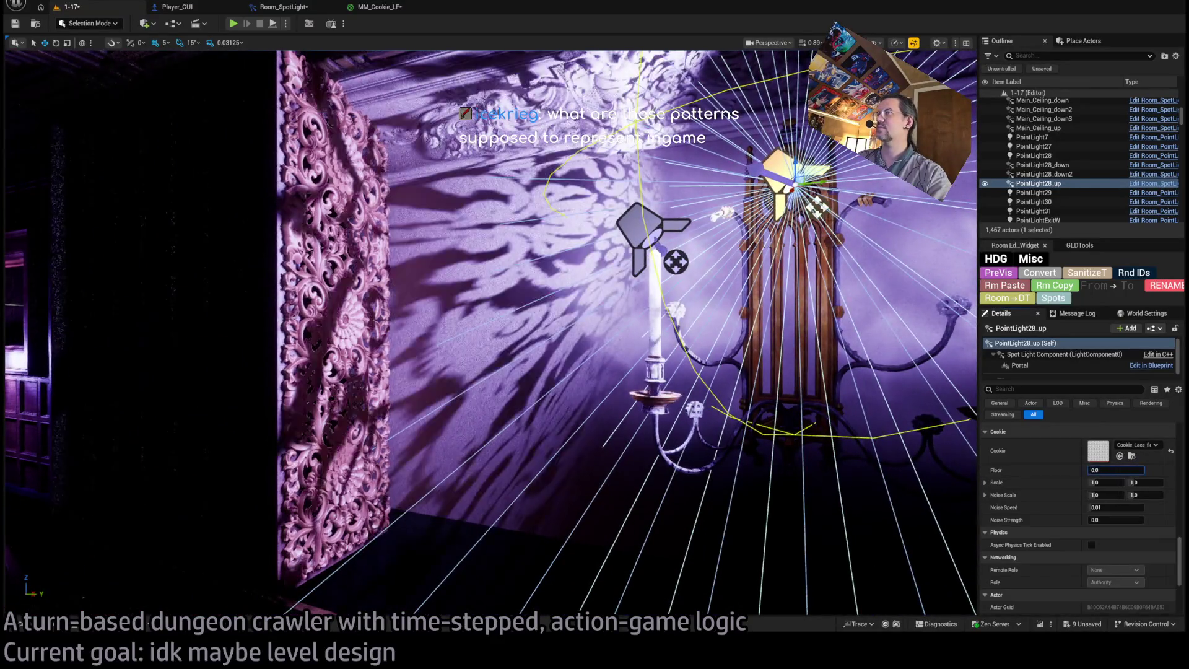
Return to MM_Cookie_LF's Floor subgraph and select the top Add node to inspect it.
click(294, 11)
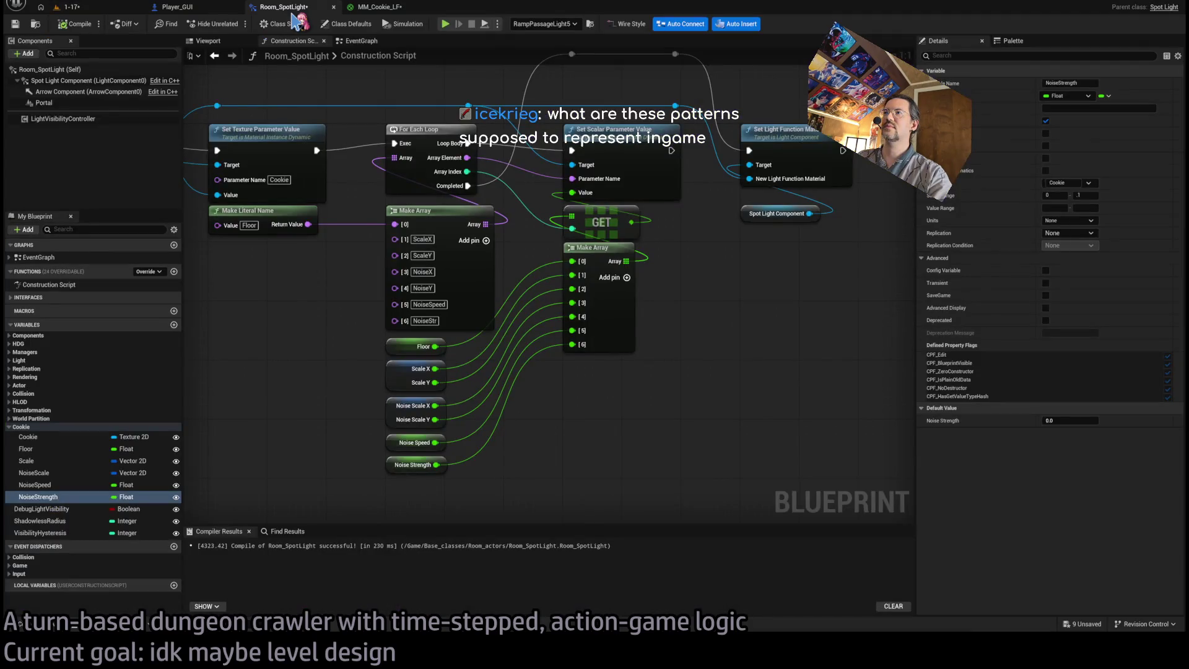
click(382, 8)
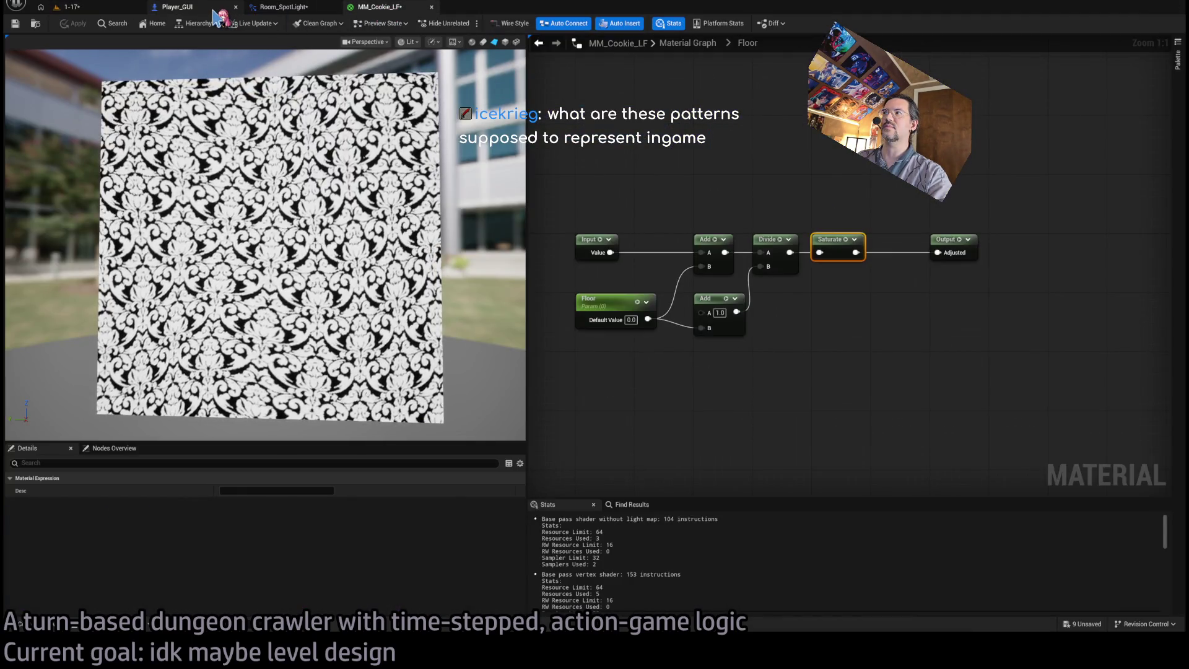
click(837, 393)
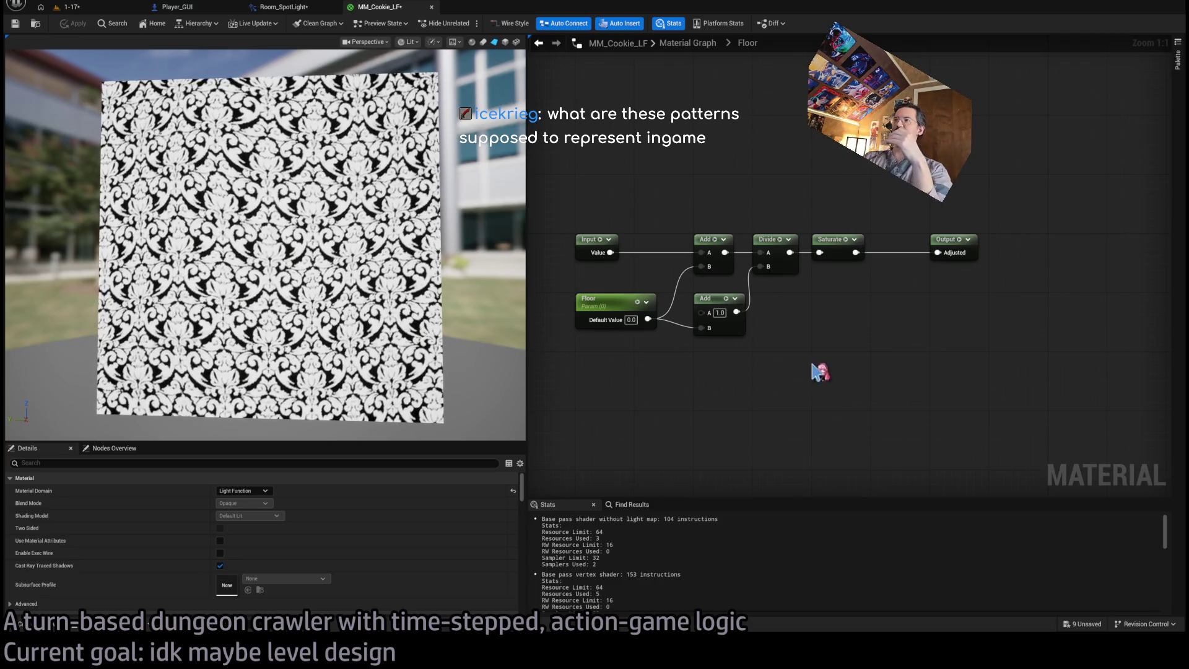
click(700, 248)
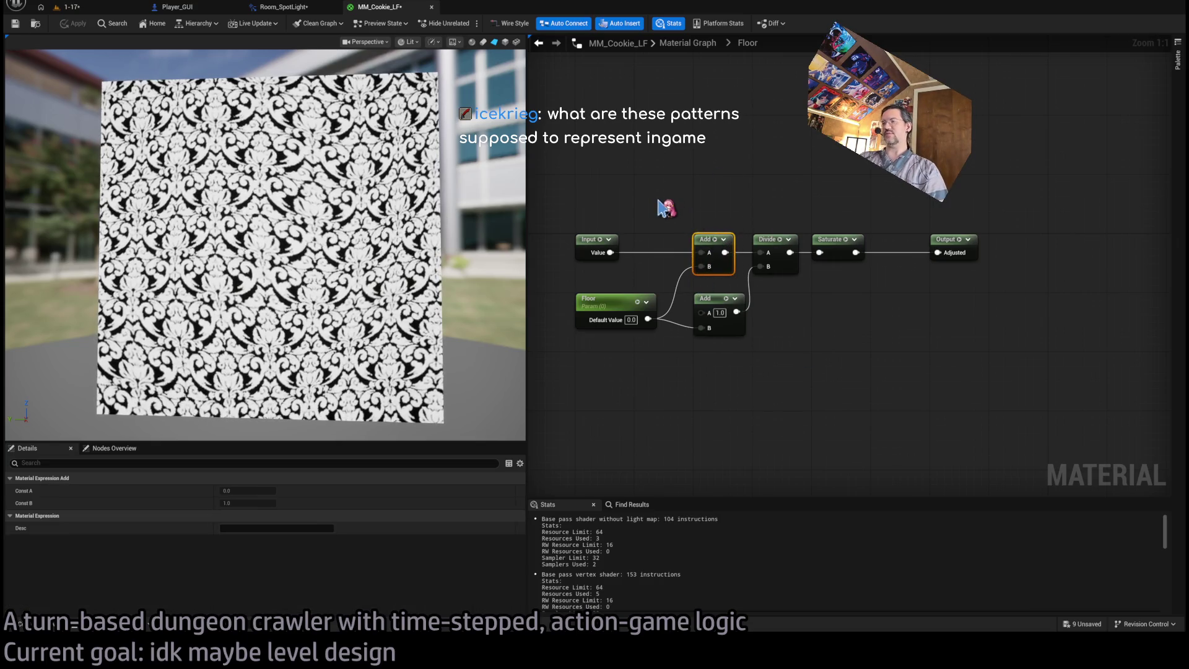